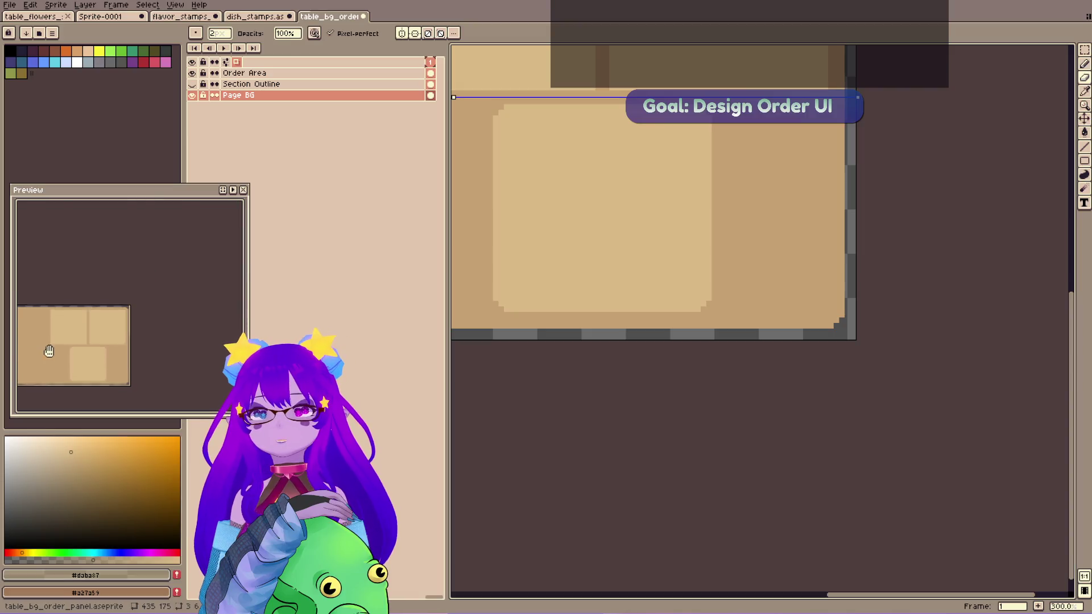
pyautogui.scroll(8, 803, 277)
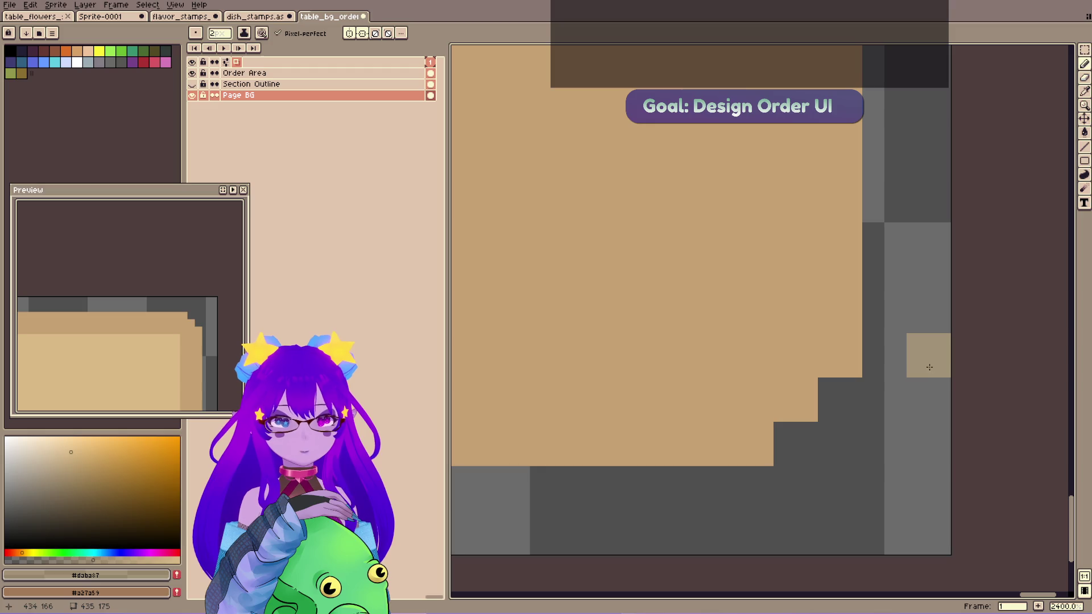
# Step: Erase the stray tan border block and repaint the stepped corner pixels in greyish-tan
pyautogui.click(840, 355)
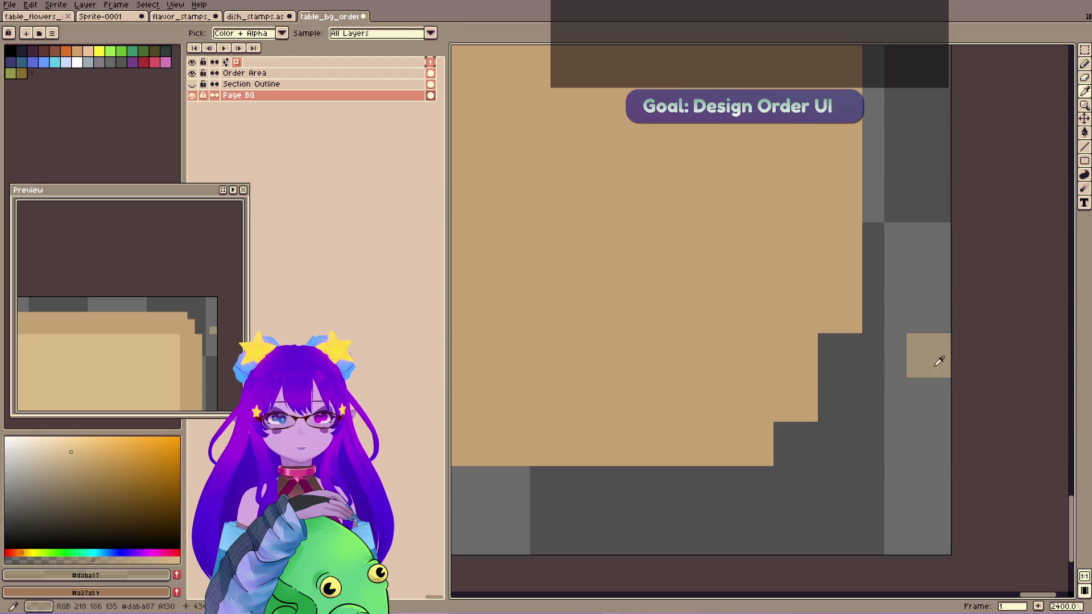
pyautogui.click(839, 356)
pyautogui.press('b')
pyautogui.press('e')
pyautogui.click(751, 444)
pyautogui.press('b')
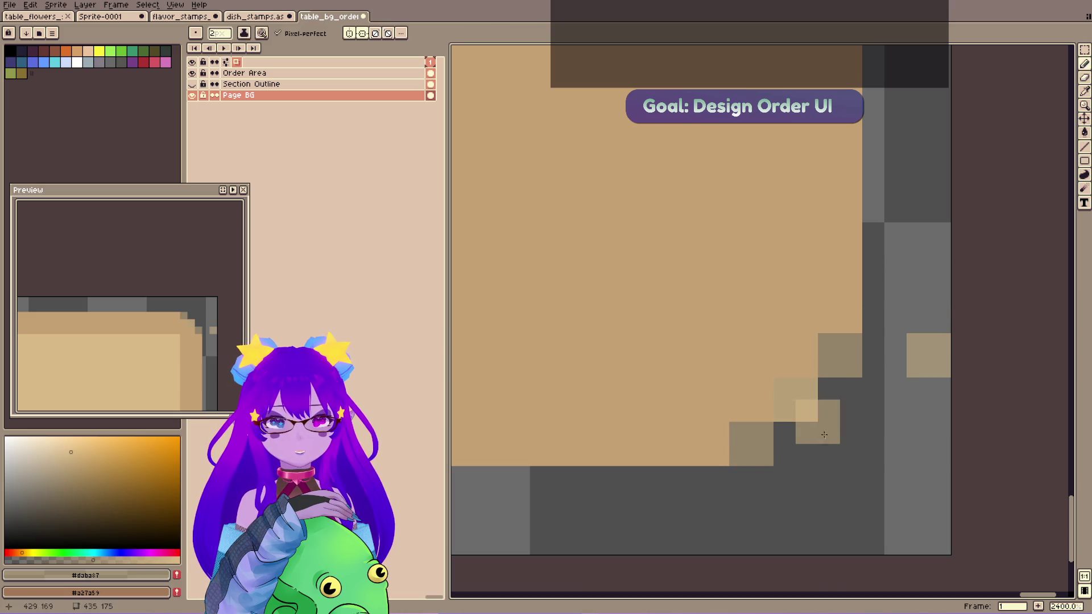
pyautogui.click(796, 401)
# Step: Save table_bg_order_panel.aseprite and zoom back out
pyautogui.press('e')
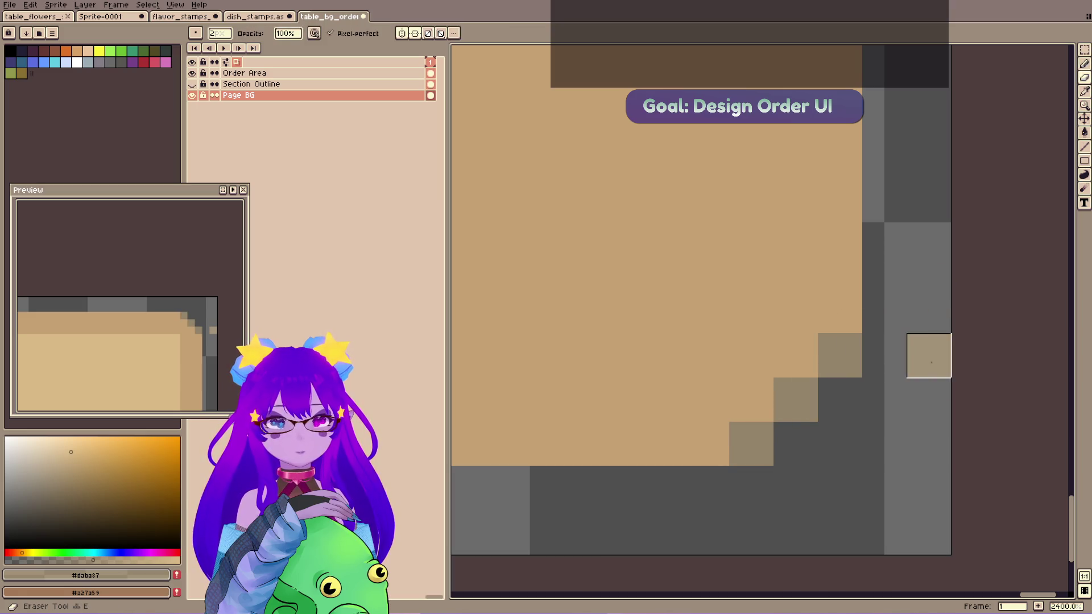
pyautogui.hotkey('ctrl', 's')
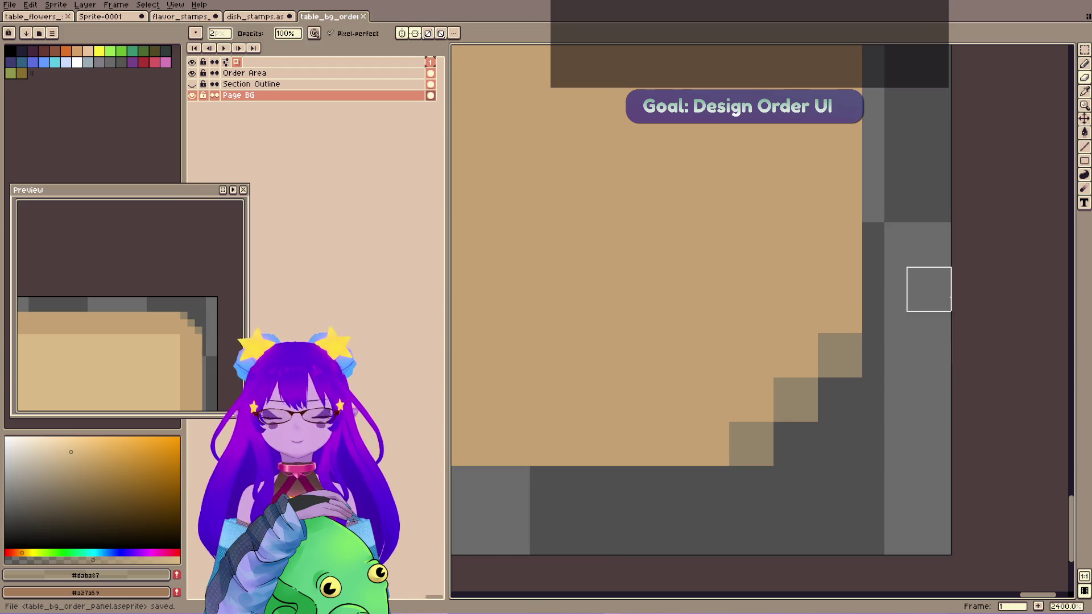
pyautogui.scroll(-10, 665, 243)
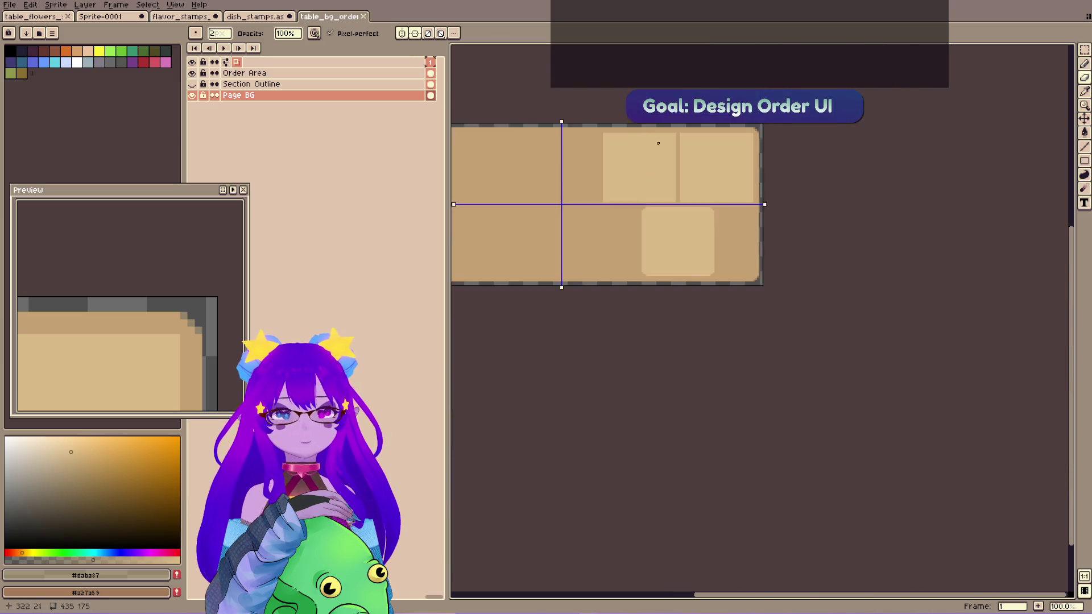
# Step: At 300% zoom, turn on the orange Section Outline layer and turn off Order Area
pyautogui.scroll(2, 647, 136)
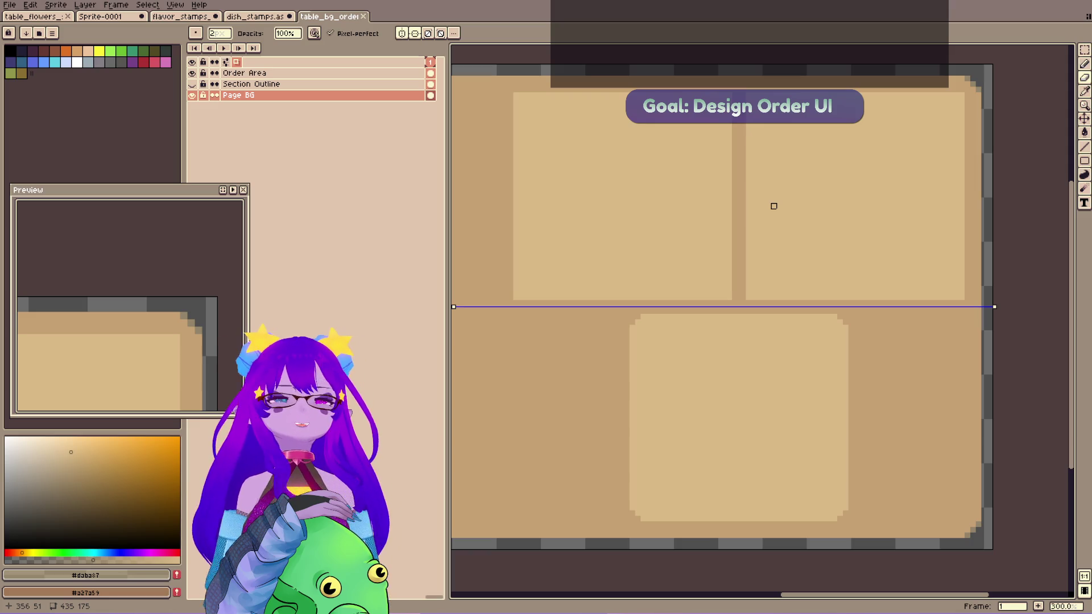
pyautogui.moveTo(801, 470); pyautogui.dragTo(806, 415)
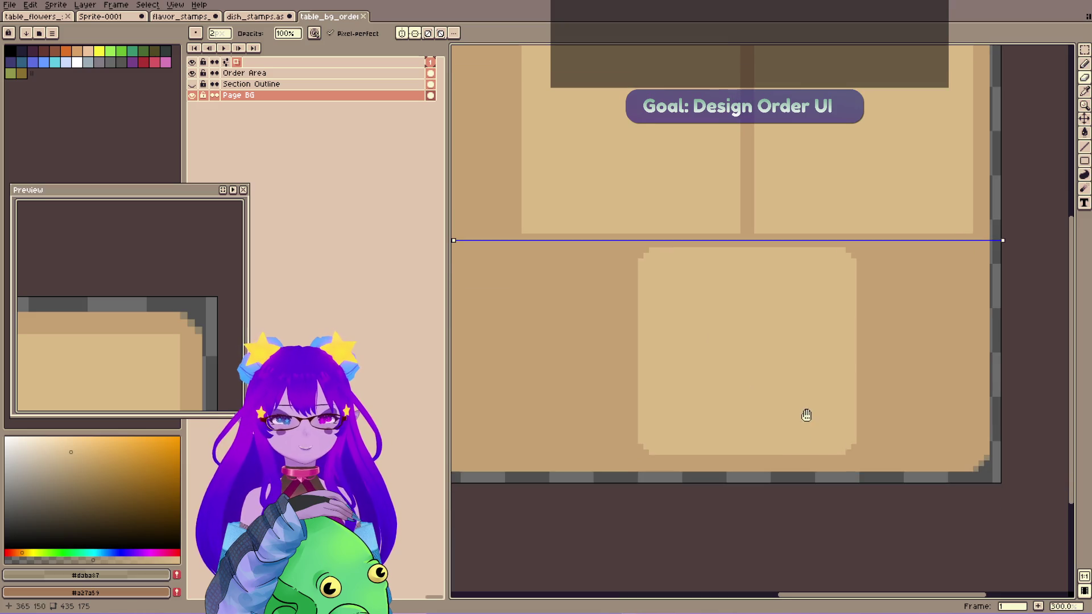
pyautogui.click(192, 85)
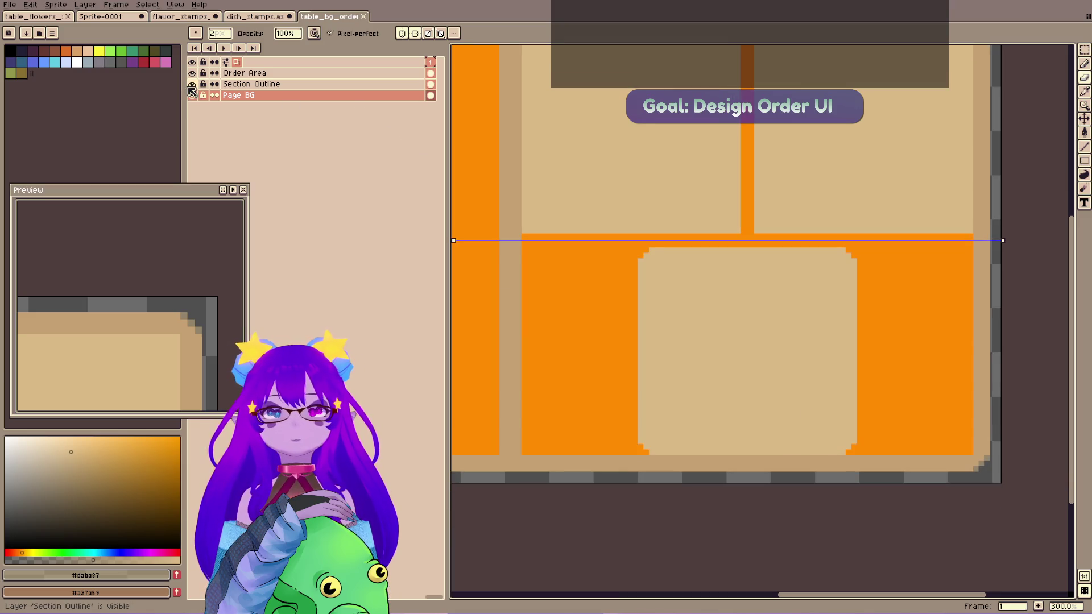
pyautogui.moveTo(708, 259); pyautogui.dragTo(702, 306)
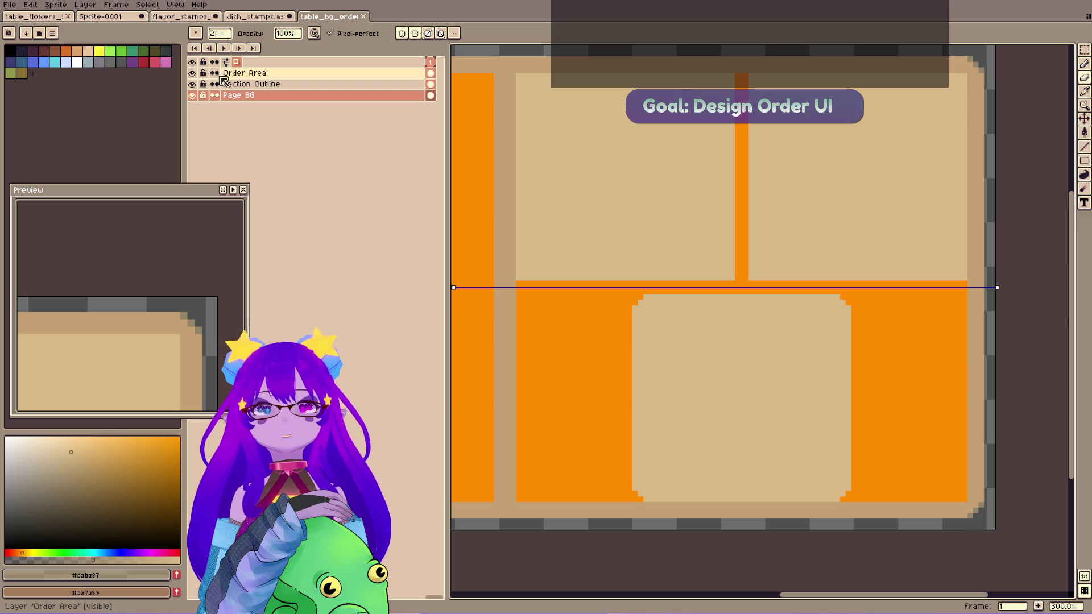
pyautogui.click(192, 73)
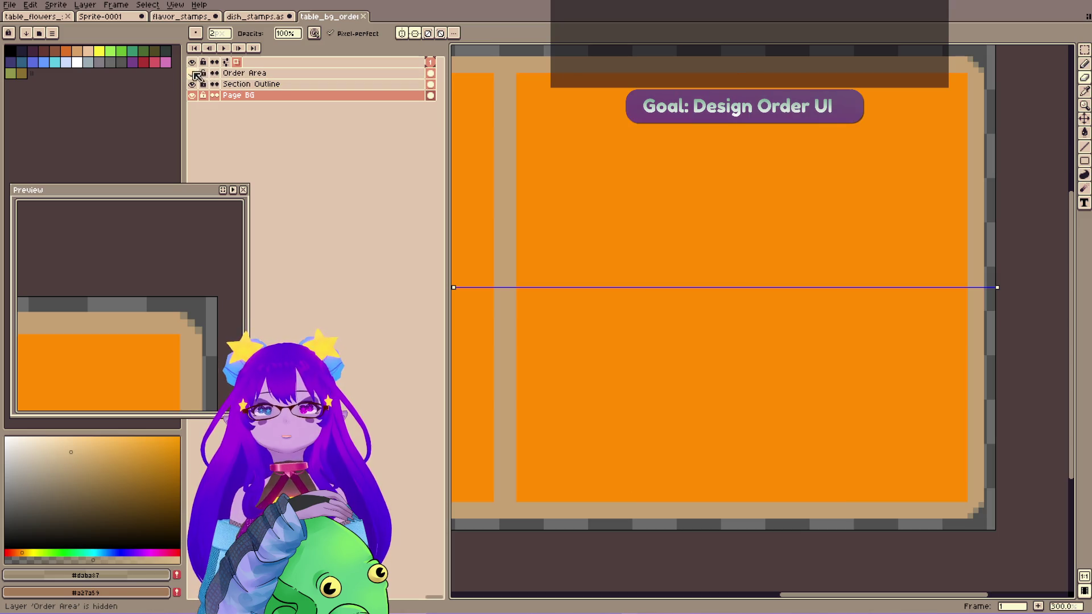
# Step: Re-show and select the Order Area layer, and mix a darker red-orange brown from the sampled orange
pyautogui.click(191, 72)
pyautogui.click(256, 79)
pyautogui.keyDown('alt'); pyautogui.click(551, 330); pyautogui.keyUp('alt')
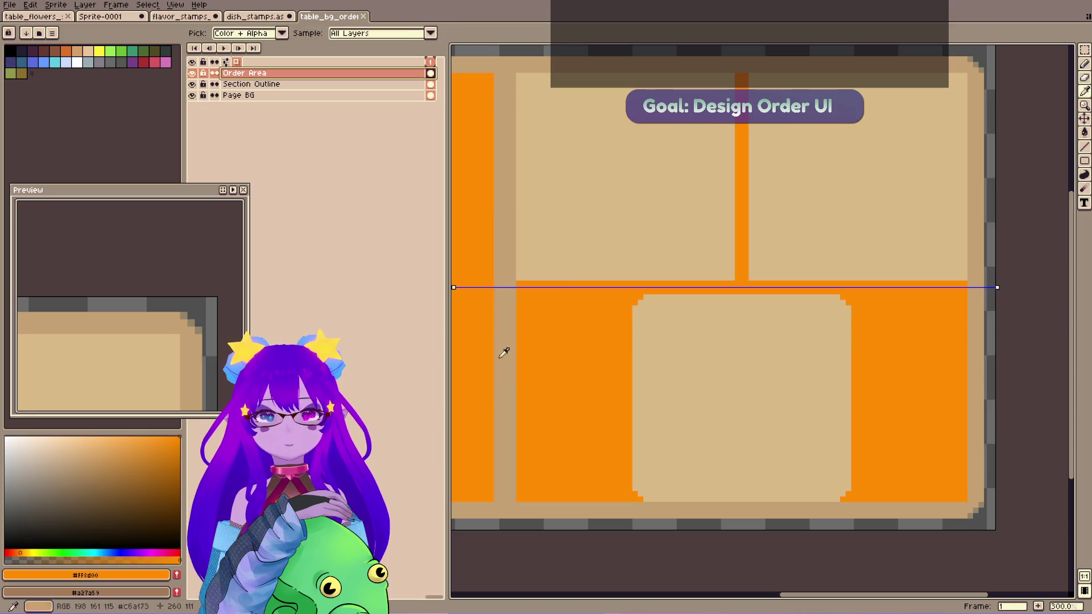
pyautogui.click(17, 553)
pyautogui.moveTo(80, 506); pyautogui.dragTo(128, 507)
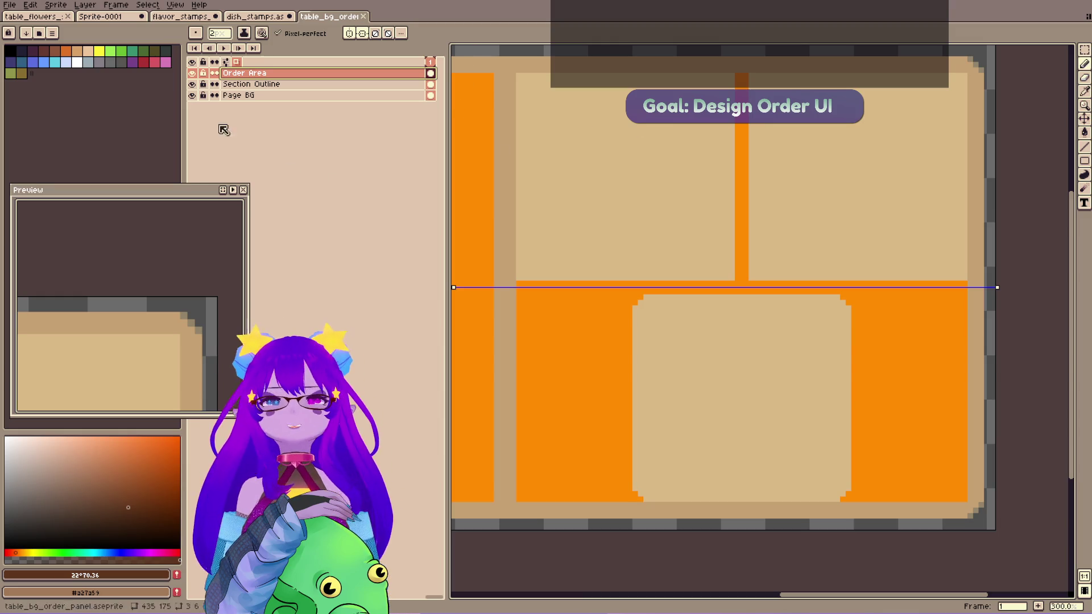
# Step: Undo a trial brown fill, turn off horizontal symmetry, and fine-tune the brown's saturation and brightness
pyautogui.press('g')
pyautogui.click(838, 195)
pyautogui.hotkey('ctrl', 'z')
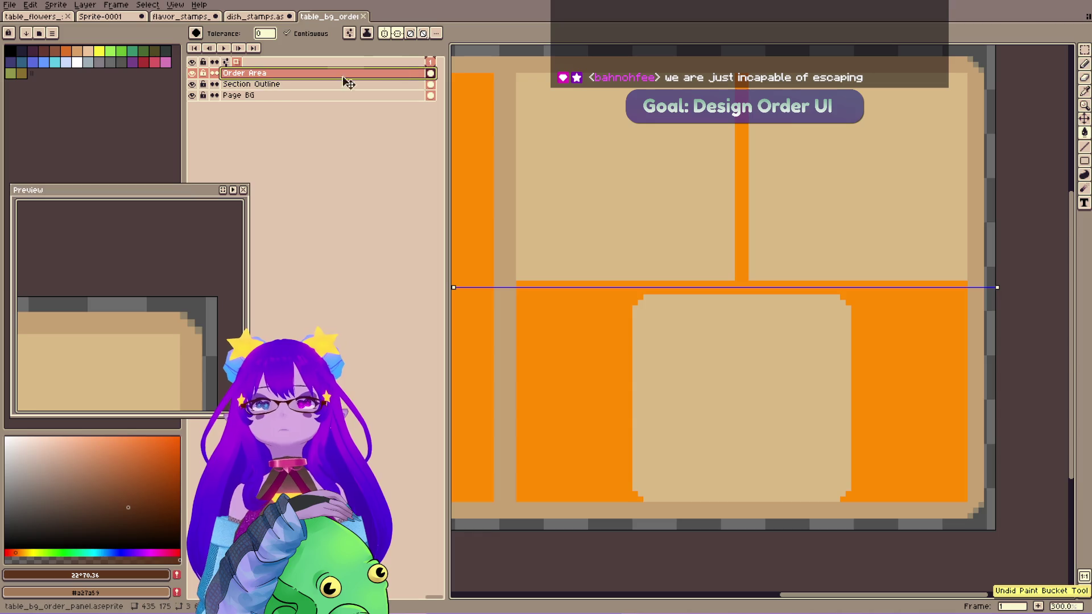
pyautogui.click(398, 34)
pyautogui.click(136, 466)
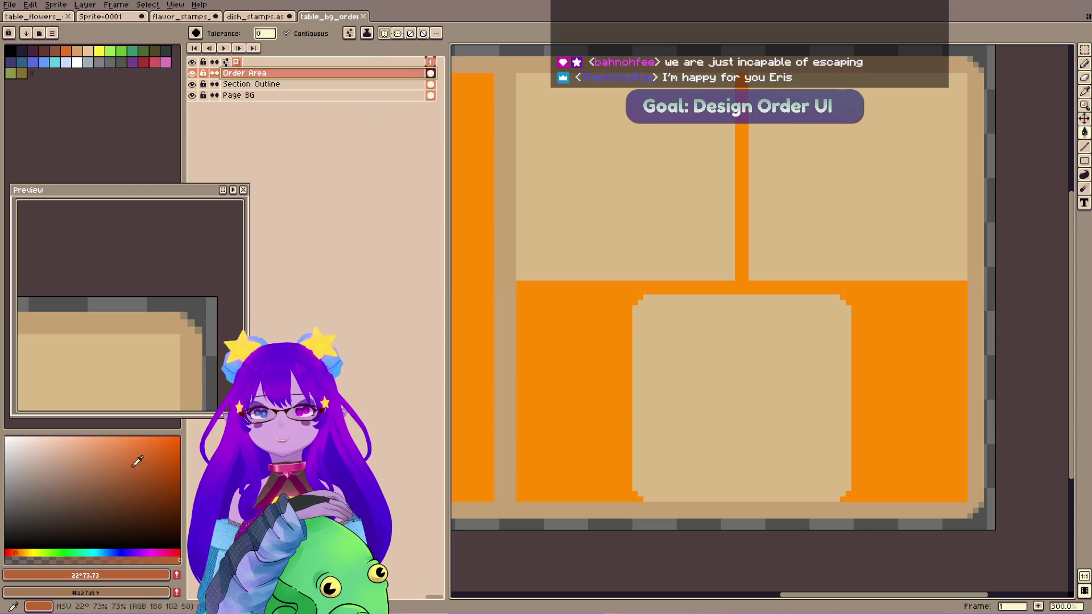
# Step: Pan the canvas toward the panel's top and reposition the sprite in the Preview window
pyautogui.press('h')
pyautogui.moveTo(852, 310); pyautogui.dragTo(838, 349)
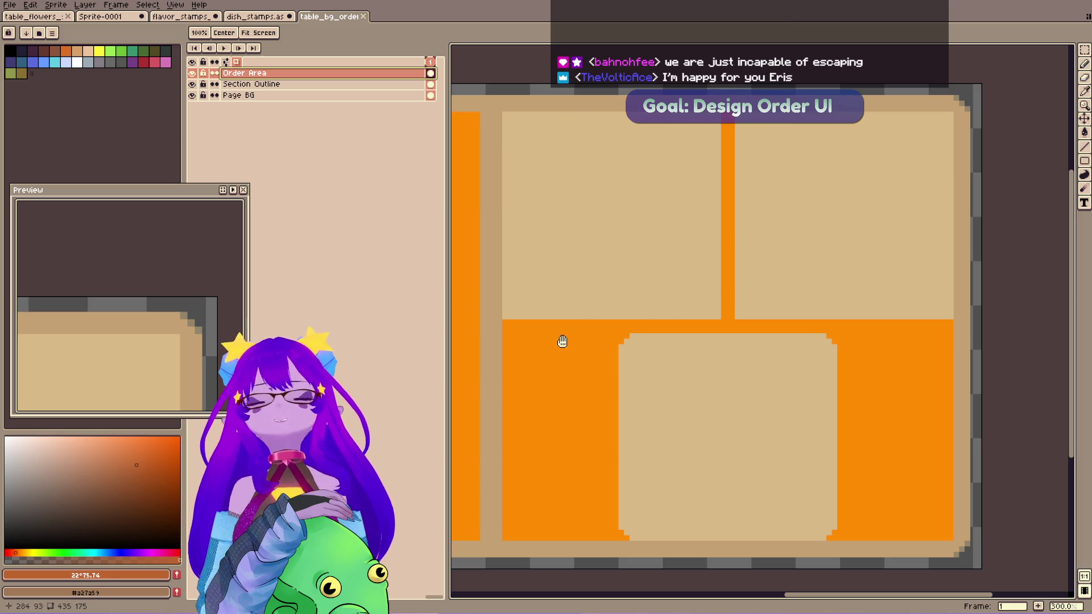
pyautogui.moveTo(817, 271); pyautogui.dragTo(821, 266)
pyautogui.press('g')
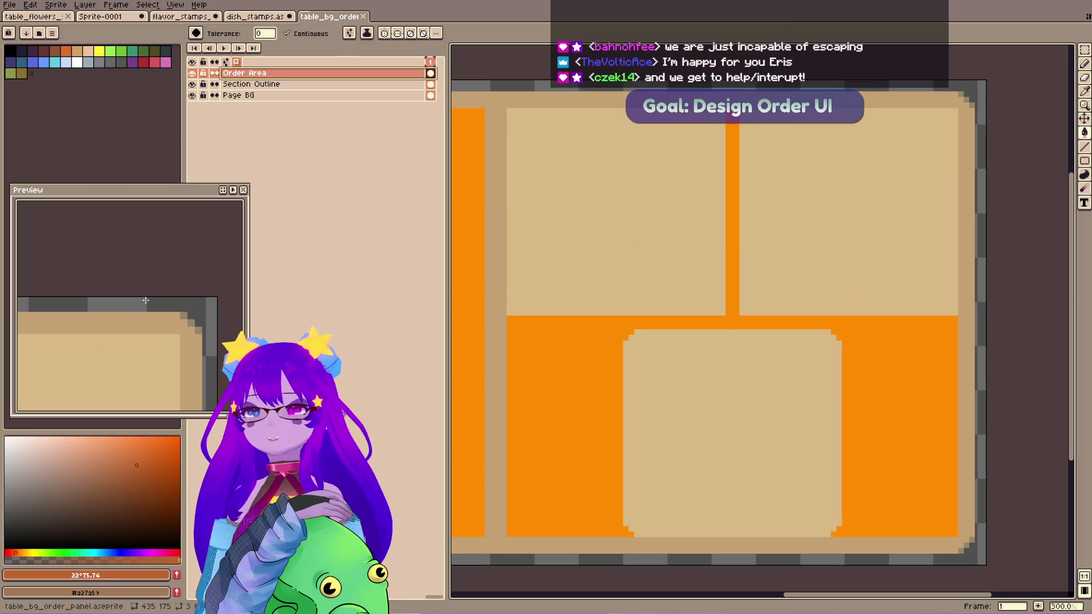
pyautogui.moveTo(146, 301); pyautogui.dragTo(181, 297)
pyautogui.scroll(-3, 177, 269)
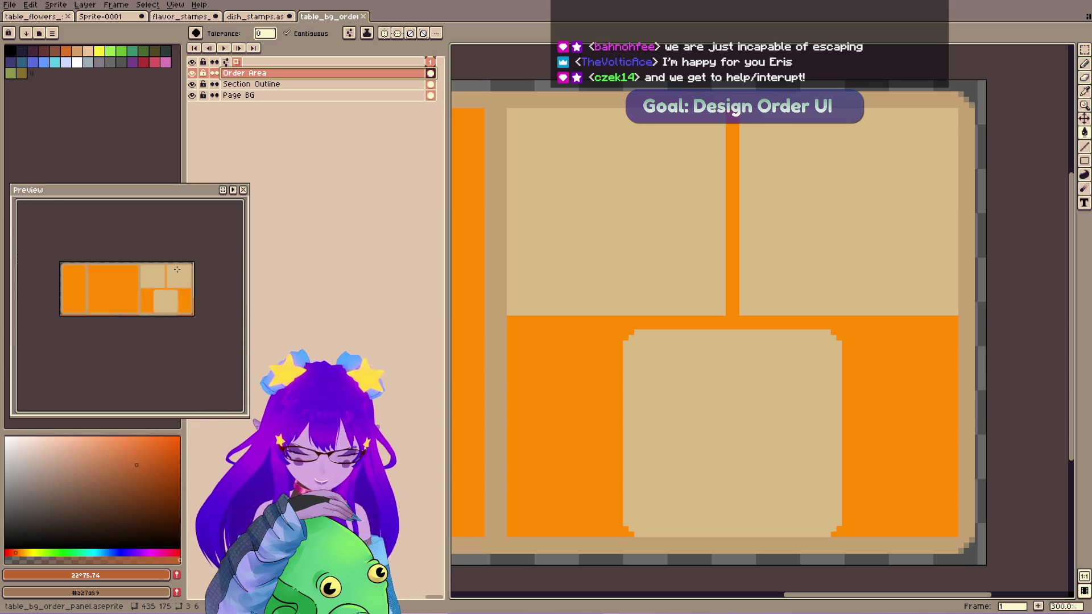
pyautogui.scroll(2, 169, 288)
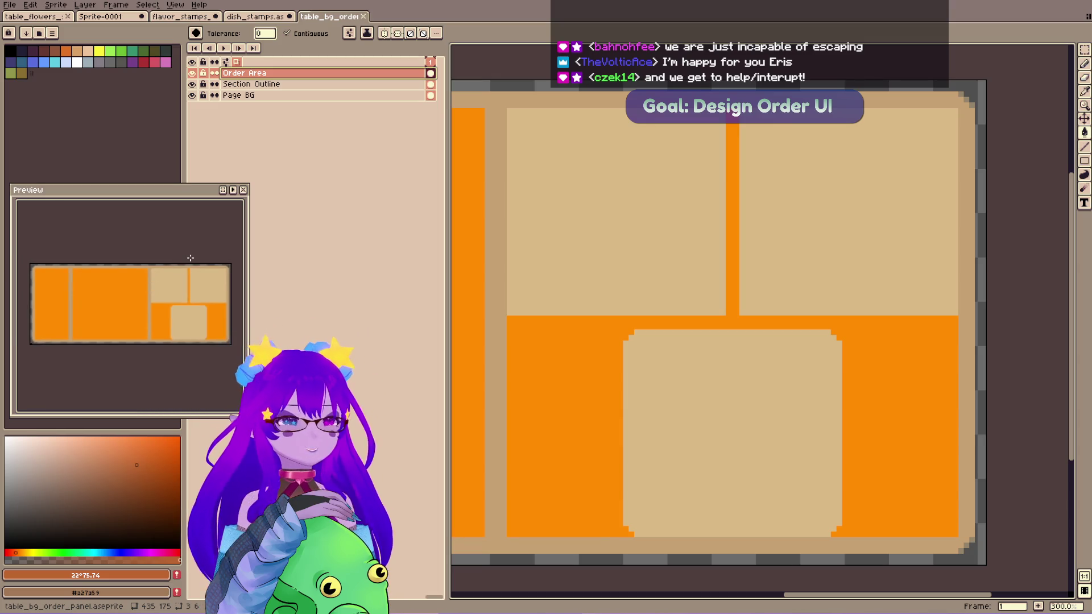
pyautogui.press('b')
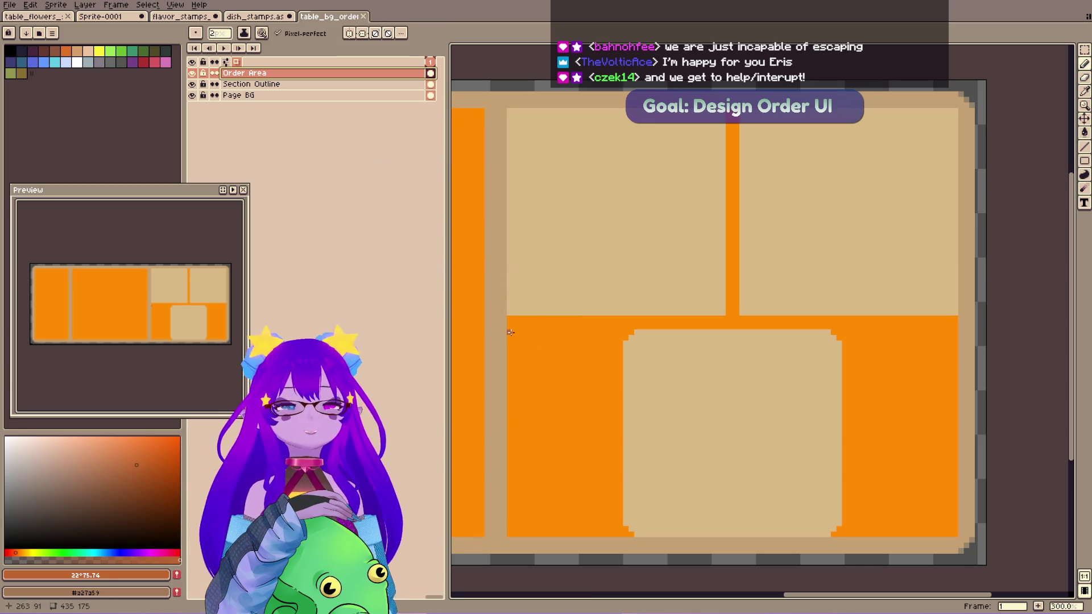
# Step: Fill the panel's top-left box with a darker brown
pyautogui.press('g')
pyautogui.click(569, 216)
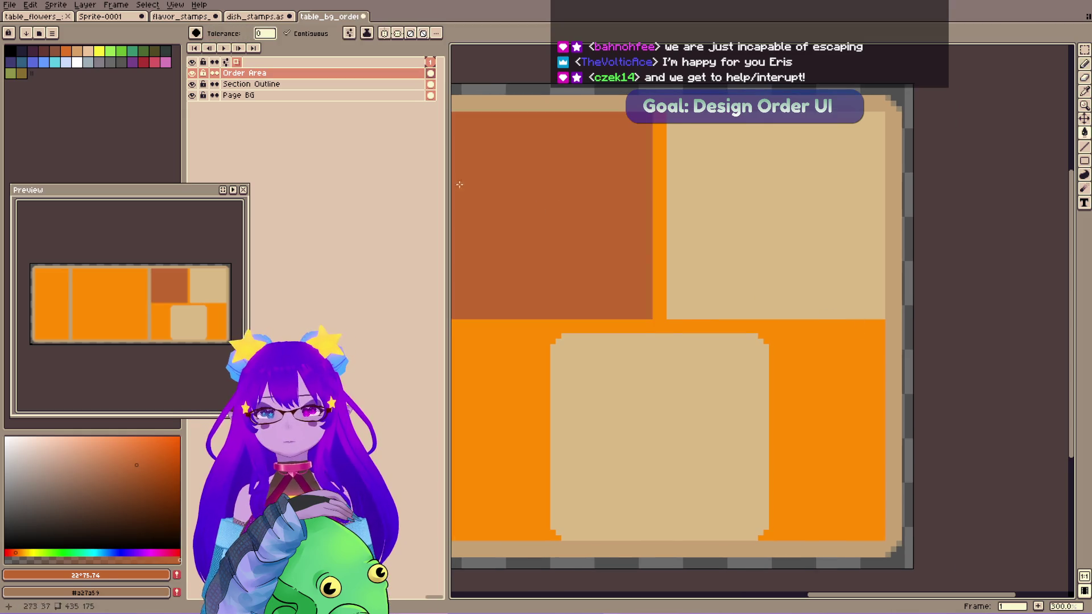
pyautogui.moveTo(711, 243); pyautogui.dragTo(746, 242)
pyautogui.click(151, 478)
pyautogui.click(685, 220)
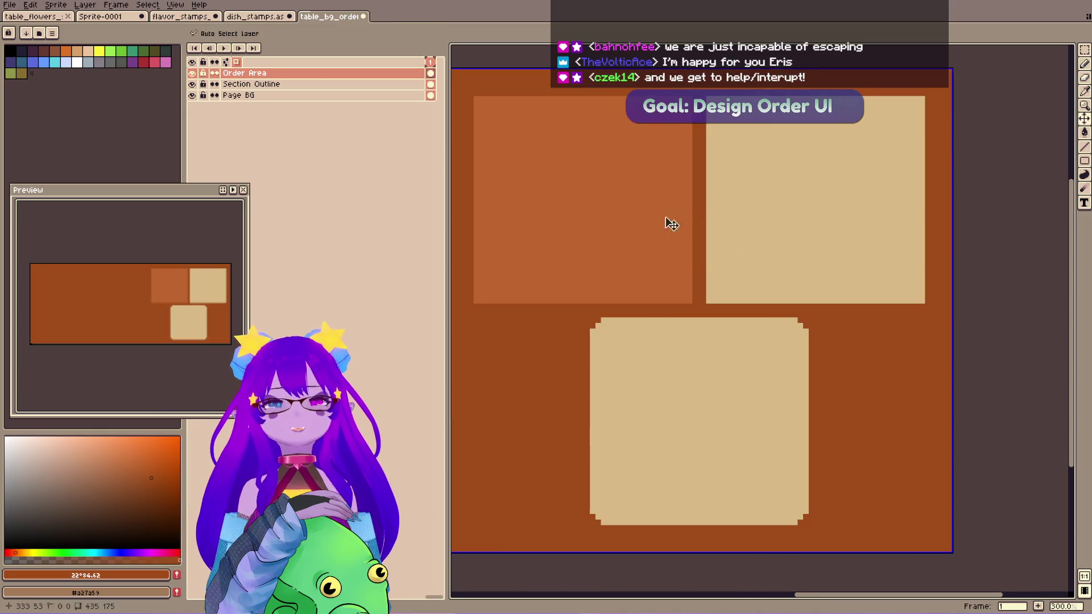
pyautogui.hotkey('ctrl', 'z')
pyautogui.click(662, 170)
# Step: Copy the brown top-left box onto the top-right box, nudged two pixels right
pyautogui.press('w')
pyautogui.click(561, 219)
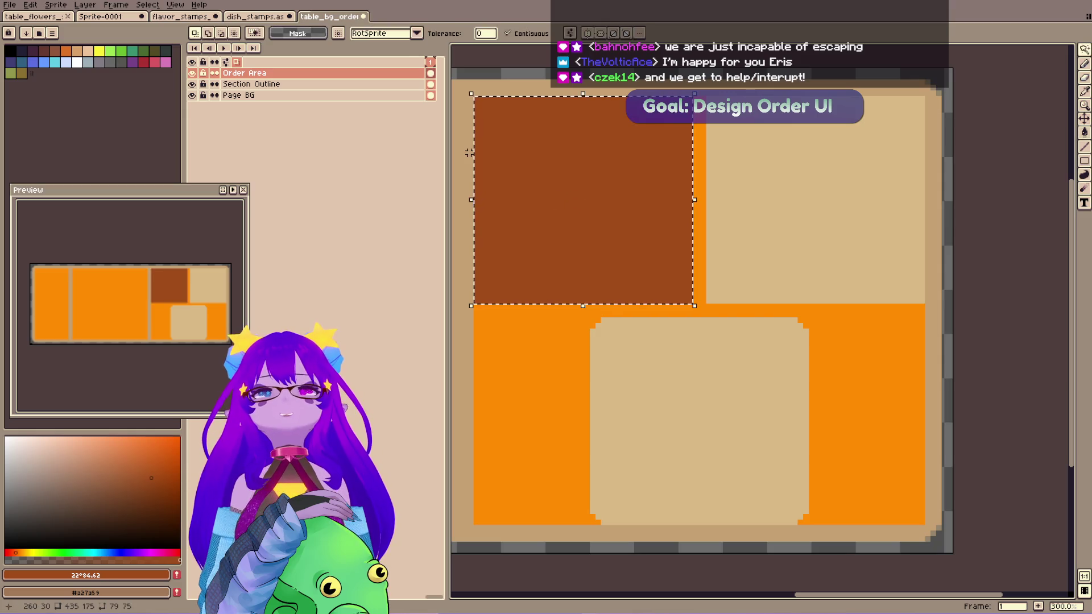
pyautogui.moveTo(472, 152); pyautogui.dragTo(692, 153)
pyautogui.press('Right')
pyautogui.press('Right')
pyautogui.press('Right')
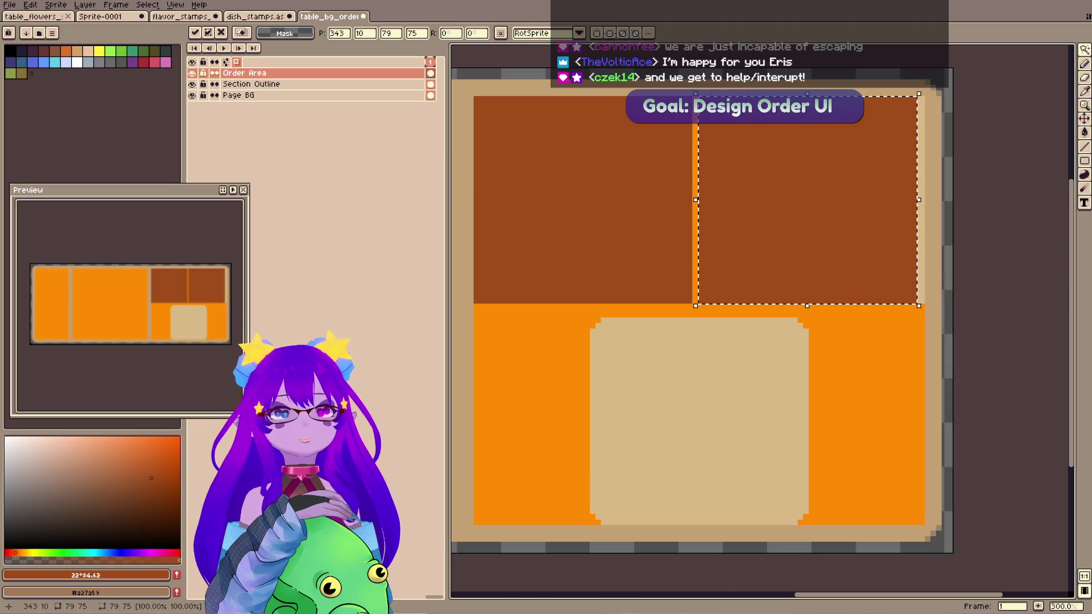
pyautogui.press('Right')
pyautogui.press('Return')
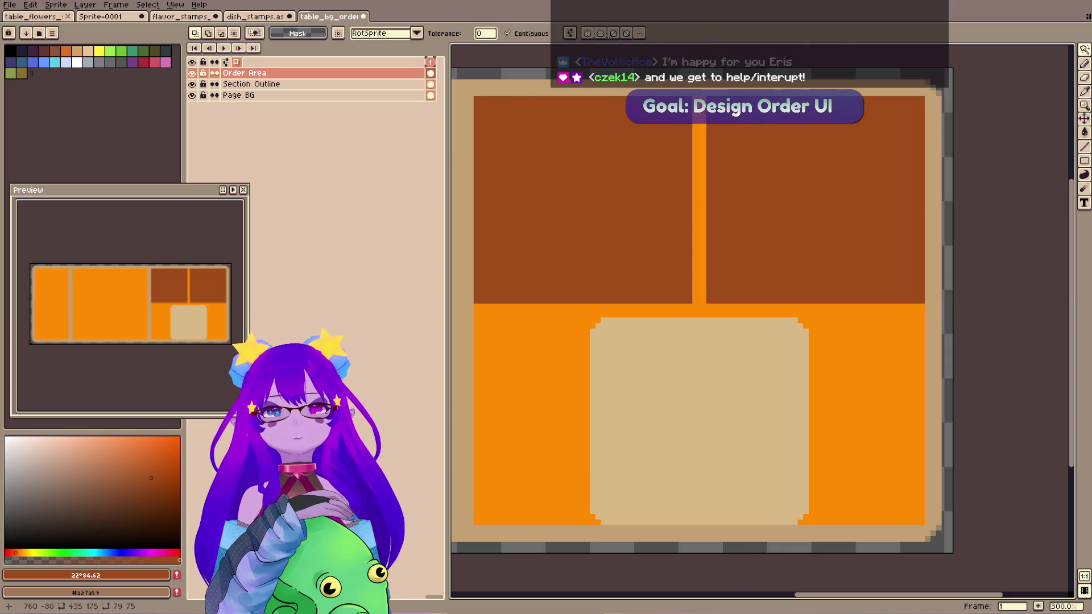
pyautogui.hotkey('ctrl', 'shift', 'd')
pyautogui.hotkey('ctrl', 'd')
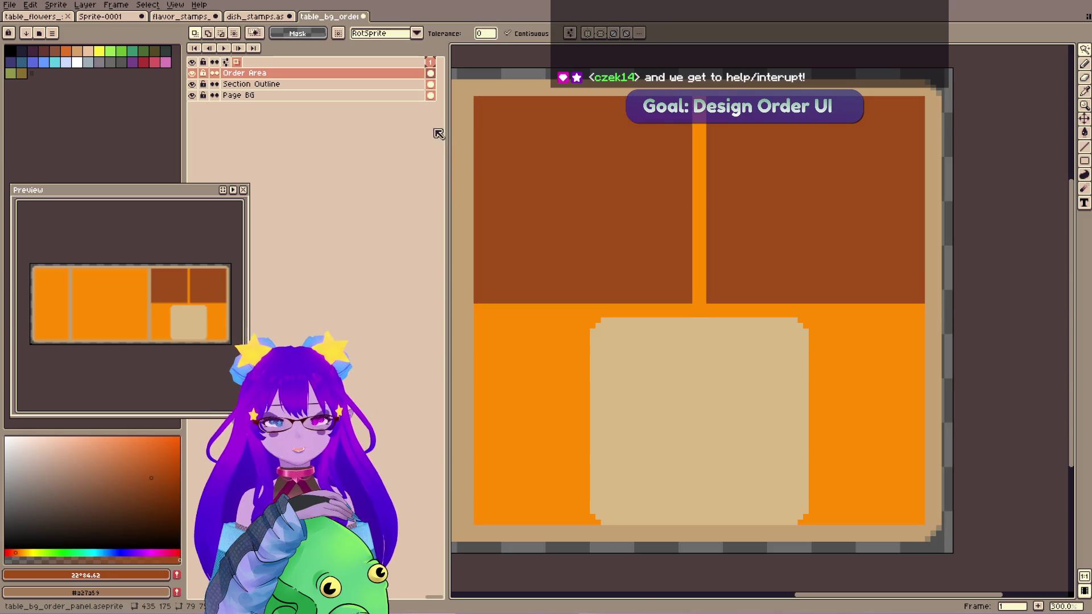
# Step: Save, then copy the panel's top half and paste it into a new Layer 1
pyautogui.moveTo(467, 88)
pyautogui.mouseDown()
pyautogui.moveTo(880, 244)
pyautogui.moveTo(975, 311)
pyautogui.mouseUp()
pyautogui.hotkey('ctrl', 's')
pyautogui.hotkey('ctrl', 'c')
pyautogui.hotkey('ctrl', 'shift', 'n')
pyautogui.hotkey('ctrl', 'v')
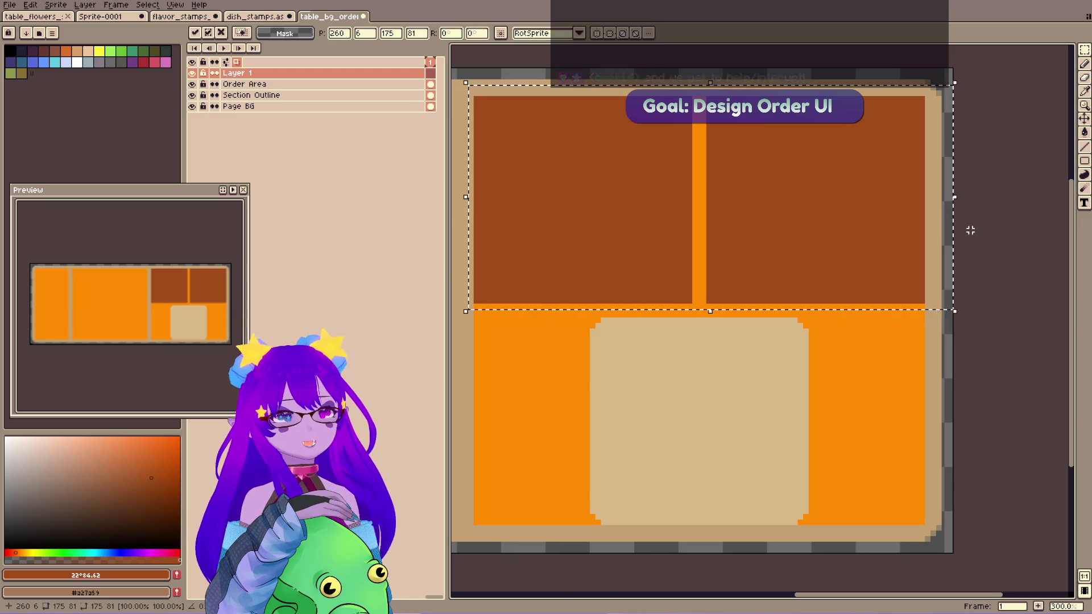
pyautogui.press('Return')
# Step: Shift the brown square down and right under the beige panel, and place Layer 1 below Order Area
pyautogui.press('w')
pyautogui.click(612, 160)
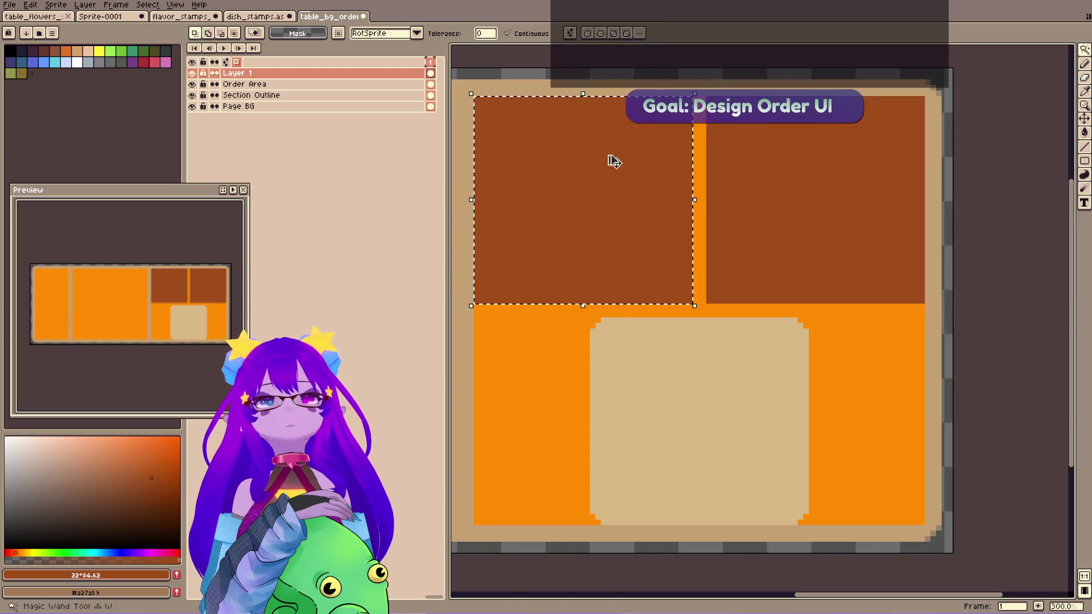
pyautogui.hotkey('shift', 'Down')
pyautogui.hotkey('shift', 'Down')
pyautogui.hotkey('shift', 'Down')
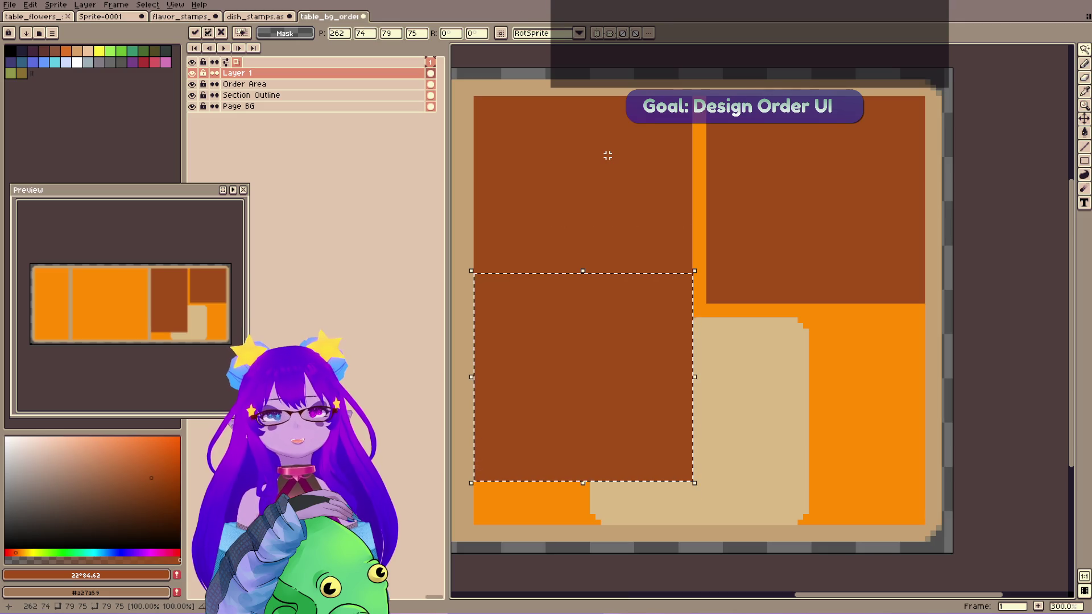
pyautogui.press('Right')
pyautogui.press('Right')
pyautogui.press('Right')
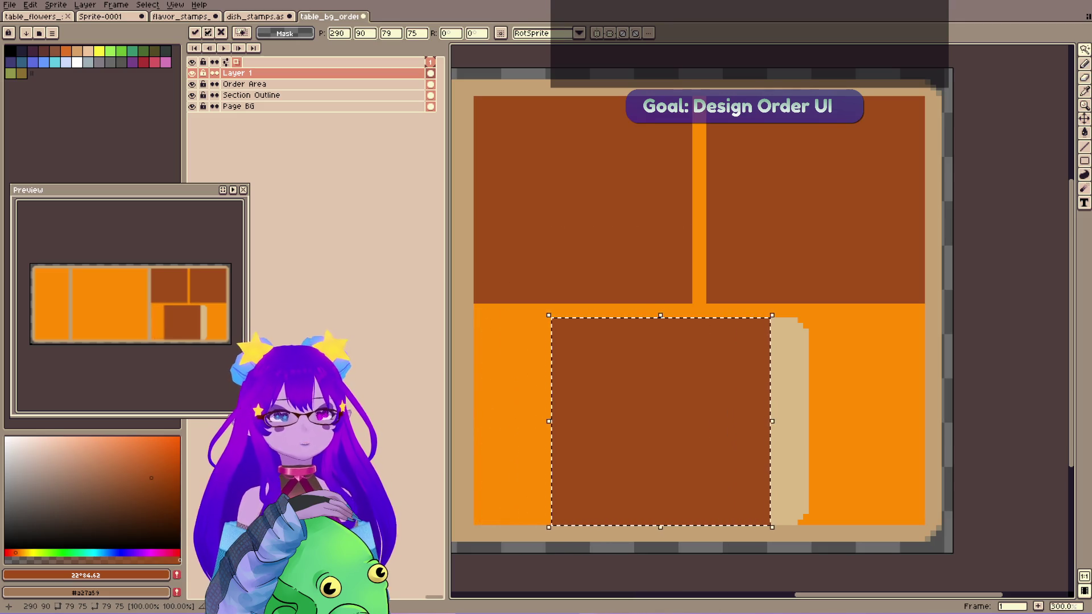
pyautogui.press('Right')
pyautogui.press('Right')
pyautogui.press('Right')
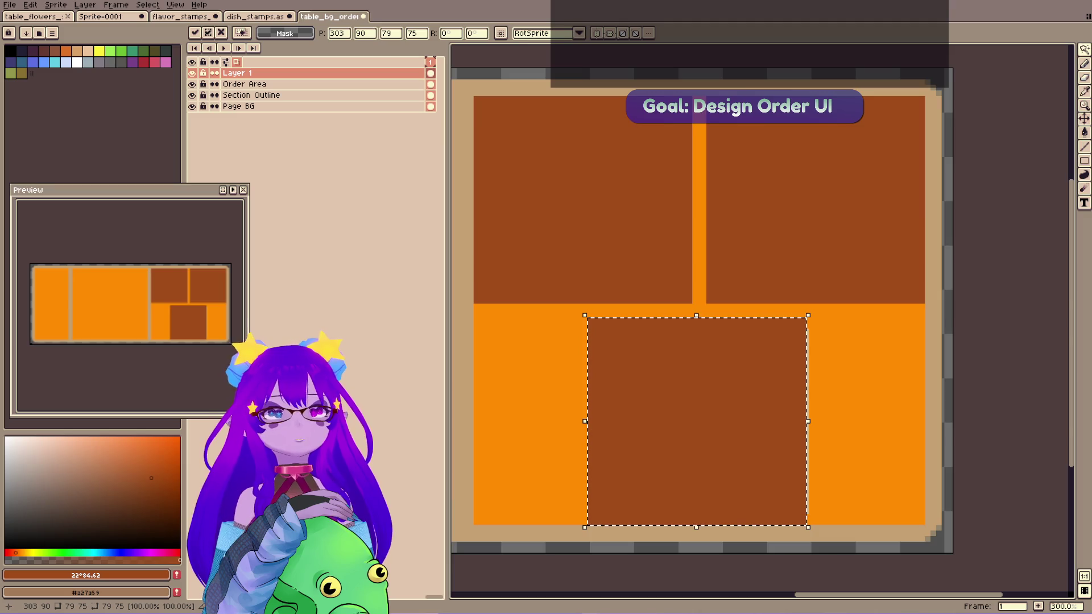
pyautogui.hotkey('ctrl', 'd')
pyautogui.moveTo(312, 74); pyautogui.dragTo(318, 84)
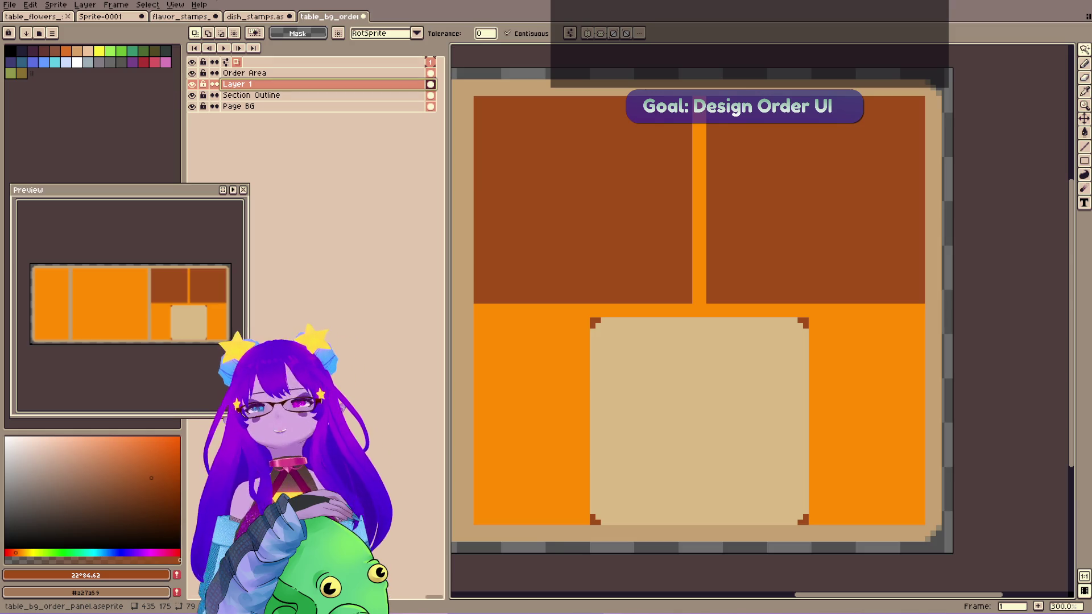
# Step: Toggle Layer 1 and Order Area visibility to compare their contents, then select Layer 1
pyautogui.click(192, 84)
pyautogui.click(193, 84)
pyautogui.click(193, 84)
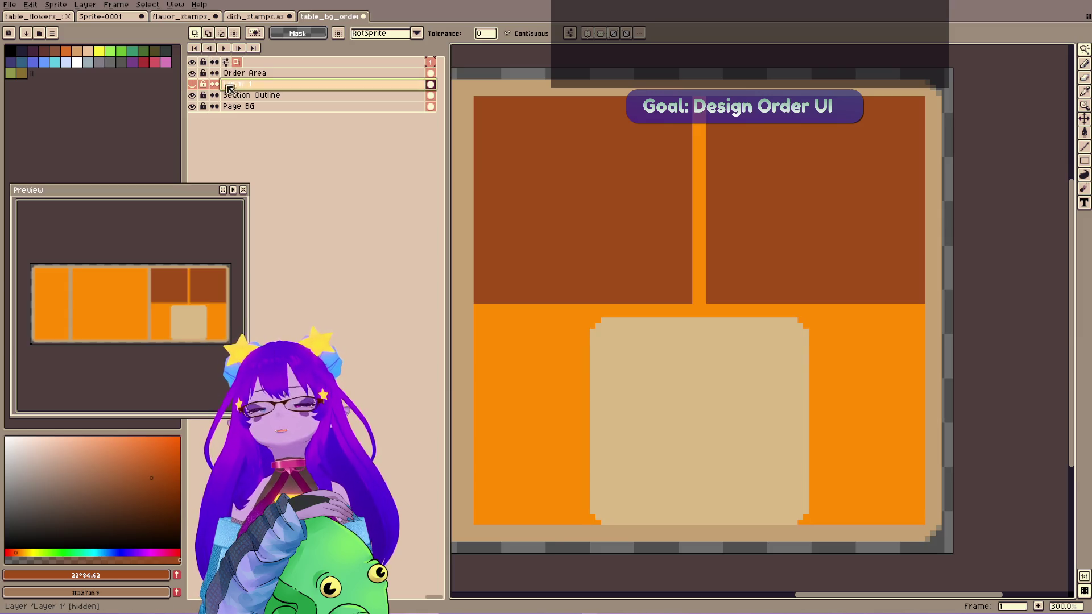
pyautogui.click(192, 73)
pyautogui.click(192, 85)
pyautogui.click(230, 85)
# Step: Rename Order Area to 'Order Border', save, and move it below Layer 1
pyautogui.doubleClick(264, 73)
pyautogui.write('OR')
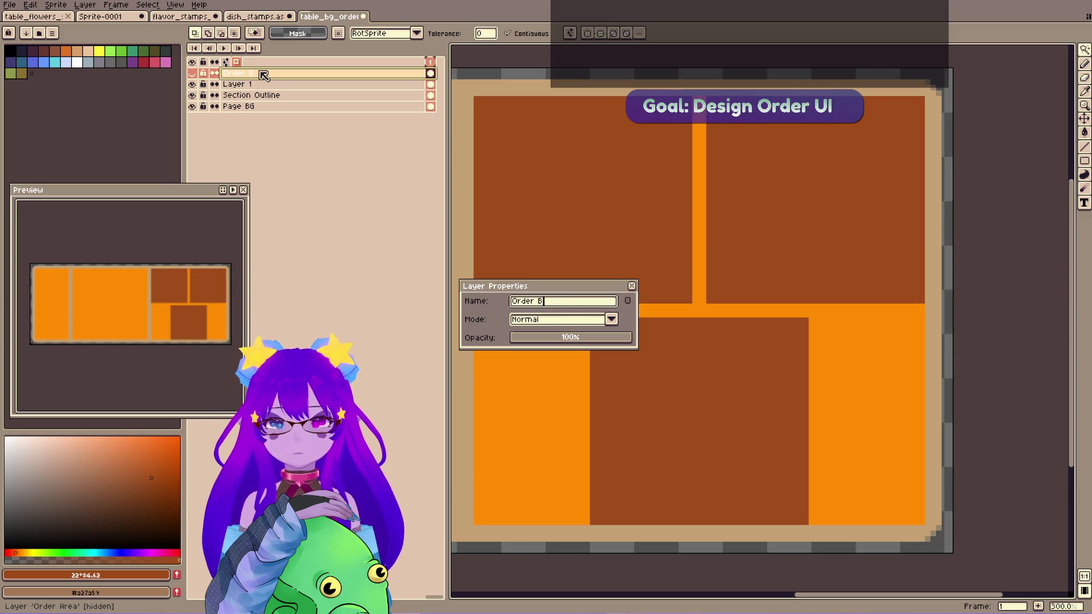
pyautogui.press('Return')
pyautogui.hotkey('ctrl', 's')
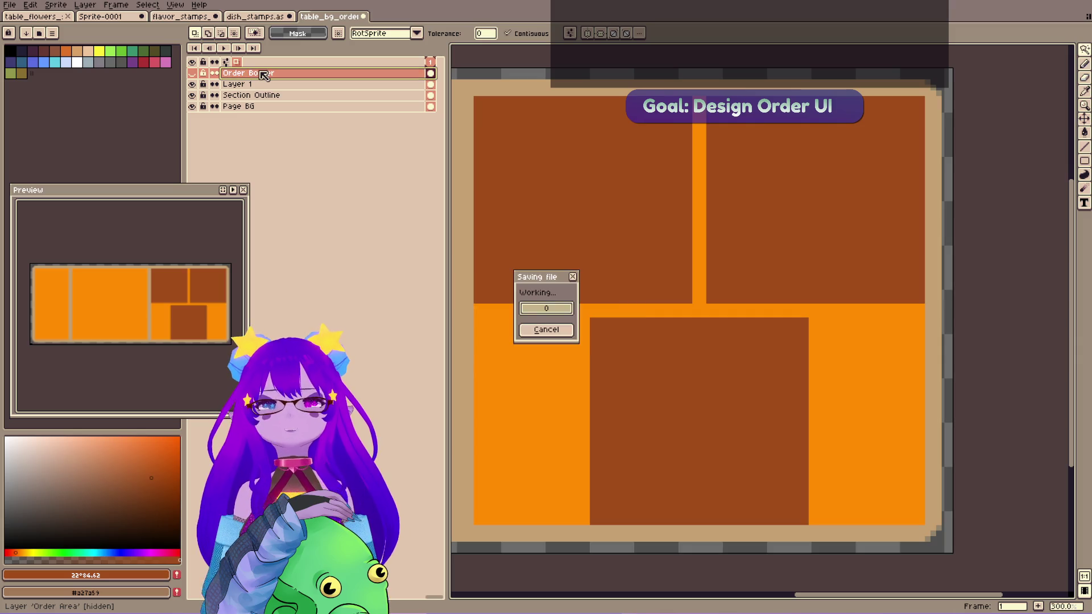
pyautogui.moveTo(264, 75); pyautogui.dragTo(273, 93)
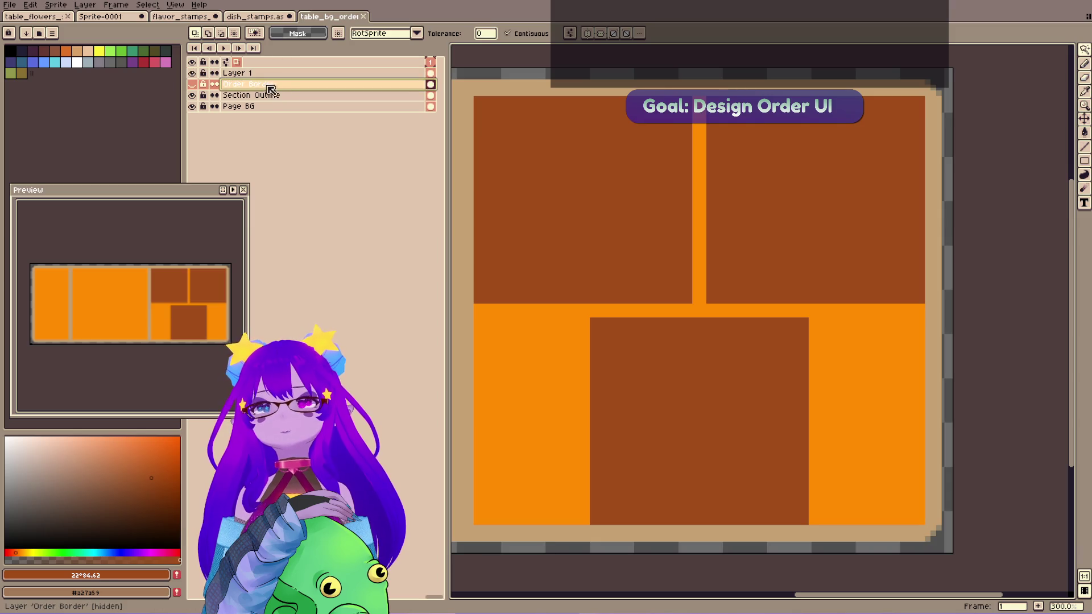
# Step: Rename Section Outline to 'Section Boarder' and Layer 1 to 'Stamp Areas'
pyautogui.click(269, 100)
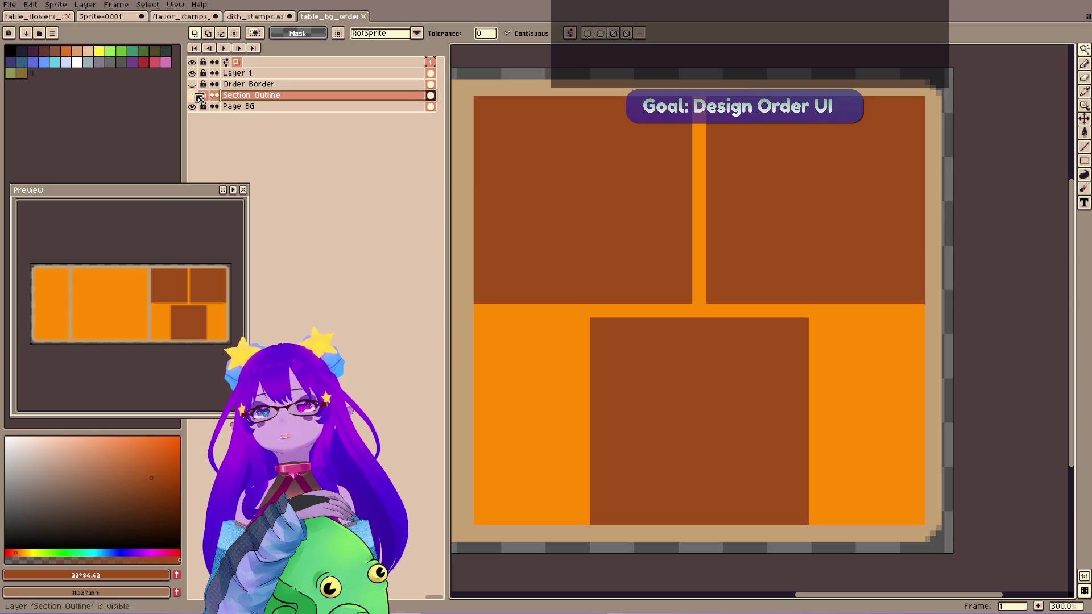
pyautogui.doubleClick(237, 98)
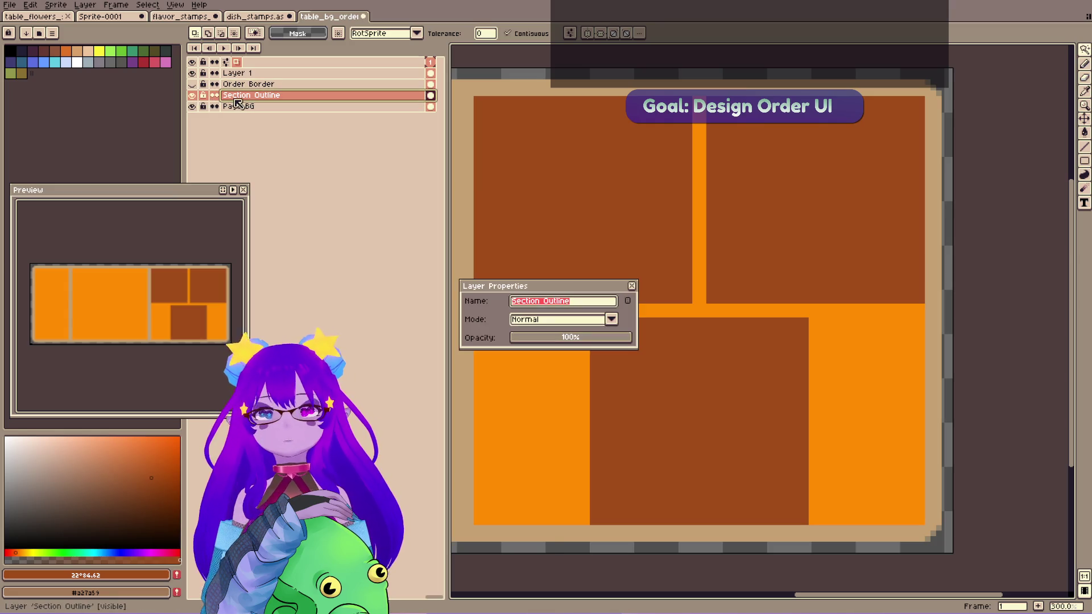
pyautogui.write('Sec')
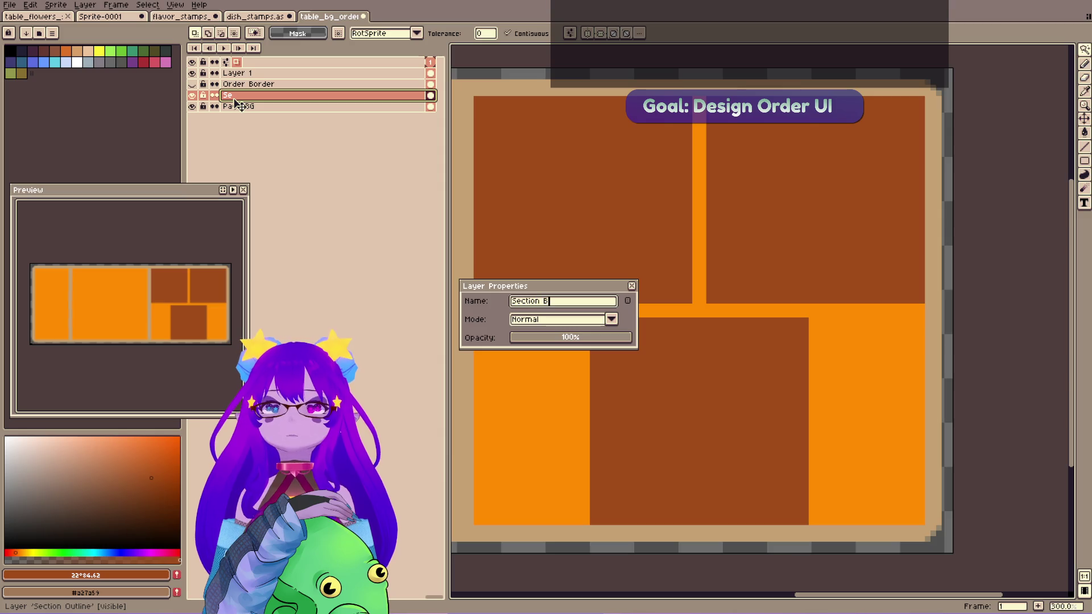
pyautogui.press('Return')
pyautogui.press('Up')
pyautogui.doubleClick(278, 72)
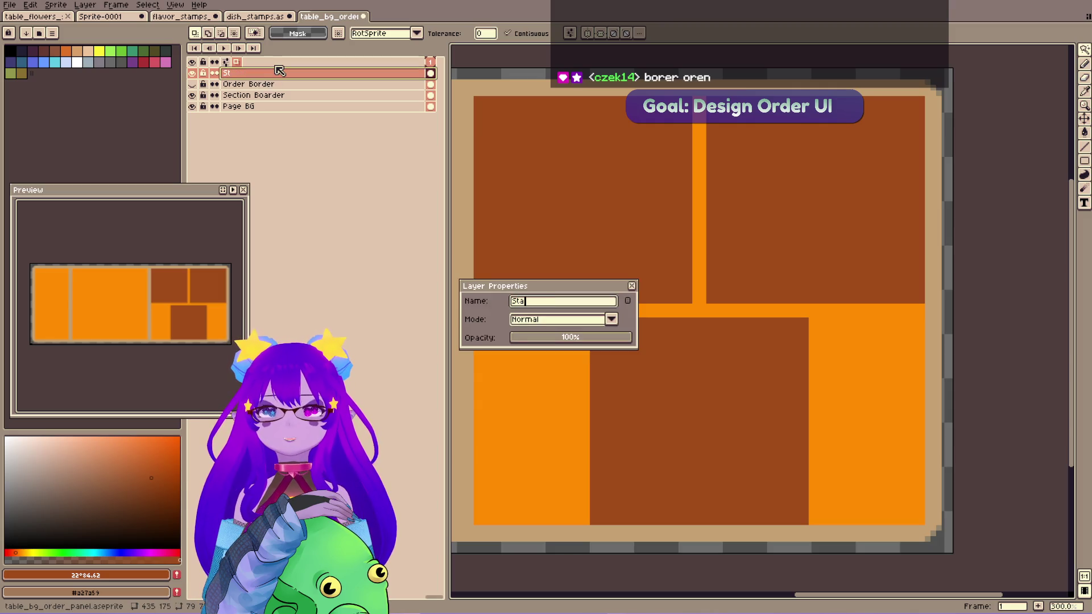
pyautogui.write('s')
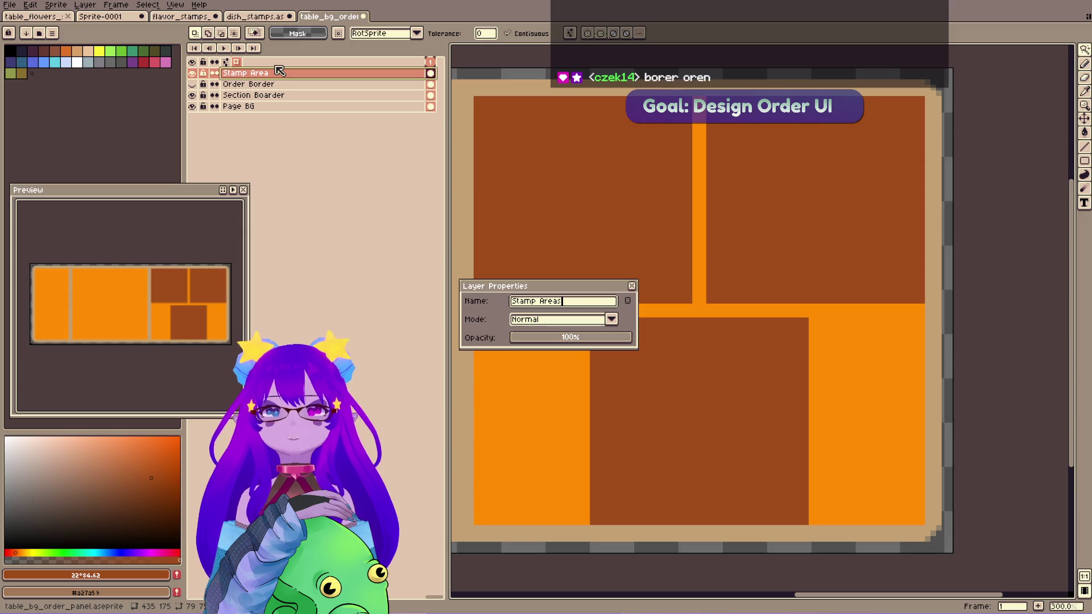
pyautogui.press('Return')
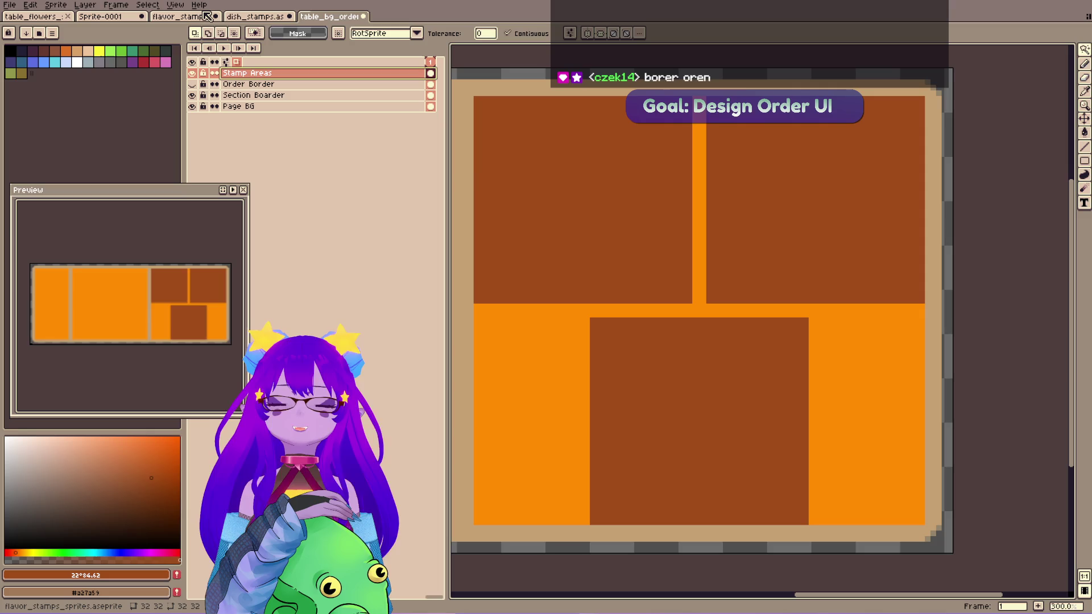
# Step: Check the top layer's contents and rename it 'Order Border'
pyautogui.click(191, 73)
pyautogui.click(192, 73)
pyautogui.doubleClick(251, 74)
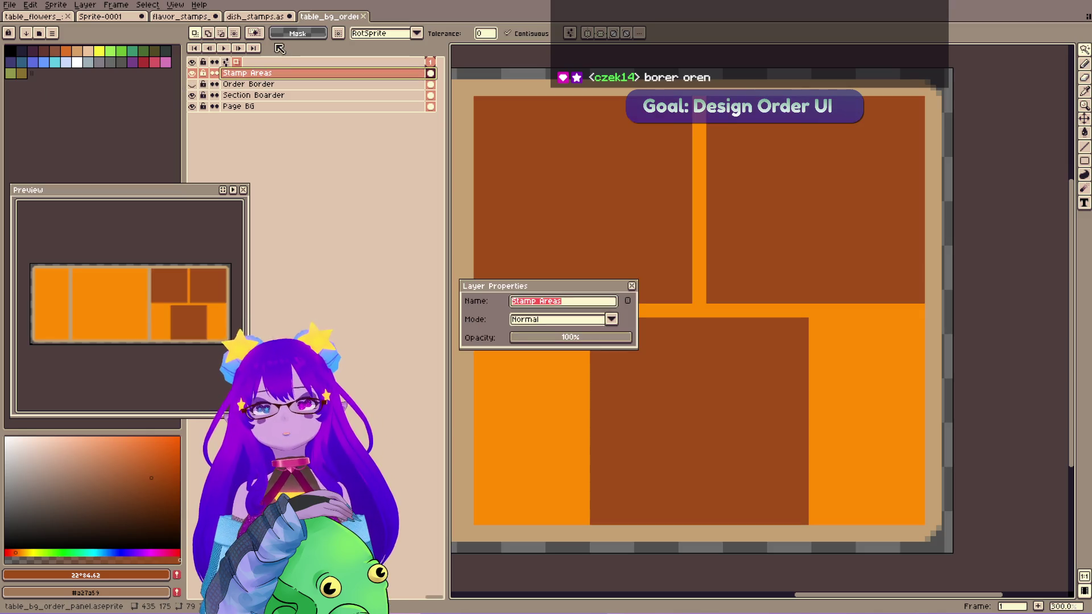
pyautogui.press('BackSpace')
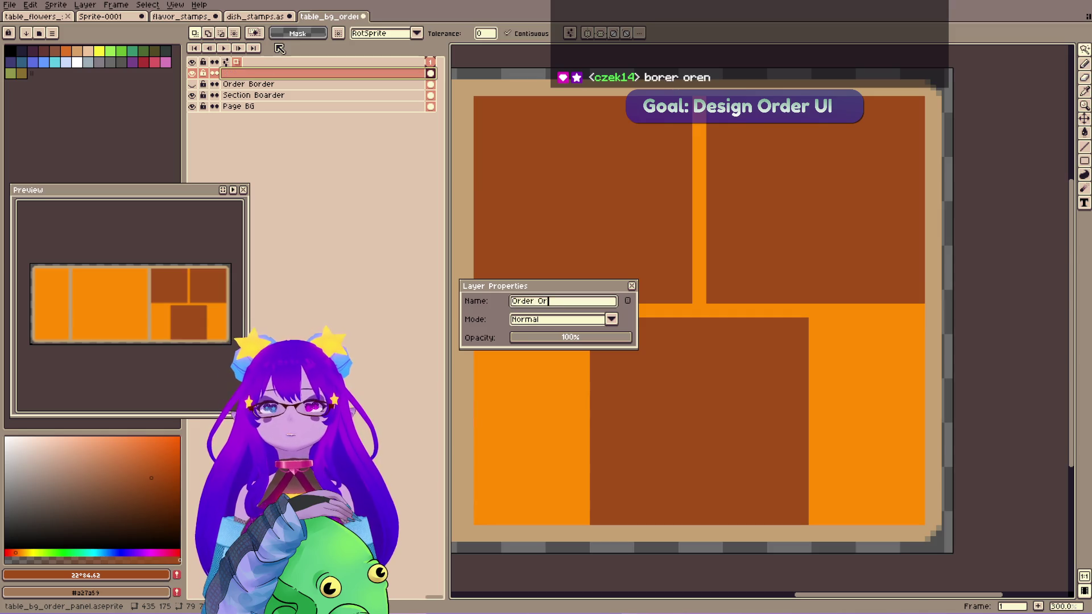
pyautogui.write('Order Border')
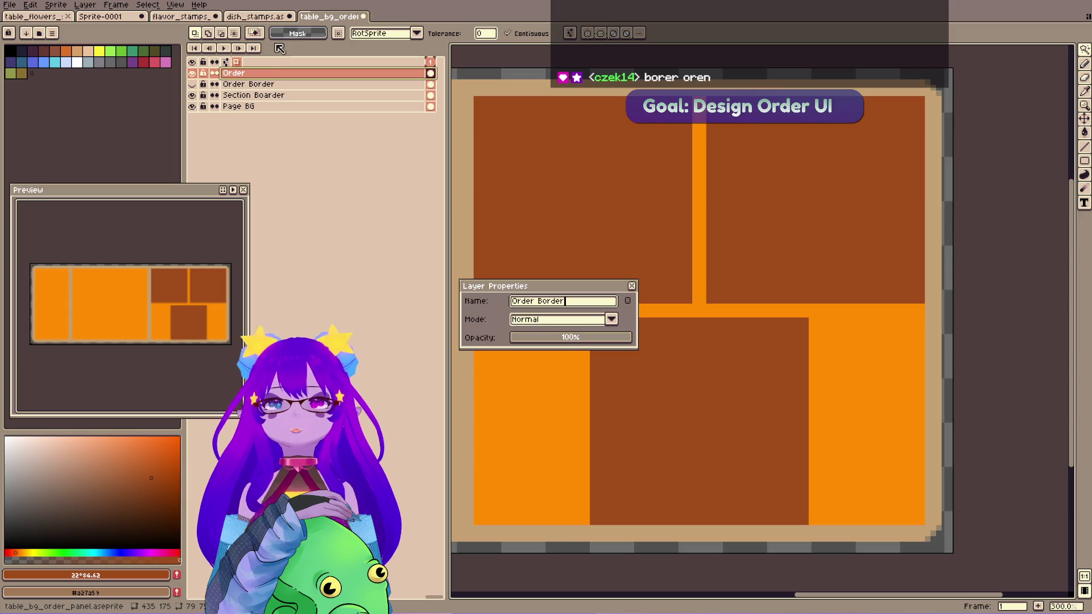
pyautogui.press('Return')
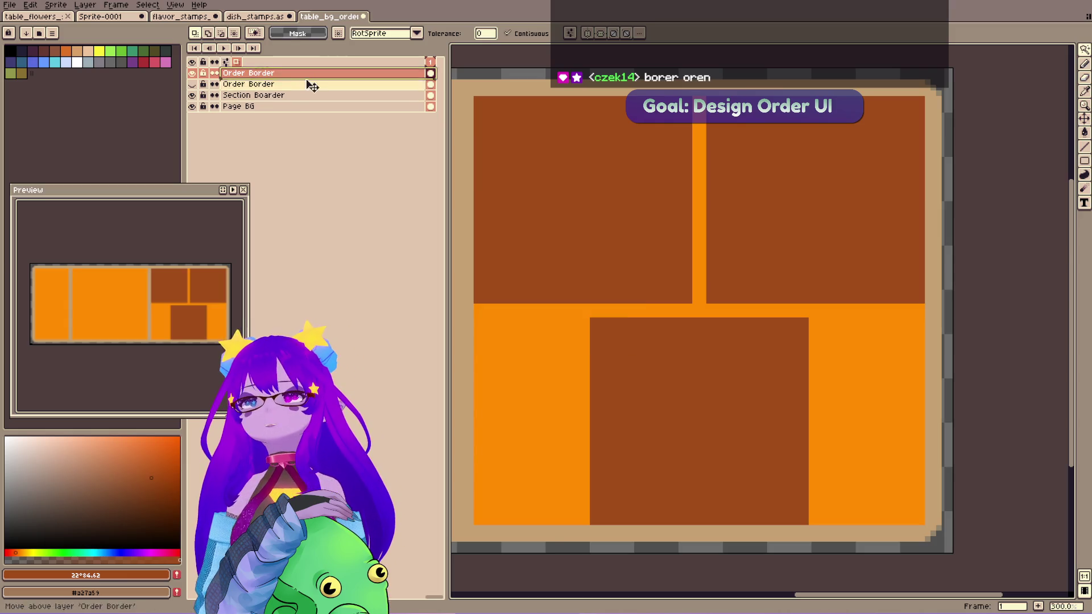
# Step: Rename the second layer 'Stamp Areas', move it to the top, and make it visible
pyautogui.click(314, 83)
pyautogui.doubleClick(314, 84)
pyautogui.write('Stamp Areas')
pyautogui.press('Return')
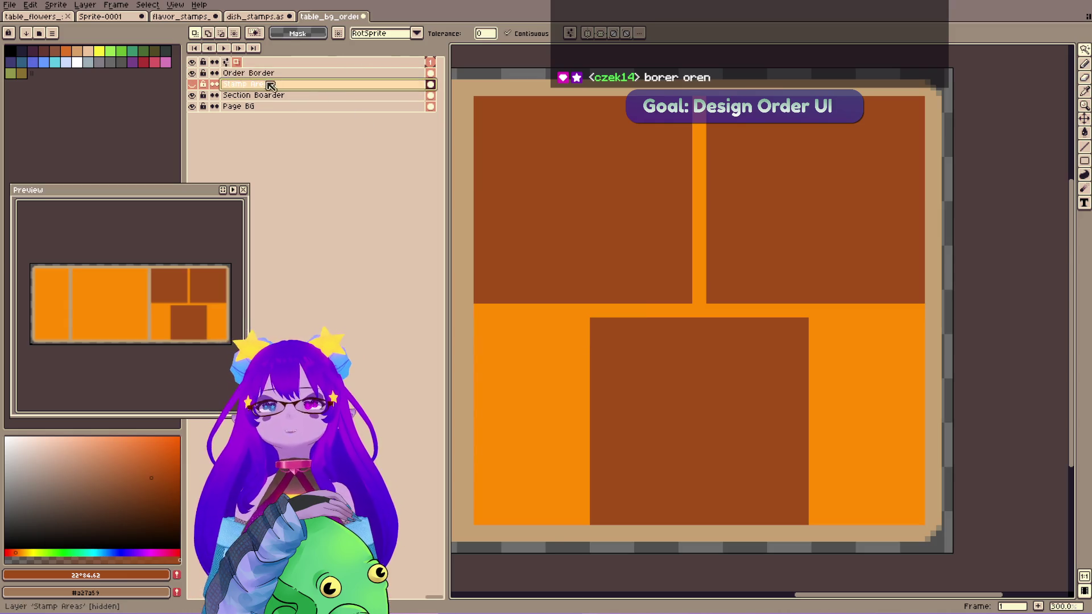
pyautogui.moveTo(281, 84); pyautogui.dragTo(284, 73)
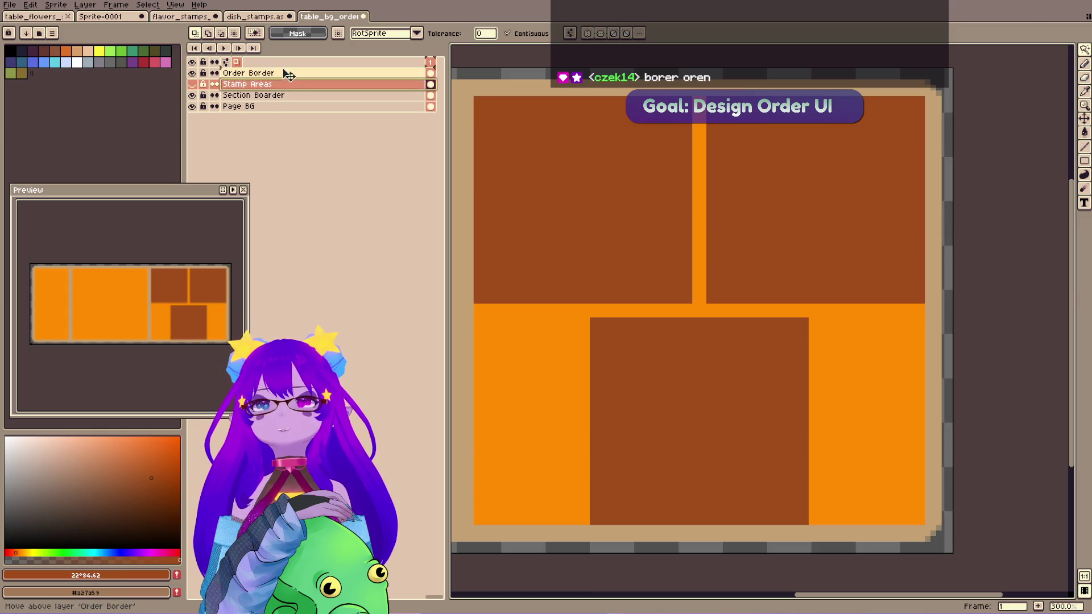
pyautogui.click(192, 73)
# Step: Select around the beige panel, sample its beige, and paint brown staircase pixels at the corner
pyautogui.press('m')
pyautogui.moveTo(569, 310)
pyautogui.mouseDown()
pyautogui.moveTo(725, 446)
pyautogui.moveTo(819, 551)
pyautogui.mouseUp()
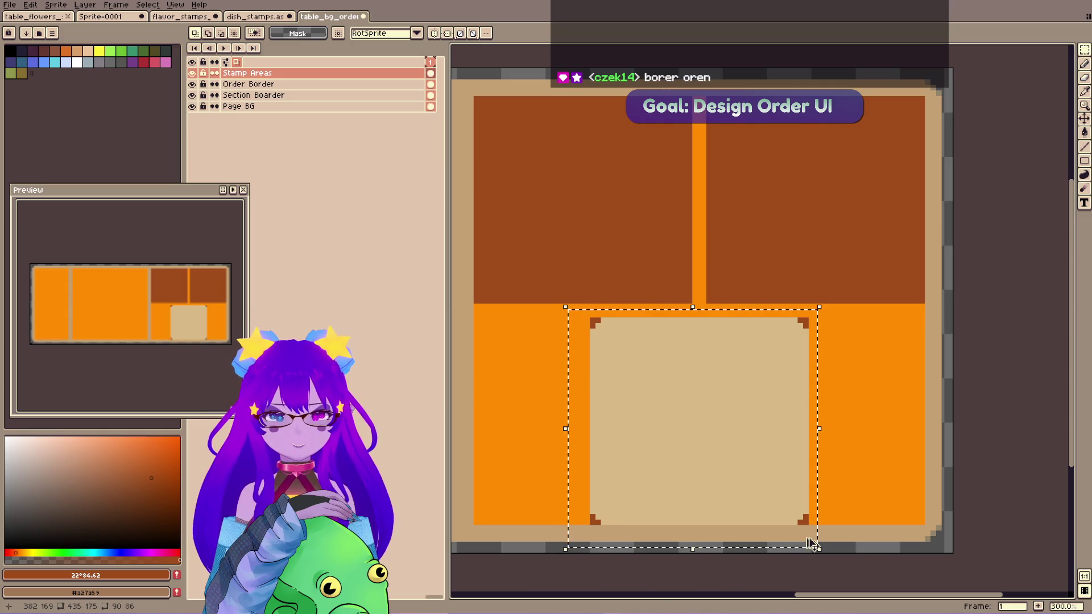
pyautogui.scroll(7, 812, 544)
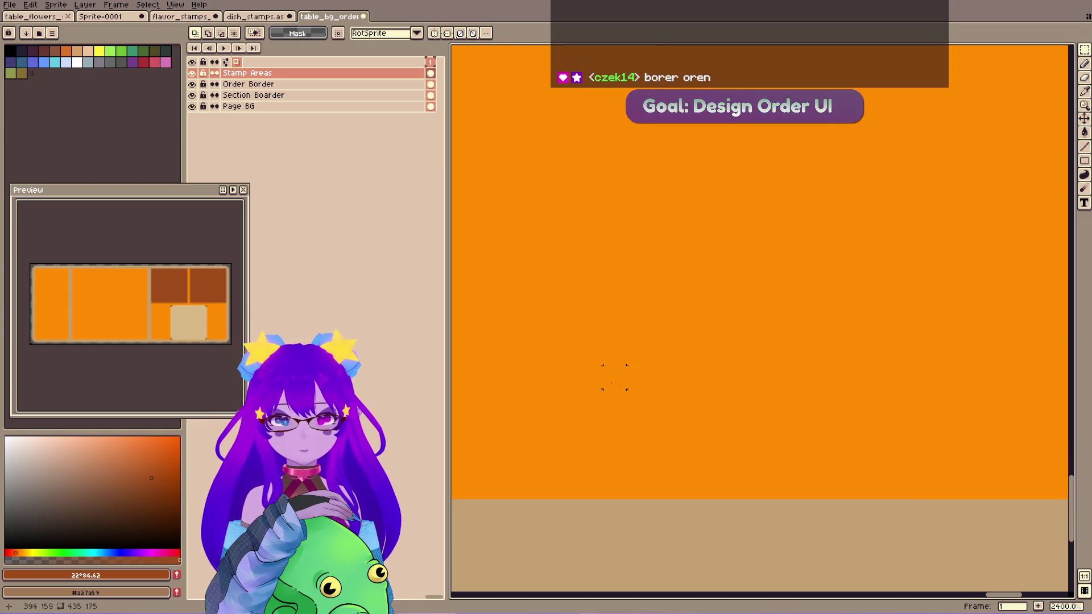
pyautogui.click(724, 376)
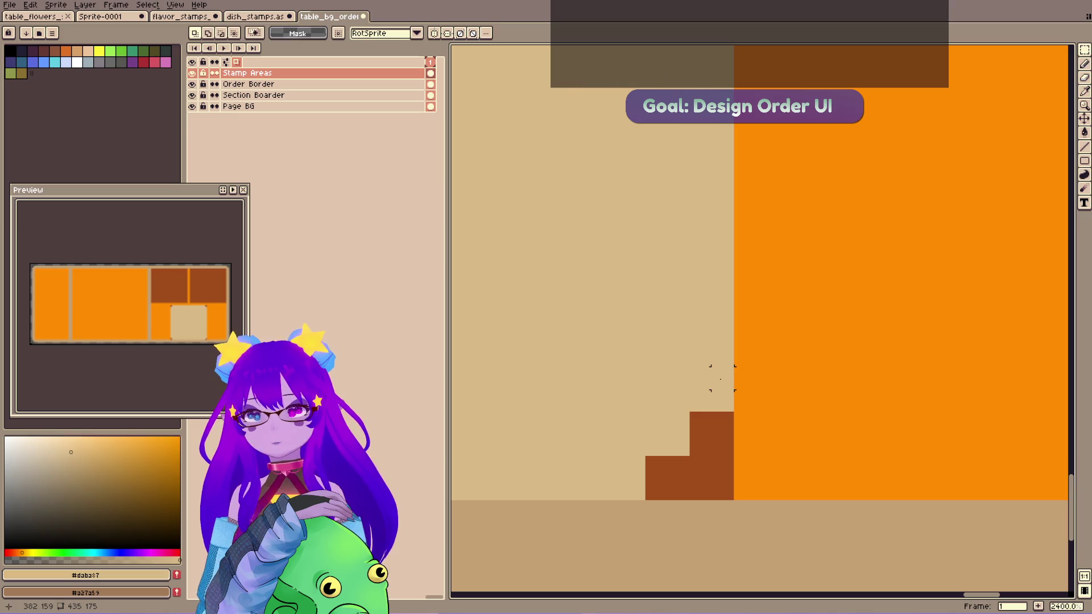
pyautogui.press('b')
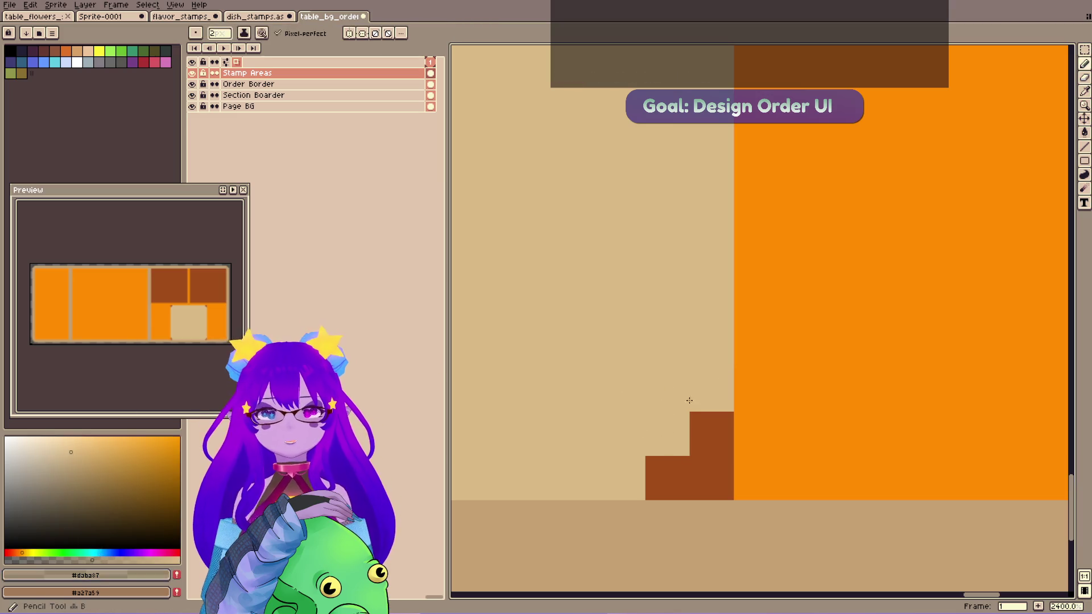
pyautogui.rightClick(715, 405)
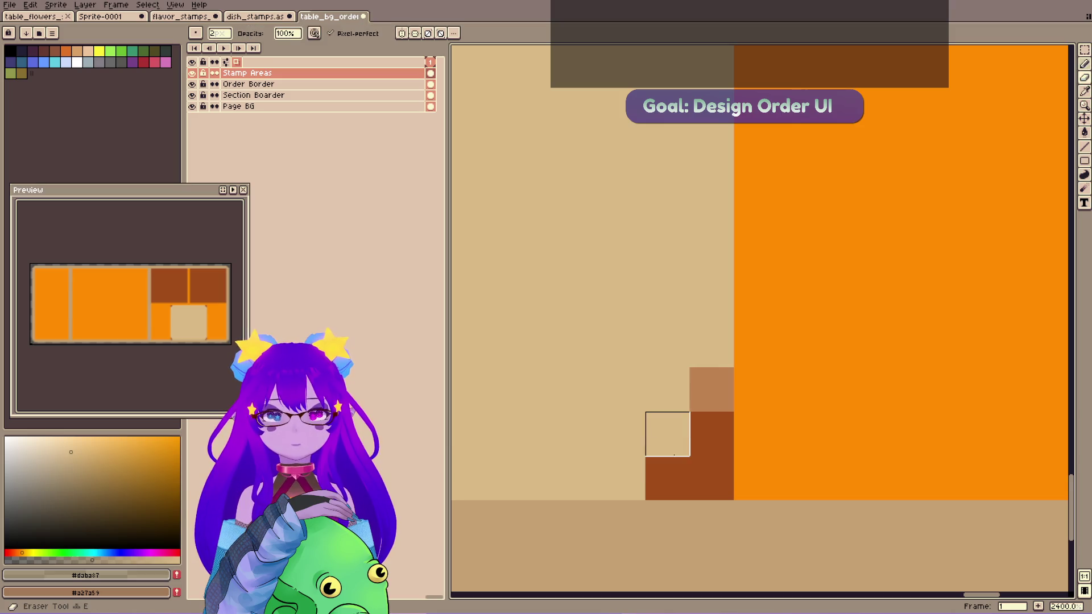
pyautogui.rightClick(668, 453)
pyautogui.rightClick(629, 485)
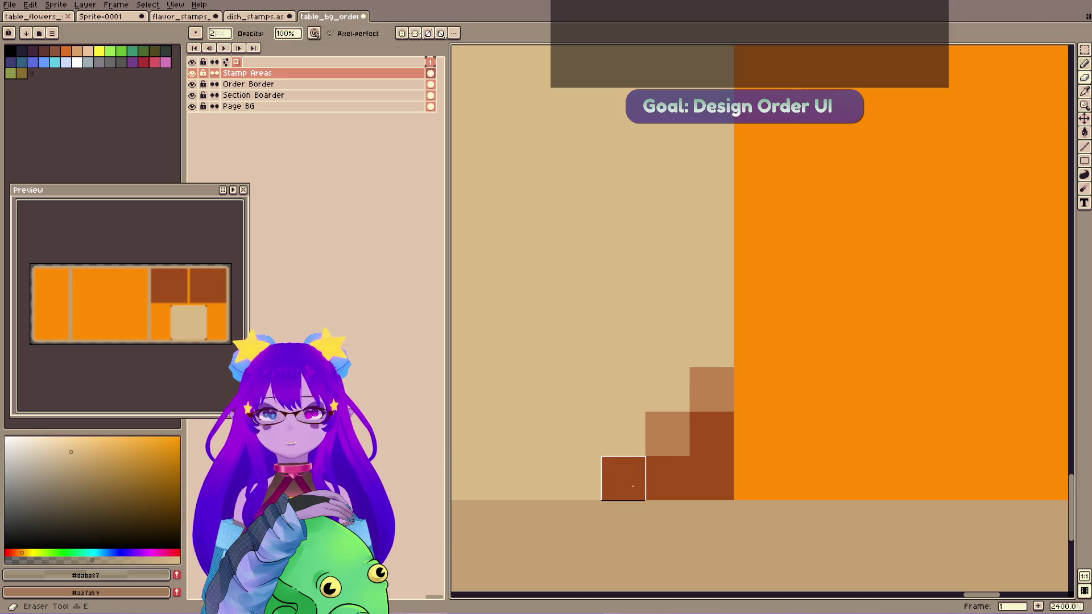
# Step: Darken and lighten further pixels of the corner staircase, adding a dark brown corner pixel
pyautogui.scroll(-3, 629, 485)
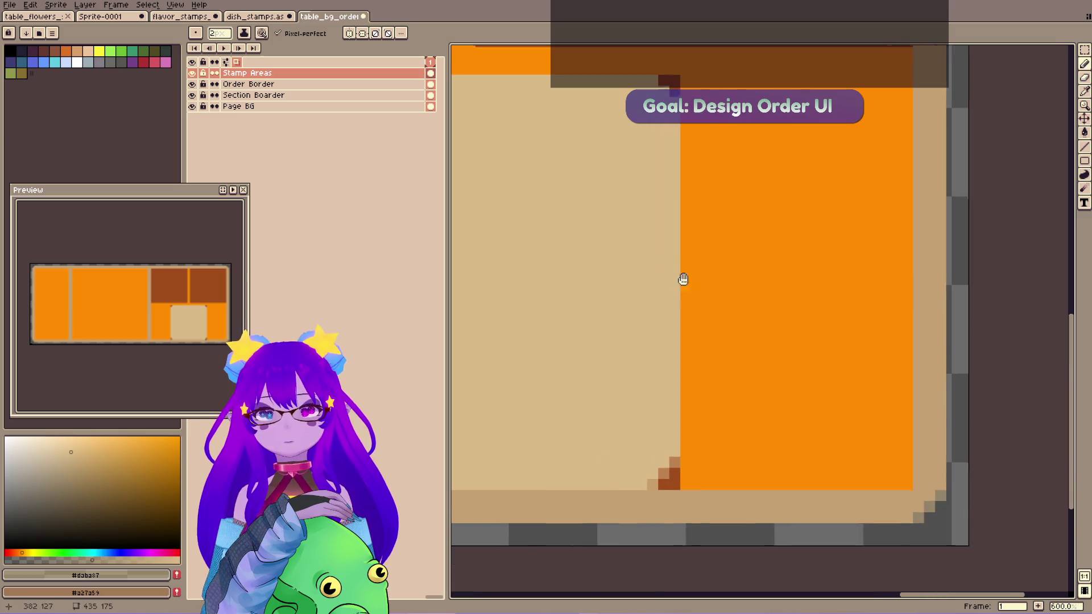
pyautogui.hscroll(-5, 668, 280)
pyautogui.scroll(4, 617, 420)
pyautogui.scroll(1, 657, 513)
pyautogui.click(652, 479)
pyautogui.rightClick(739, 479)
pyautogui.rightClick(673, 399)
pyautogui.click(563, 302)
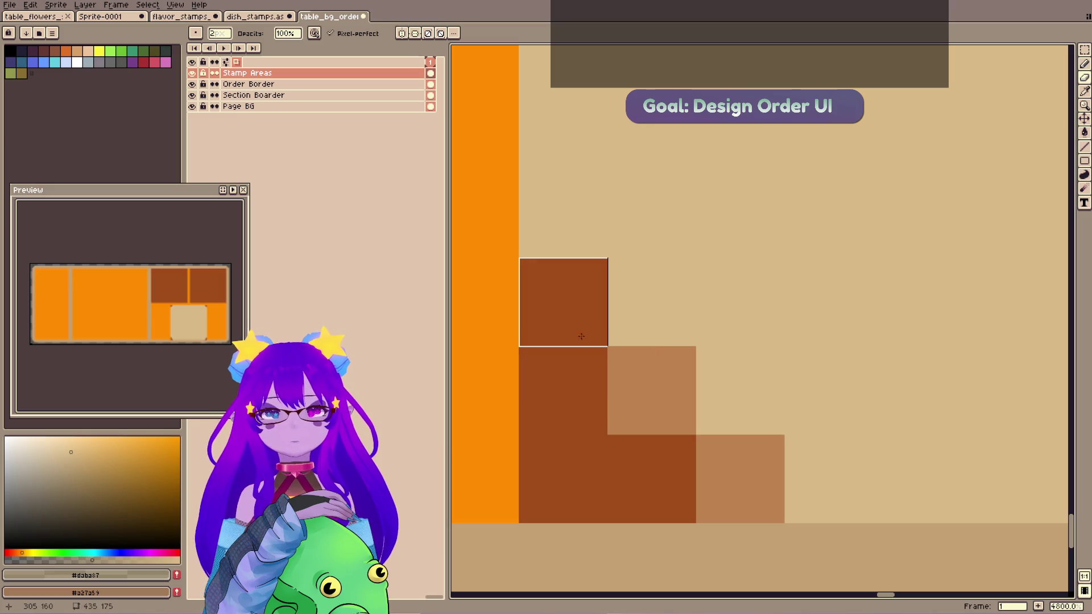
# Step: Erase-shade the top-left corner staircase pixels
pyautogui.scroll(-7, 607, 348)
pyautogui.scroll(-2, 746, 219)
pyautogui.scroll(10, 609, 239)
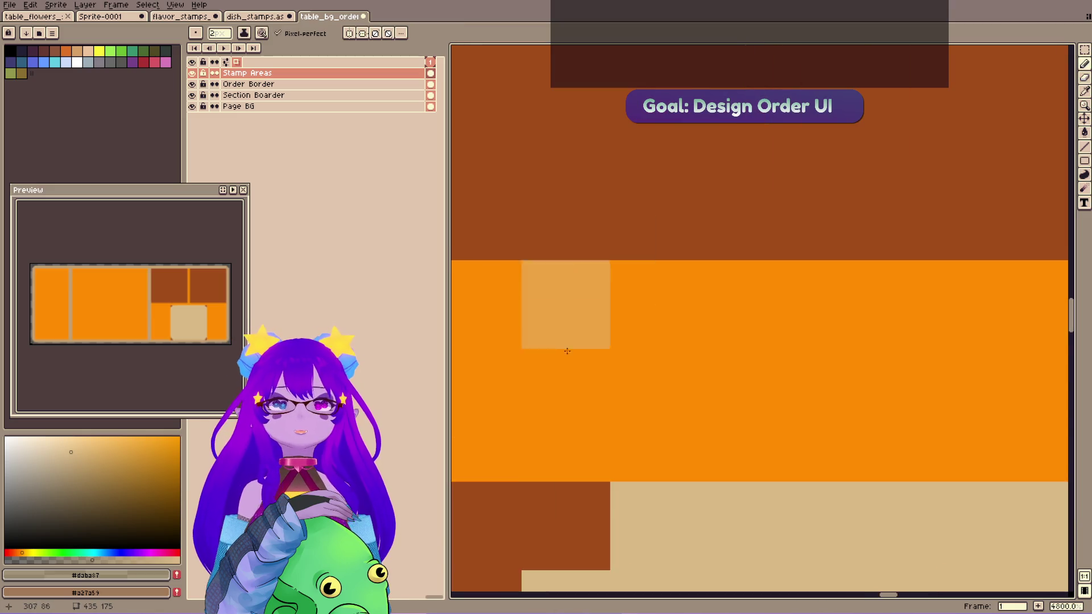
pyautogui.press('e')
pyautogui.moveTo(669, 398)
pyautogui.mouseDown()
pyautogui.moveTo(758, 309)
pyautogui.moveTo(802, 309)
pyautogui.moveTo(638, 512)
pyautogui.mouseUp()
pyautogui.press('e')
# Step: On another panel corner, paint brown and translucent light-brown blocks to round the stamp area
pyautogui.moveTo(811, 312)
pyautogui.mouseDown()
pyautogui.moveTo(842, 358)
pyautogui.moveTo(758, 268)
pyautogui.moveTo(669, 289)
pyautogui.moveTo(563, 240)
pyautogui.mouseUp()
pyautogui.click(613, 286)
pyautogui.click(613, 332)
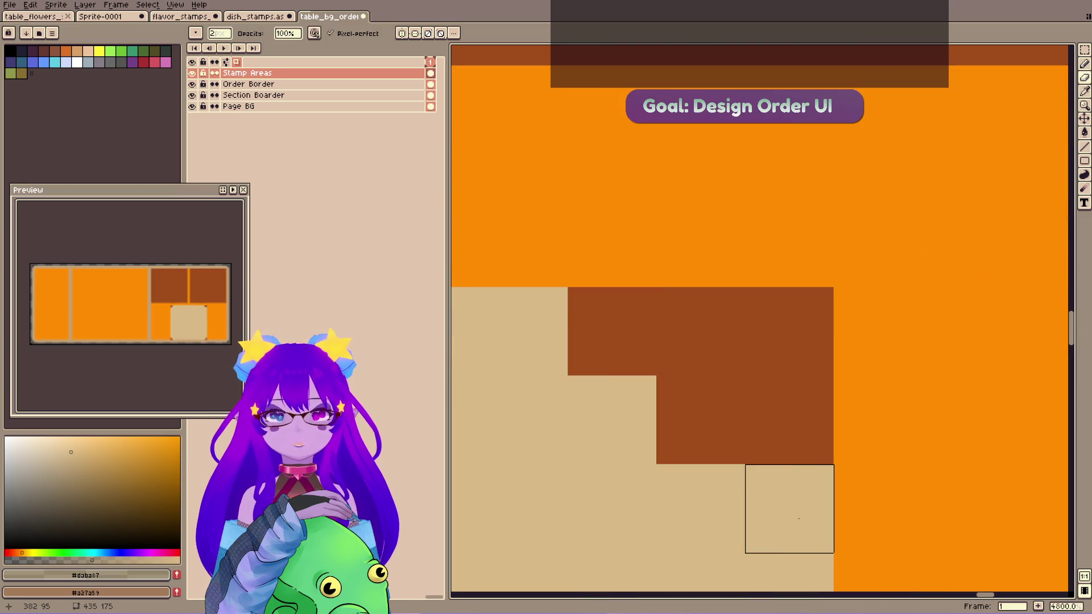
pyautogui.click(791, 508)
pyautogui.press('e')
pyautogui.click(701, 421)
pyautogui.click(618, 341)
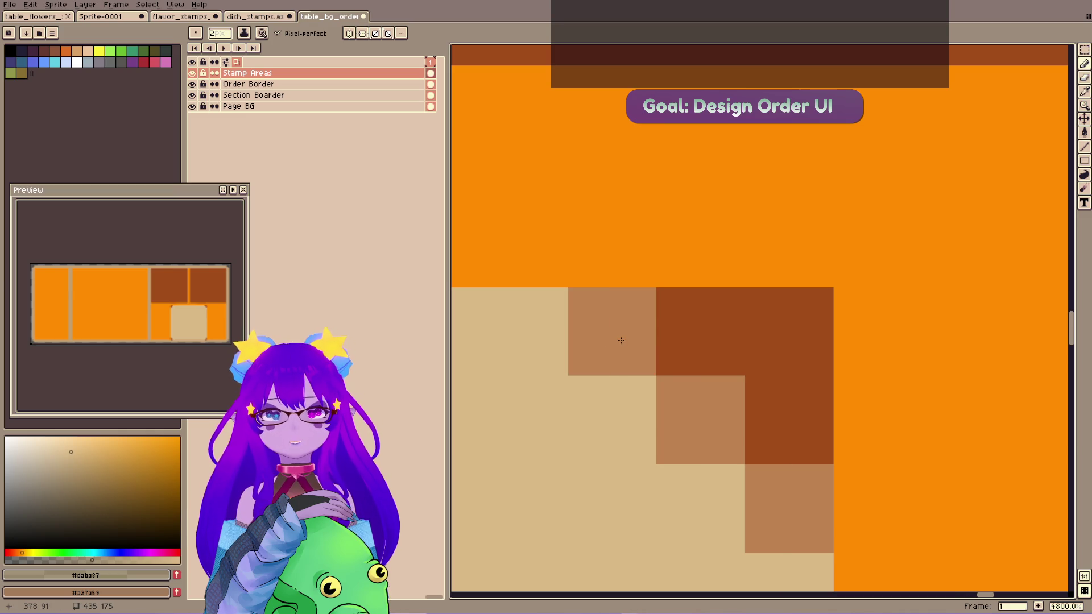
# Step: Save table_bg_order_panel.aseprite
pyautogui.scroll(-10, 664, 366)
pyautogui.hotkey('ctrl', 's')
pyautogui.scroll(1, 733, 375)
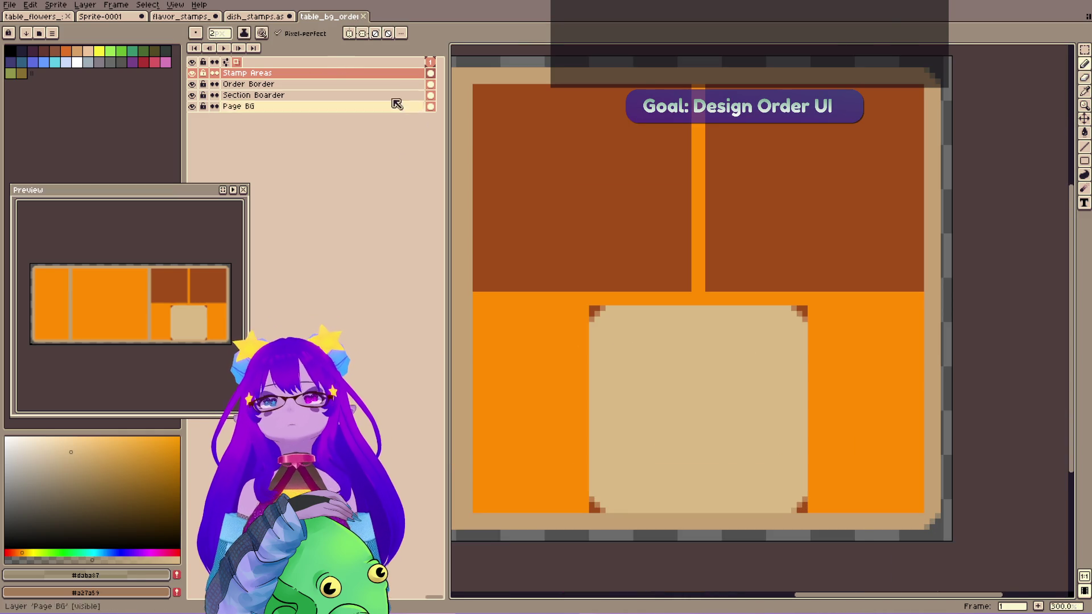
# Step: Copy the lower tan stamp area into the upper-right brown section
pyautogui.press('r')
pyautogui.moveTo(541, 270)
pyautogui.mouseDown()
pyautogui.moveTo(646, 349)
pyautogui.moveTo(851, 542)
pyautogui.mouseUp()
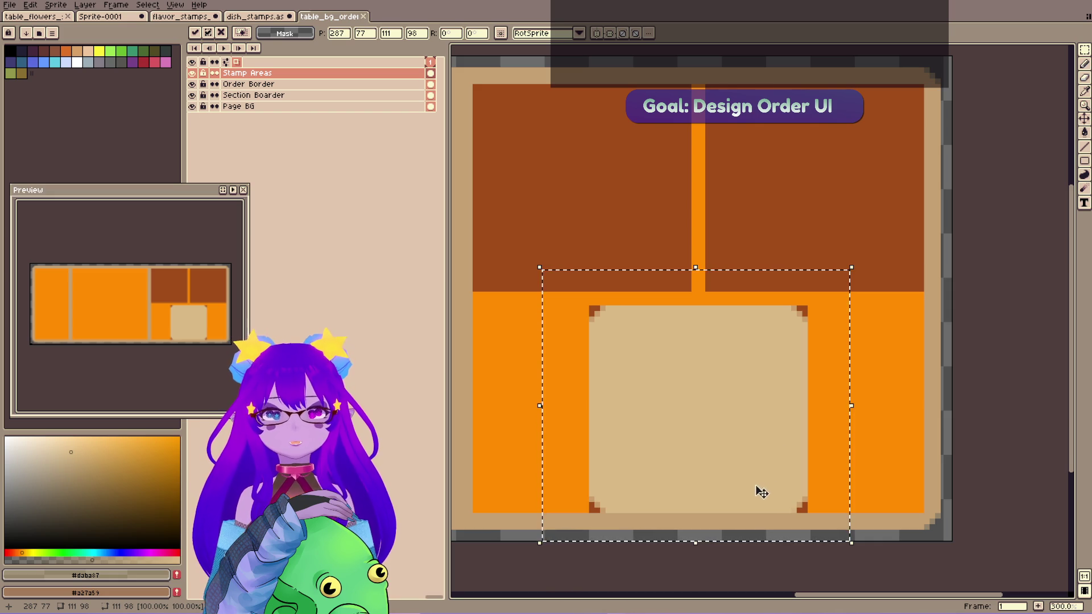
pyautogui.moveTo(759, 465)
pyautogui.mouseDown()
pyautogui.moveTo(811, 320)
pyautogui.moveTo(868, 241)
pyautogui.moveTo(848, 241)
pyautogui.mouseUp()
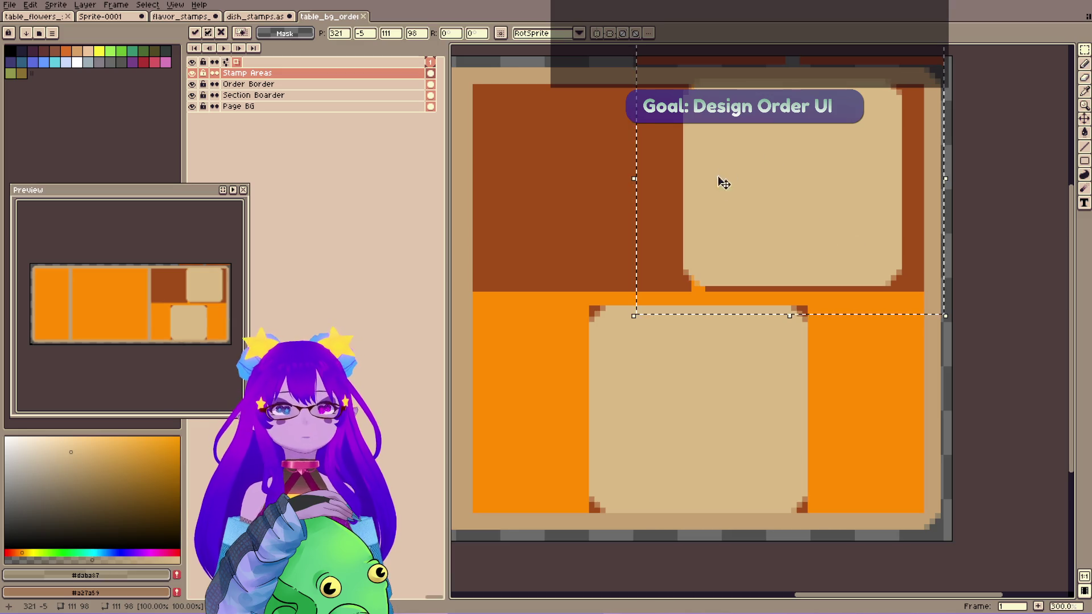
pyautogui.press('Escape')
pyautogui.hotkey('ctrl', 'd')
pyautogui.moveTo(464, 77); pyautogui.dragTo(933, 293)
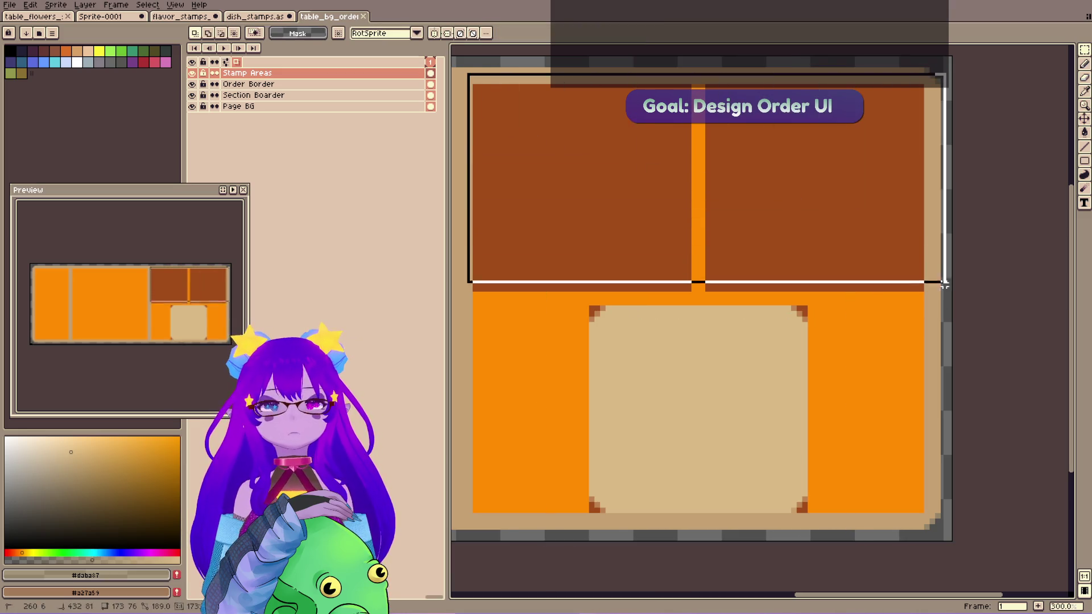
pyautogui.moveTo(559, 288); pyautogui.dragTo(873, 539)
pyautogui.hotkey('ctrl', 's')
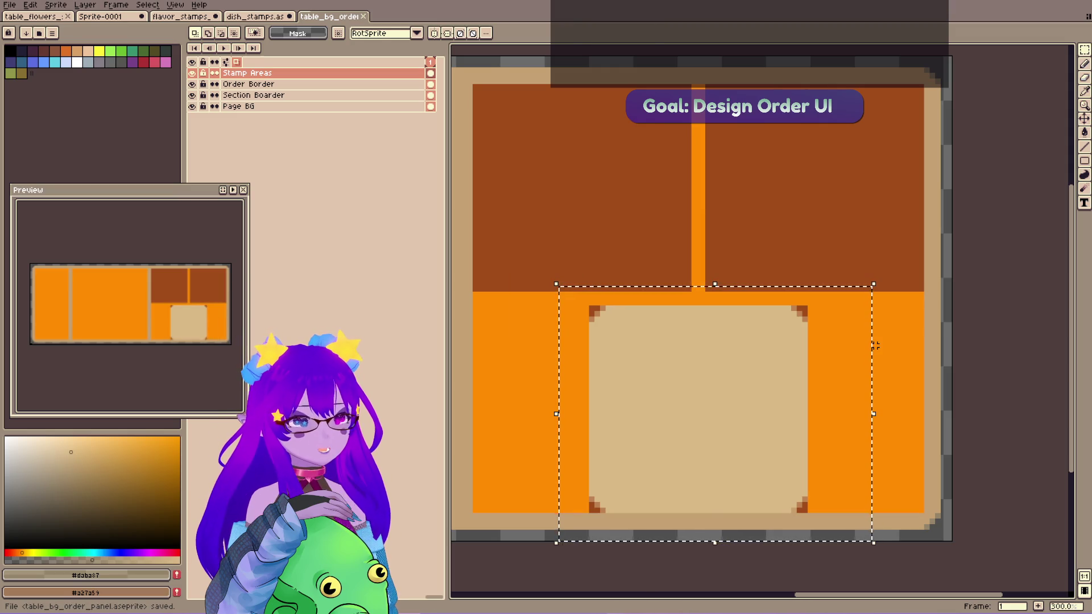
pyautogui.click(876, 346)
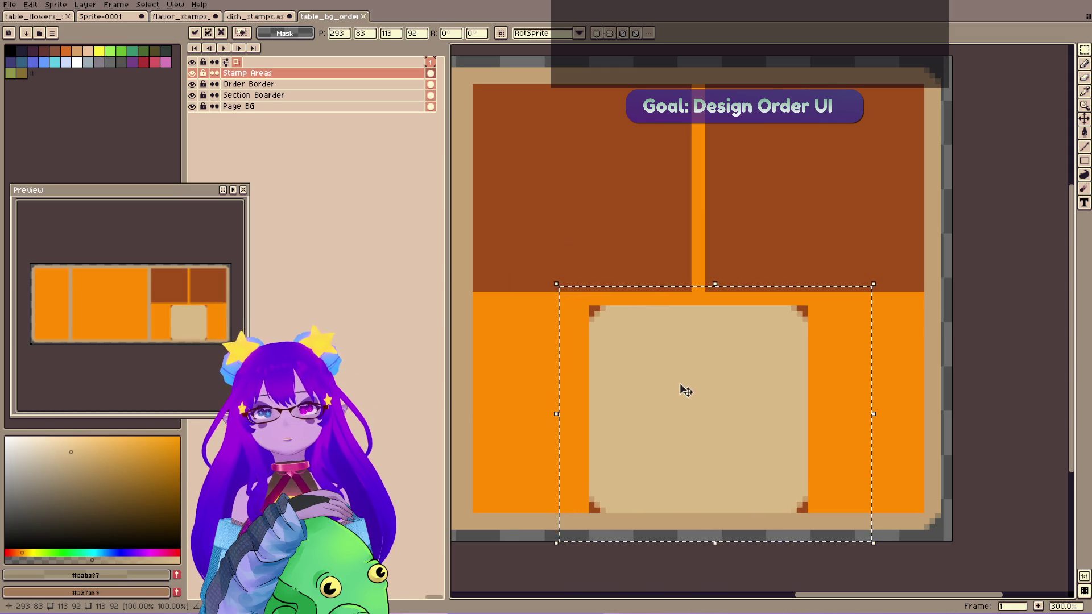
pyautogui.moveTo(702, 431)
pyautogui.mouseDown()
pyautogui.moveTo(817, 207)
pyautogui.moveTo(809, 224)
pyautogui.mouseUp()
# Step: Duplicate the upper-right stamp box and nudge the copy into the upper-left section
pyautogui.moveTo(681, 70)
pyautogui.mouseDown()
pyautogui.moveTo(774, 173)
pyautogui.moveTo(943, 303)
pyautogui.mouseUp()
pyautogui.moveTo(692, 220); pyautogui.dragTo(801, 251)
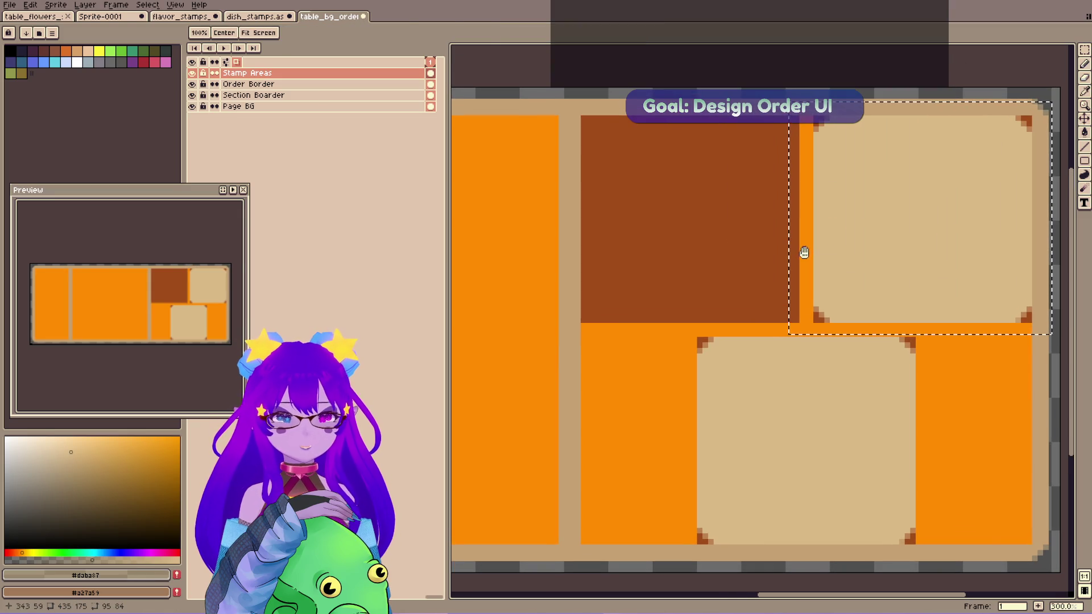
pyautogui.hotkey('ctrl', 'c')
pyautogui.hotkey('ctrl', 'v')
pyautogui.press('Left')
pyautogui.press('Left')
pyautogui.press('Left')
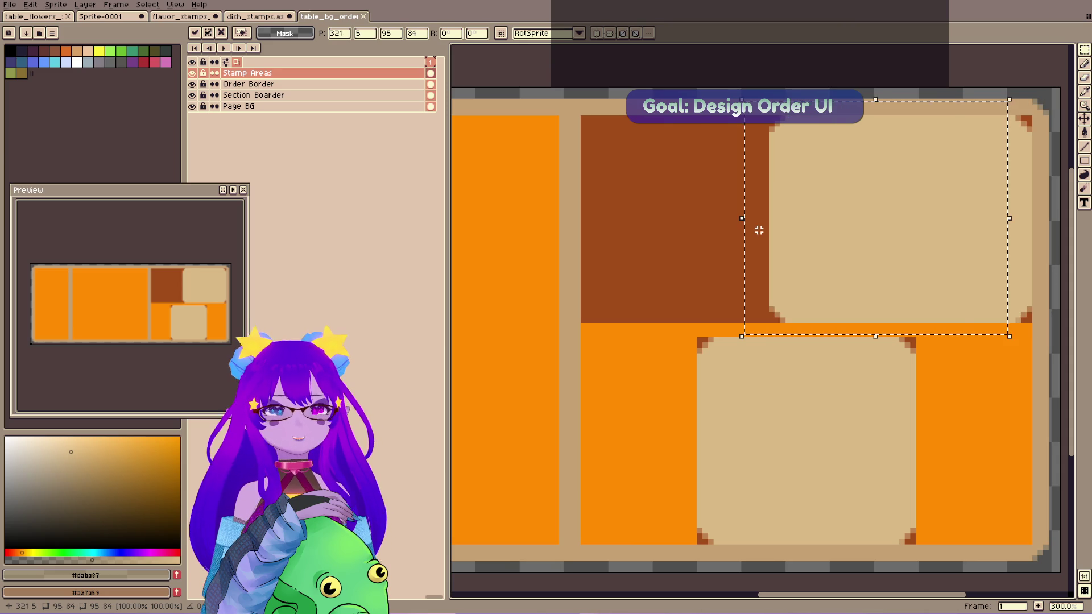
pyautogui.press('Left')
pyautogui.press('Left')
pyautogui.press('Left')
pyautogui.press('Left')
pyautogui.press('Left')
pyautogui.press('Left')
pyautogui.press('Return')
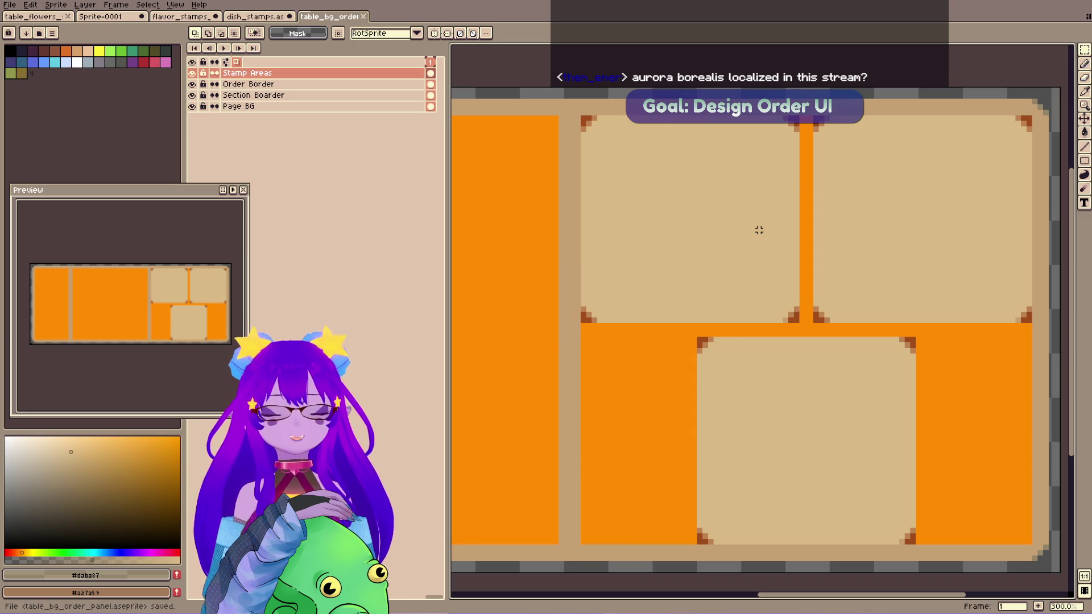
# Step: Save, hide Order Border and Section Boarder to check the stamps, then re-show both and select Order Border
pyautogui.moveTo(663, 335); pyautogui.dragTo(579, 290)
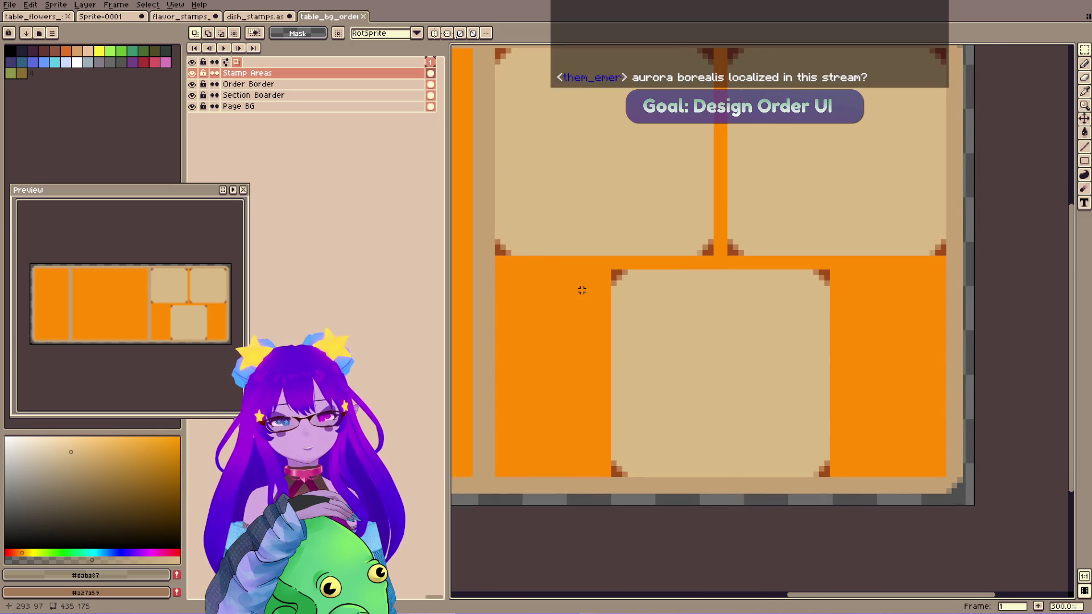
pyautogui.hotkey('ctrl', 's')
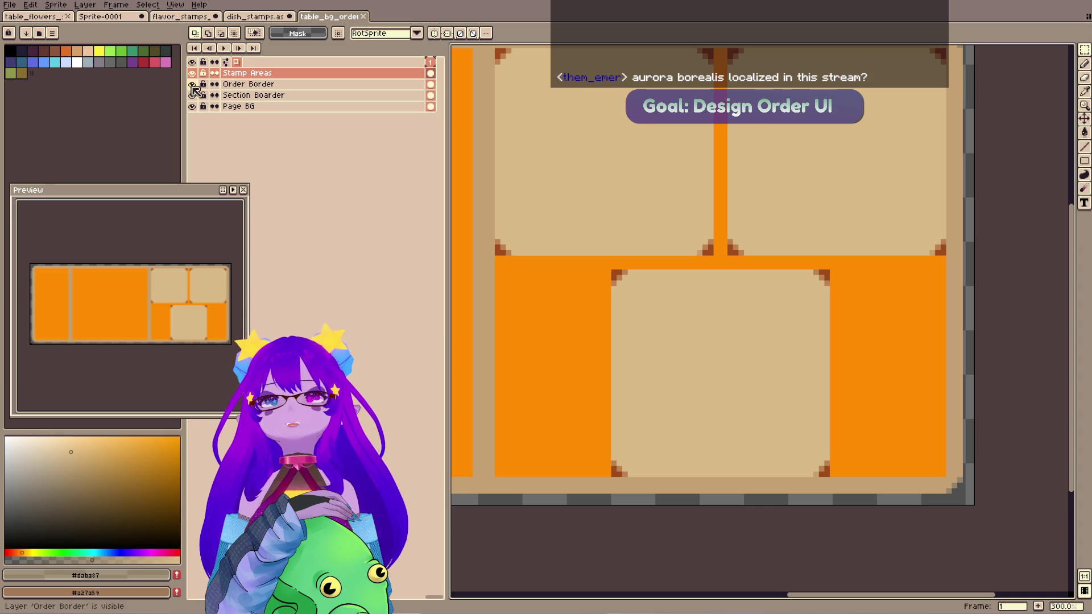
pyautogui.click(193, 84)
pyautogui.click(192, 96)
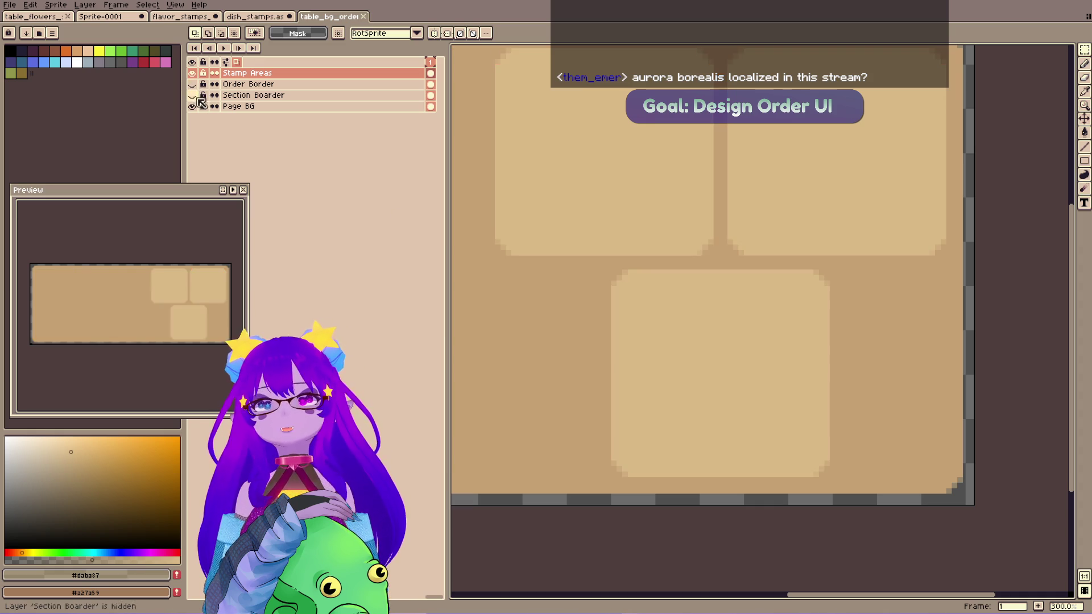
pyautogui.scroll(-1, 632, 153)
pyautogui.moveTo(632, 154); pyautogui.dragTo(815, 253)
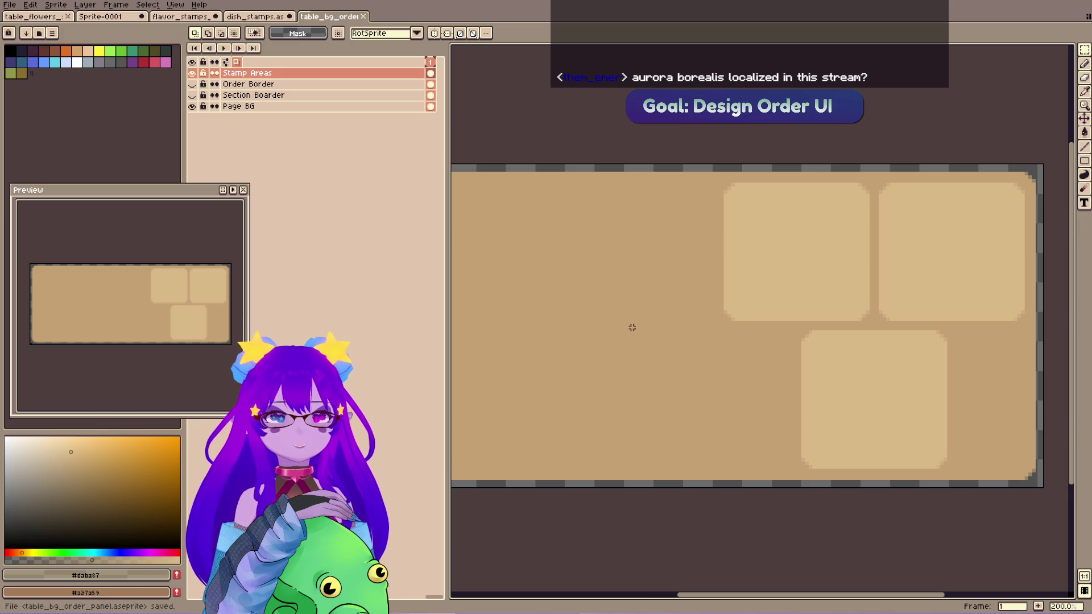
pyautogui.click(193, 95)
pyautogui.click(192, 96)
pyautogui.click(193, 84)
pyautogui.click(192, 96)
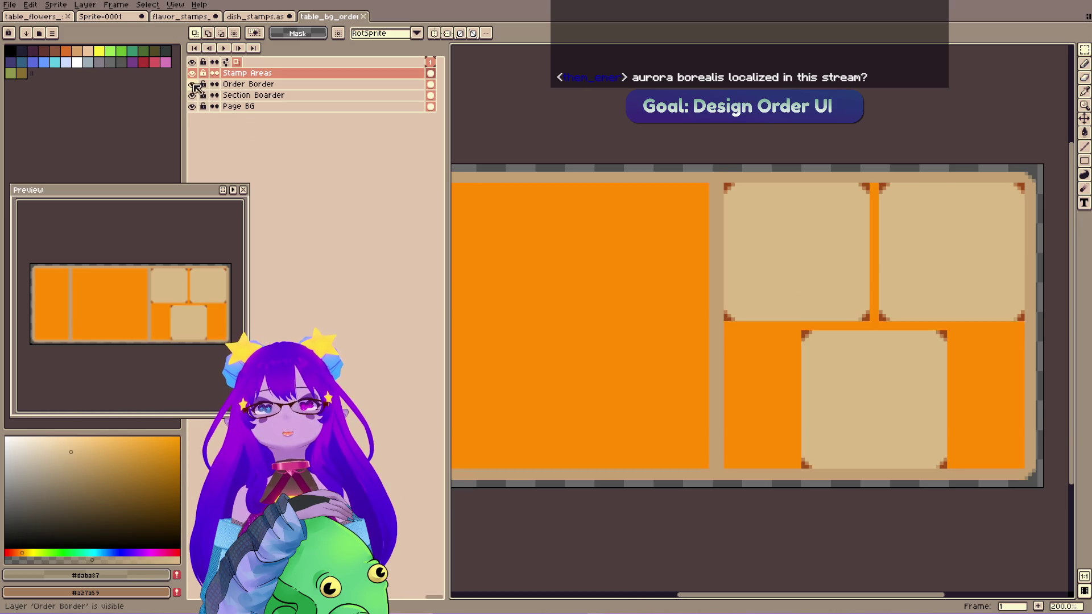
pyautogui.click(236, 85)
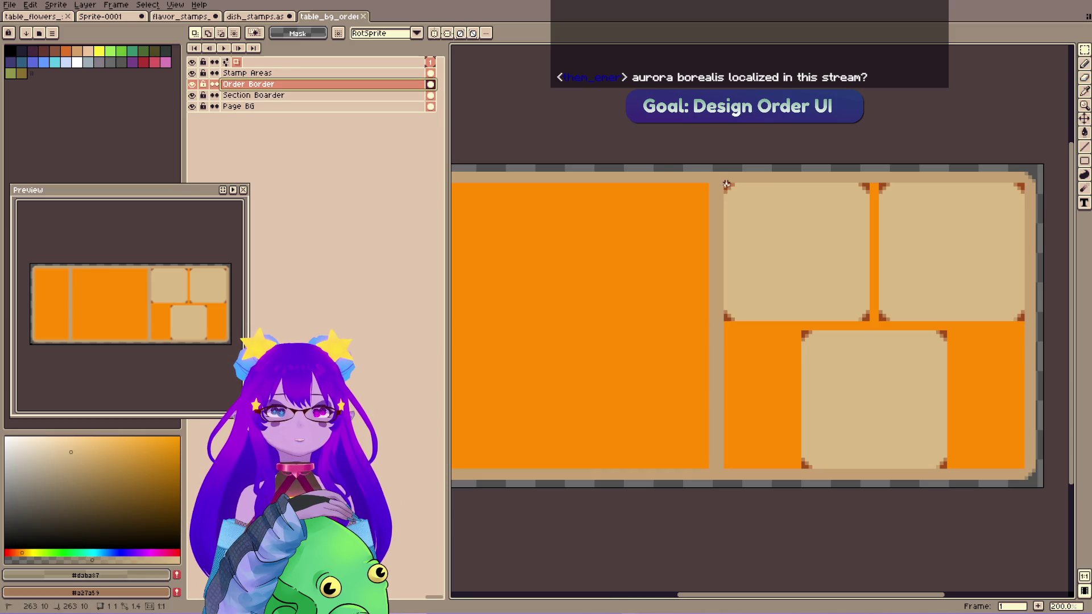
# Step: Copy all Order Border blocks and shift the copy left into the middle section
pyautogui.hotkey('ctrl', 'a')
pyautogui.press('space')
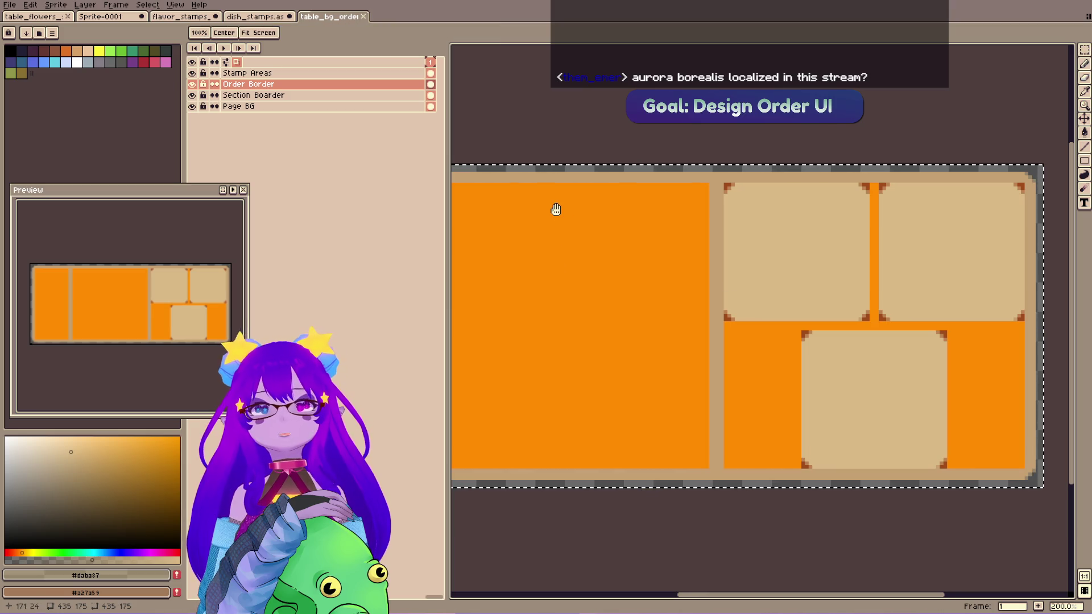
pyautogui.moveTo(600, 250); pyautogui.dragTo(806, 199)
pyautogui.hotkey('shift', 'Left')
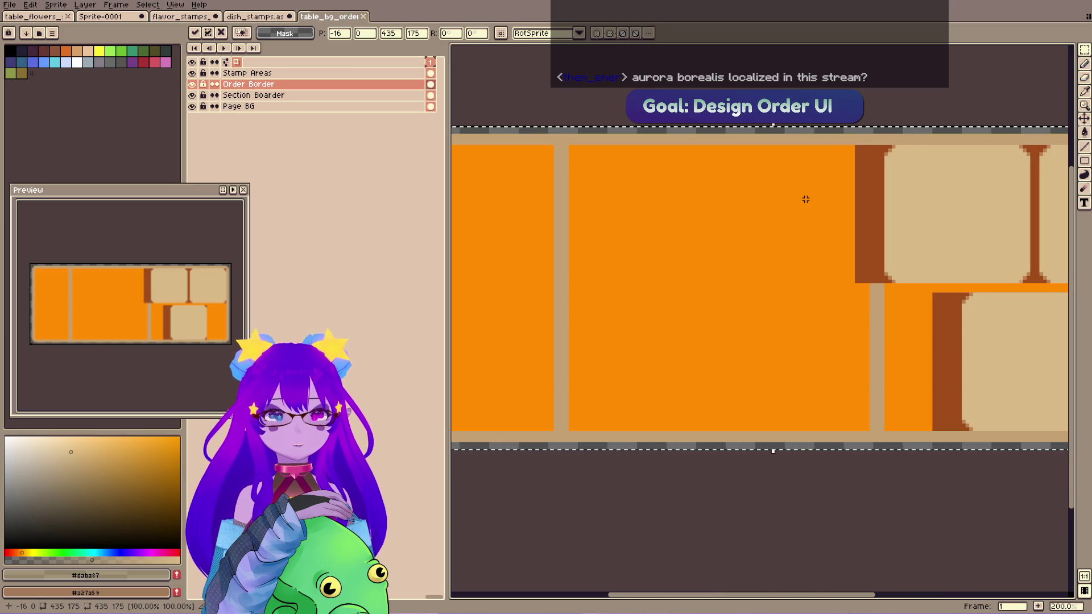
pyautogui.hotkey('shift', 'Left')
pyautogui.hotkey('shift', 'Left')
pyautogui.hotkey('shift', 'Left')
pyautogui.press('Left')
pyautogui.press('Left')
pyautogui.press('Left')
pyautogui.press('Left')
pyautogui.press('Left')
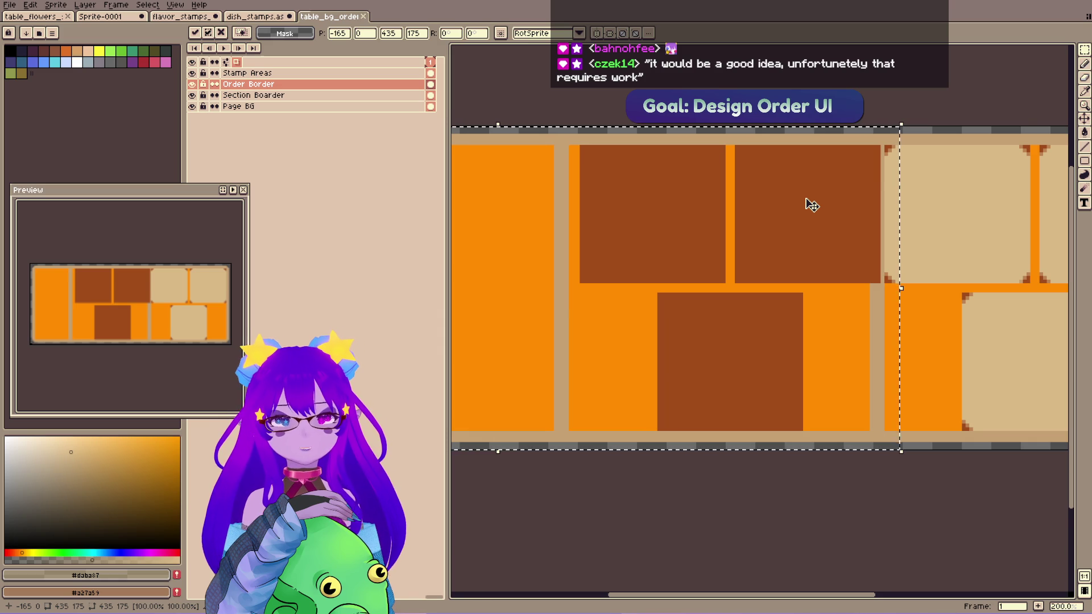
pyautogui.press('Left')
pyautogui.press('Left')
pyautogui.press('Left')
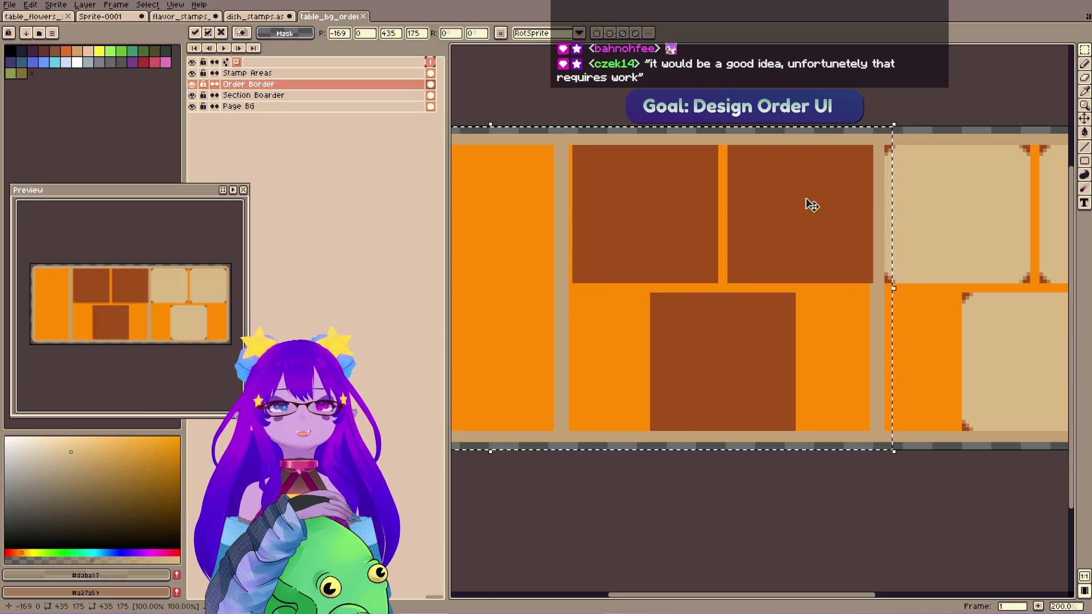
pyautogui.press('Left')
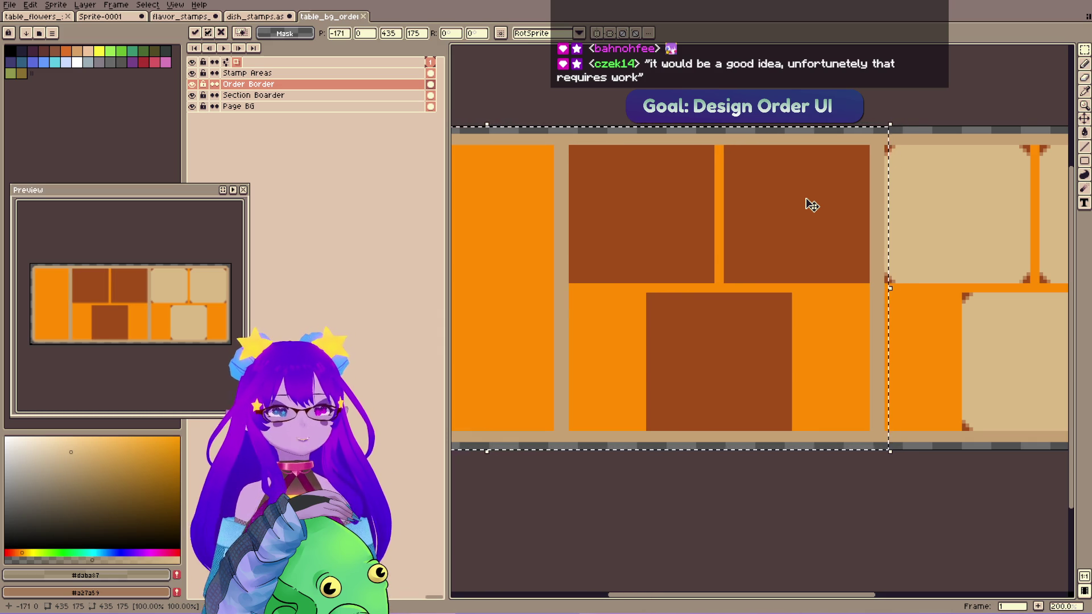
pyautogui.press('Return')
# Step: Save the order panel file and switch to the Stamp Areas layer
pyautogui.hscroll(4, 617, 276)
pyautogui.hotkey('ctrl', 's')
pyautogui.hscroll(2, 721, 188)
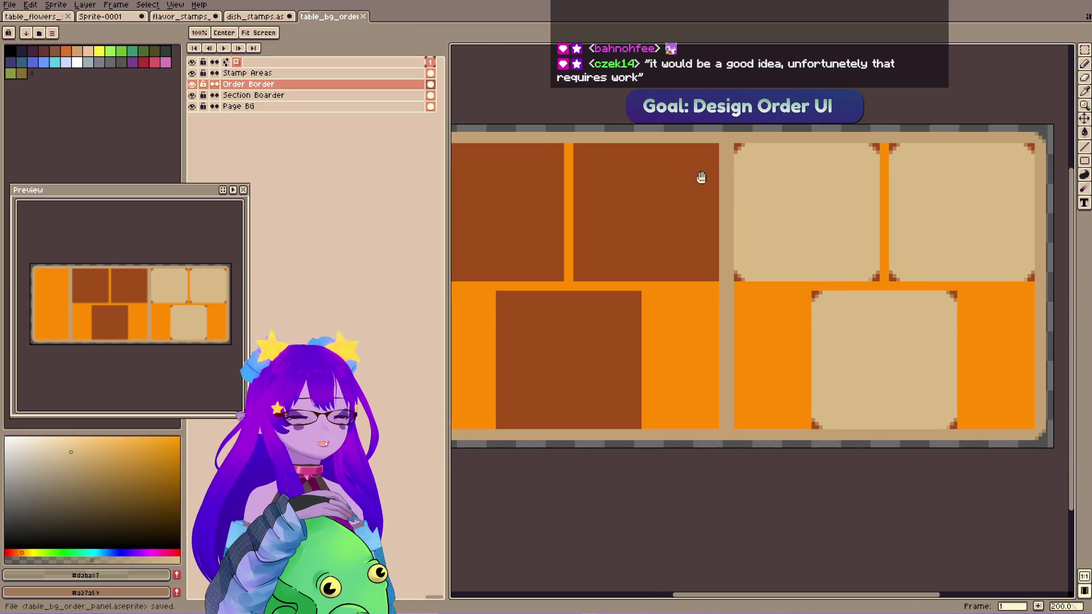
pyautogui.hotkey('ctrl', 'a')
pyautogui.click(369, 74)
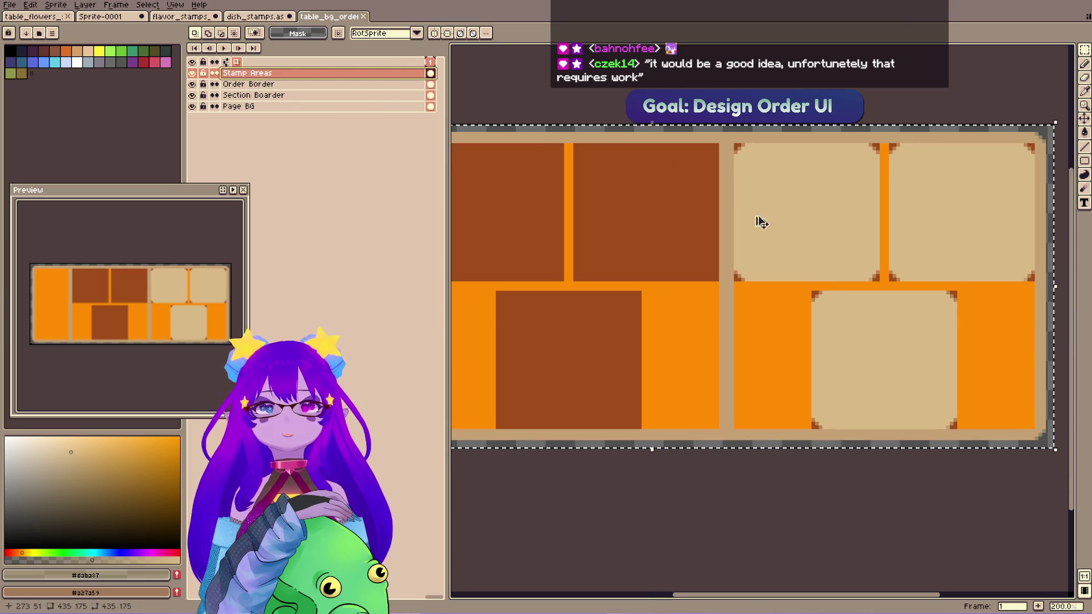
# Step: Nudge the copied stamp areas left to line up with the middle brown blocks and save
pyautogui.hscroll(-5, 682, 286)
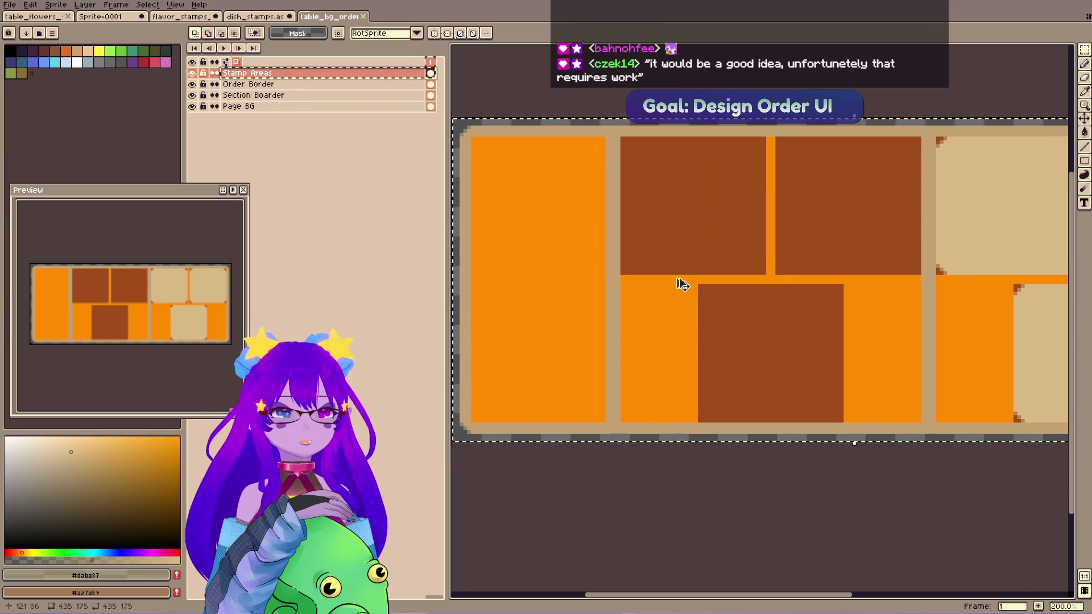
pyautogui.hotkey('shift', 'Left')
pyautogui.hotkey('shift', 'Left')
pyautogui.hotkey('shift', 'Left')
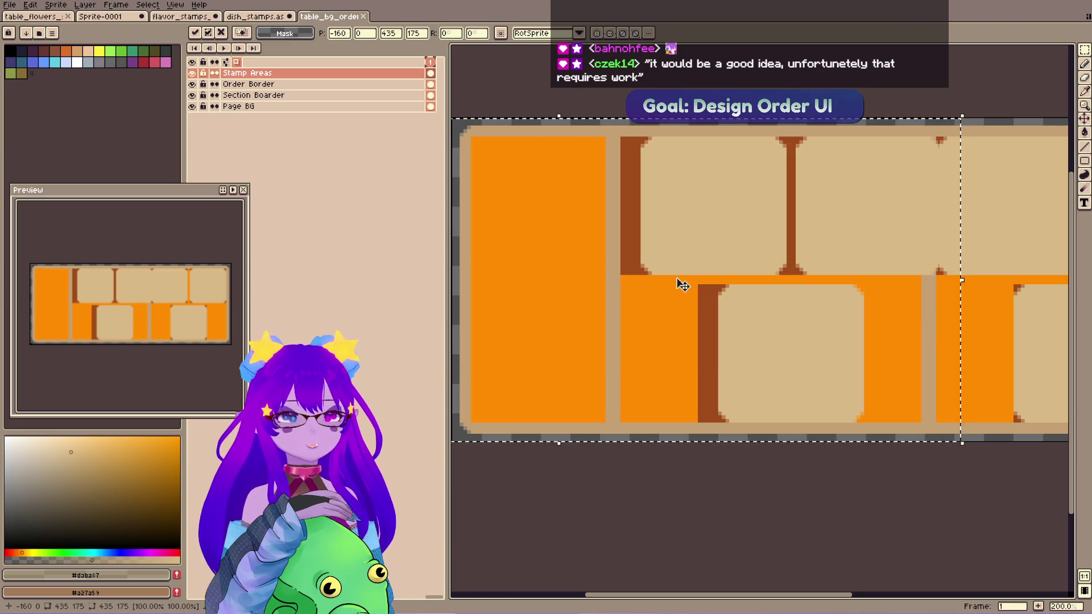
pyautogui.press('Left')
pyautogui.press('Left')
pyautogui.press('Left')
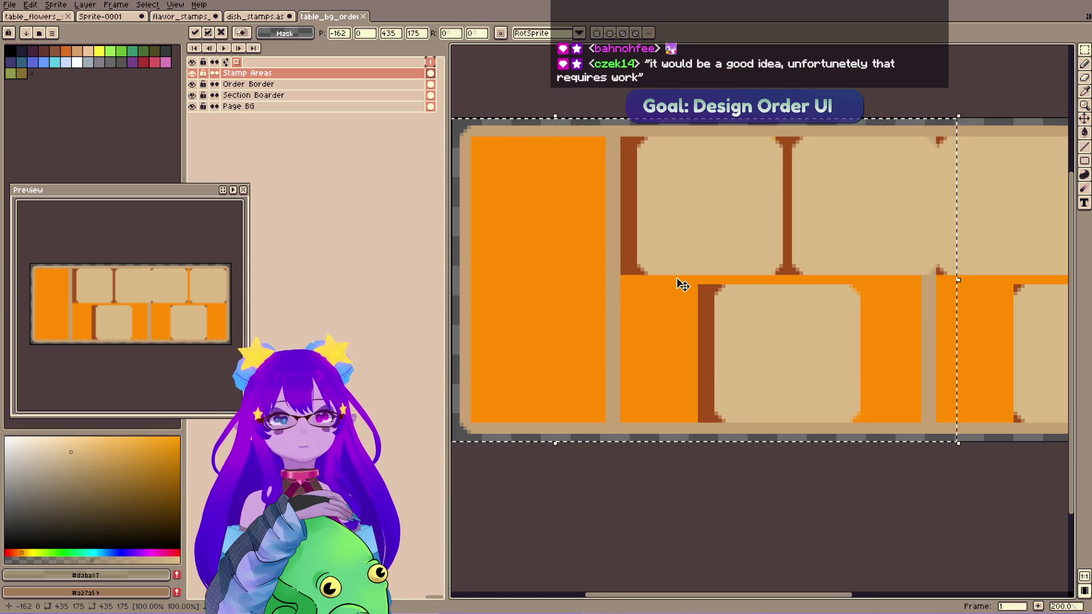
pyautogui.press('Left')
pyautogui.press('Left')
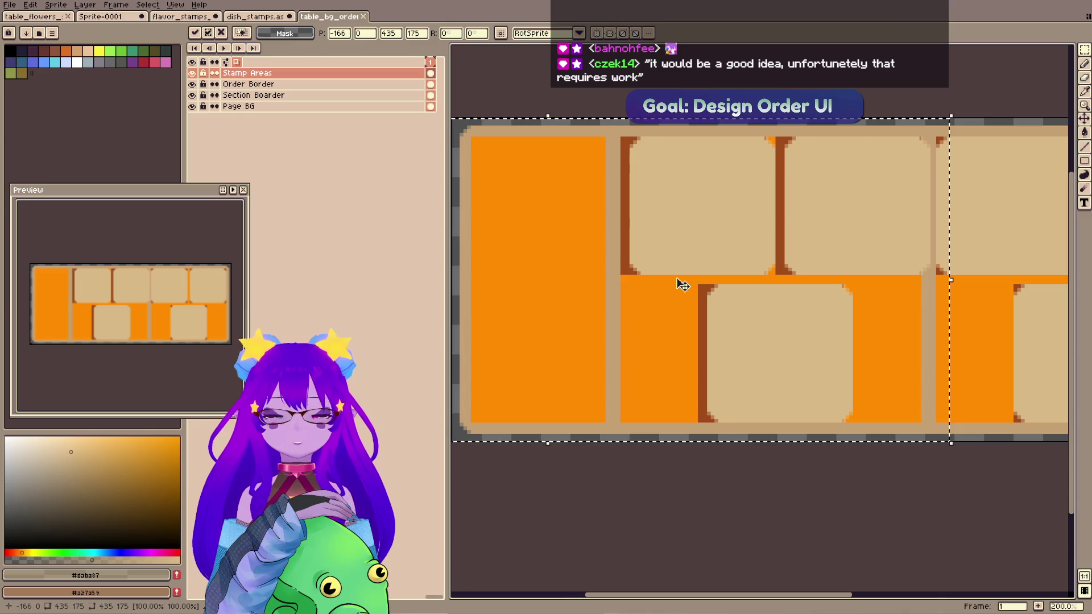
pyautogui.press('Left')
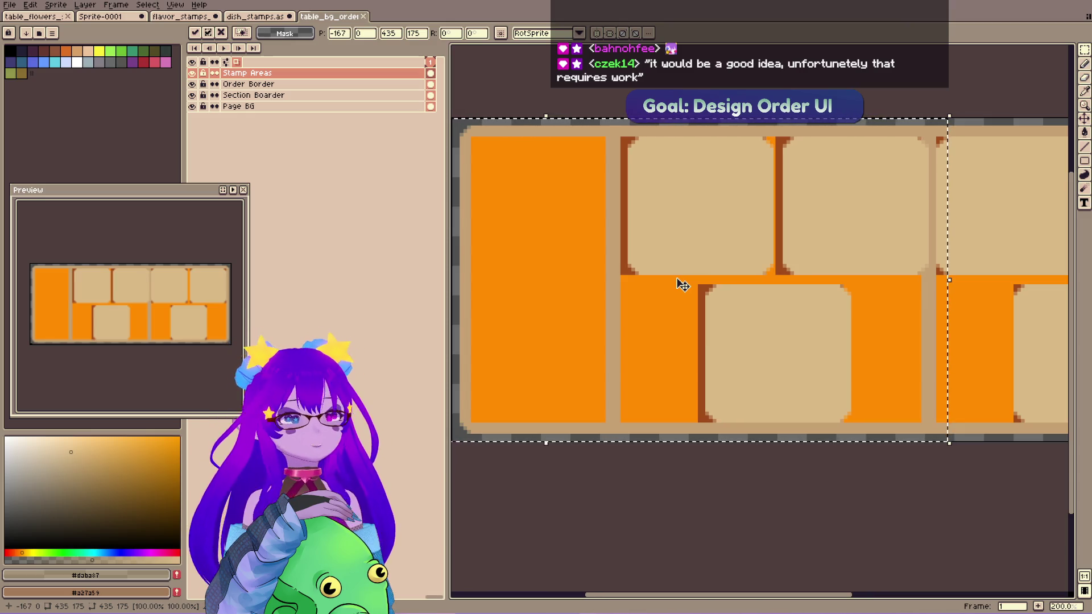
pyautogui.press('Left')
pyautogui.press('Left')
pyautogui.press('Left')
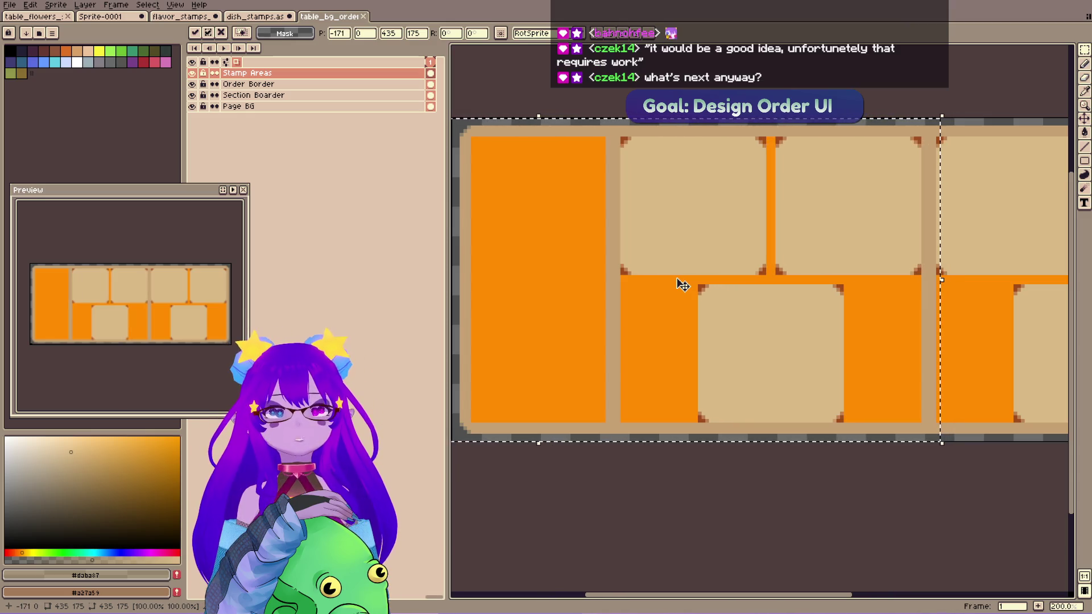
pyautogui.hotkey('ctrl', 's')
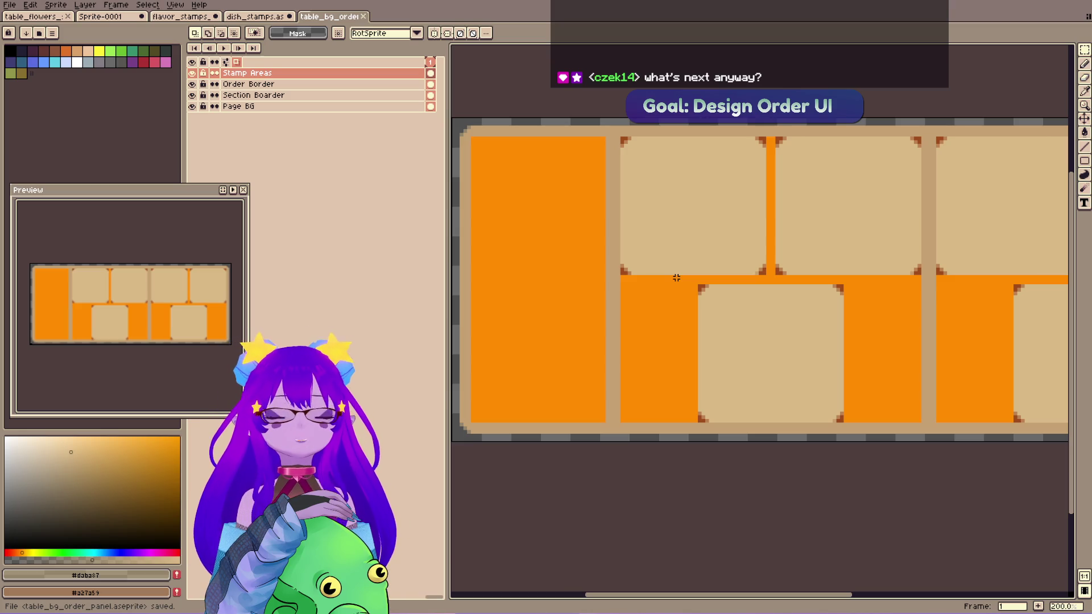
# Step: Save again, hide the orange Section Boarder fills, and open File > Export As
pyautogui.scroll(-1, 676, 278)
pyautogui.scroll(2, 836, 261)
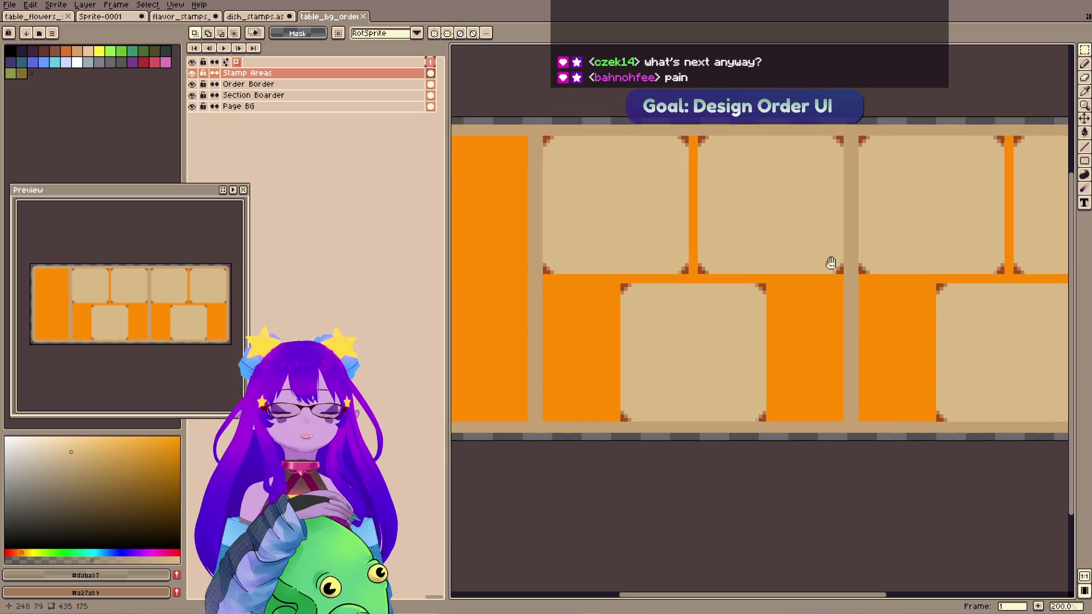
pyautogui.hotkey('ctrl', 's')
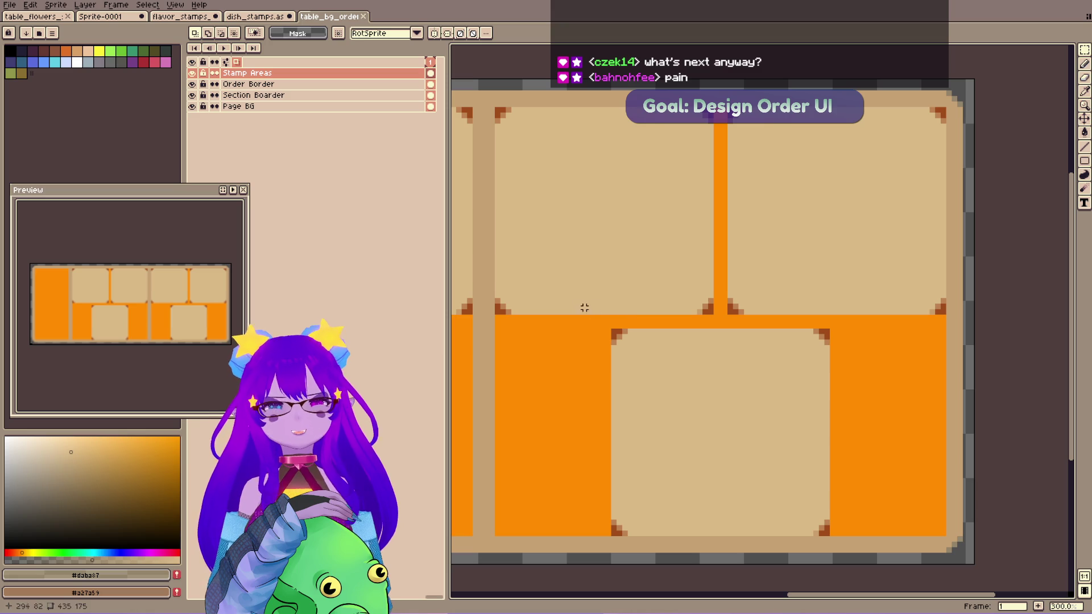
pyautogui.scroll(-2, 558, 256)
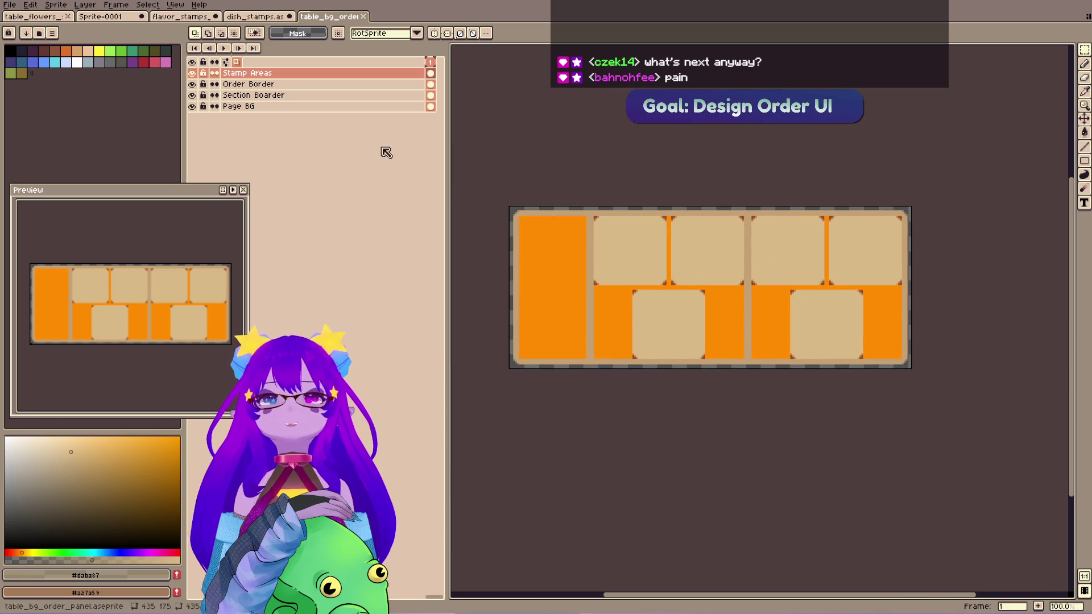
pyautogui.click(193, 96)
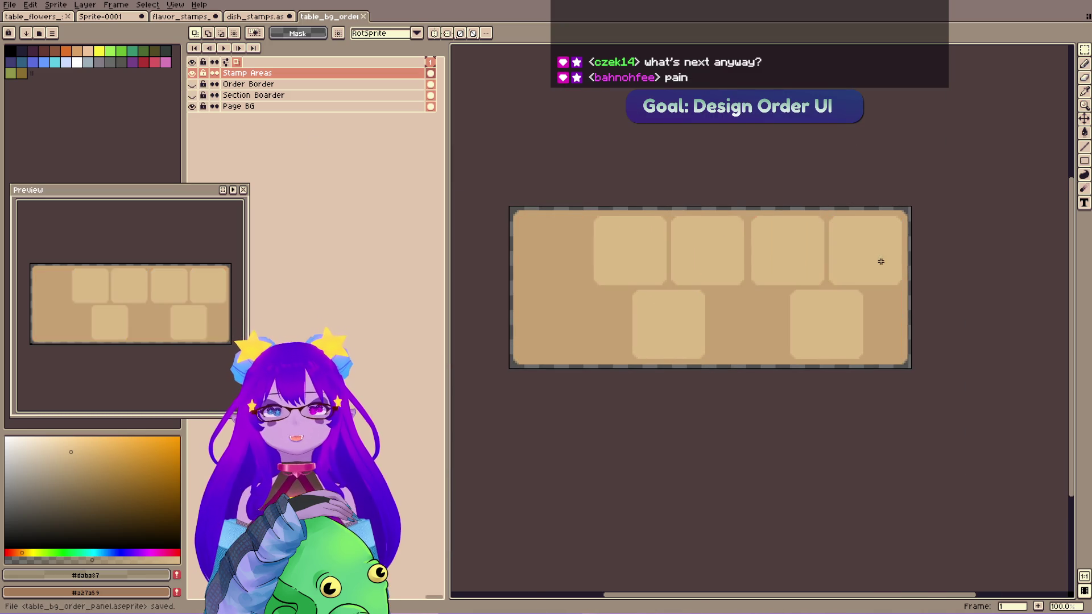
pyautogui.click(9, 4)
pyautogui.moveTo(28, 106)
pyautogui.click(137, 107)
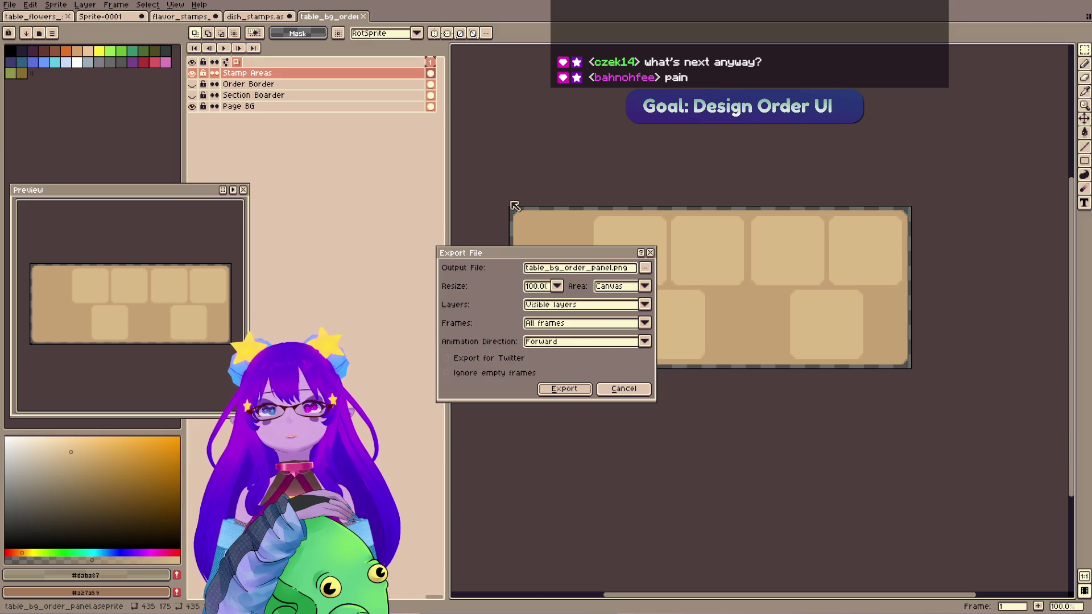
# Step: Export the panel as table_bg_order_panel.png and view it in Godot's panel scene
pyautogui.click(564, 390)
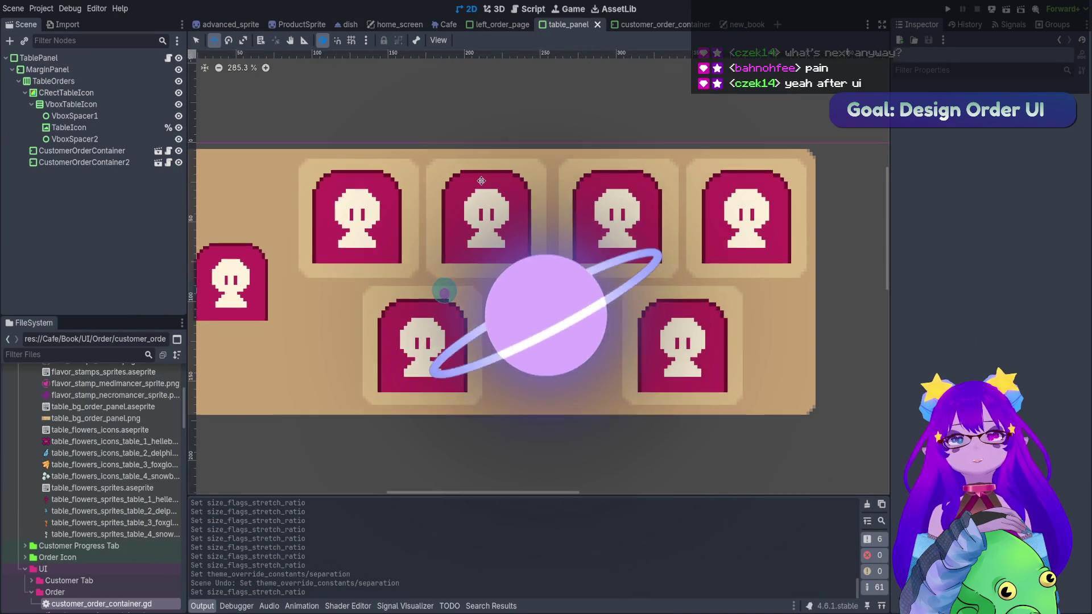
pyautogui.moveTo(481, 181)
pyautogui.mouseDown()
pyautogui.moveTo(520, 190)
pyautogui.moveTo(483, 224)
pyautogui.moveTo(486, 212)
pyautogui.mouseUp()
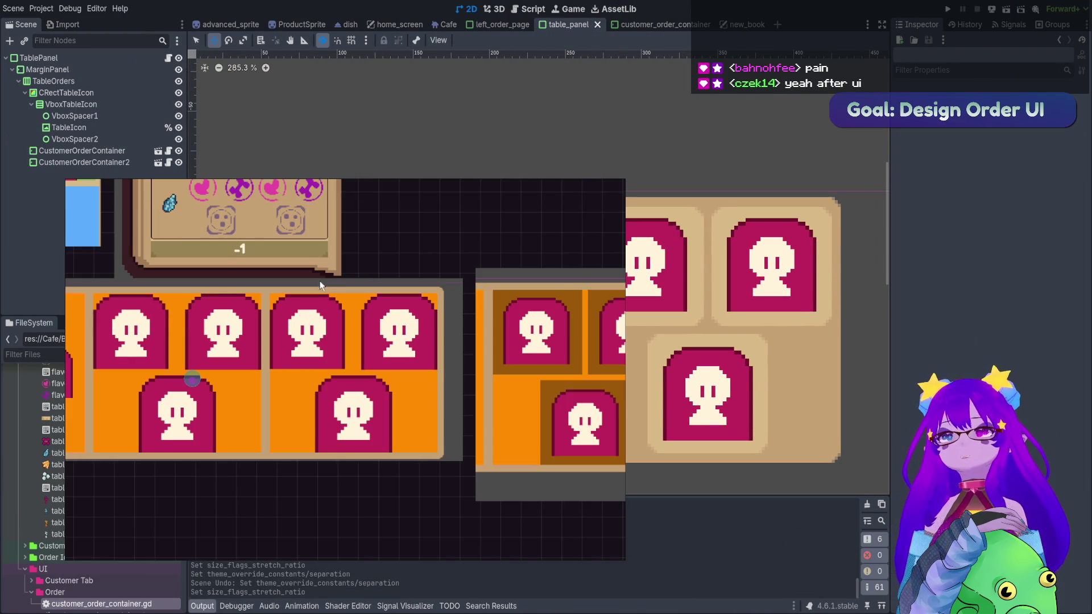
# Step: Minimize the floating game window, switch to the new_book scene, and run the project
pyautogui.scroll(5, 317, 237)
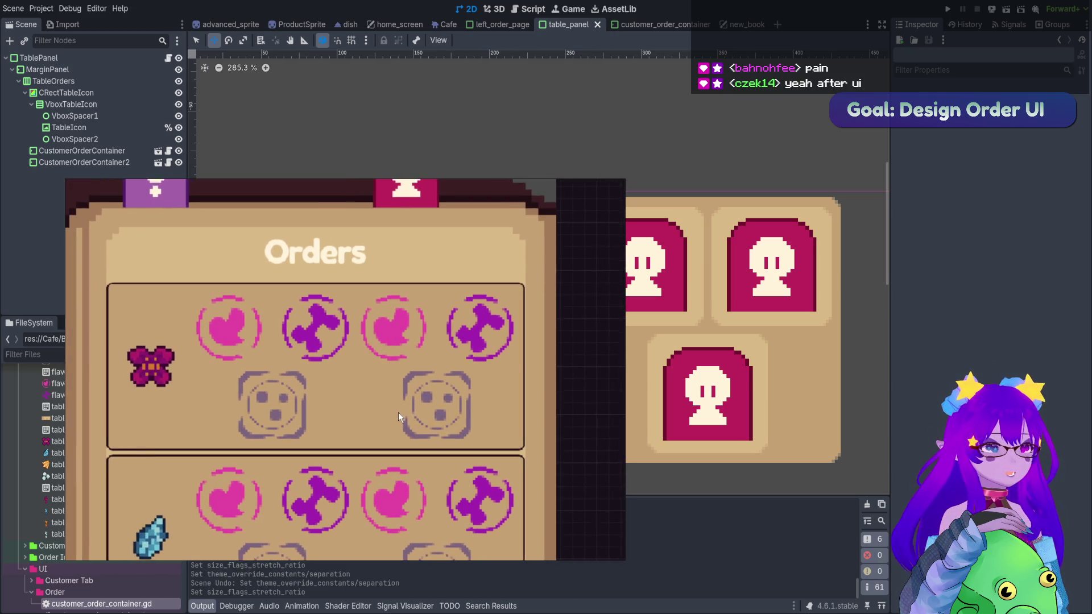
pyautogui.moveTo(398, 411); pyautogui.dragTo(402, 397)
pyautogui.moveTo(592, 364)
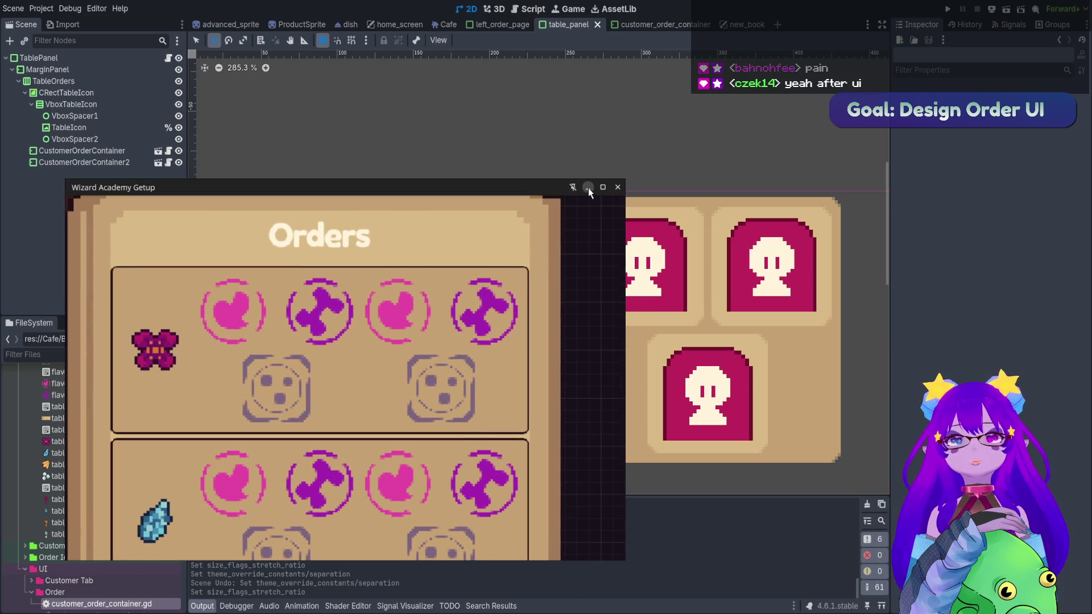
pyautogui.click(588, 188)
pyautogui.scroll(-2, 577, 171)
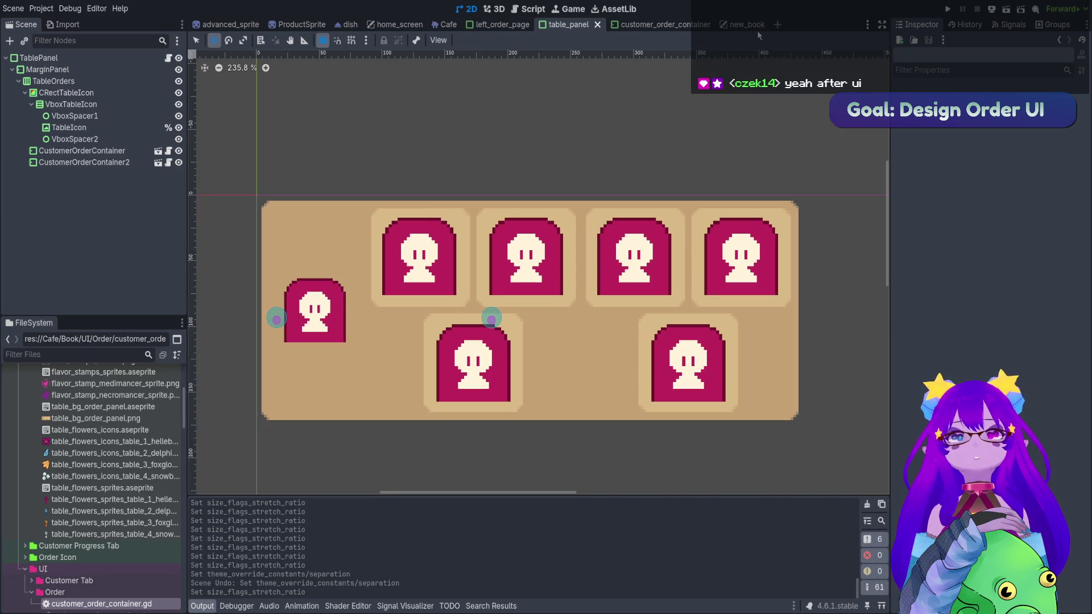
pyautogui.click(745, 24)
pyautogui.scroll(-5, 673, 193)
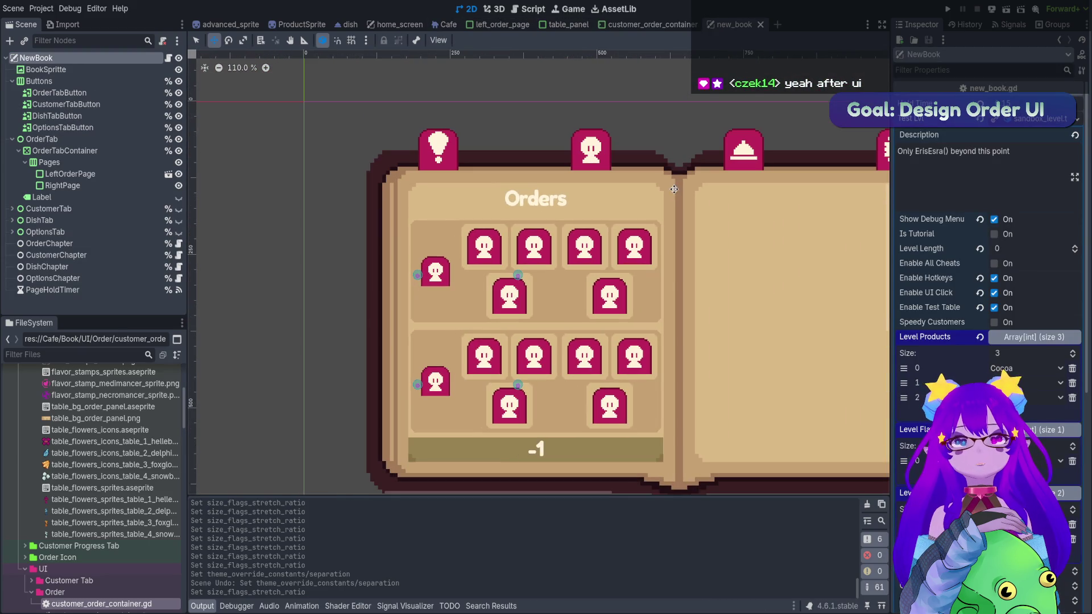
pyautogui.click(1006, 10)
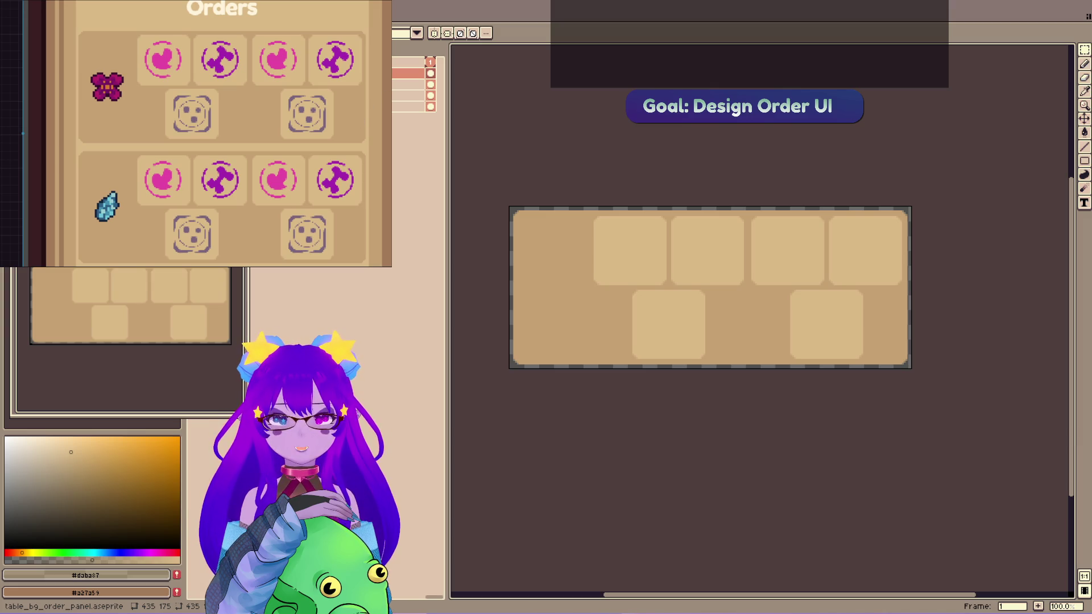
# Step: Fill the Page BG layer darker brown, save, and re-export table_bg_order_panel.png
pyautogui.hotkey('ctrl', 'Tab')
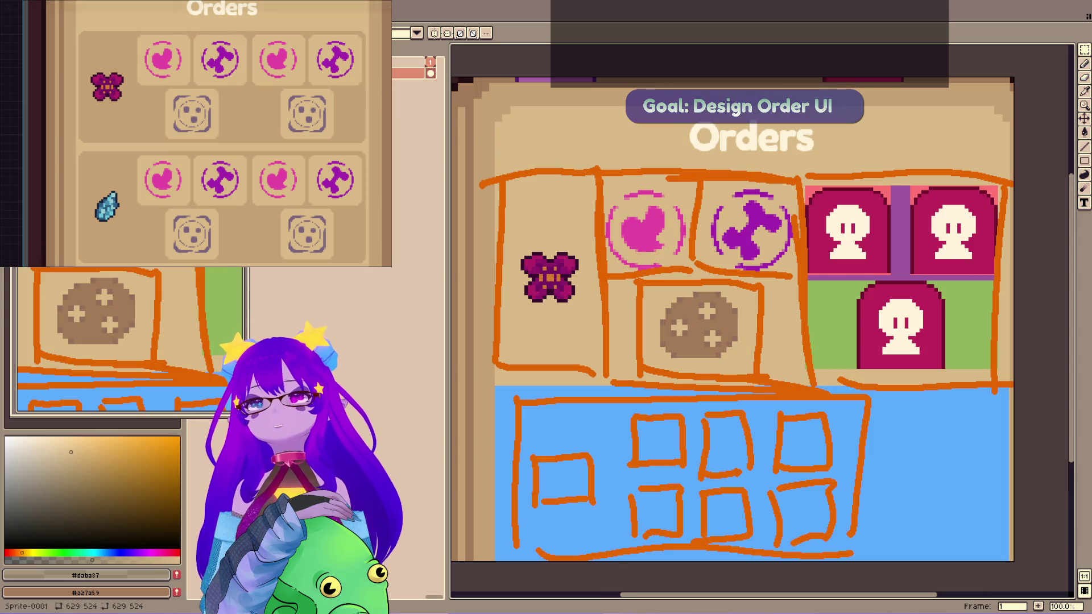
pyautogui.hotkey('ctrl', 'Tab')
pyautogui.hotkey('ctrl', 'Tab')
pyautogui.hotkey('ctrl', 'Tab')
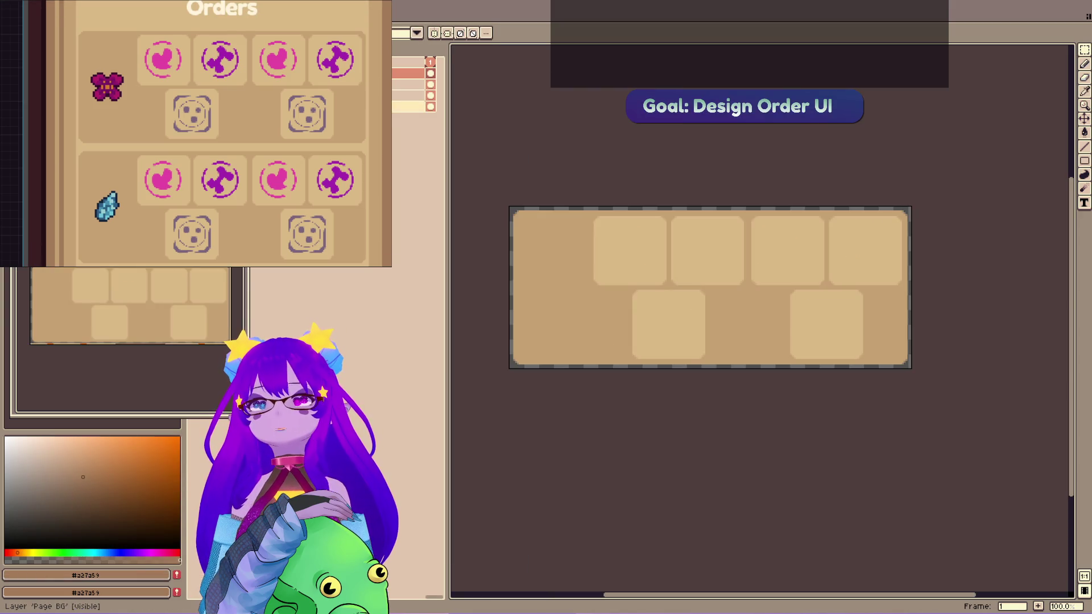
pyautogui.click(413, 106)
pyautogui.click(831, 274)
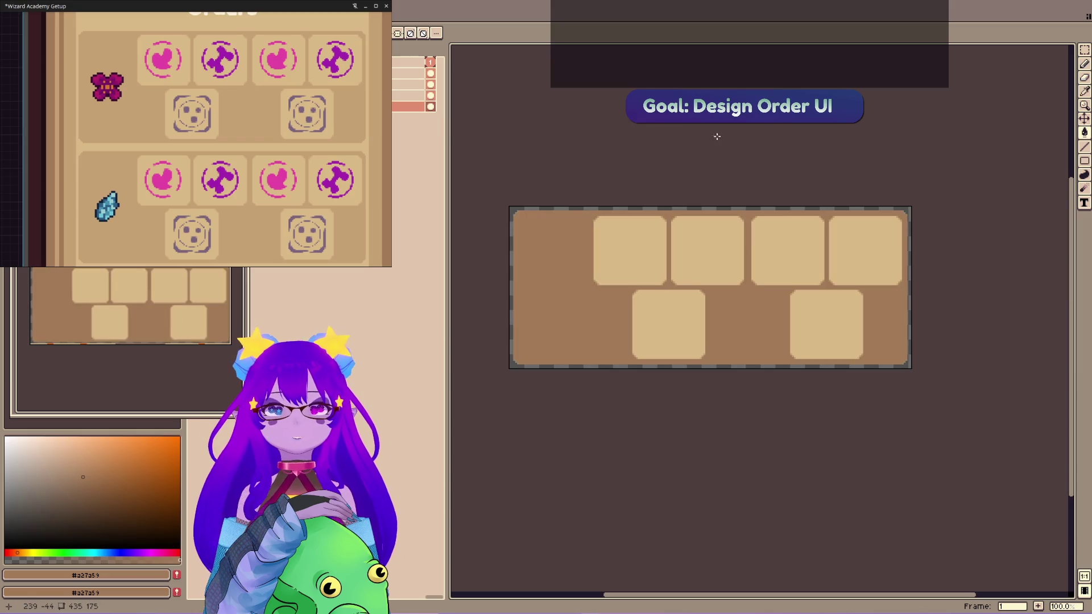
pyautogui.hotkey('ctrl', 's')
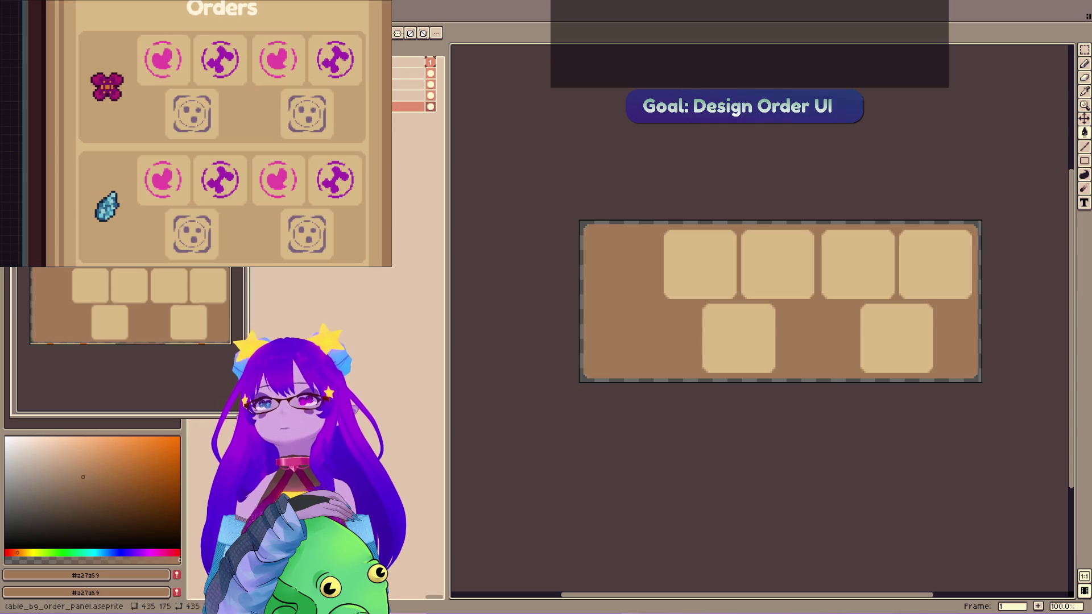
pyautogui.hotkey('ctrl', 'shift', 'e')
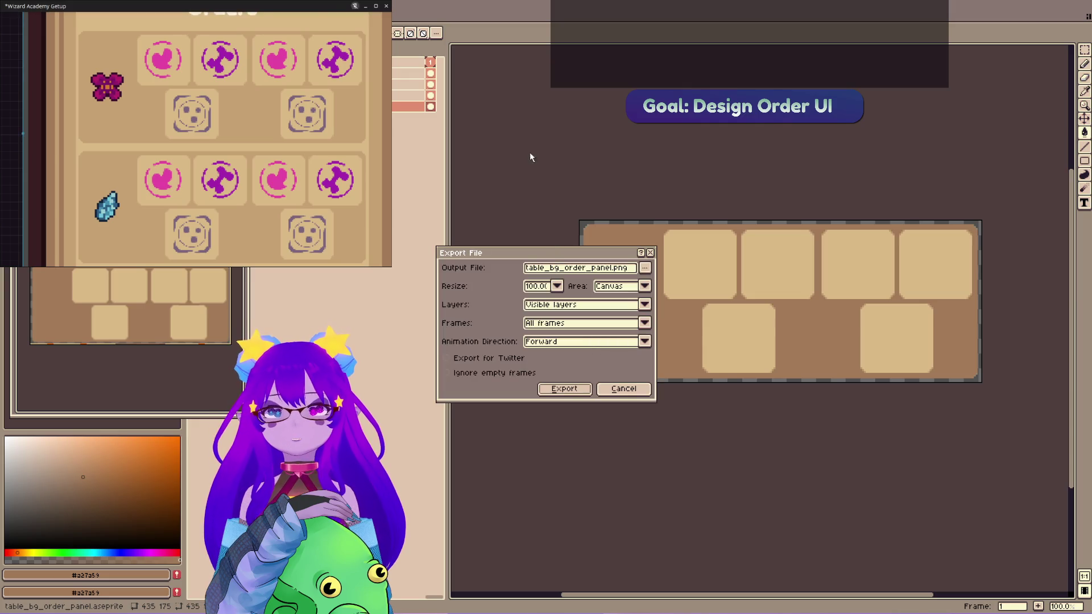
pyautogui.click(565, 389)
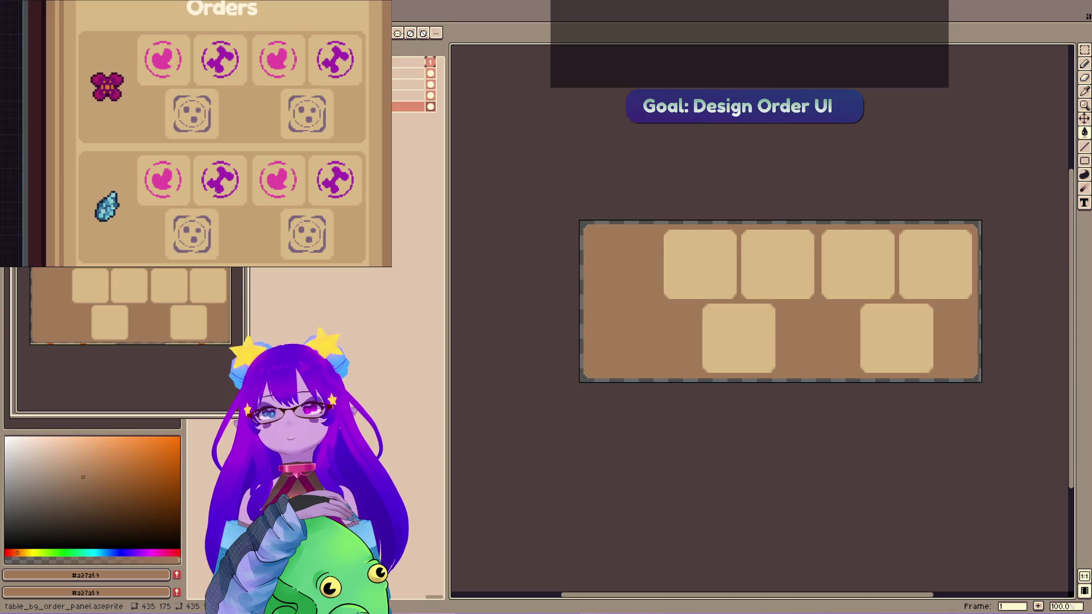
# Step: Inspect the Orders panels in the running game, then switch to the Sprite-0001 mockup
pyautogui.scroll(-5, 135, 134)
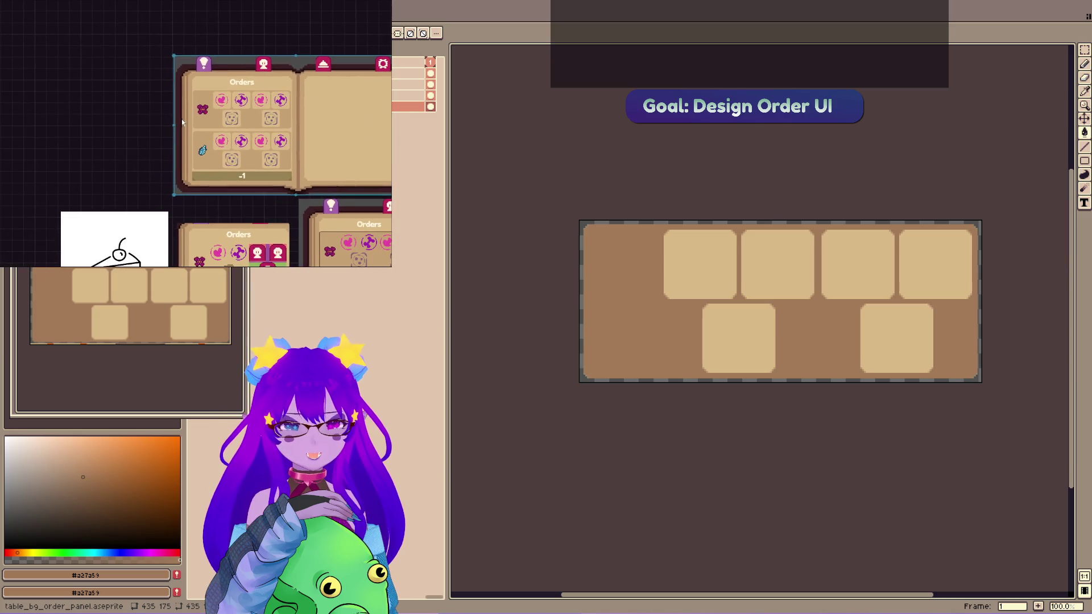
pyautogui.scroll(3, 134, 134)
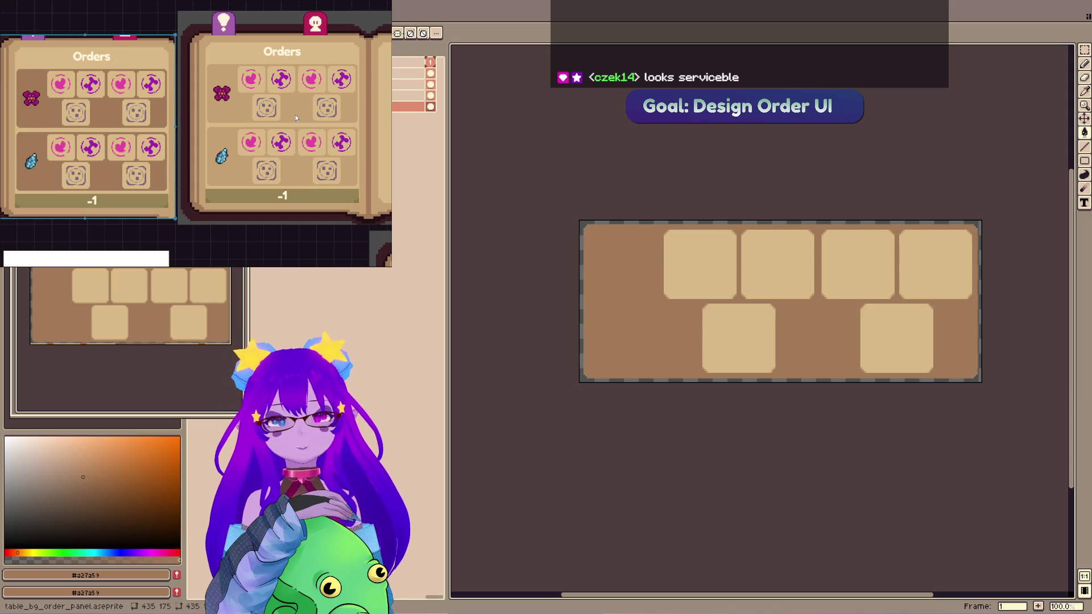
pyautogui.scroll(5, 188, 136)
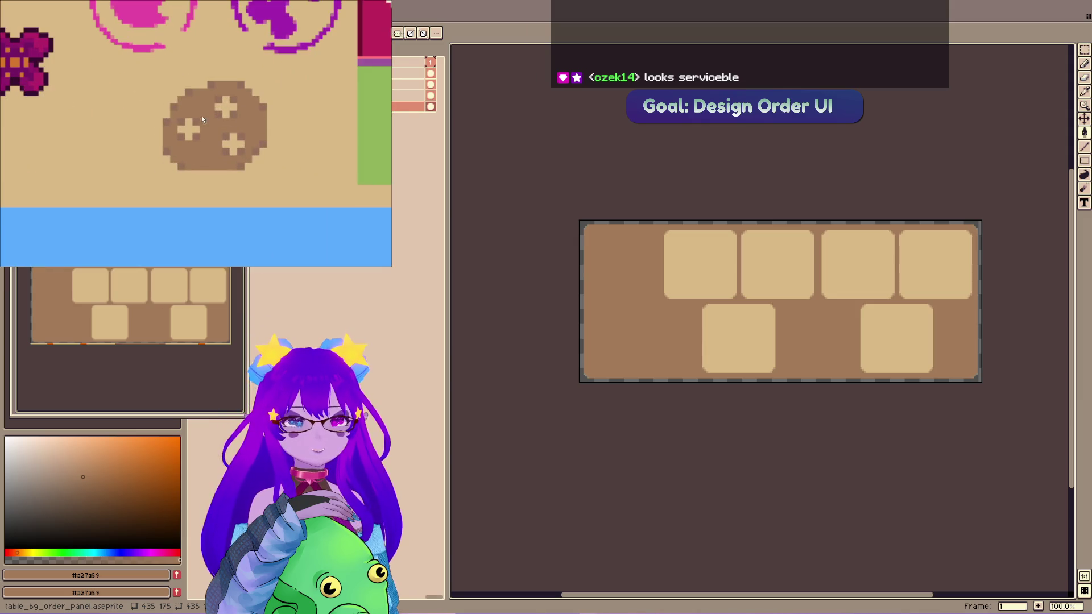
pyautogui.scroll(-3, 187, 84)
pyautogui.moveTo(208, 115); pyautogui.dragTo(146, 86)
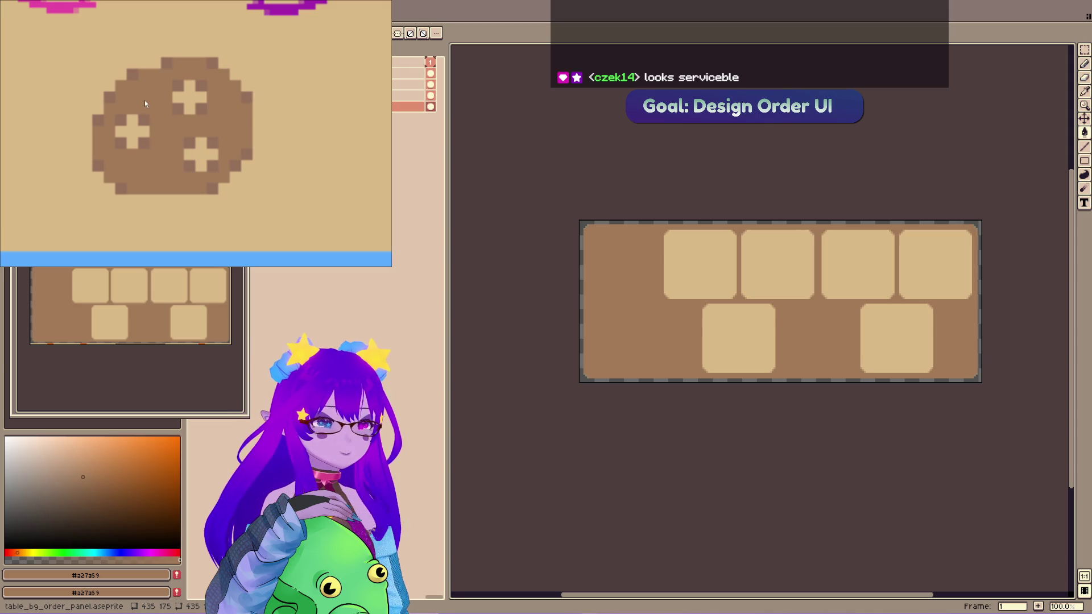
pyautogui.scroll(-6, 148, 102)
pyautogui.scroll(5, 148, 144)
pyautogui.moveTo(232, 22); pyautogui.dragTo(220, 56)
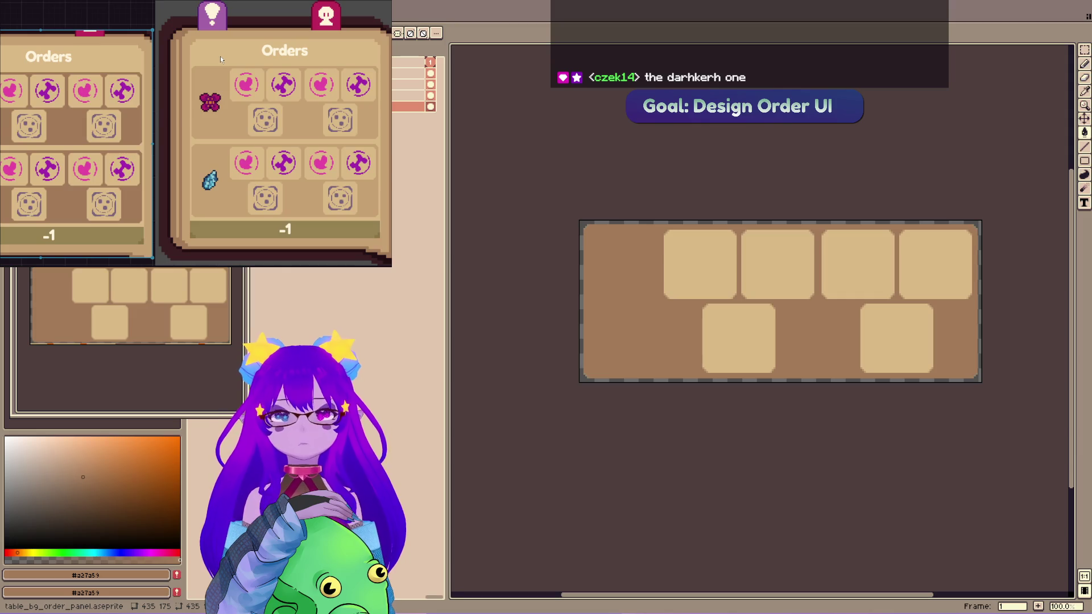
pyautogui.scroll(5, 132, 165)
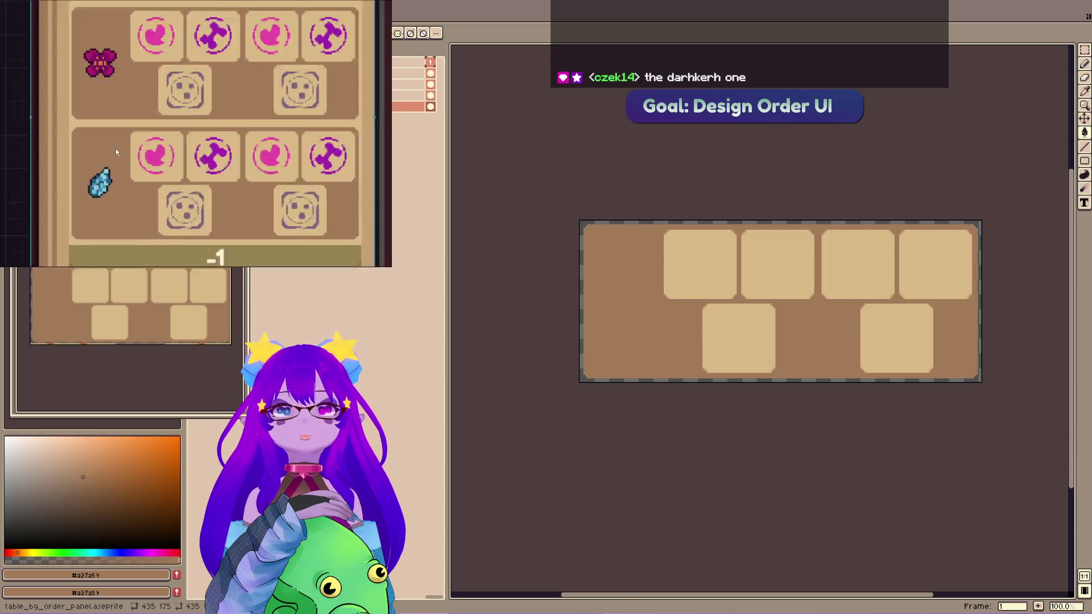
pyautogui.scroll(2, 140, 132)
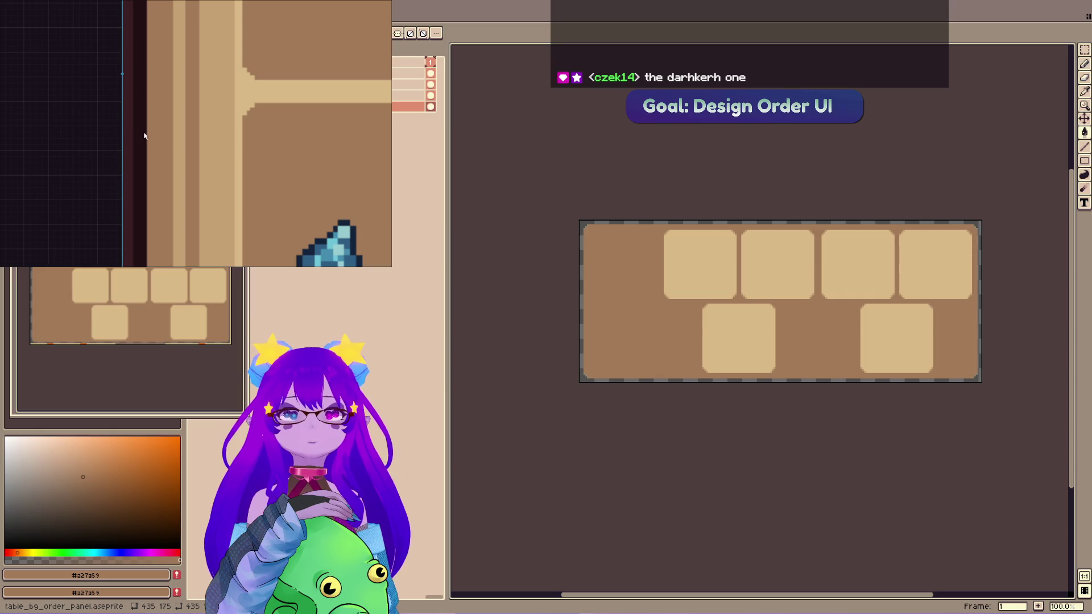
pyautogui.scroll(-6, 192, 149)
pyautogui.scroll(-2, 193, 149)
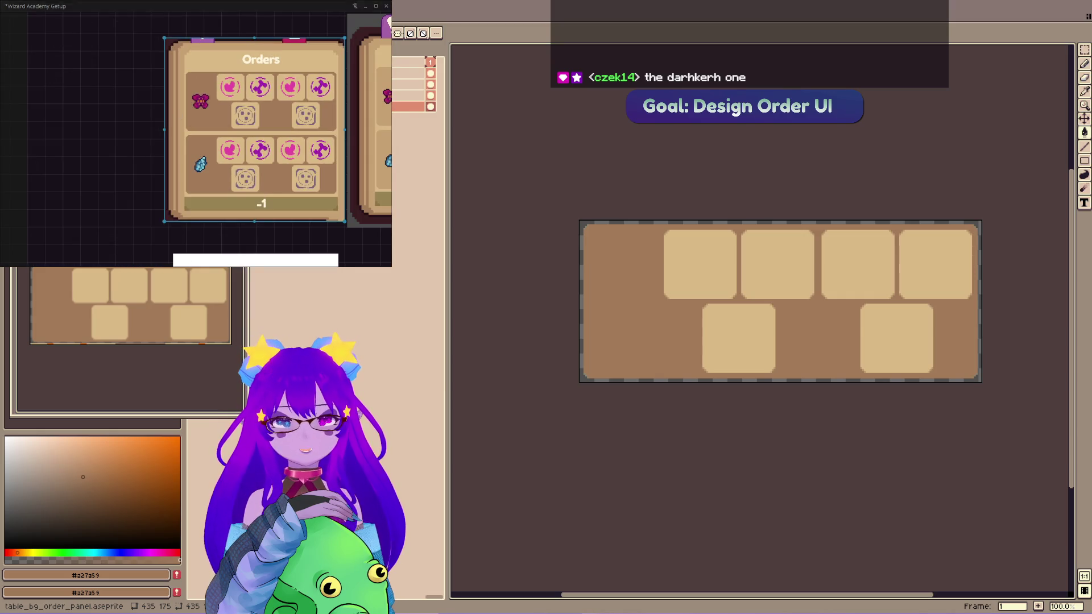
pyautogui.hotkey('ctrl', 'Tab')
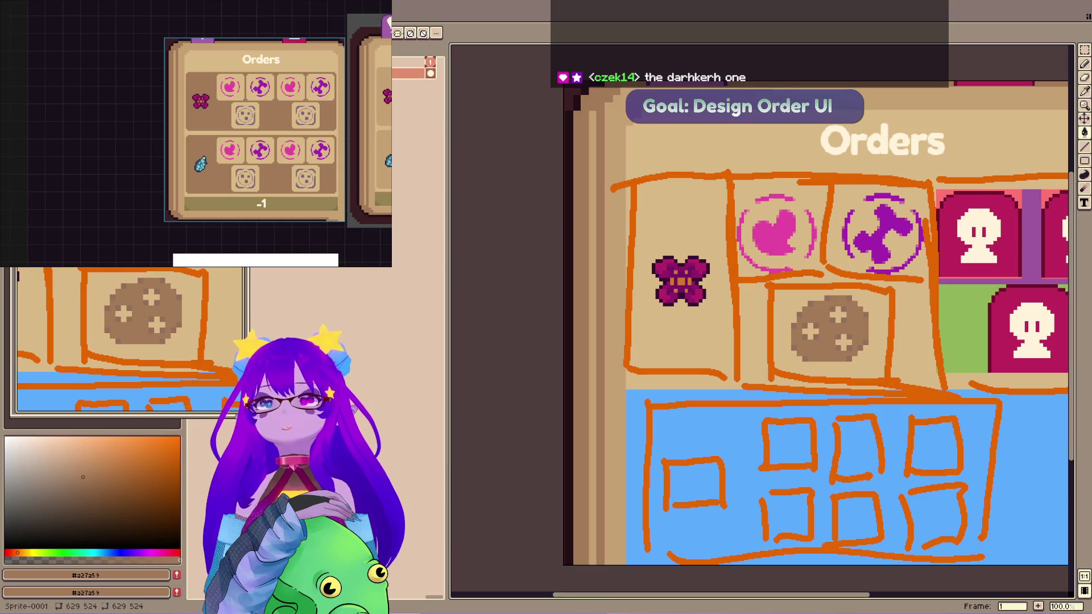
# Step: Return to the order panel sprite, clear the selection and save it
pyautogui.hotkey('ctrl', 'Tab')
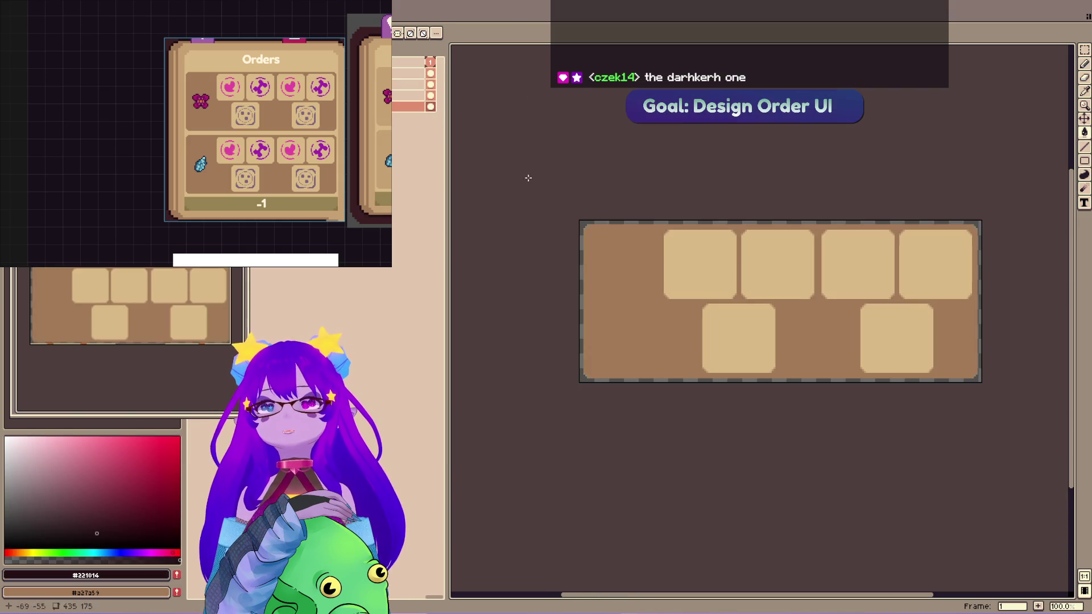
pyautogui.scroll(-3, 478, 146)
pyautogui.hotkey('ctrl', 'a')
pyautogui.hotkey('ctrl', 'd')
pyautogui.hotkey('ctrl', 's')
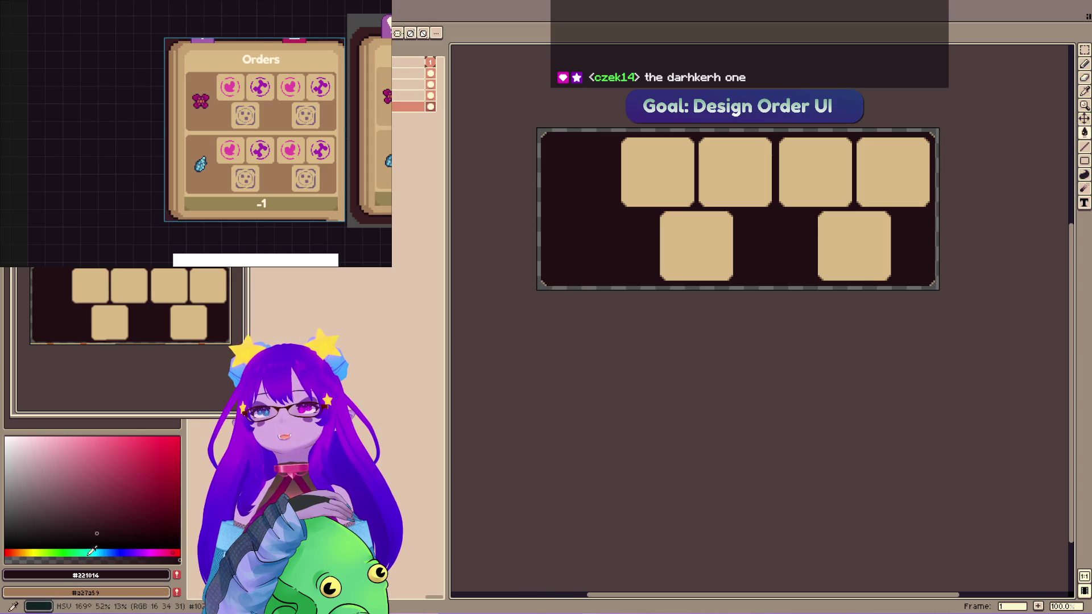
pyautogui.scroll(5, 527, 251)
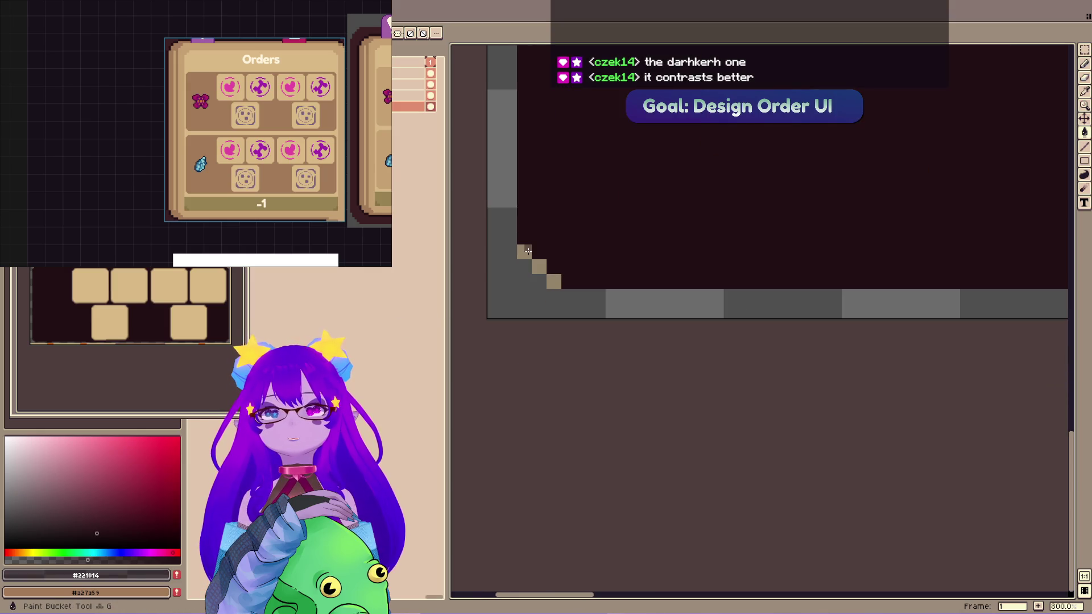
# Step: Bucket-fill the stray tan bottom-left corner pixels dark brown and export the panel image
pyautogui.press('g')
pyautogui.click(540, 263)
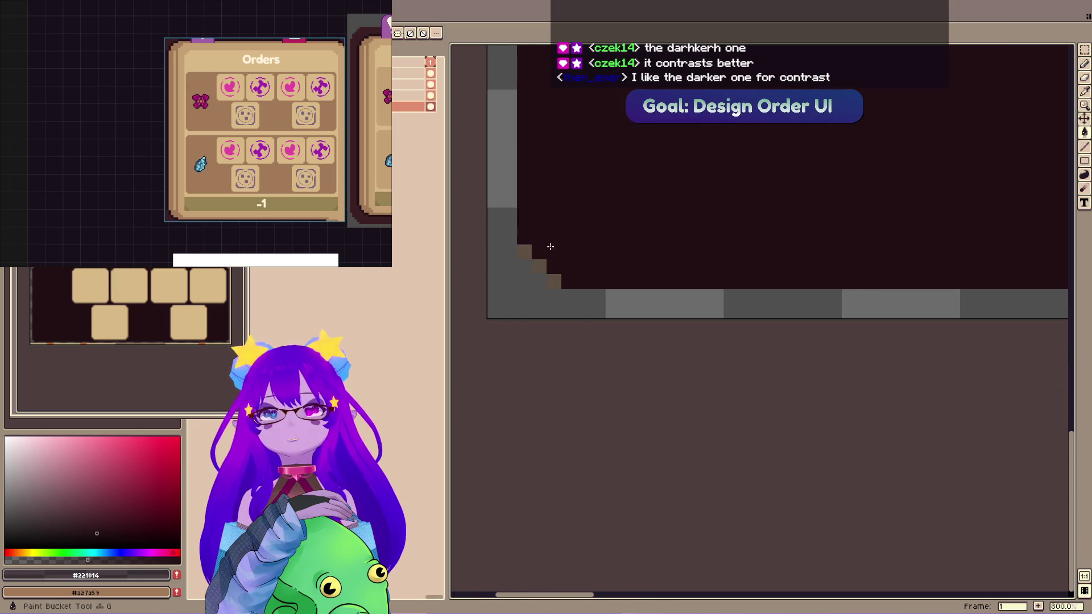
pyautogui.scroll(-8, 548, 254)
pyautogui.scroll(1, 547, 254)
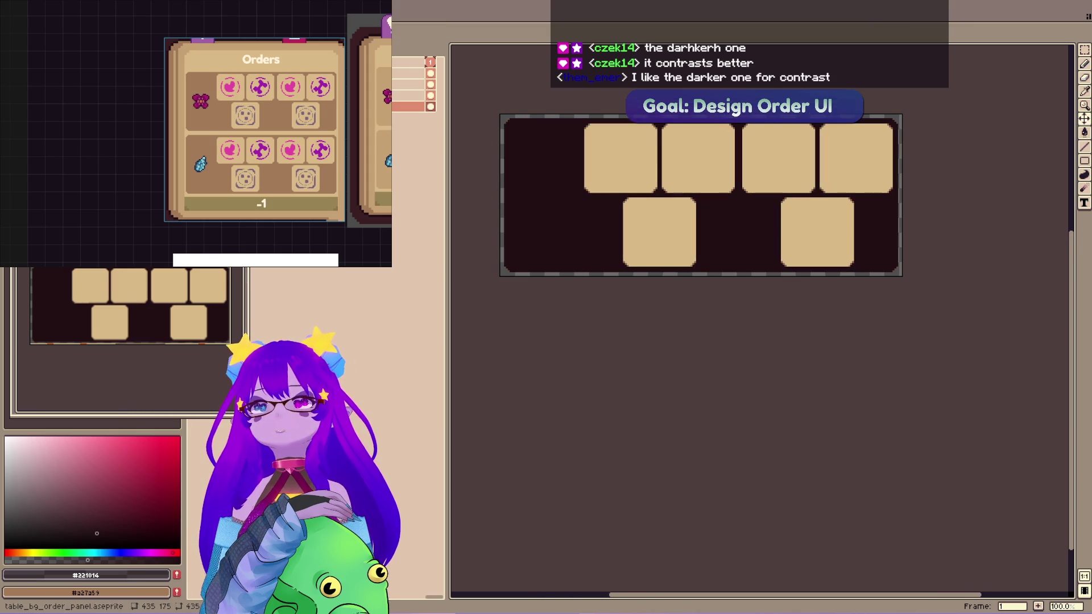
pyautogui.hotkey('ctrl', 'alt', 'shift', 's')
pyautogui.click(562, 391)
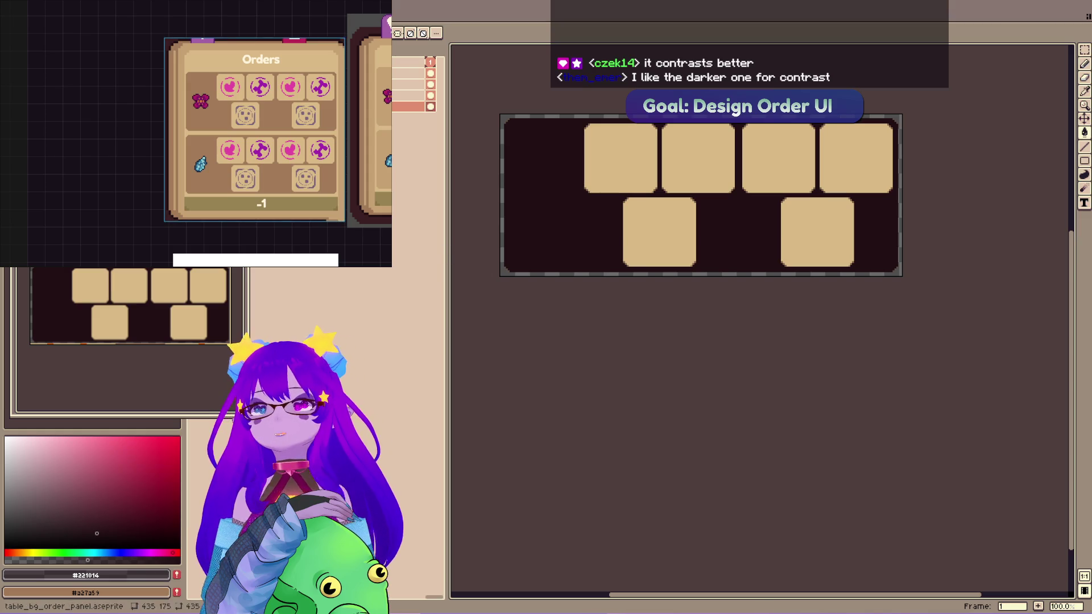
pyautogui.hotkey('ctrl', 'Tab')
pyautogui.hotkey('ctrl', 'Tab')
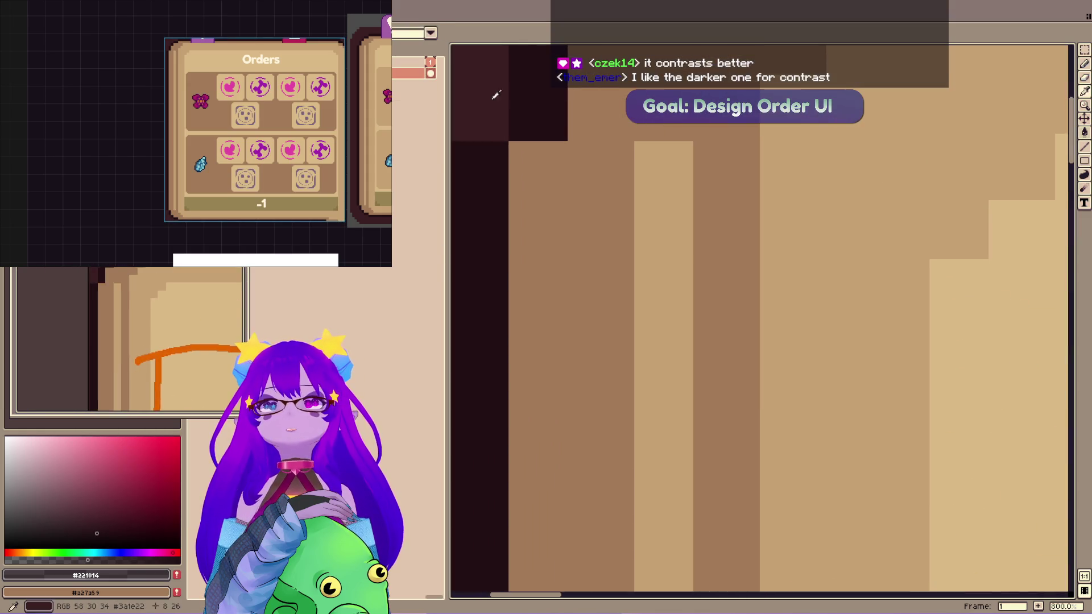
pyautogui.hotkey('ctrl', 'Tab')
# Step: Bucket-fill the panel background #3a1e22, recolour the tan corner pixels, and re-export table_bg_order_panel.png
pyautogui.press('g')
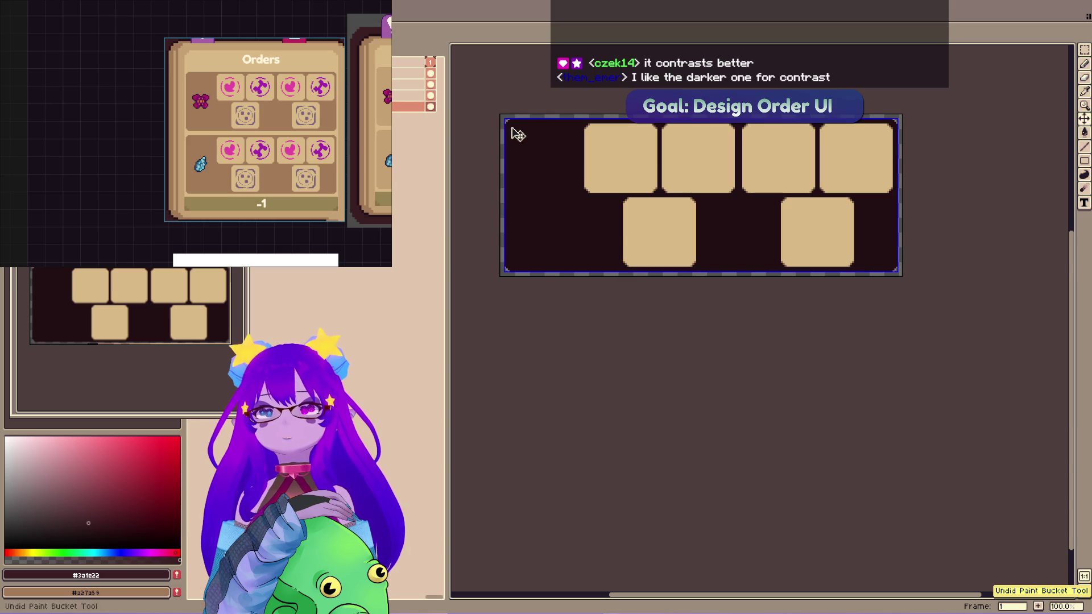
pyautogui.click(523, 161)
pyautogui.click(544, 221)
pyautogui.scroll(4, 498, 247)
pyautogui.moveTo(512, 236)
pyautogui.mouseDown()
pyautogui.moveTo(590, 165)
pyautogui.moveTo(594, 142)
pyautogui.mouseUp()
pyautogui.scroll(4, 538, 247)
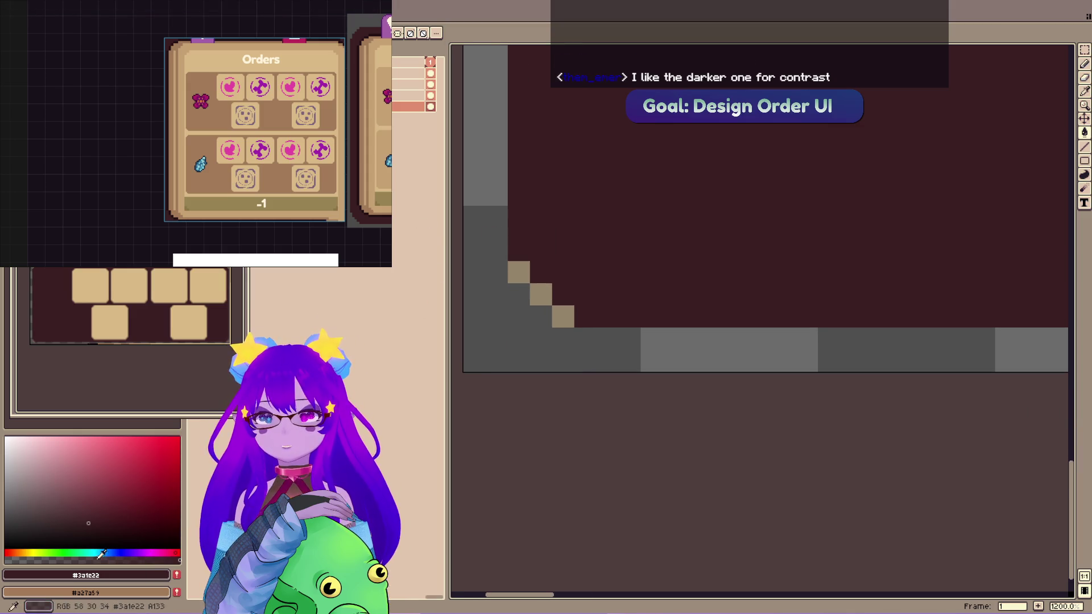
pyautogui.click(539, 273)
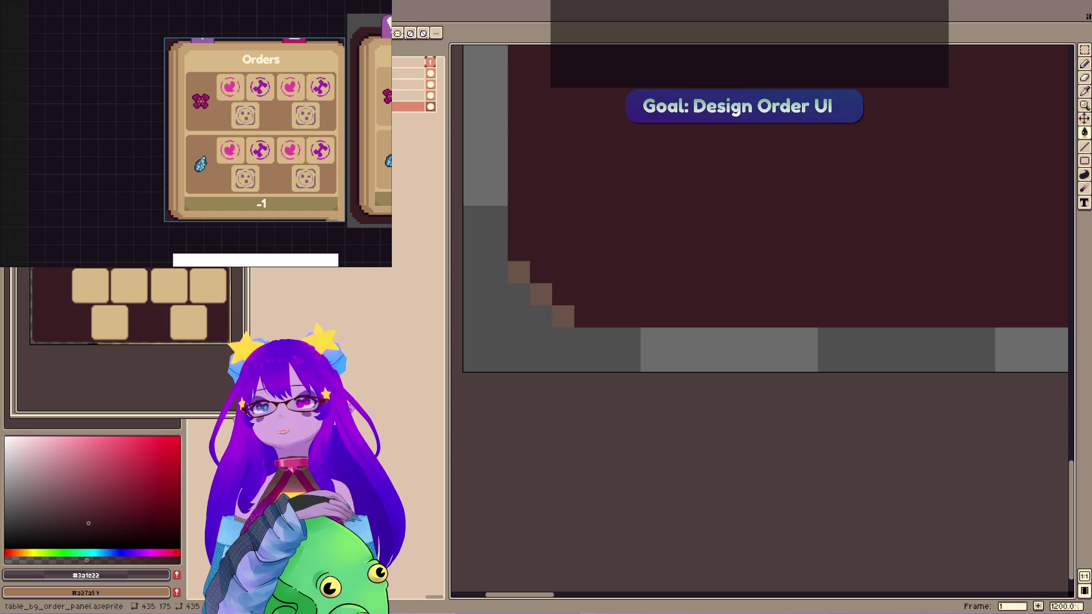
pyautogui.hotkey('ctrl', 'alt', 'shift', 's')
pyautogui.click(546, 388)
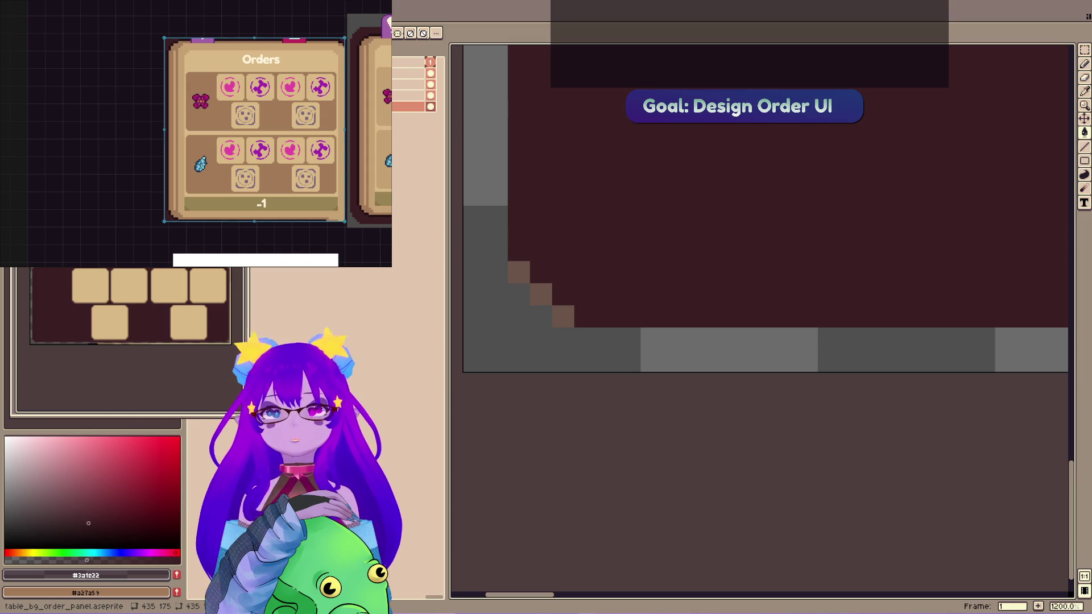
# Step: In the reference window, drag an Orders frame left and move the third Orders mockup to the top
pyautogui.scroll(-3, 235, 133)
pyautogui.moveTo(235, 132); pyautogui.dragTo(150, 133)
pyautogui.scroll(3, 178, 102)
pyautogui.moveTo(354, 96); pyautogui.dragTo(181, 36)
pyautogui.scroll(2, 209, 65)
pyautogui.scroll(3, 208, 65)
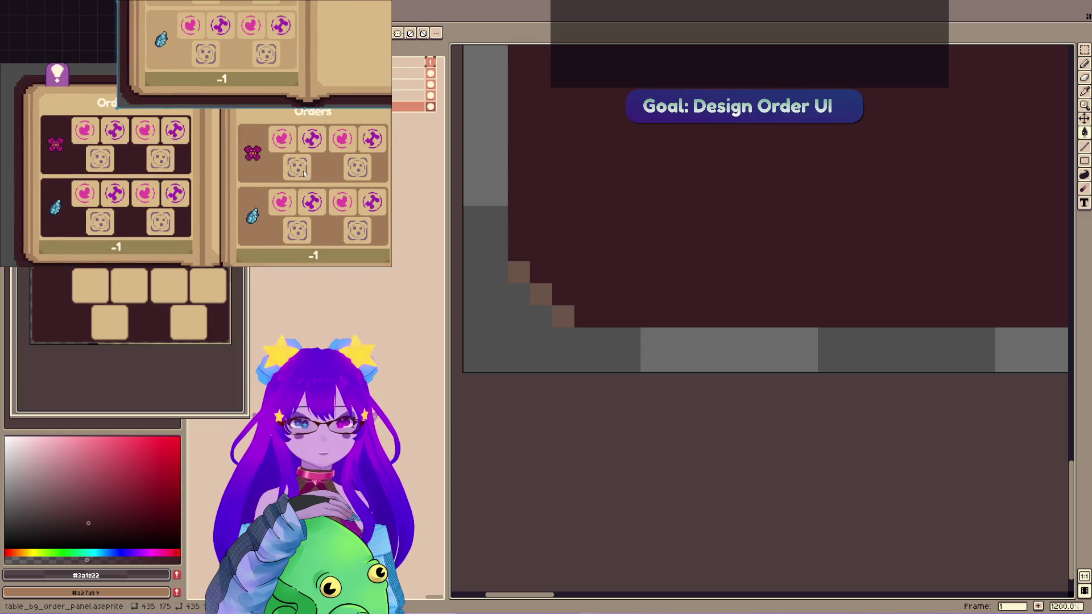
# Step: Bring the right and left Orders mockups forward and nudge the left one beside the right
pyautogui.click(244, 131)
pyautogui.click(115, 171)
pyautogui.moveTo(115, 171); pyautogui.dragTo(124, 176)
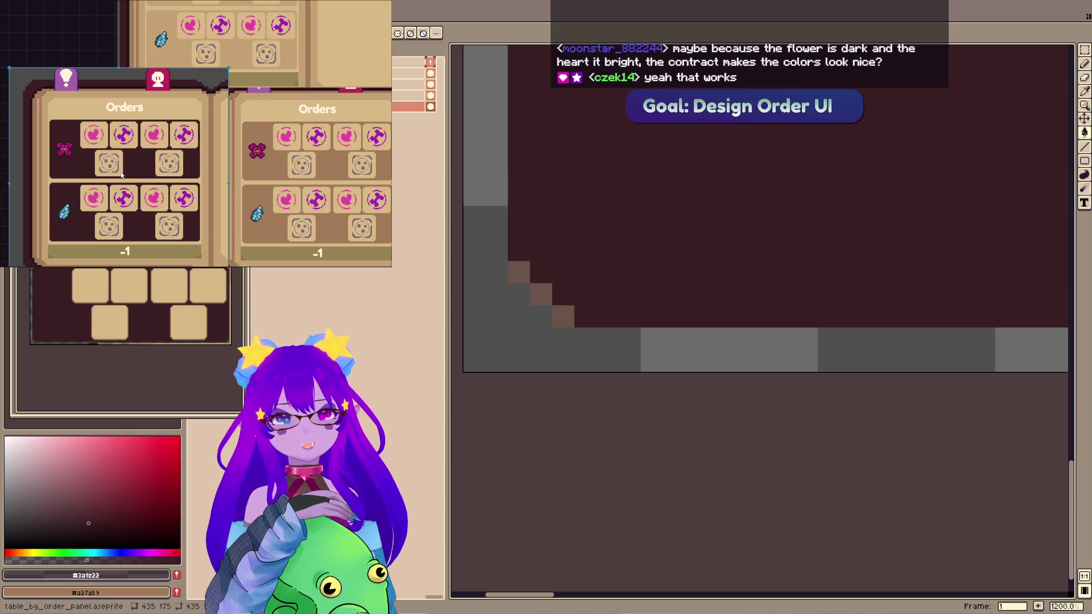
pyautogui.click(84, 67)
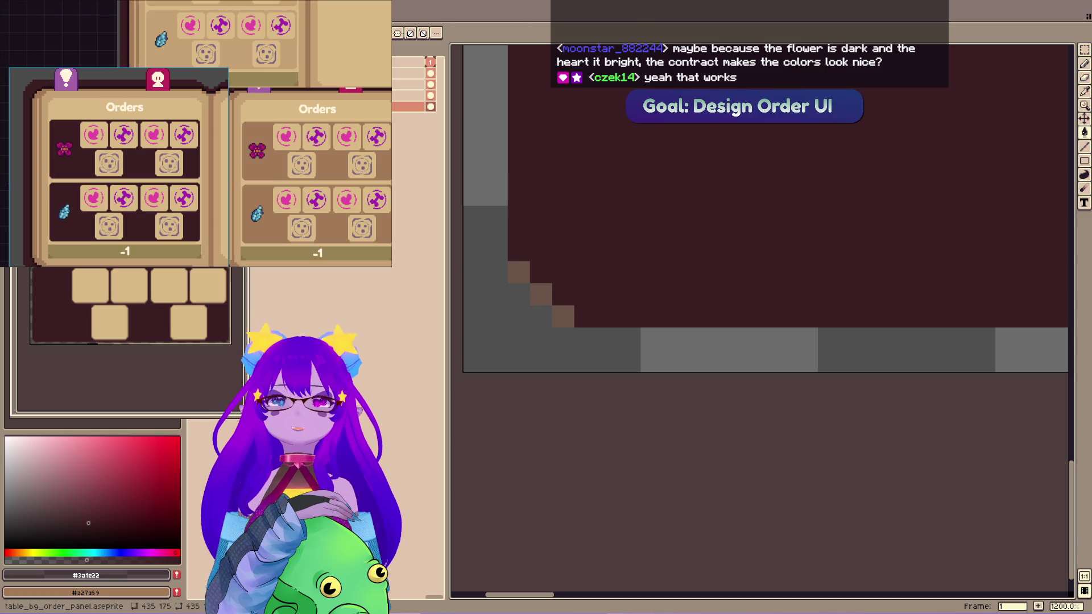
# Step: Paste the copied Orders mockup into a new sprite and view it with the grayscale overlay
pyautogui.hotkey('ctrl', 'n')
pyautogui.click(519, 408)
pyautogui.hotkey('ctrl', 'v')
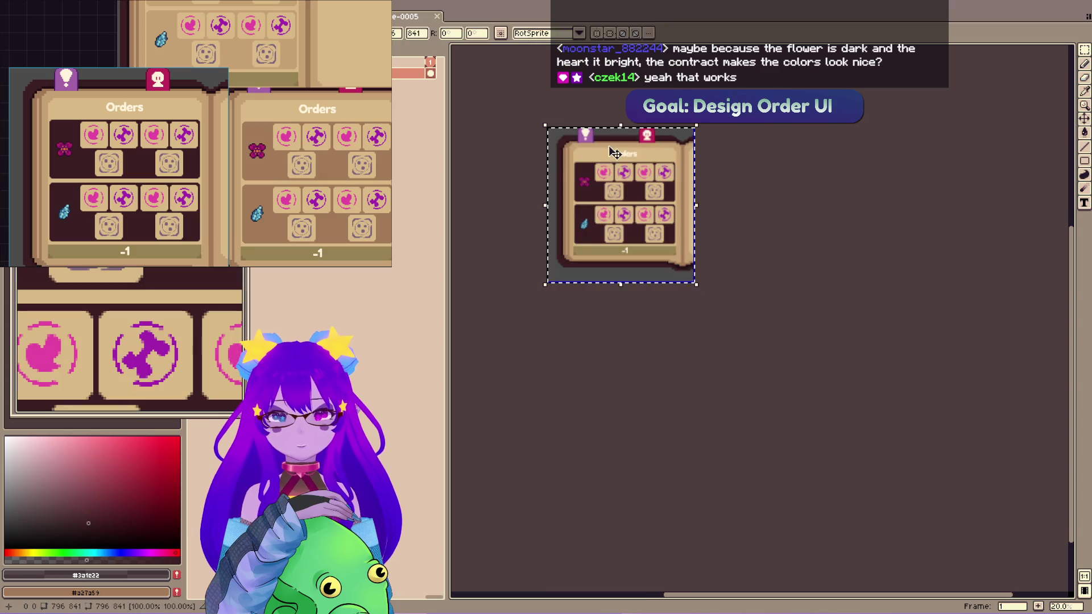
pyautogui.hotkey('ctrl', 'shift', 'g')
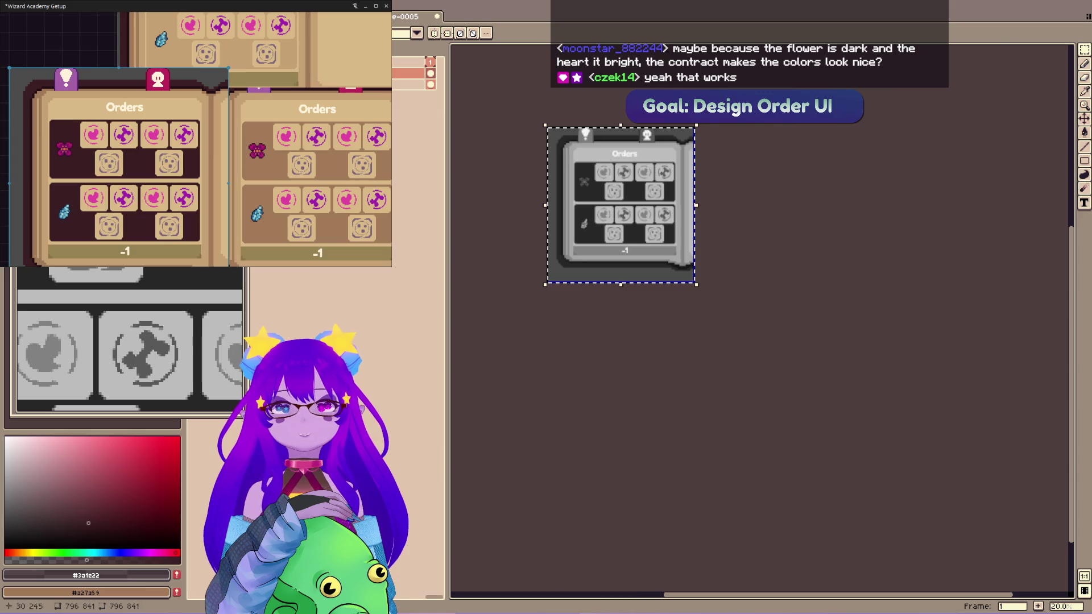
pyautogui.scroll(4, 655, 242)
pyautogui.scroll(-1, 654, 242)
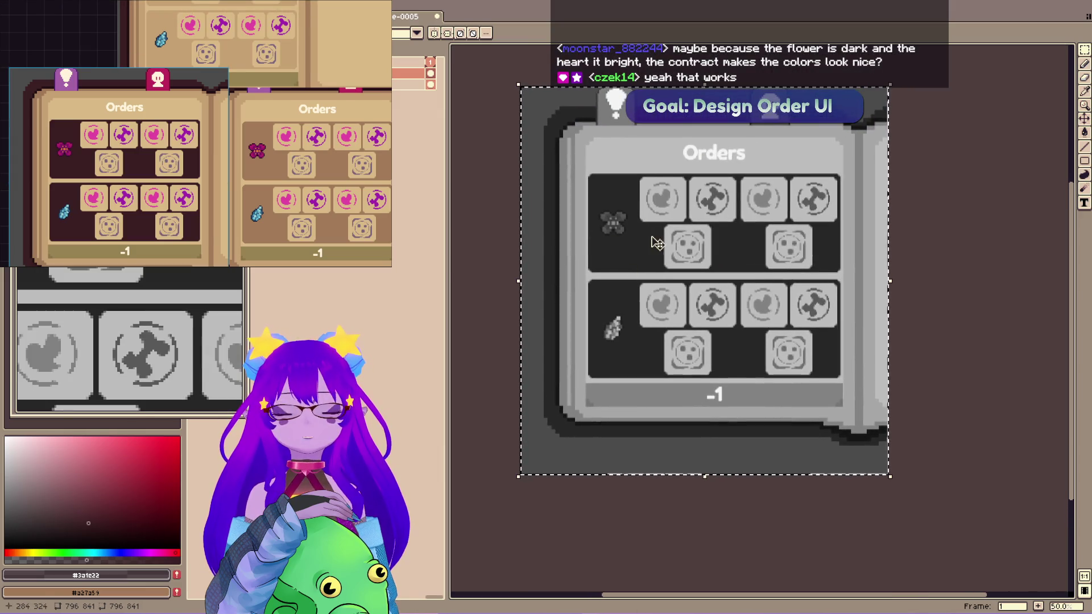
pyautogui.scroll(2, 699, 213)
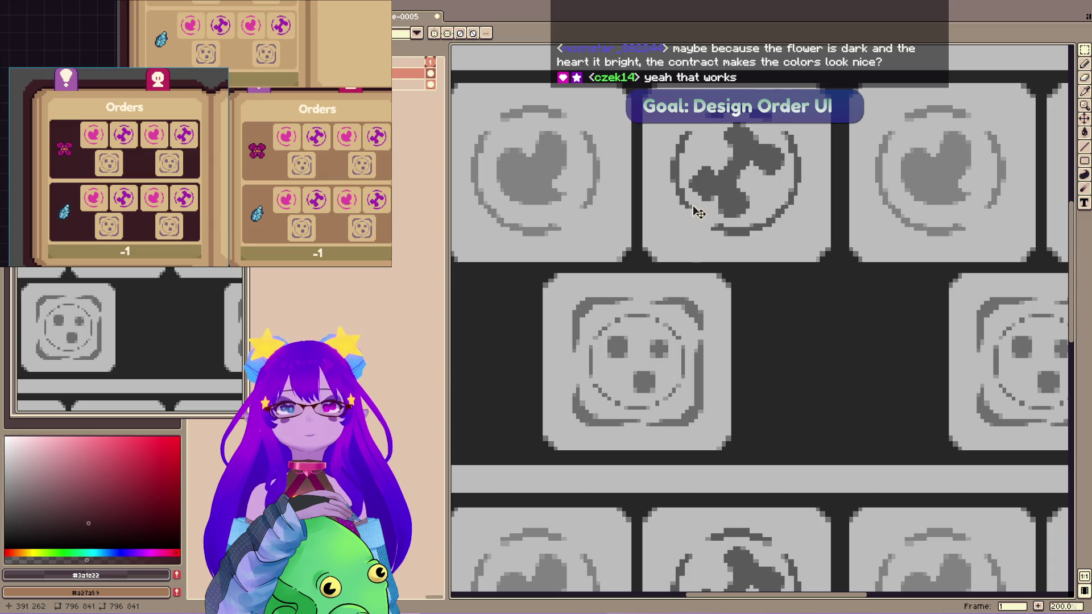
pyautogui.scroll(-2, 699, 209)
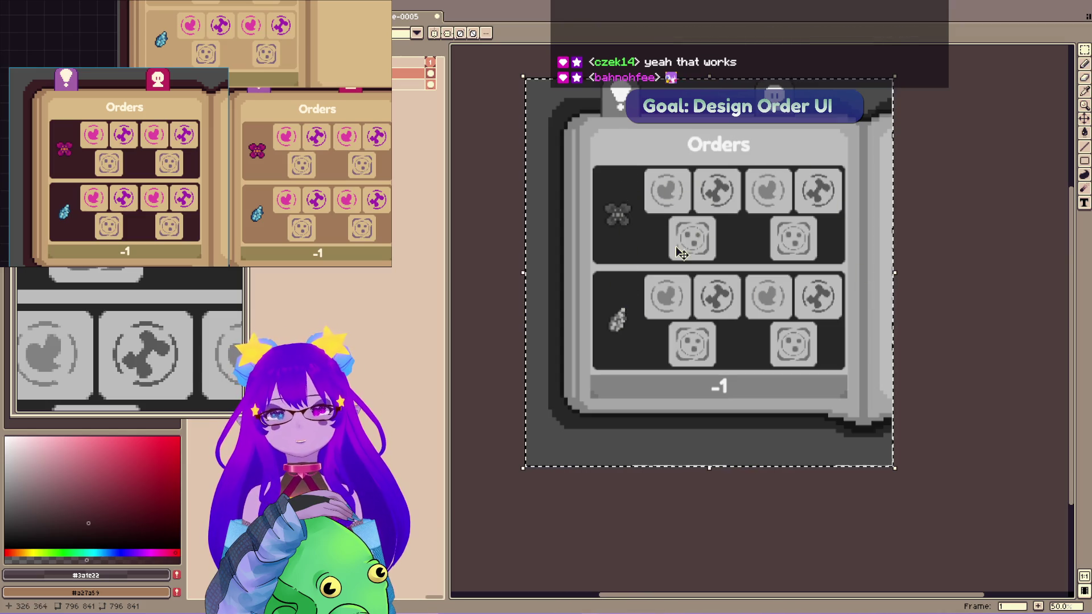
# Step: Paste the full two-page book mockup into another new sprite and commit it
pyautogui.click(270, 63)
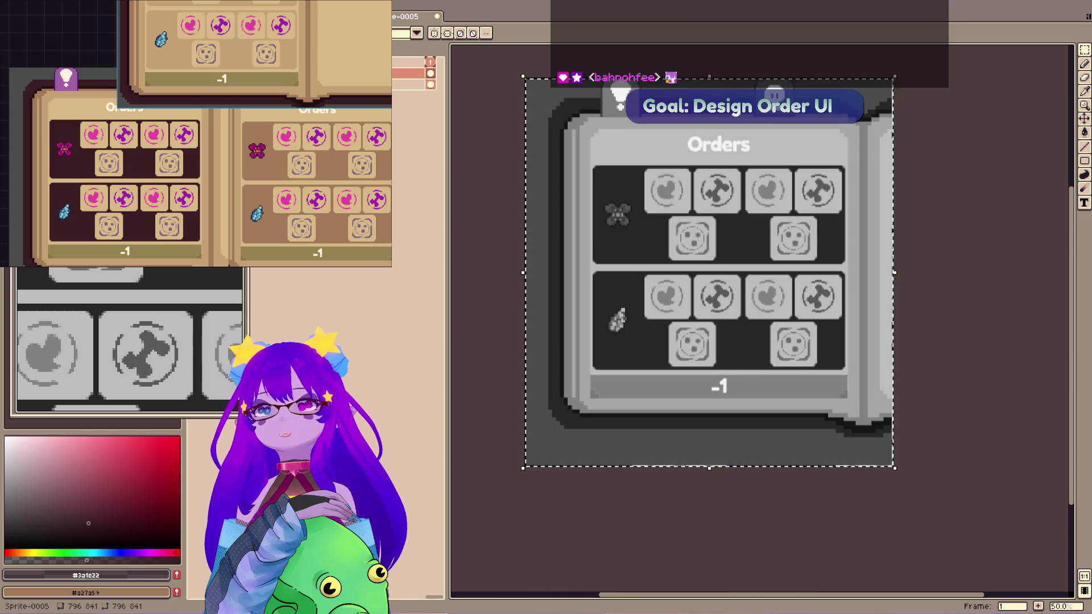
pyautogui.hotkey('ctrl', 'n')
pyautogui.click(516, 405)
pyautogui.hotkey('ctrl', 'v')
pyautogui.scroll(-1, 769, 236)
pyautogui.press('Return')
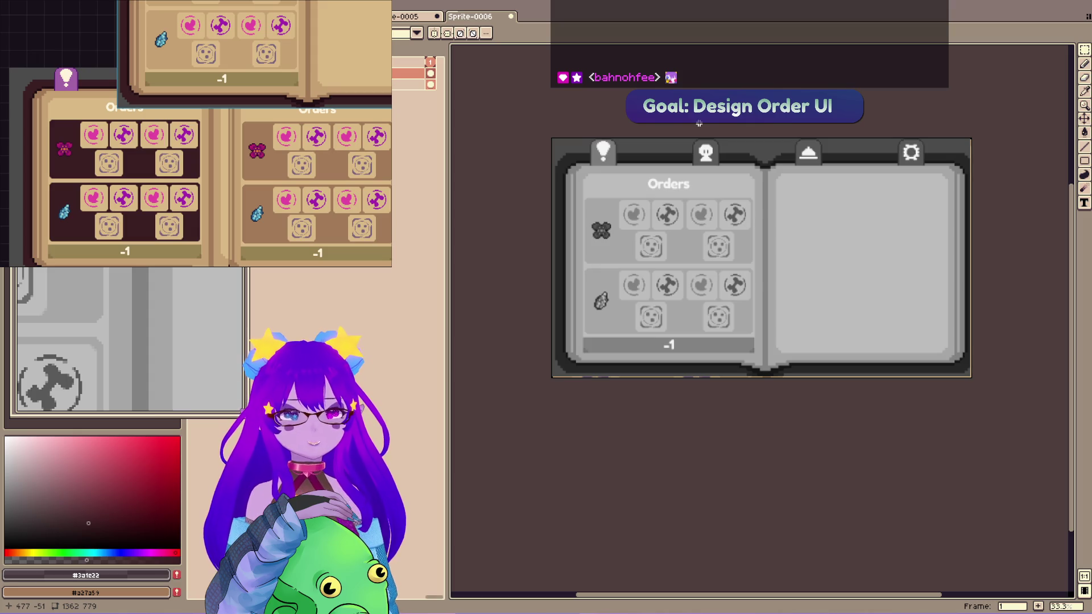
# Step: Switch from the book mockup to the Sprite-0005 Orders page and zoom around to compare colours
pyautogui.moveTo(699, 123)
pyautogui.mouseDown()
pyautogui.moveTo(690, 128)
pyautogui.moveTo(703, 135)
pyautogui.mouseUp()
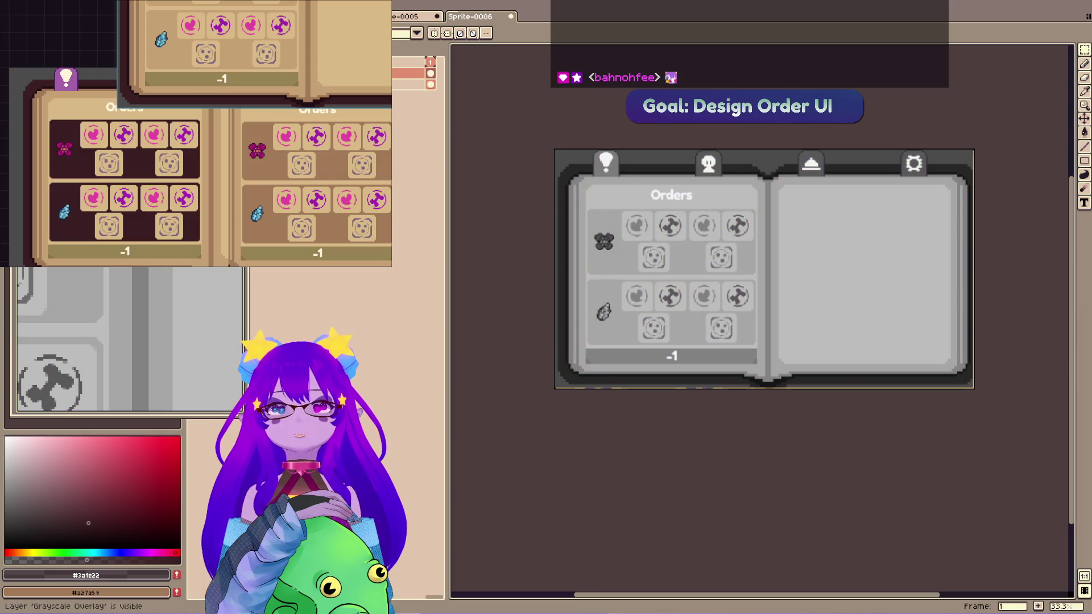
pyautogui.click(397, 17)
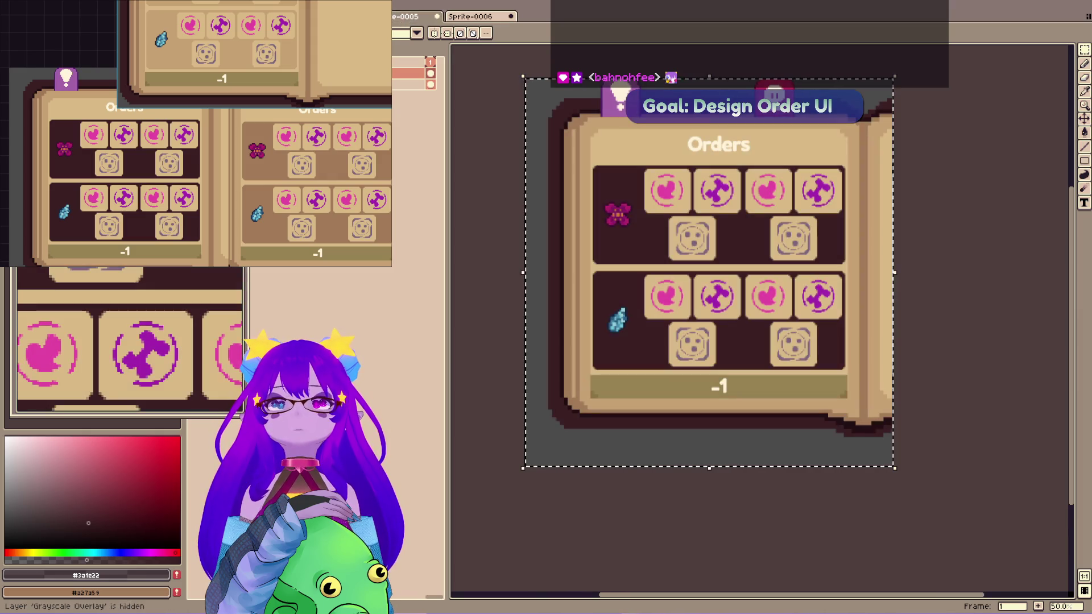
pyautogui.moveTo(813, 245); pyautogui.dragTo(804, 254)
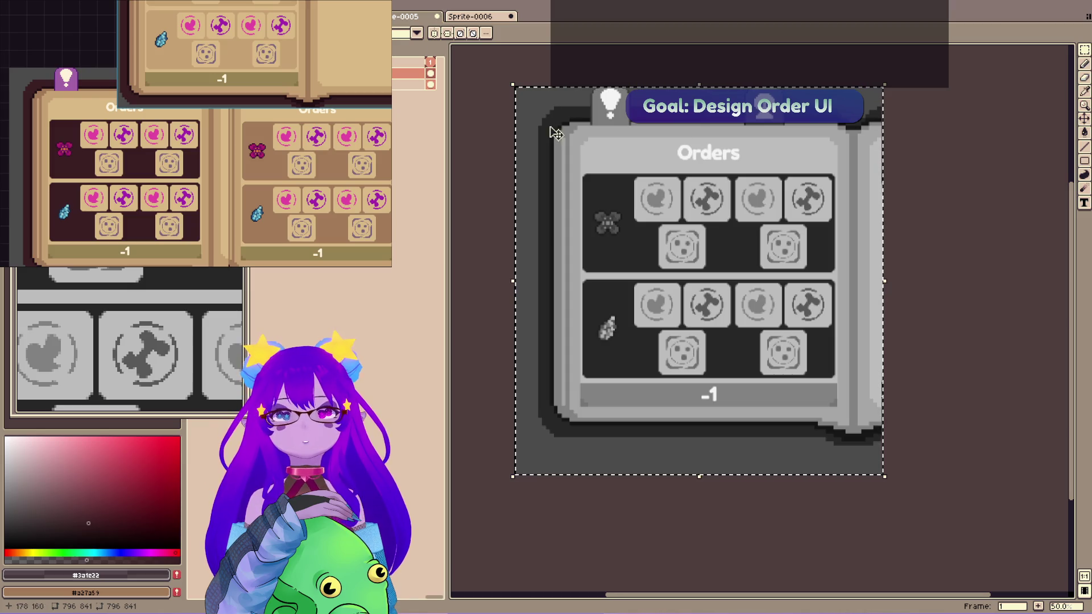
pyautogui.scroll(2, 719, 273)
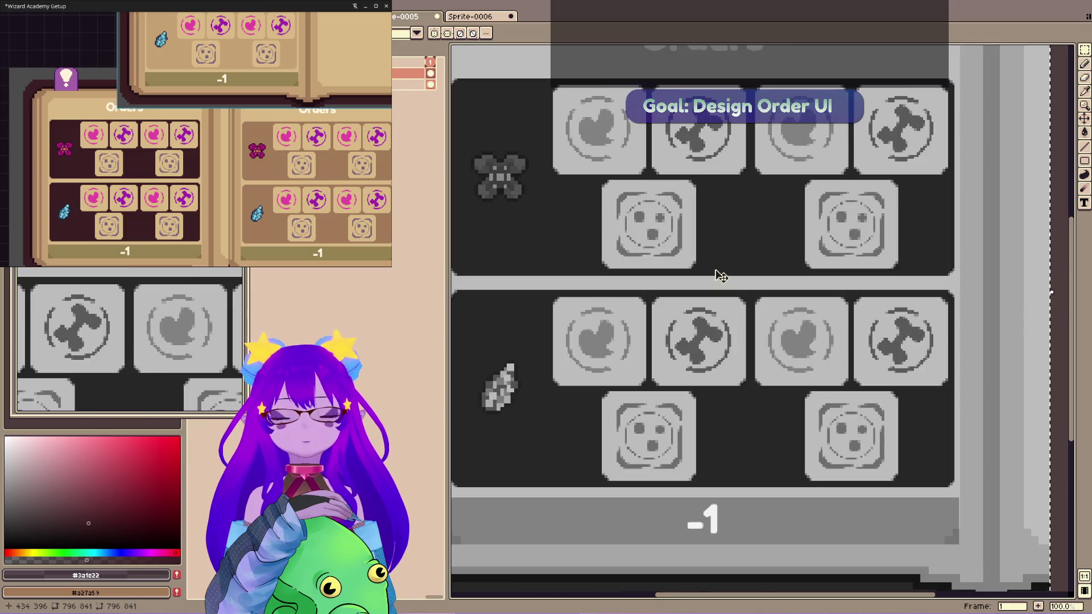
pyautogui.scroll(-2, 711, 226)
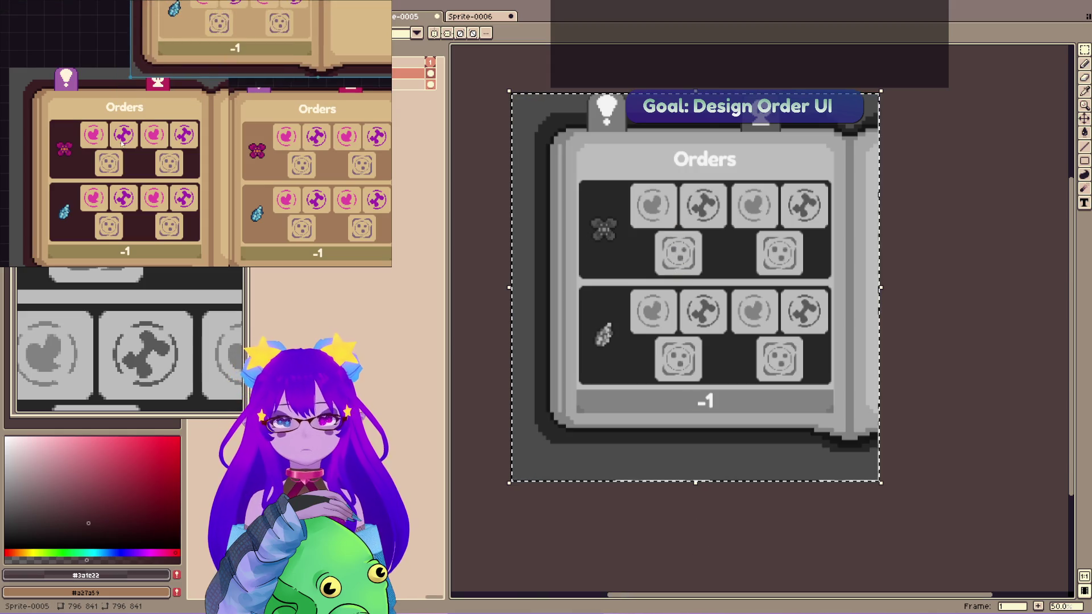
pyautogui.scroll(3, 113, 125)
pyautogui.hscroll(-2, 131, 119)
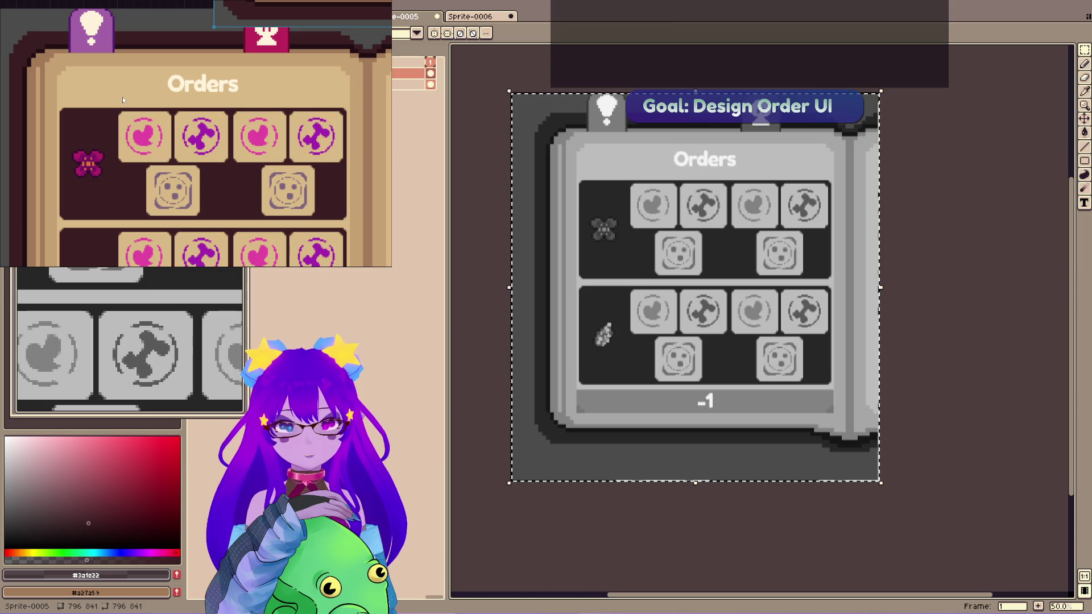
pyautogui.scroll(-1, 56, 64)
pyautogui.scroll(3, 57, 64)
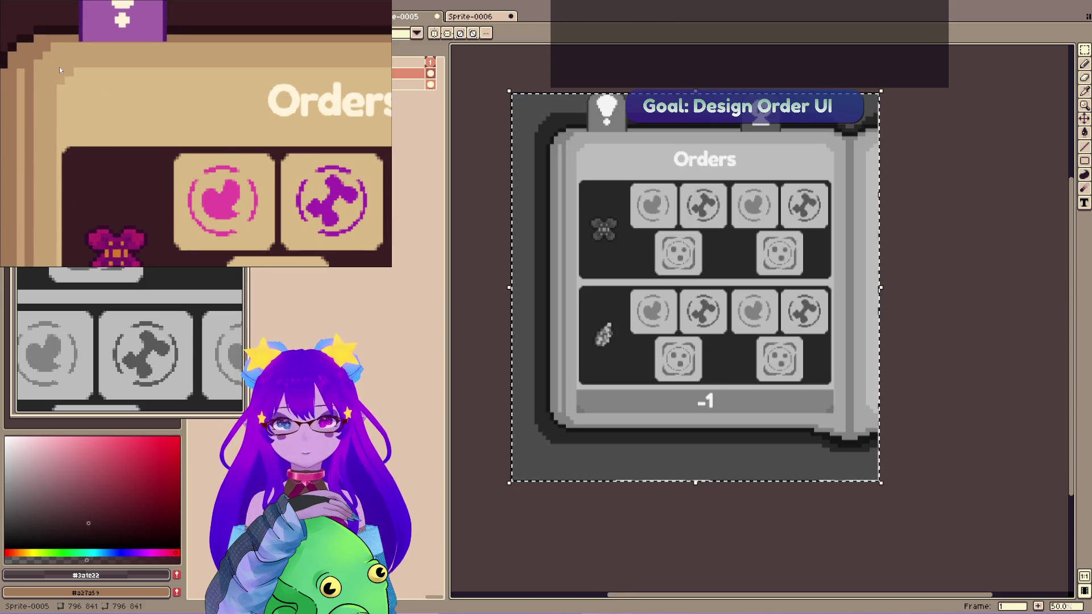
pyautogui.scroll(-3, 59, 67)
pyautogui.scroll(2, 869, 328)
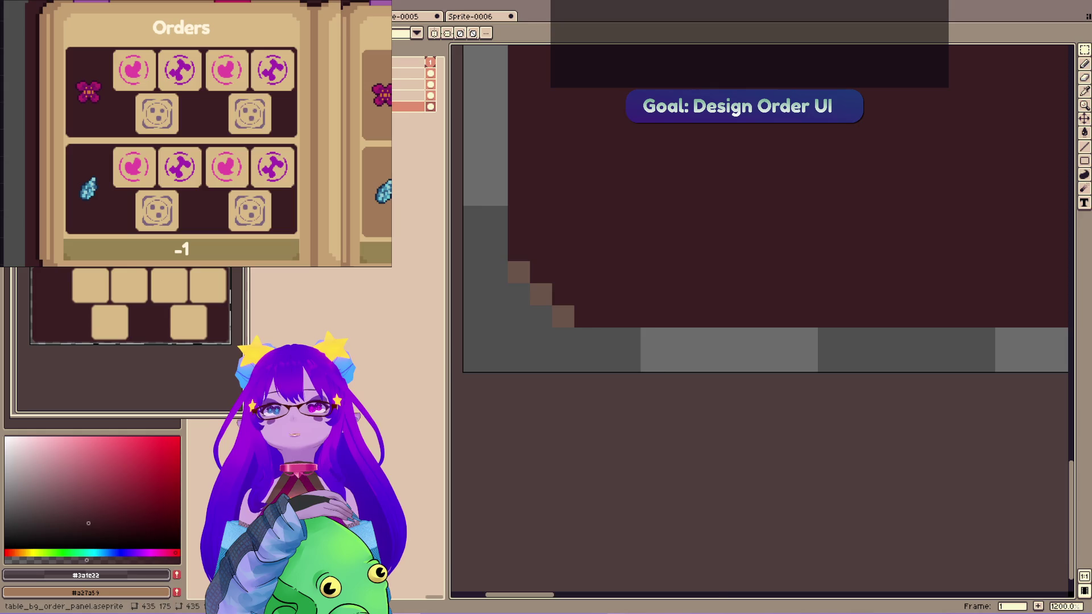
# Step: Fill the order panel's slot tiles with brown #a27a59 using the Paint Bucket
pyautogui.scroll(-1, 539, 264)
pyautogui.scroll(2, 813, 250)
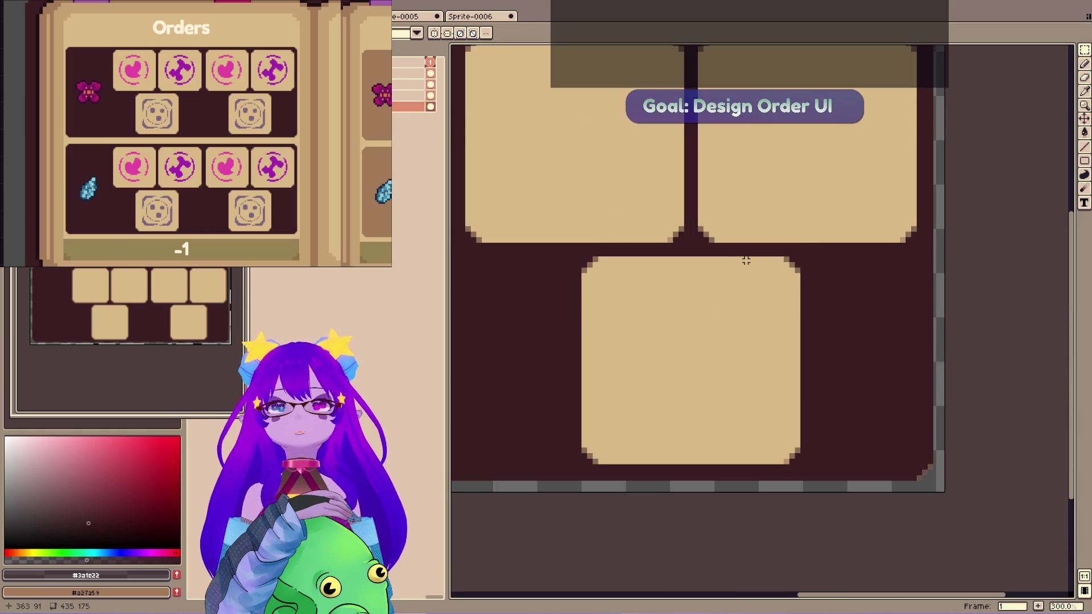
pyautogui.hotkey('ctrl', 'Tab')
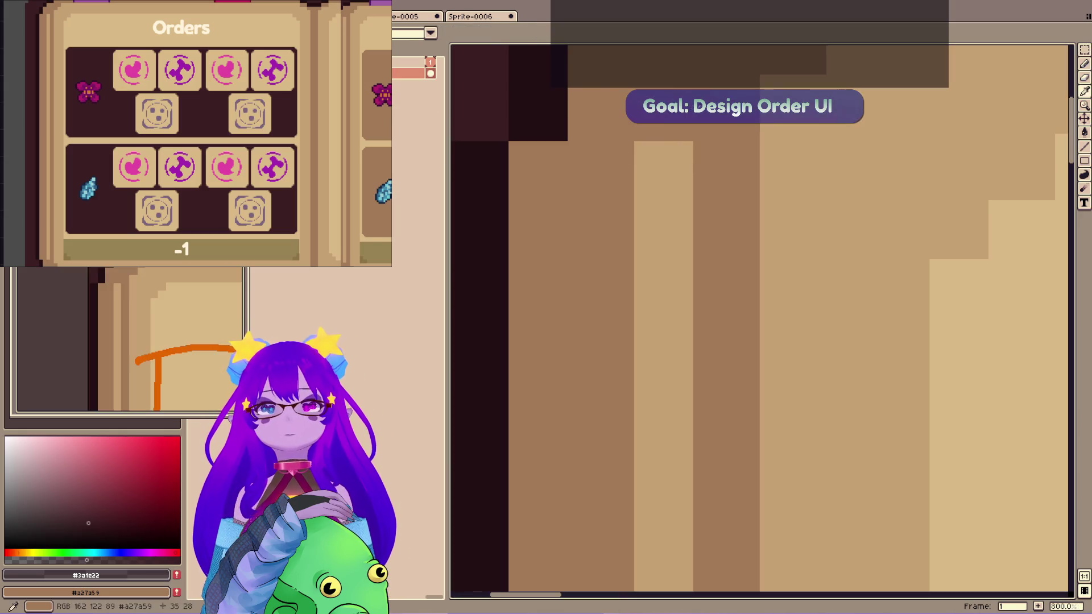
pyautogui.hotkey('ctrl', 'Tab')
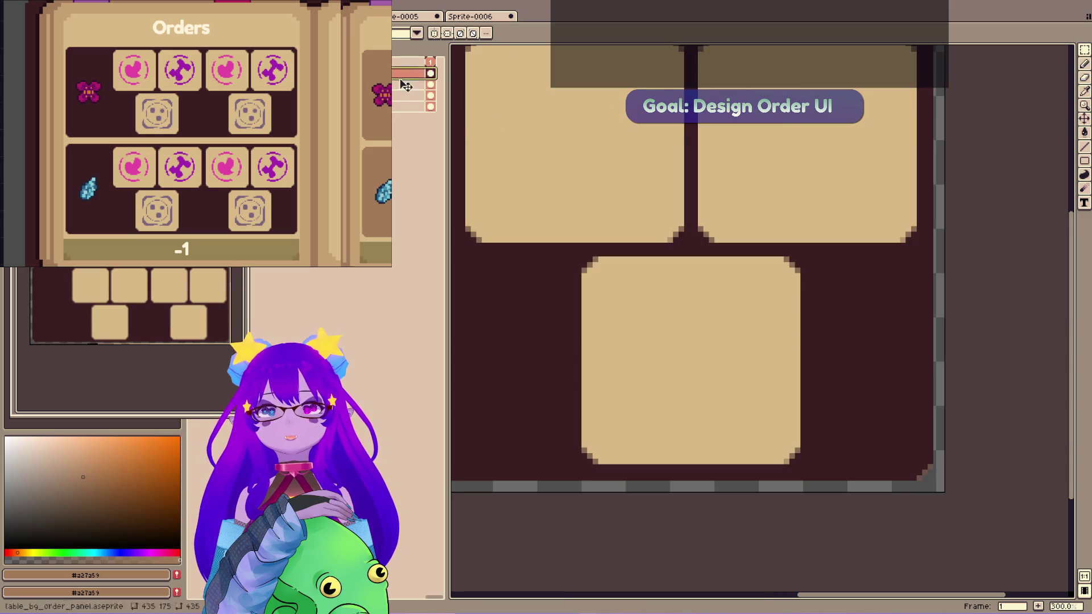
pyautogui.press('g')
pyautogui.click(699, 249)
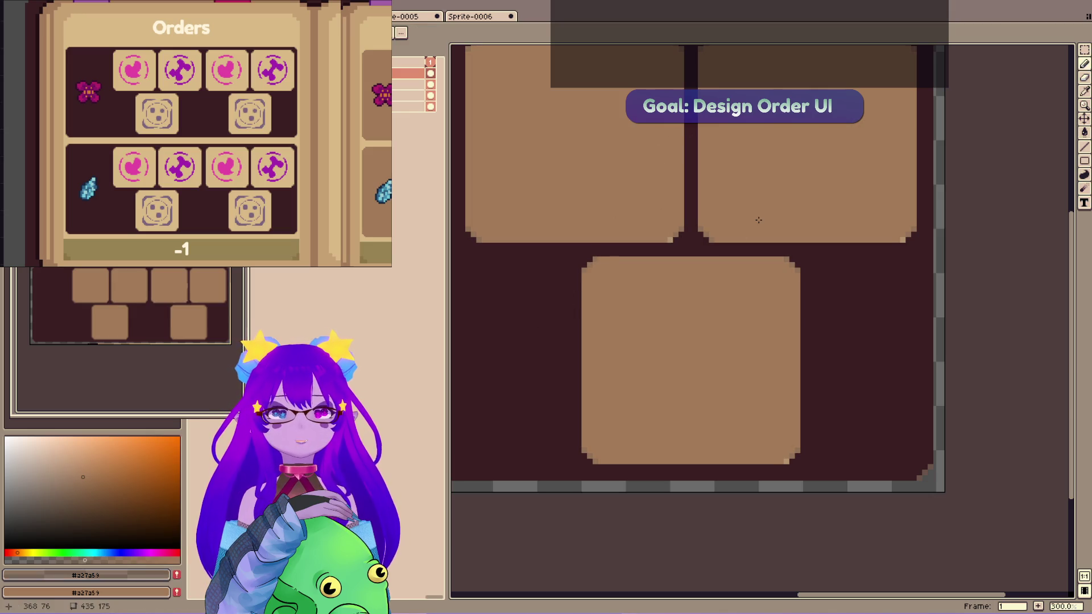
# Step: Recolour the corner pixels at the panel junction with darker brown #957257
pyautogui.scroll(5, 703, 256)
pyautogui.moveTo(679, 307); pyautogui.dragTo(813, 418)
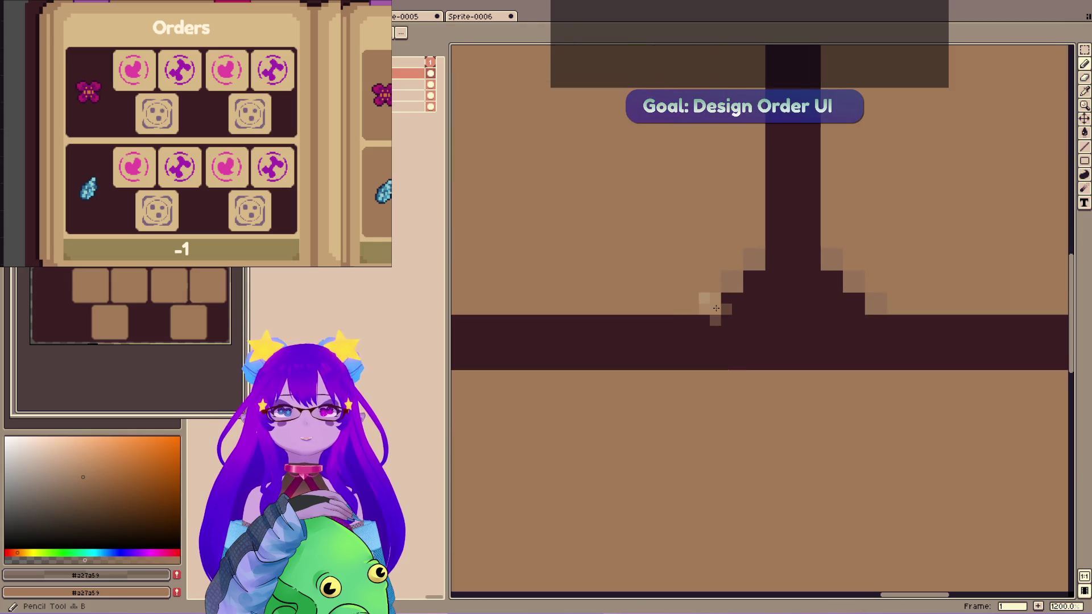
pyautogui.keyDown('alt'); pyautogui.click(732, 282); pyautogui.keyUp('alt')
pyautogui.click(710, 293)
pyautogui.click(711, 307)
# Step: Shade another panel corner pixel, undo a stray light pixel, and save the order panel file
pyautogui.scroll(-4, 712, 302)
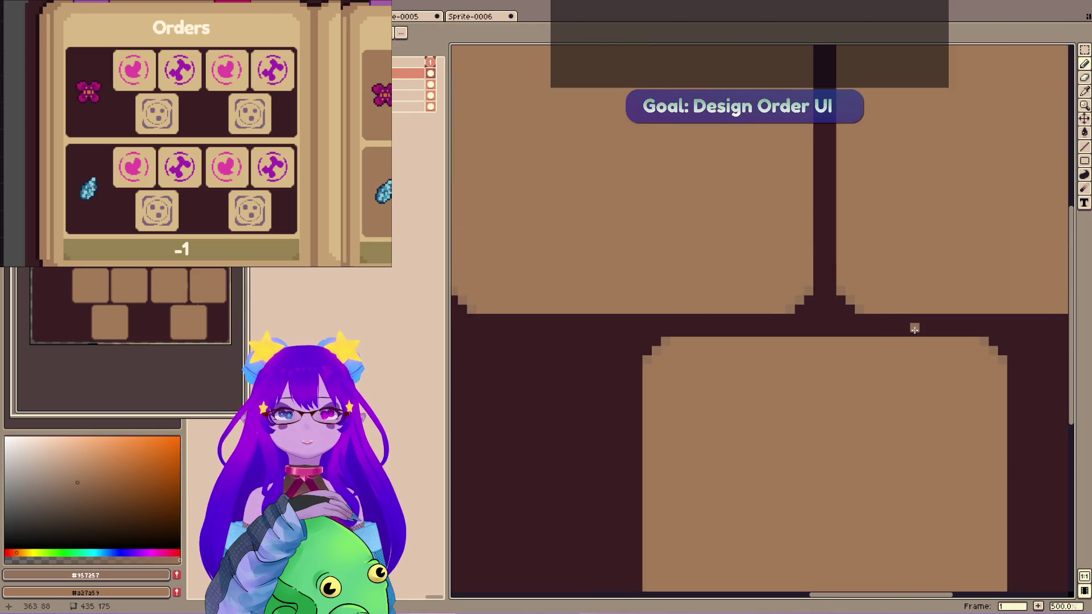
pyautogui.moveTo(914, 325); pyautogui.dragTo(749, 317)
pyautogui.moveTo(827, 302)
pyautogui.mouseDown()
pyautogui.moveTo(805, 190)
pyautogui.moveTo(793, 288)
pyautogui.mouseUp()
pyautogui.click(800, 383)
pyautogui.scroll(3, 802, 379)
pyautogui.hotkey('ctrl', 'z')
pyautogui.scroll(-6, 806, 371)
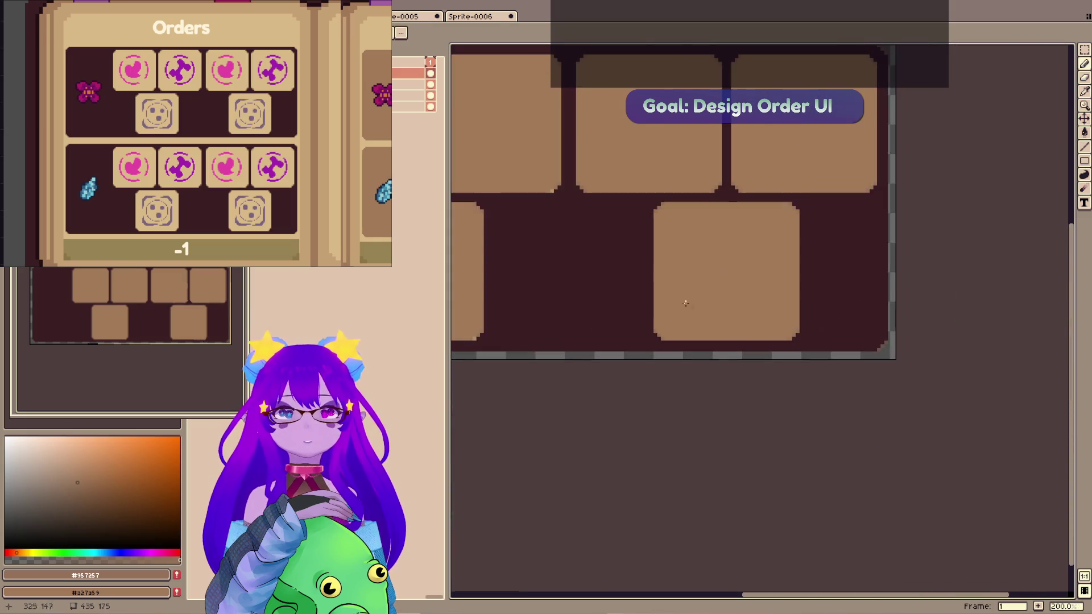
pyautogui.scroll(5, 748, 250)
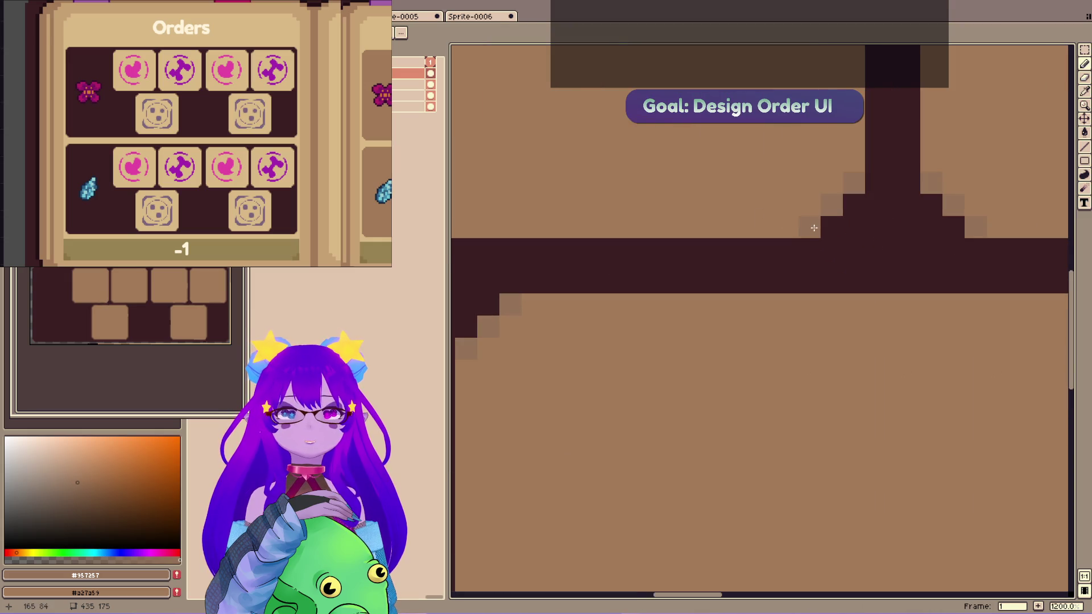
pyautogui.scroll(-3, 898, 227)
pyautogui.moveTo(899, 227); pyautogui.dragTo(780, 61)
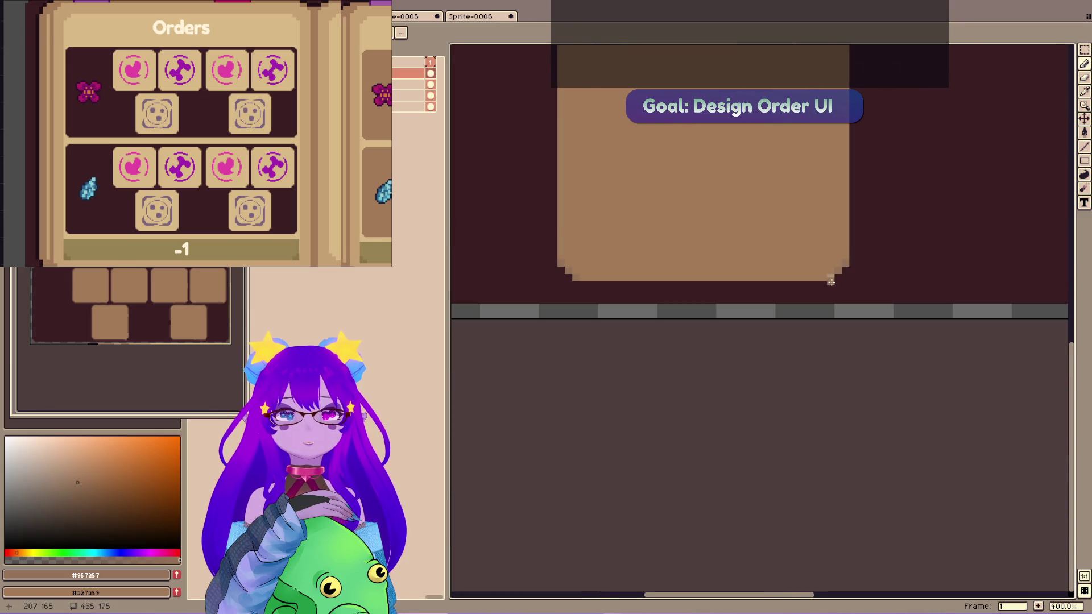
pyautogui.hotkey('ctrl', 's')
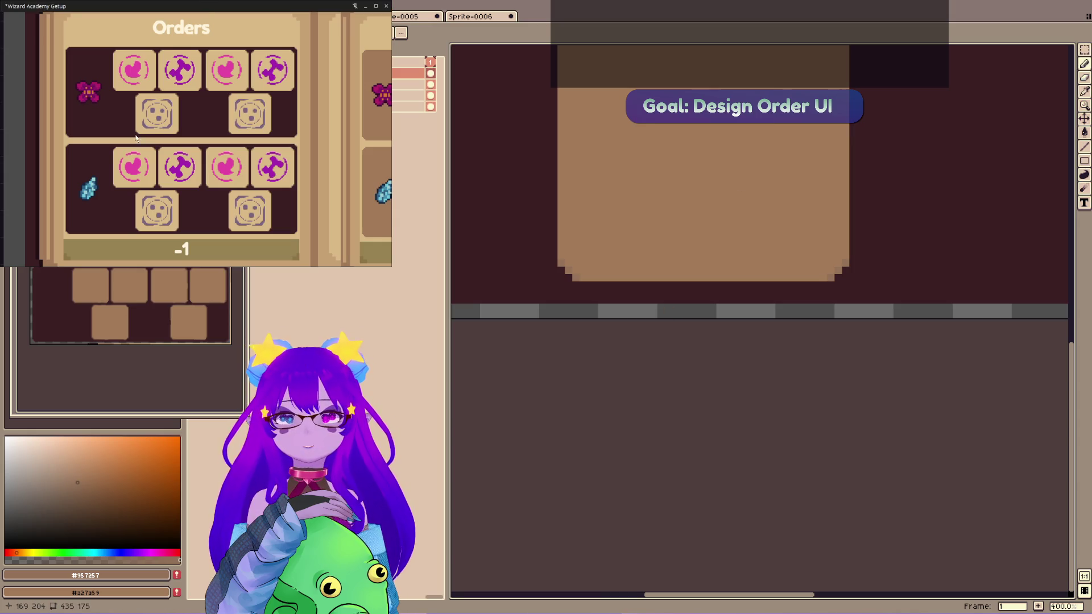
pyautogui.scroll(1, 209, 114)
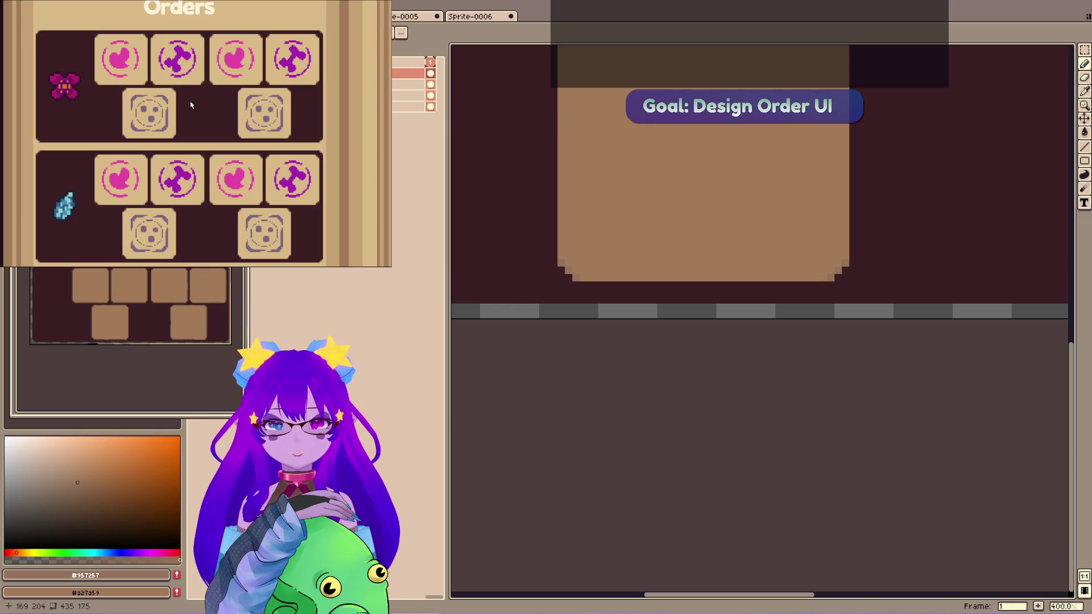
pyautogui.scroll(-3, 192, 105)
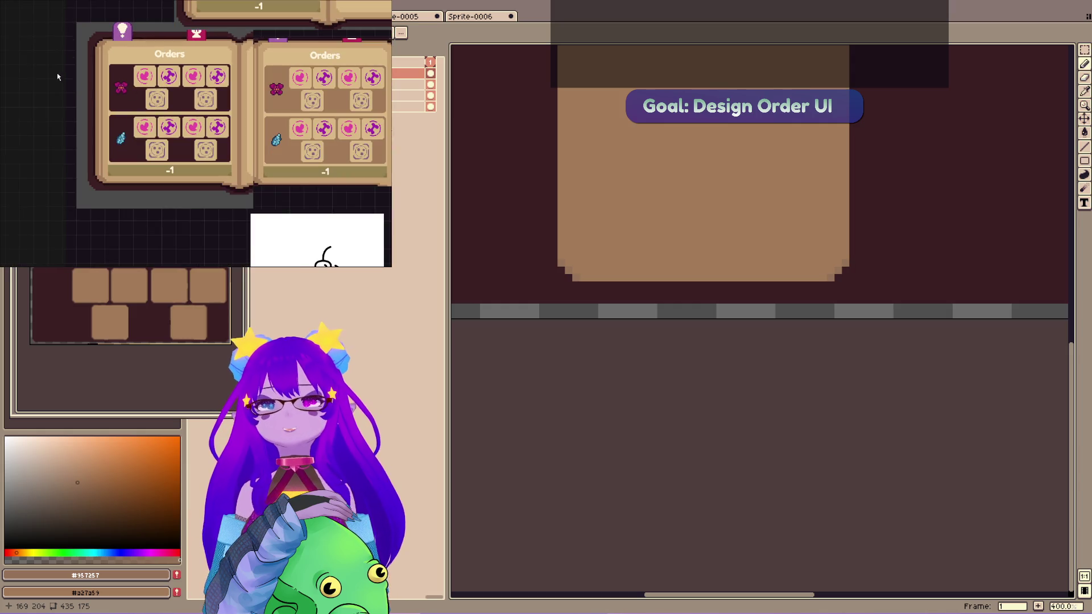
pyautogui.hotkey('ctrl', 's')
pyautogui.scroll(4, 187, 117)
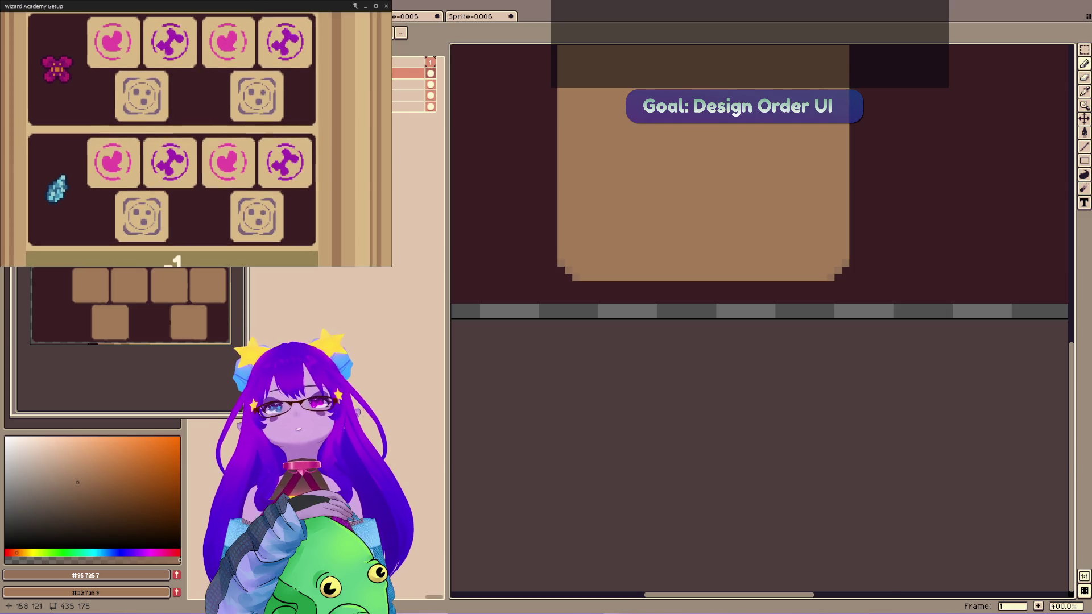
pyautogui.scroll(-2, 652, 320)
pyautogui.scroll(-3, 812, 133)
pyautogui.hotkey('ctrl', 's')
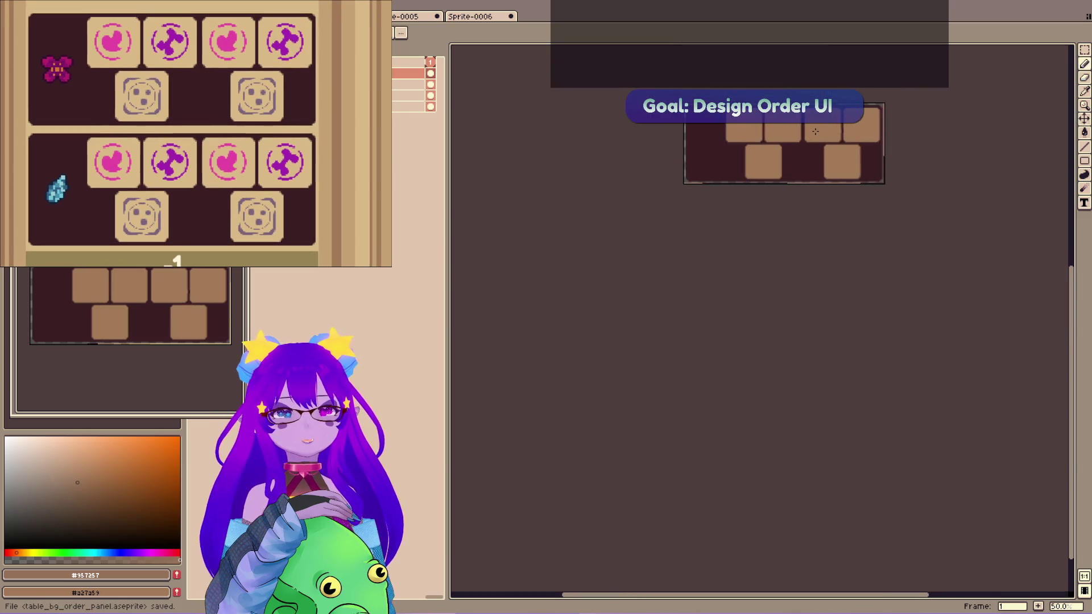
# Step: Review the whole order grid, save it, and export table_bg_order_panel.png
pyautogui.scroll(1, 813, 133)
pyautogui.scroll(6, 739, 214)
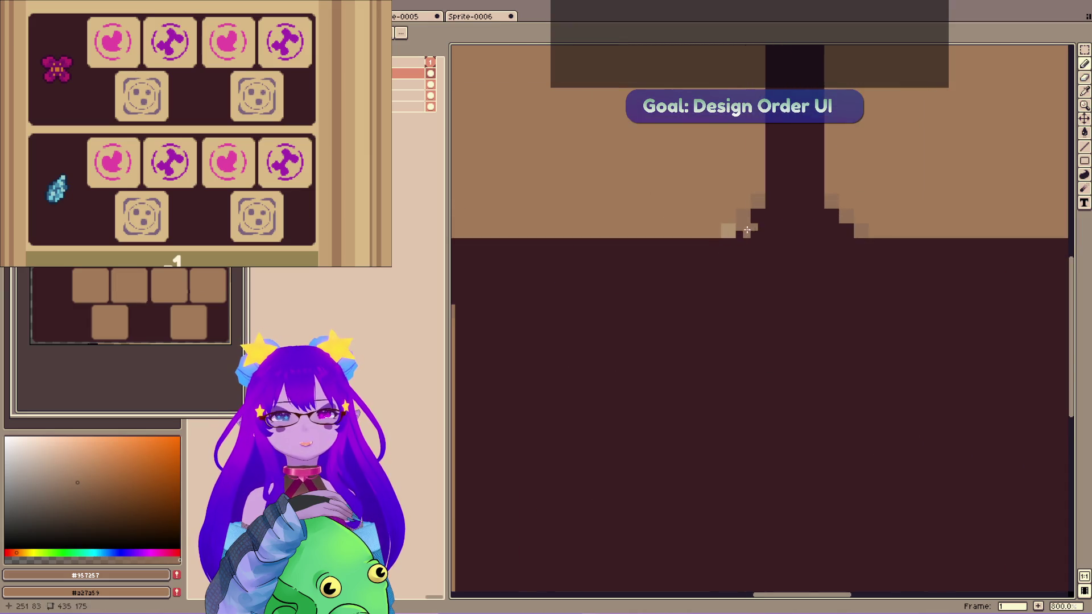
pyautogui.scroll(-2, 747, 165)
pyautogui.scroll(-2, 747, 165)
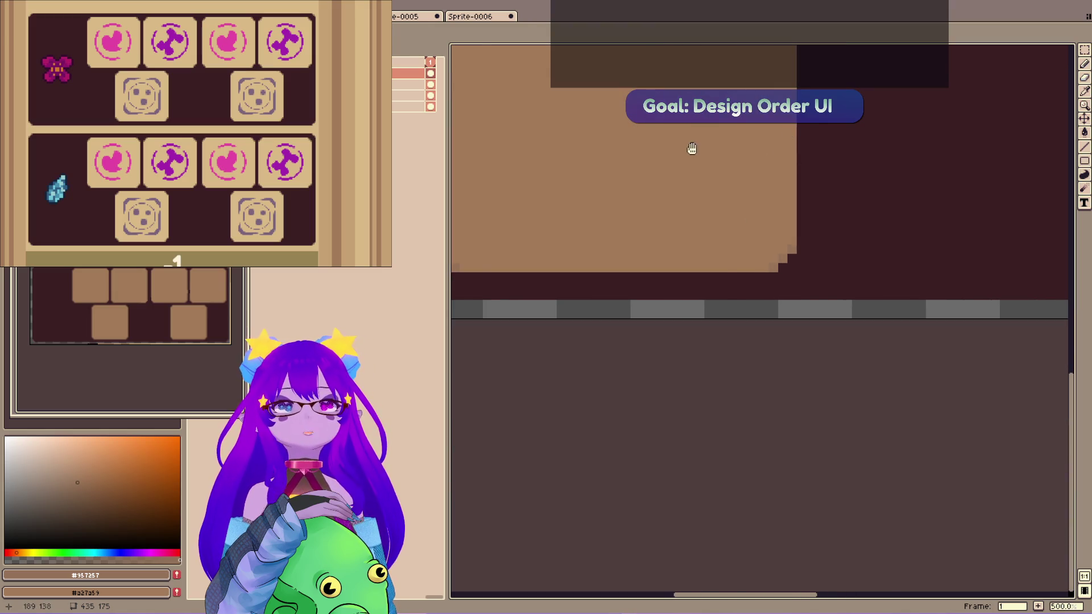
pyautogui.scroll(-1, 604, 71)
pyautogui.moveTo(605, 71)
pyautogui.mouseDown()
pyautogui.moveTo(656, 200)
pyautogui.moveTo(756, 220)
pyautogui.mouseUp()
pyautogui.scroll(-2, 873, 182)
pyautogui.scroll(-1, 697, 200)
pyautogui.scroll(1, 756, 219)
pyautogui.hotkey('ctrl', 's')
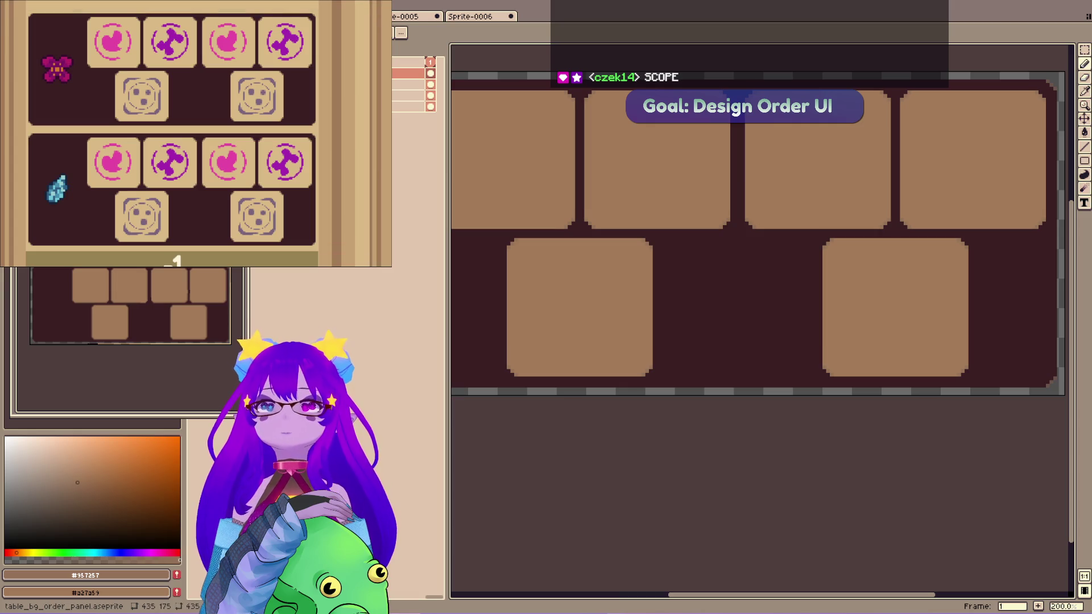
pyautogui.hotkey('ctrl', 'shift', 'e')
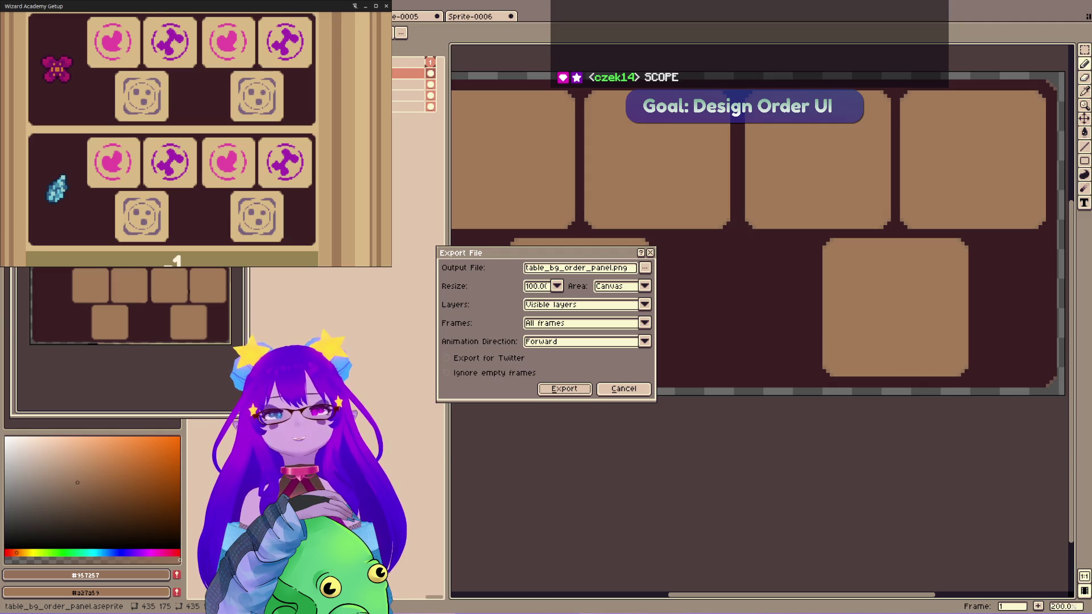
pyautogui.press('Return')
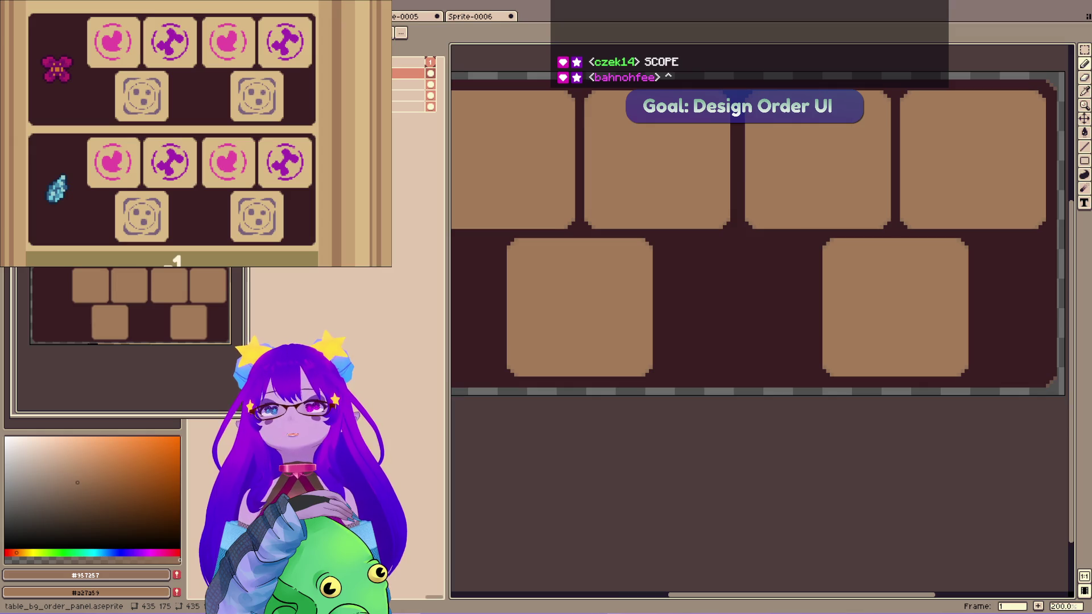
pyautogui.scroll(-5, 149, 140)
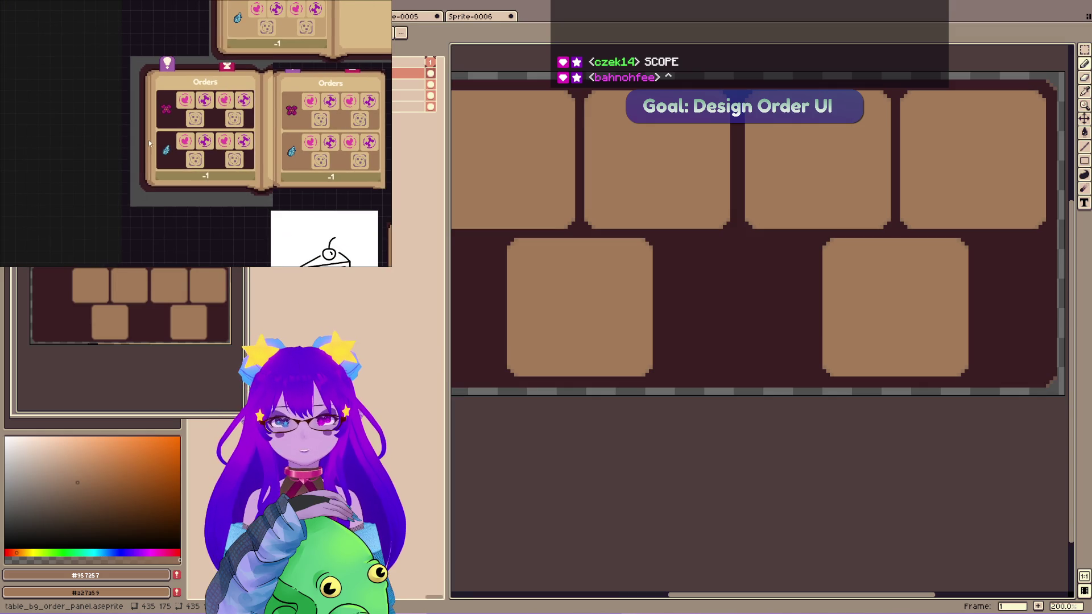
pyautogui.scroll(4, 94, 131)
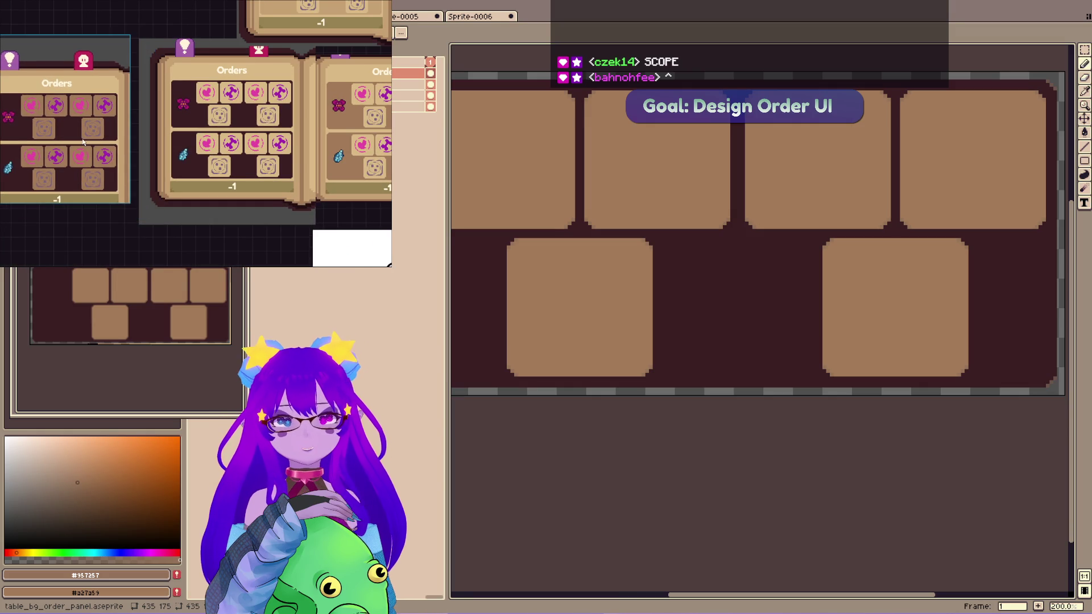
pyautogui.click(172, 139)
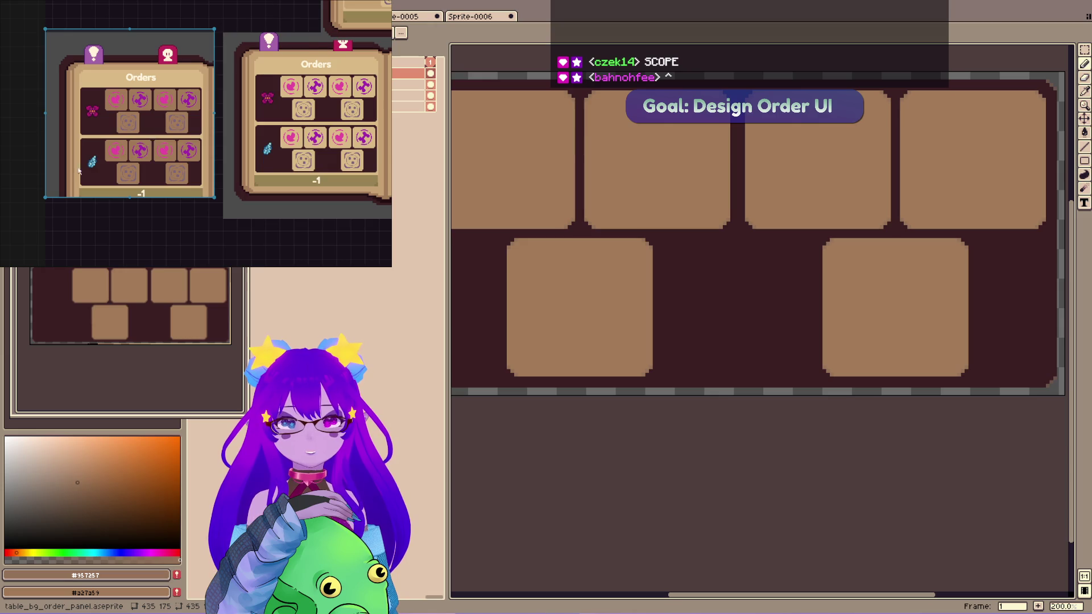
pyautogui.scroll(5, 86, 169)
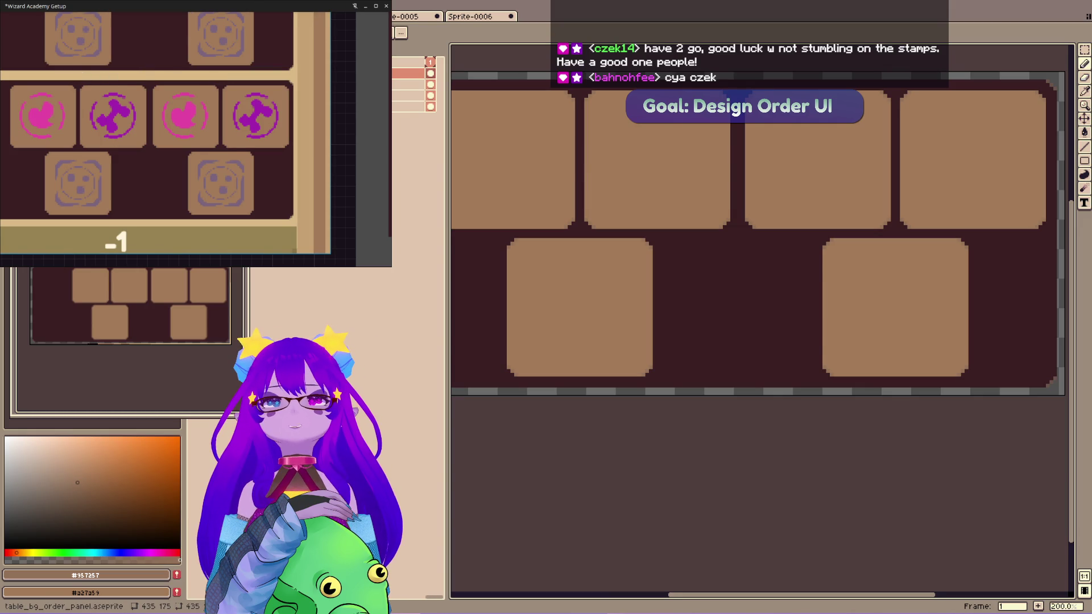
pyautogui.hotkey('ctrl', 'Tab')
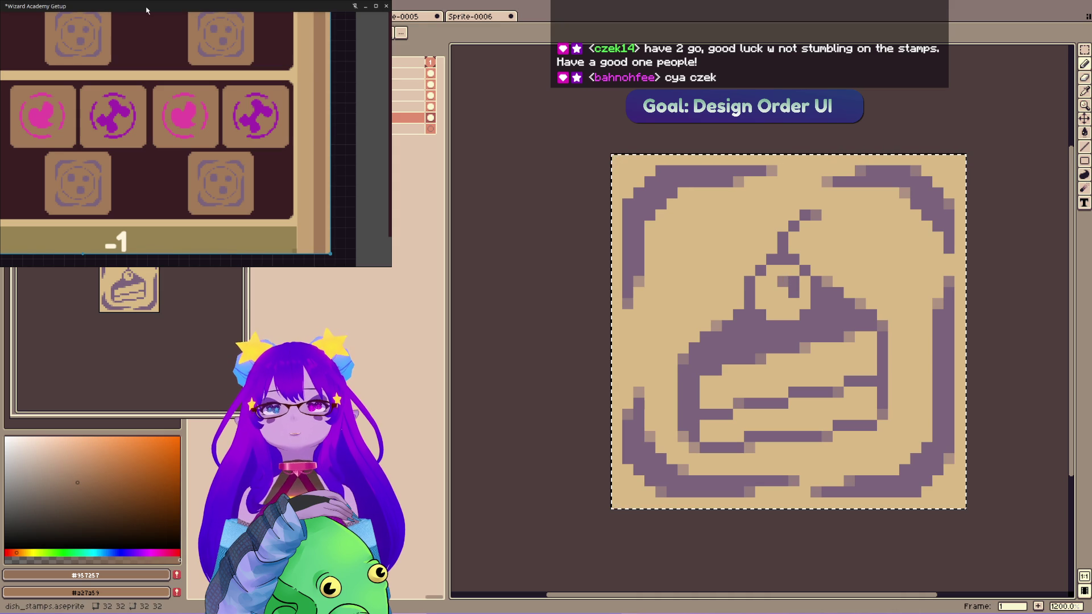
# Step: Fill the cake stamp background brown, rearrange flavor_stamps layers below Necromancer, and save
pyautogui.click(1084, 132)
pyautogui.click(743, 228)
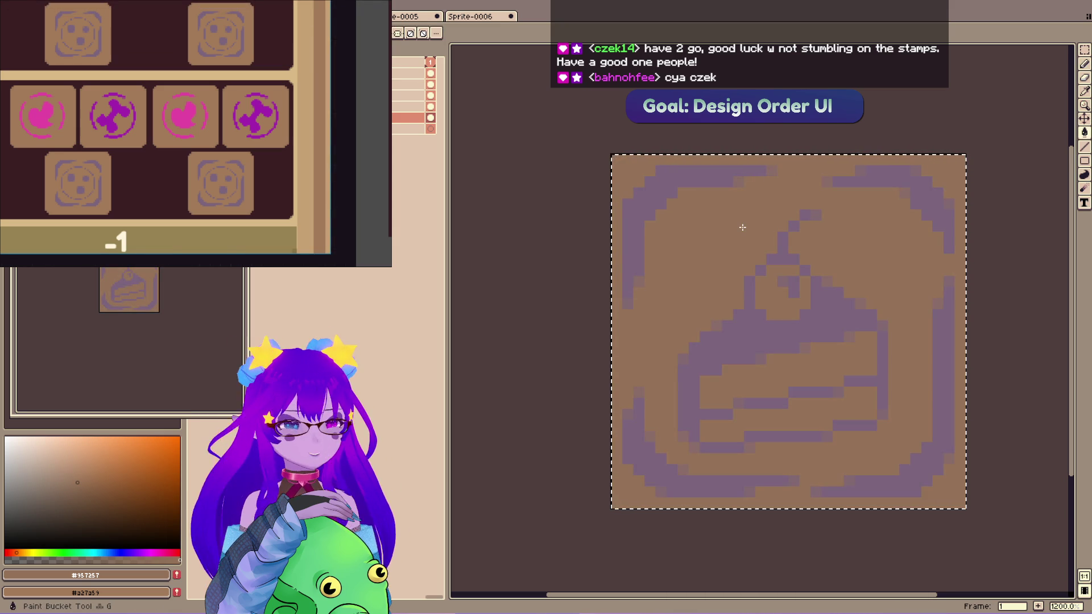
pyautogui.hotkey('ctrl', 'Tab')
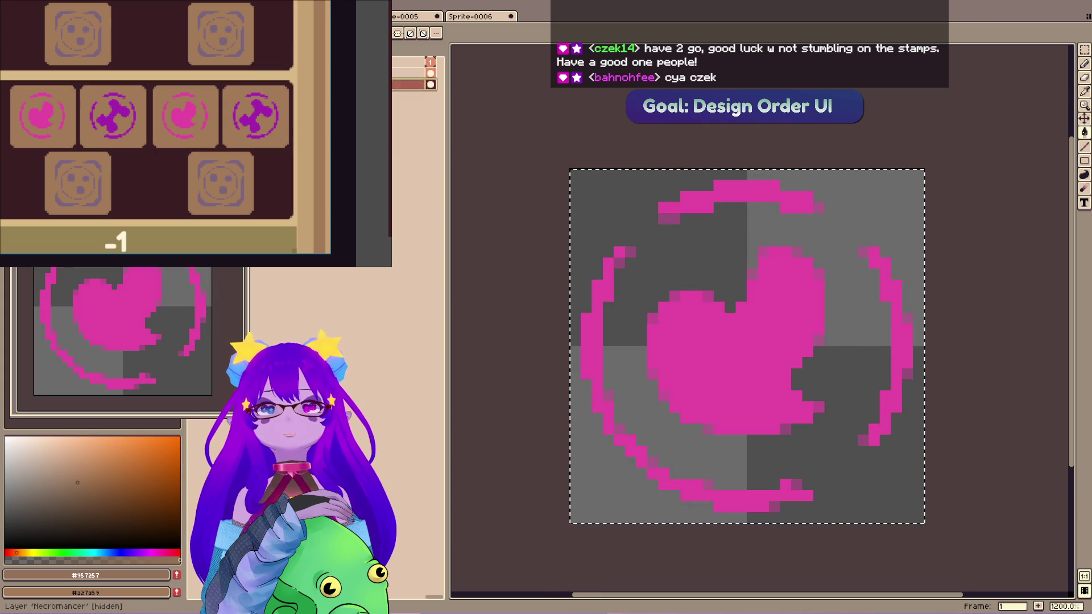
pyautogui.click(412, 84)
pyautogui.doubleClick(413, 84)
pyautogui.press('Escape')
pyautogui.moveTo(413, 84); pyautogui.dragTo(396, 103)
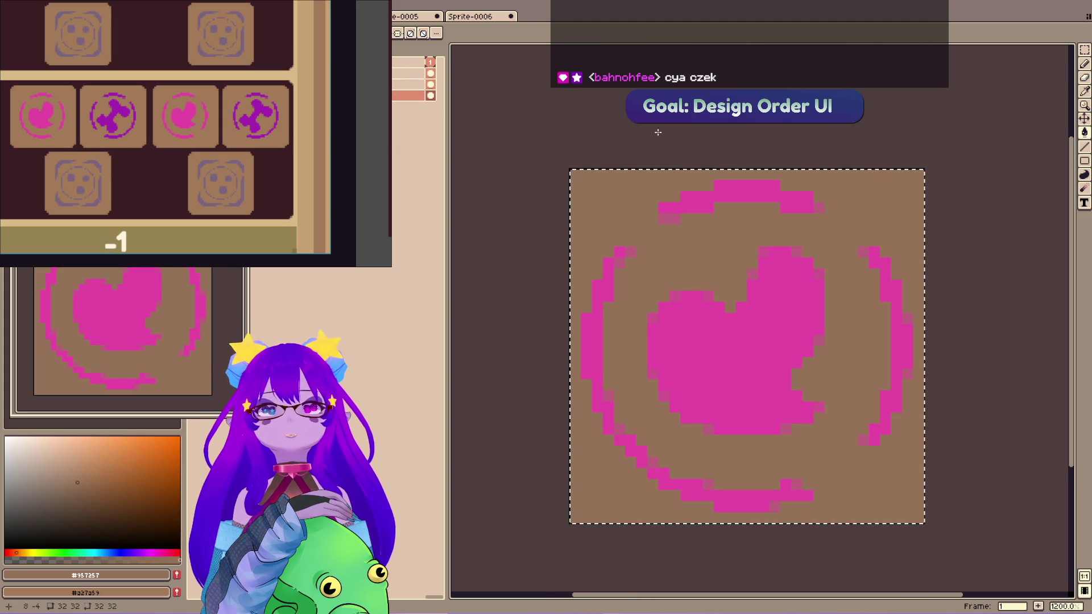
pyautogui.hotkey('ctrl', 'z')
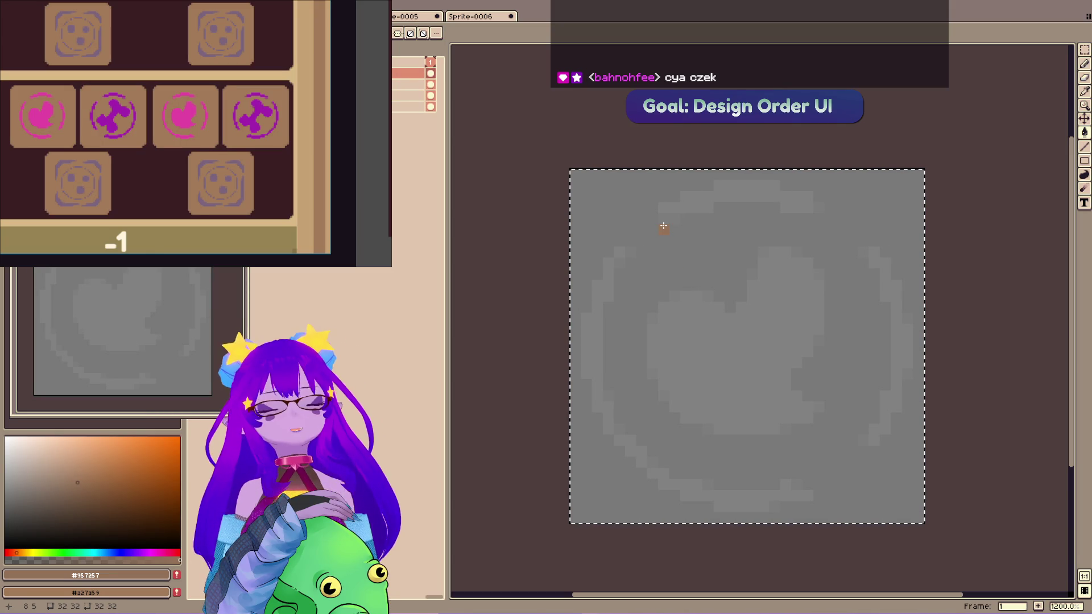
pyautogui.hotkey('ctrl', 'y')
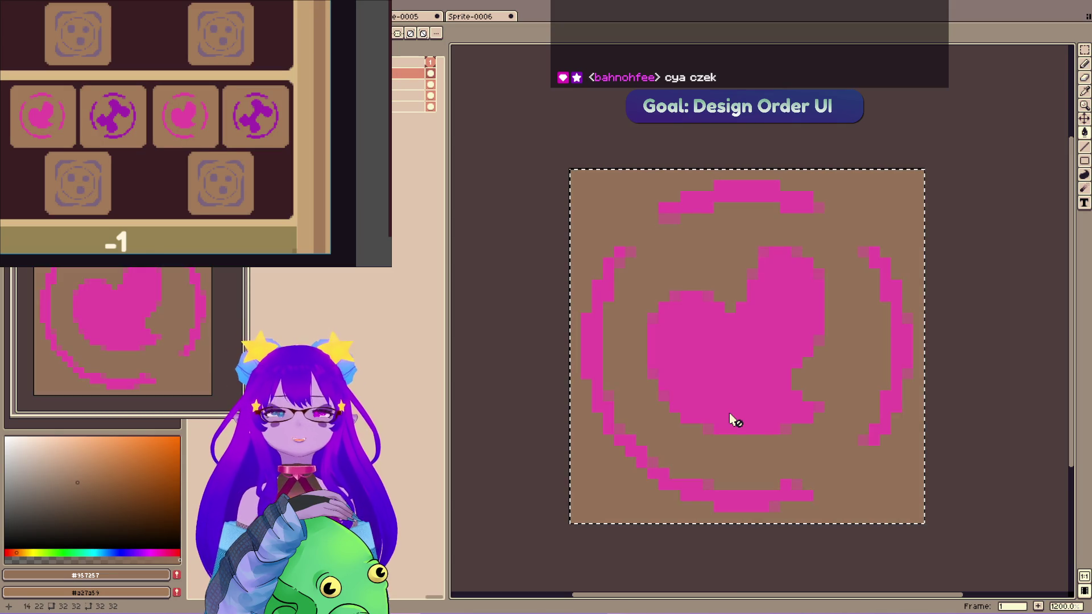
pyautogui.hotkey('ctrl', 's')
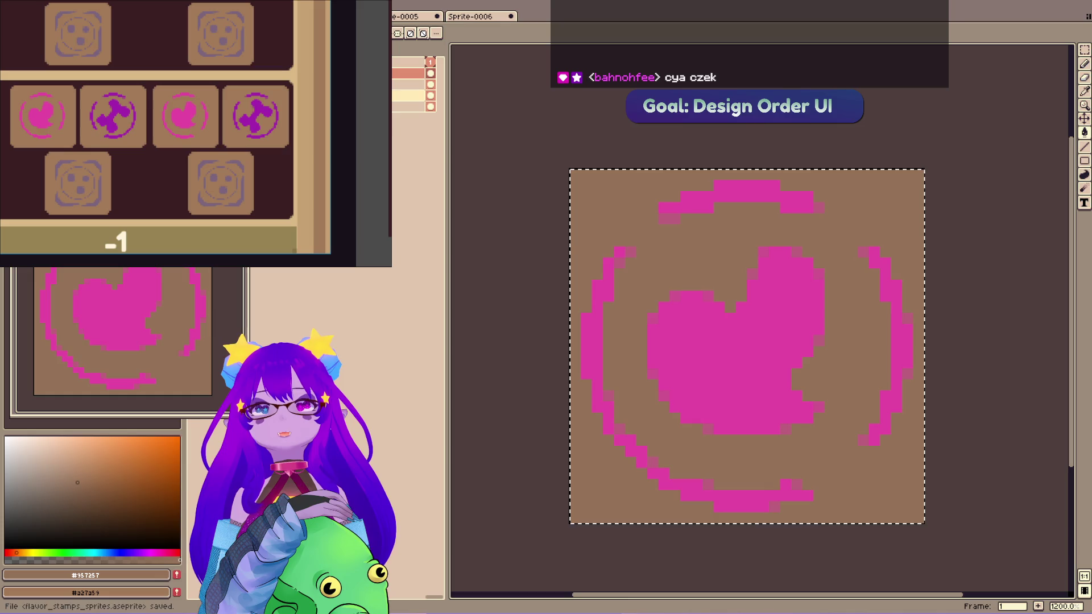
# Step: Desaturate the heart stamp, recolour it pink with Brightness/Contrast, and save
pyautogui.hotkey('ctrl', 'z')
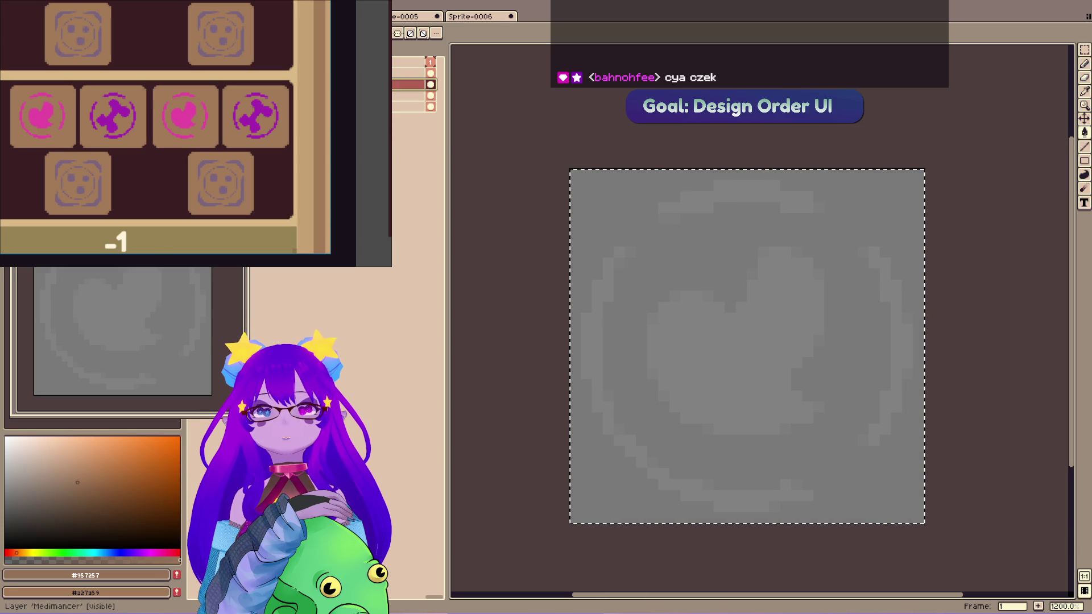
pyautogui.hotkey('alt', 'e')
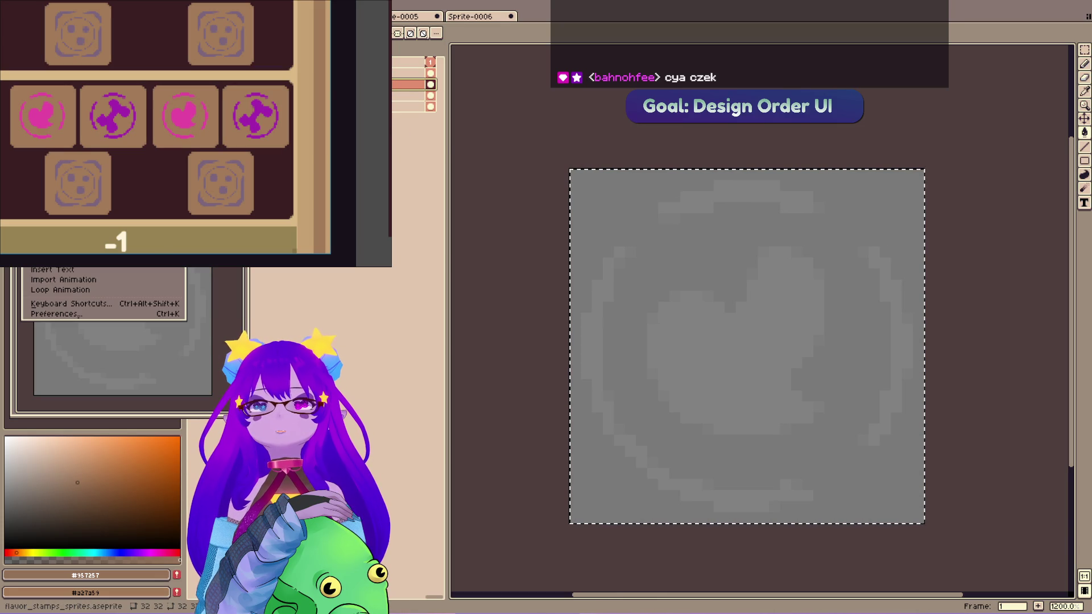
pyautogui.moveTo(80, 250)
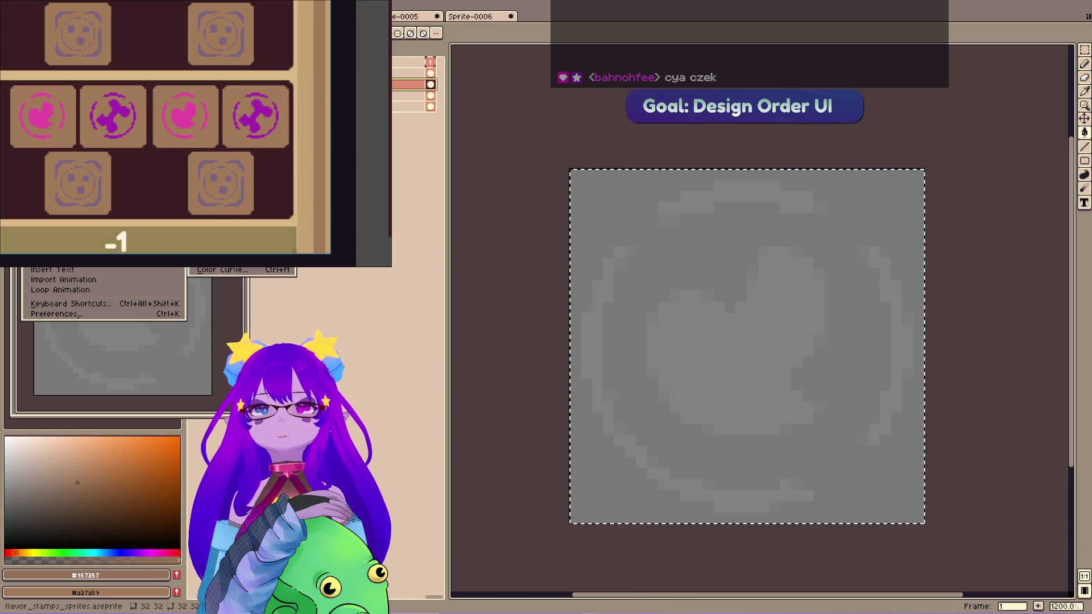
pyautogui.press('Return')
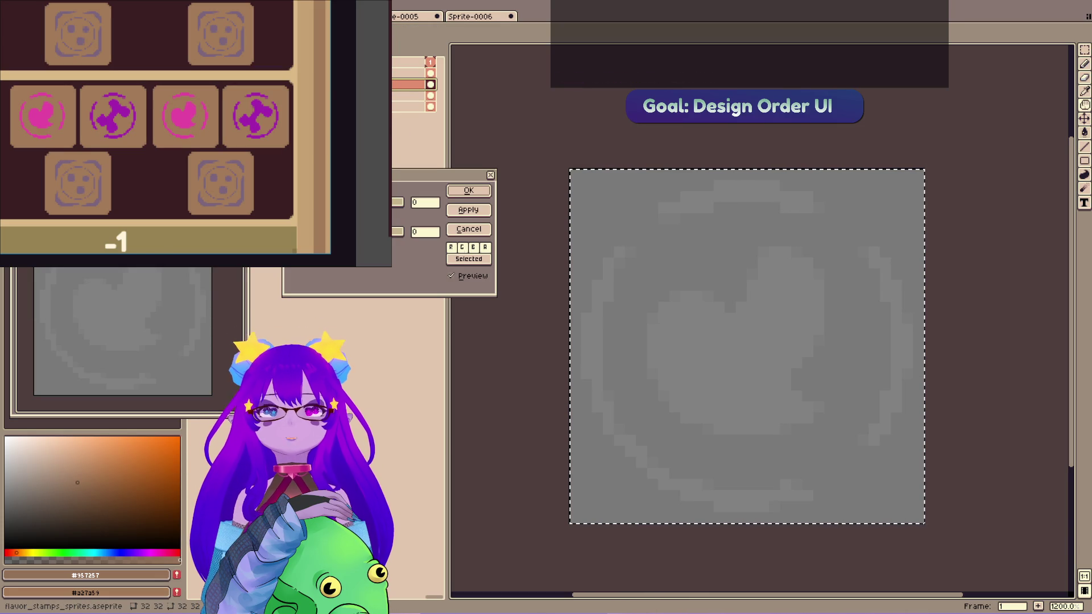
pyautogui.moveTo(360, 232)
pyautogui.mouseDown()
pyautogui.moveTo(322, 232)
pyautogui.moveTo(386, 202)
pyautogui.moveTo(346, 232)
pyautogui.mouseUp()
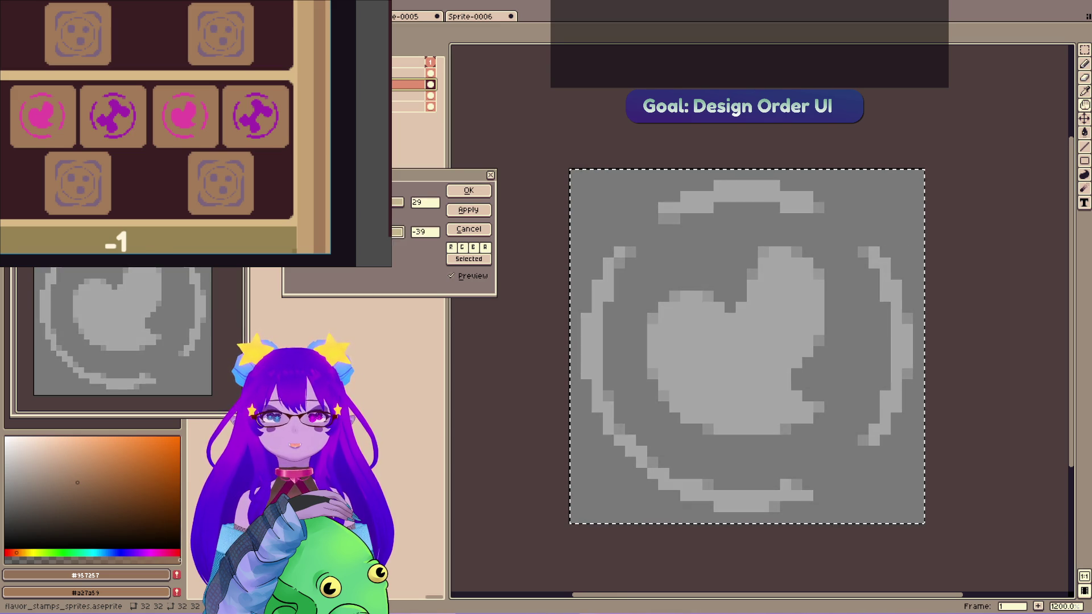
pyautogui.click(468, 191)
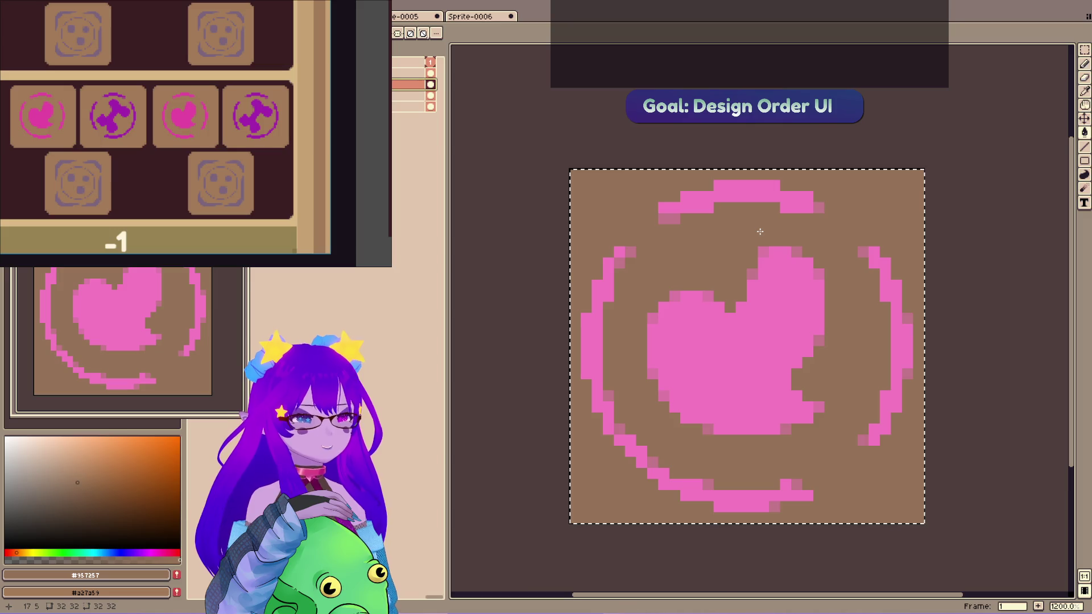
pyautogui.hotkey('ctrl', 's')
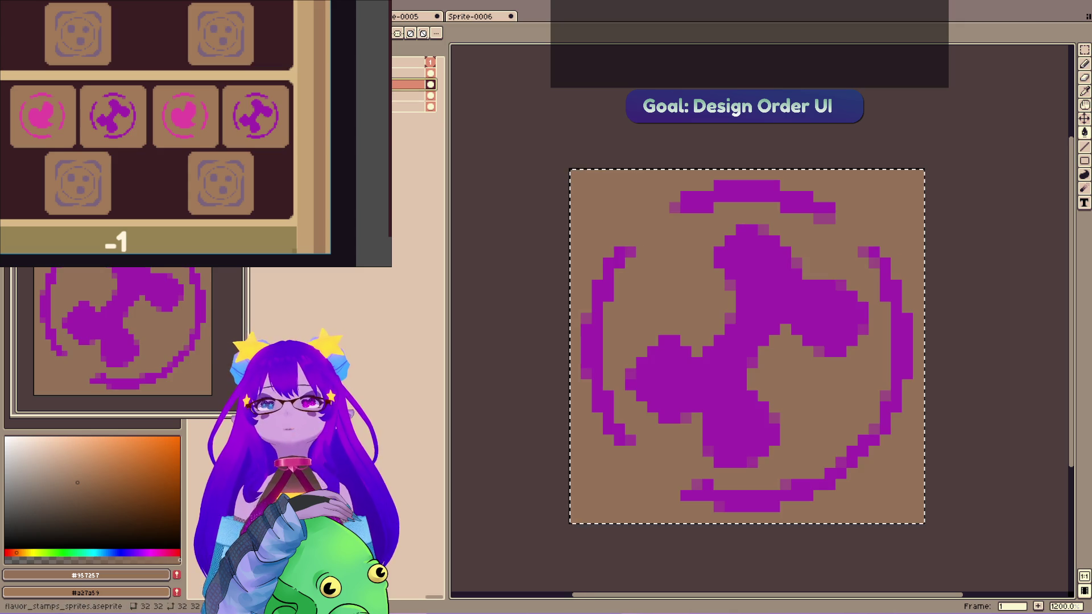
# Step: Desaturate the Necromancer fan stamp, darken it to deep purple with Brightness/Contrast, and save
pyautogui.doubleClick(410, 95)
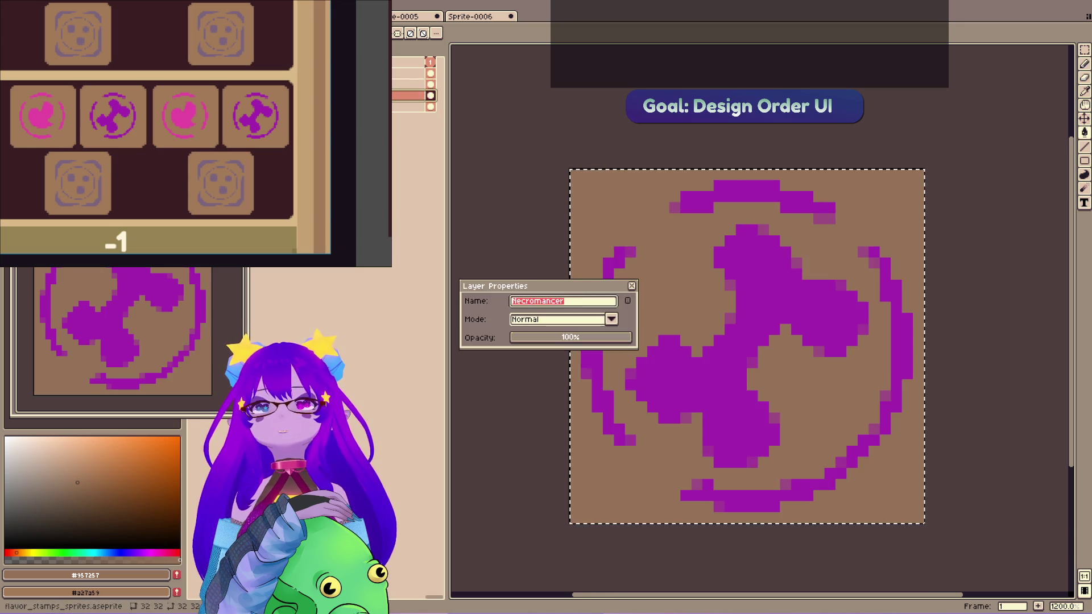
pyautogui.press('Return')
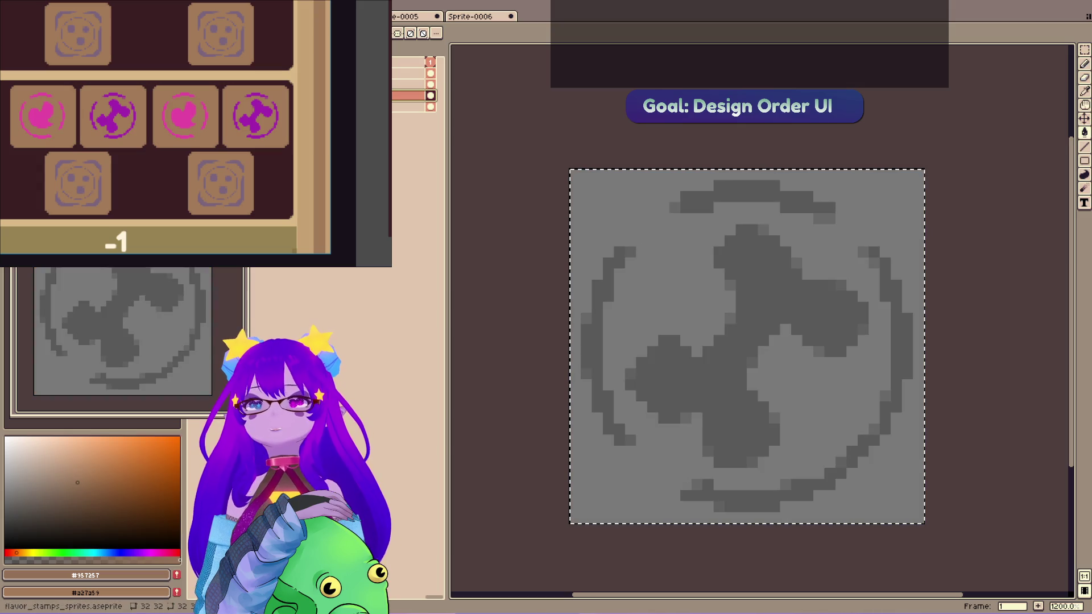
pyautogui.hotkey('alt', 'e')
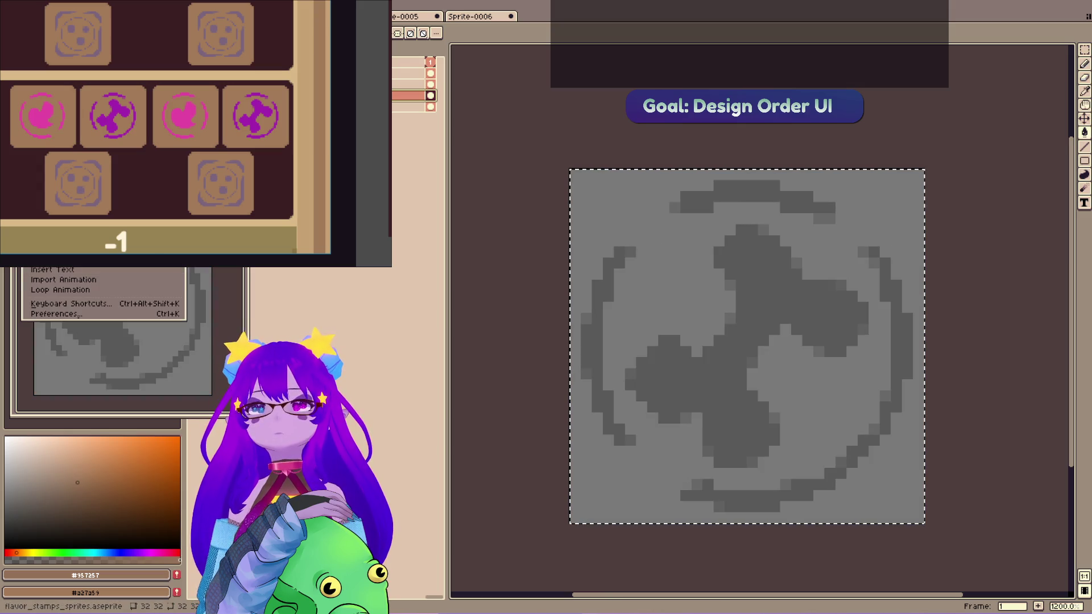
pyautogui.press('Right')
pyautogui.press('Return')
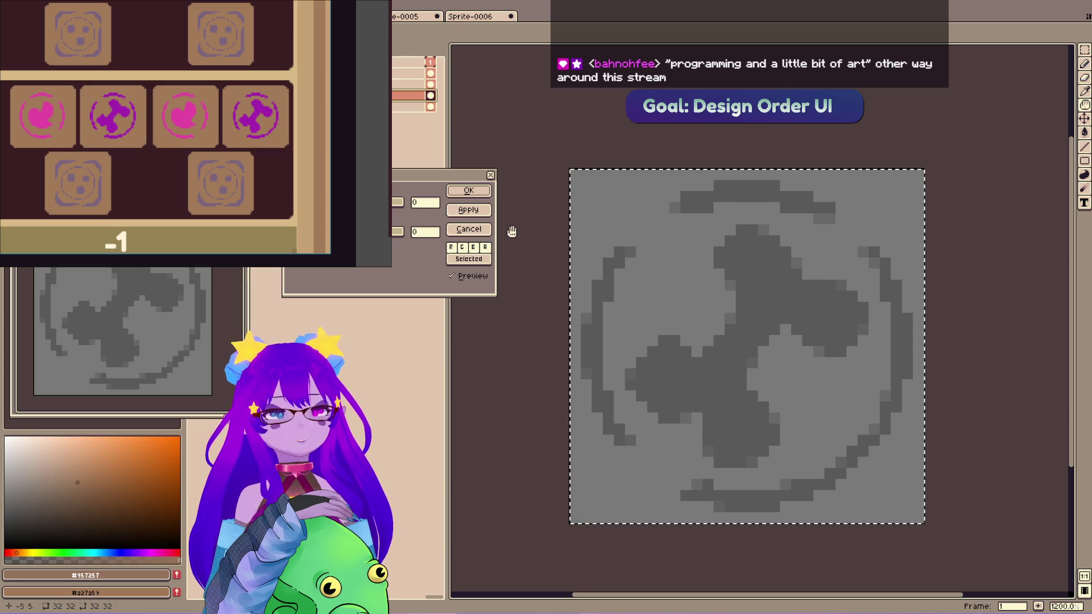
pyautogui.write('-10')
pyautogui.press('BackSpace')
pyautogui.press('BackSpace')
pyautogui.press('BackSpace')
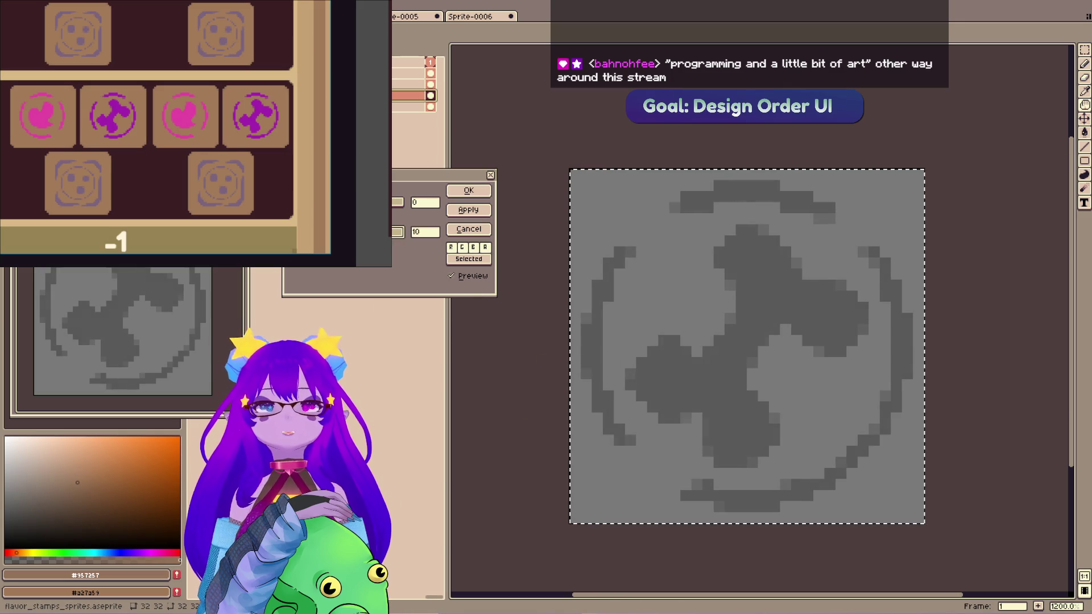
pyautogui.write('29')
pyautogui.write('-44')
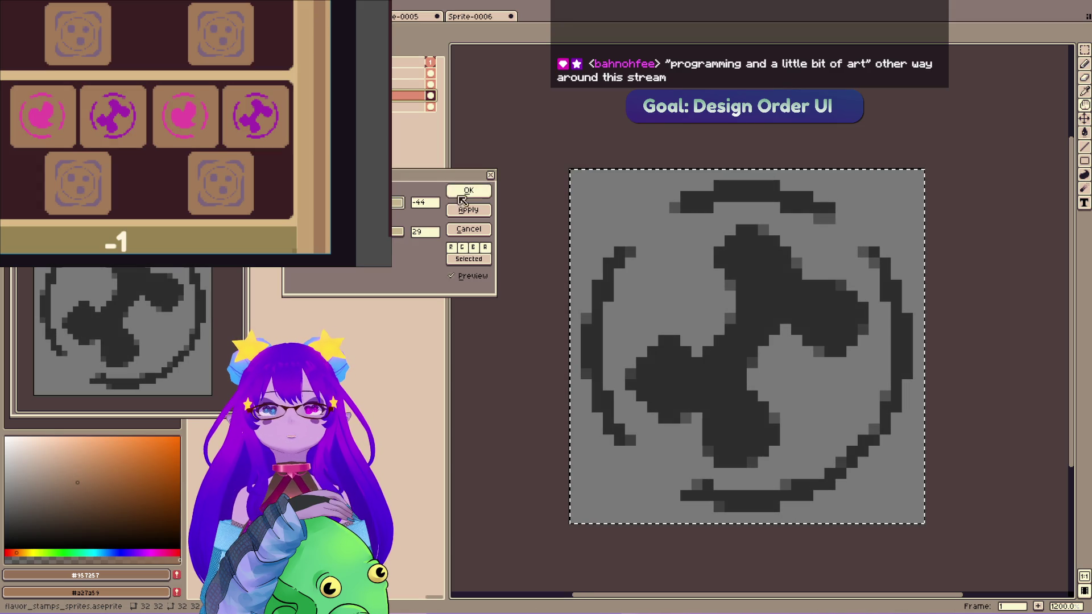
pyautogui.click(468, 191)
pyautogui.hotkey('ctrl', 'z')
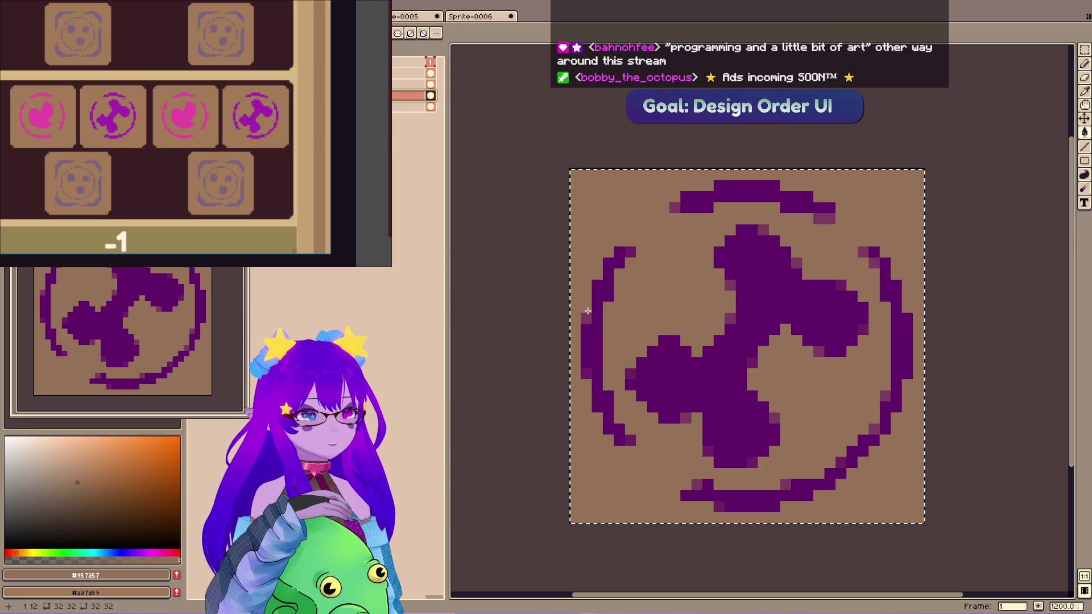
pyautogui.hotkey('ctrl', 's')
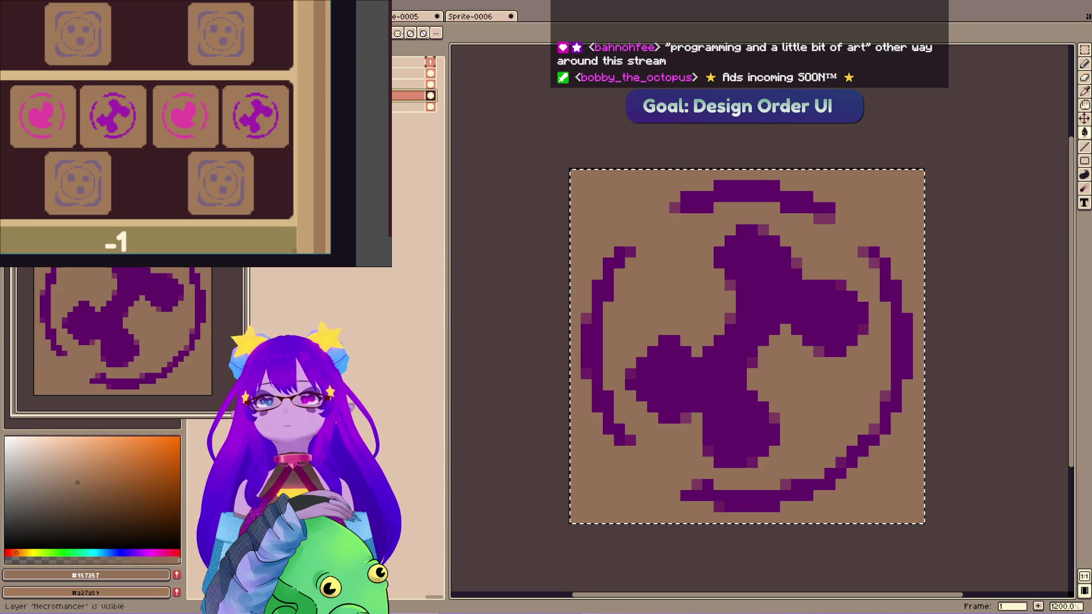
# Step: In dish_stamps.aseprite, raise the cake stamp's contrast on the BG layer with Brightness/Contrast
pyautogui.hotkey('ctrl', 'Tab')
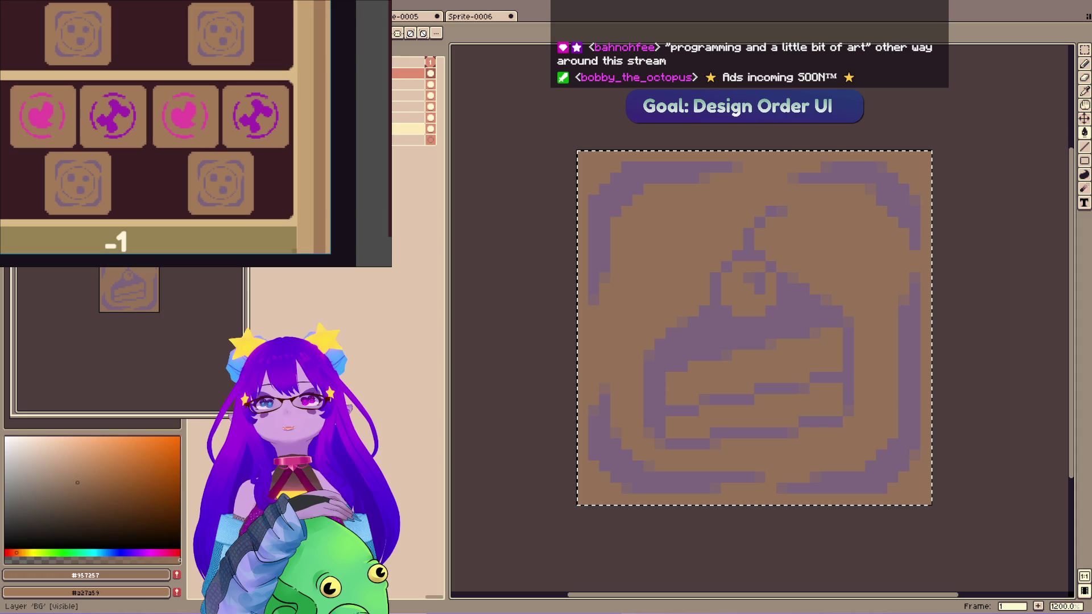
pyautogui.click(399, 106)
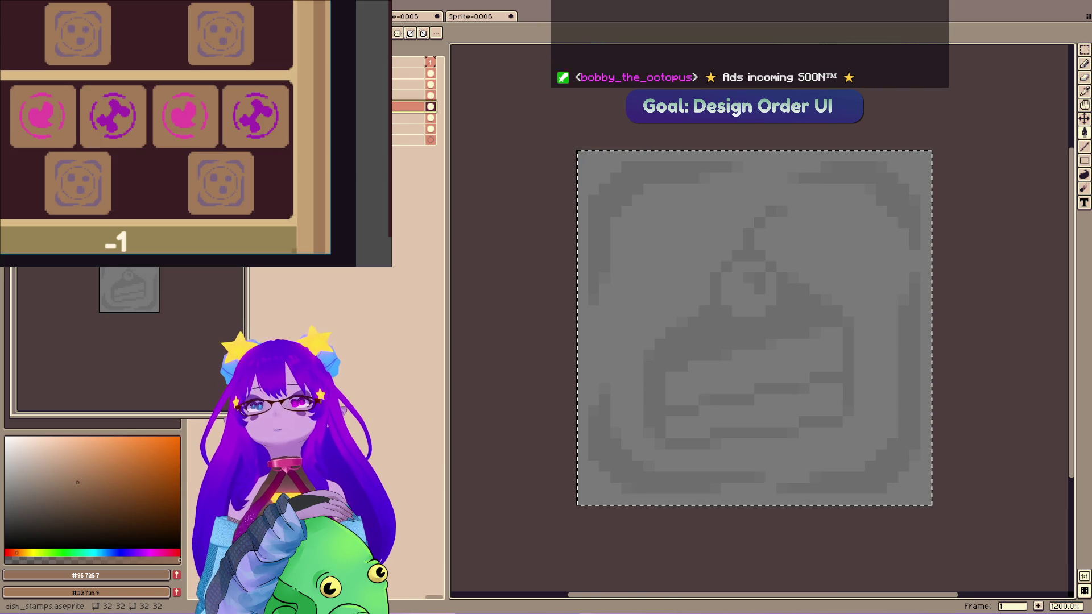
pyautogui.hotkey('alt', 'e')
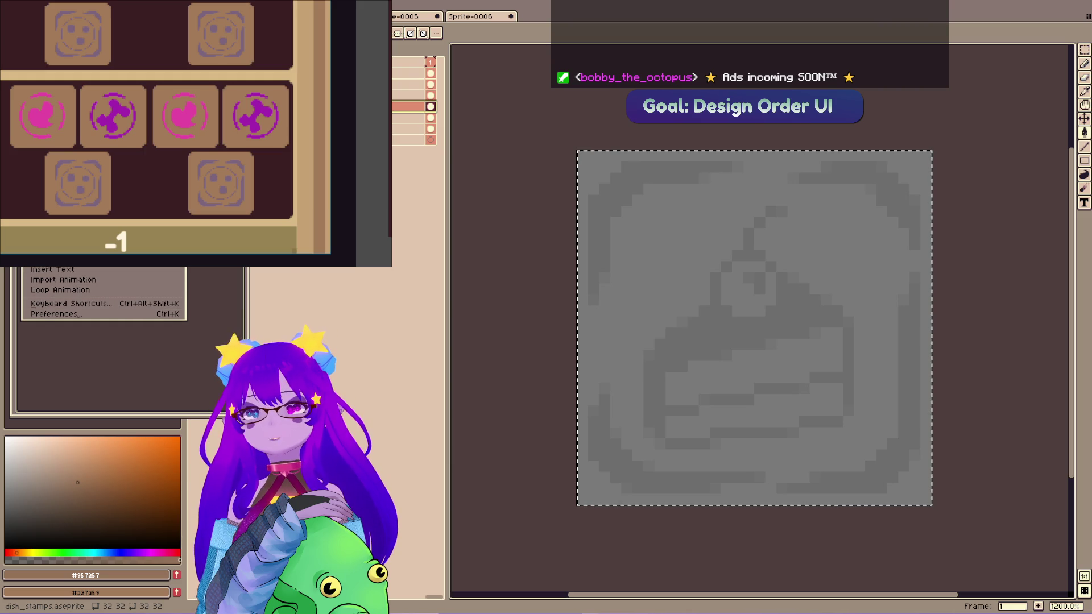
pyautogui.moveTo(103, 248)
pyautogui.click(222, 249)
pyautogui.moveTo(387, 233)
pyautogui.mouseDown()
pyautogui.moveTo(405, 234)
pyautogui.moveTo(353, 235)
pyautogui.moveTo(398, 235)
pyautogui.moveTo(371, 235)
pyautogui.moveTo(323, 203)
pyautogui.mouseUp()
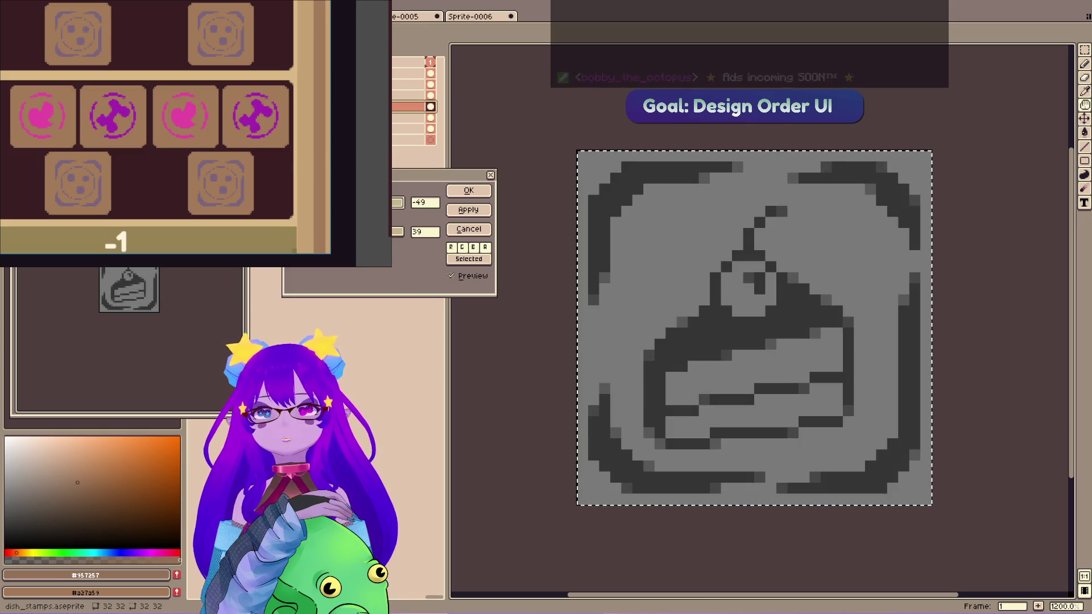
pyautogui.click(468, 191)
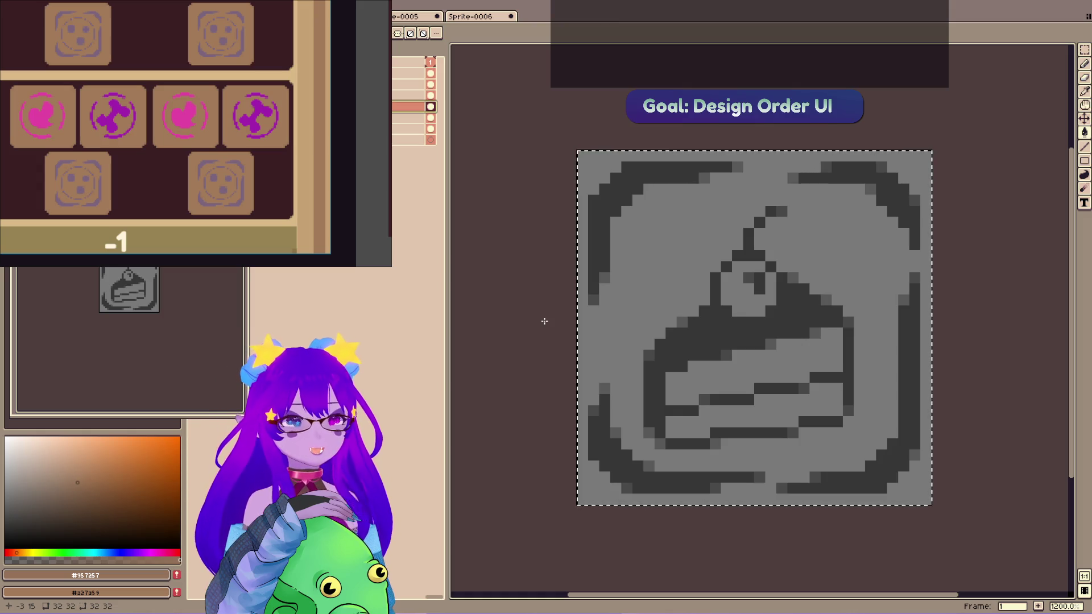
# Step: Restore the cake's brown colouring, toggle the cake and cup layers, and save dish_stamps
pyautogui.hotkey('ctrl', 'shift', 'g')
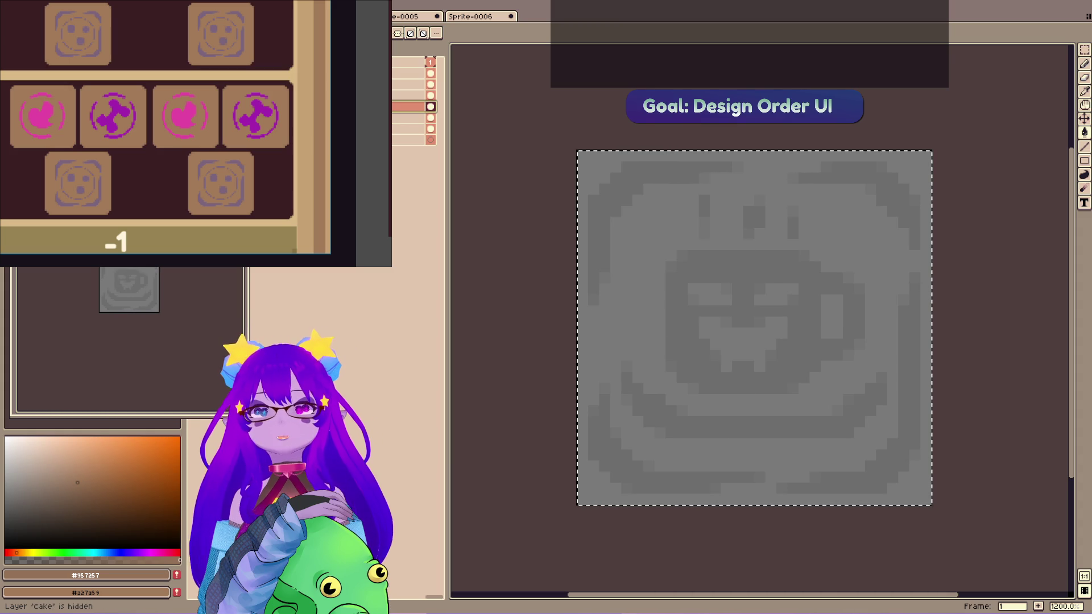
pyautogui.click(431, 118)
pyautogui.press('b')
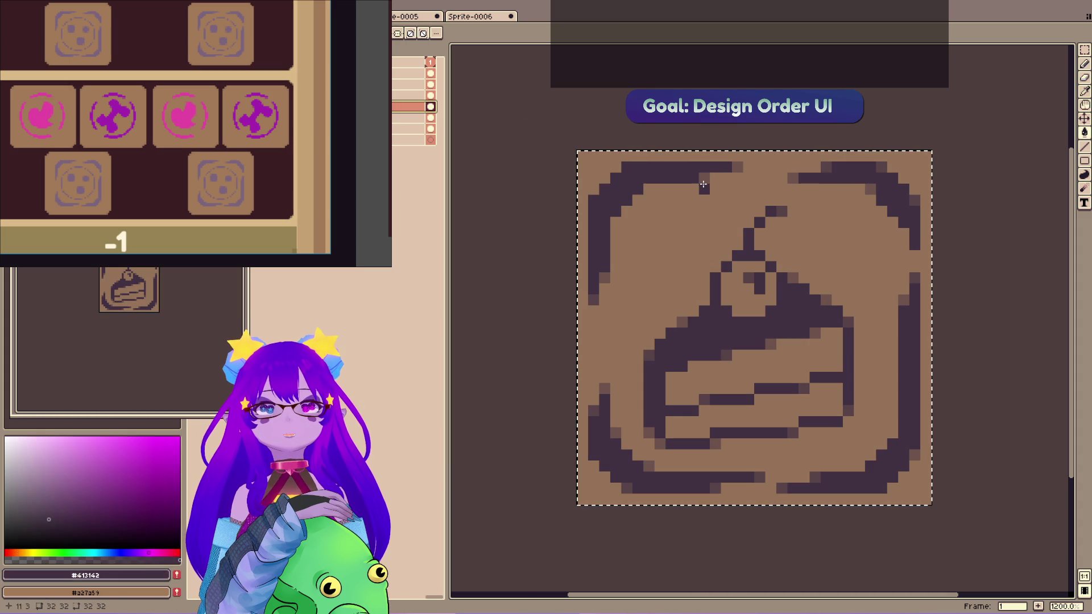
pyautogui.press('Delete')
pyautogui.hotkey('ctrl', 'z')
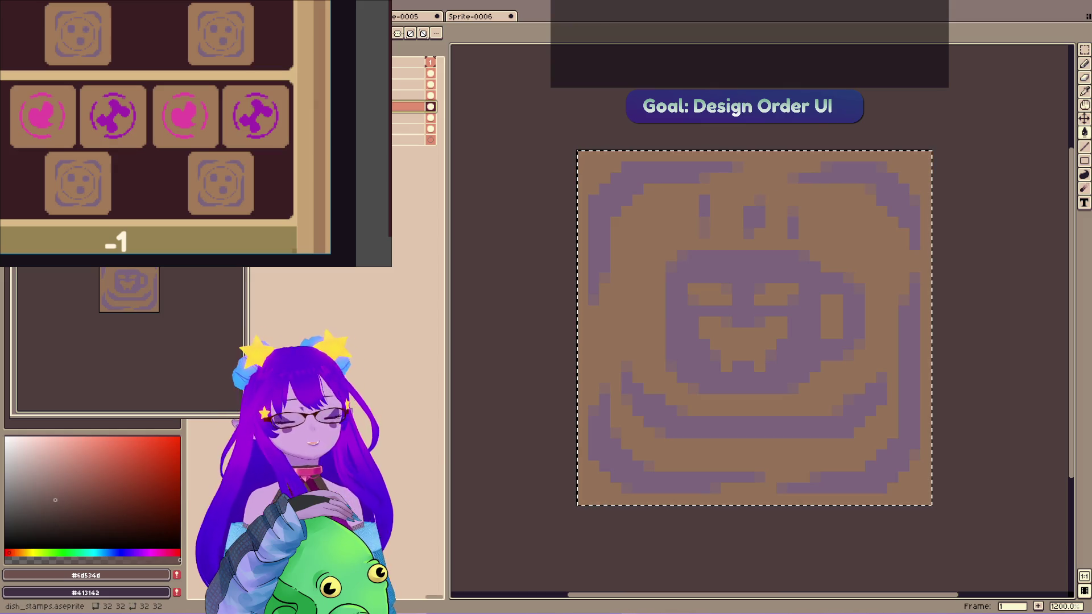
pyautogui.hotkey('ctrl', 's')
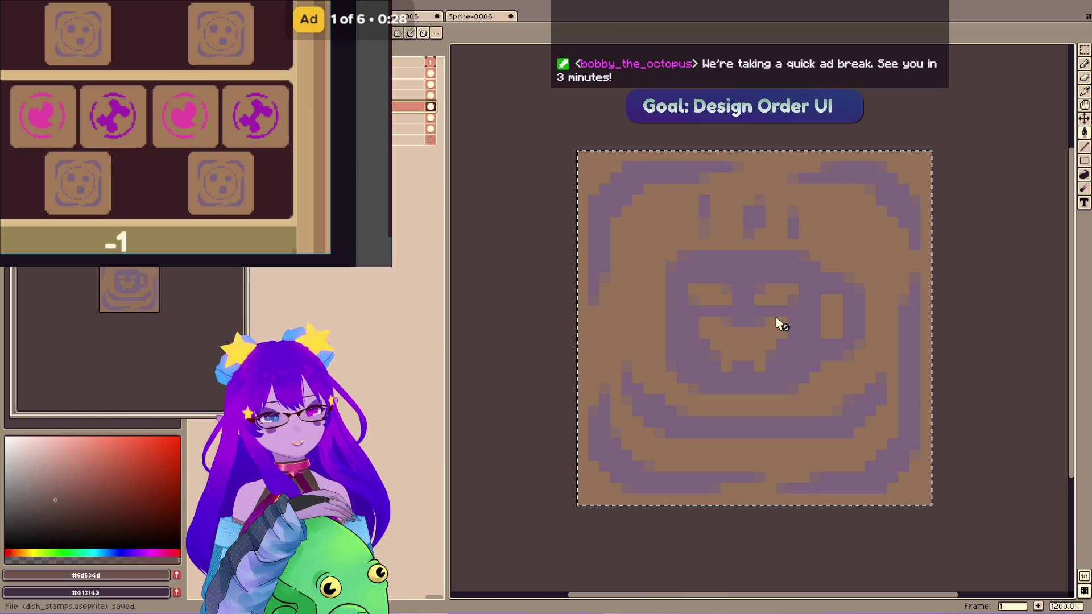
pyautogui.press('g')
pyautogui.press('Up')
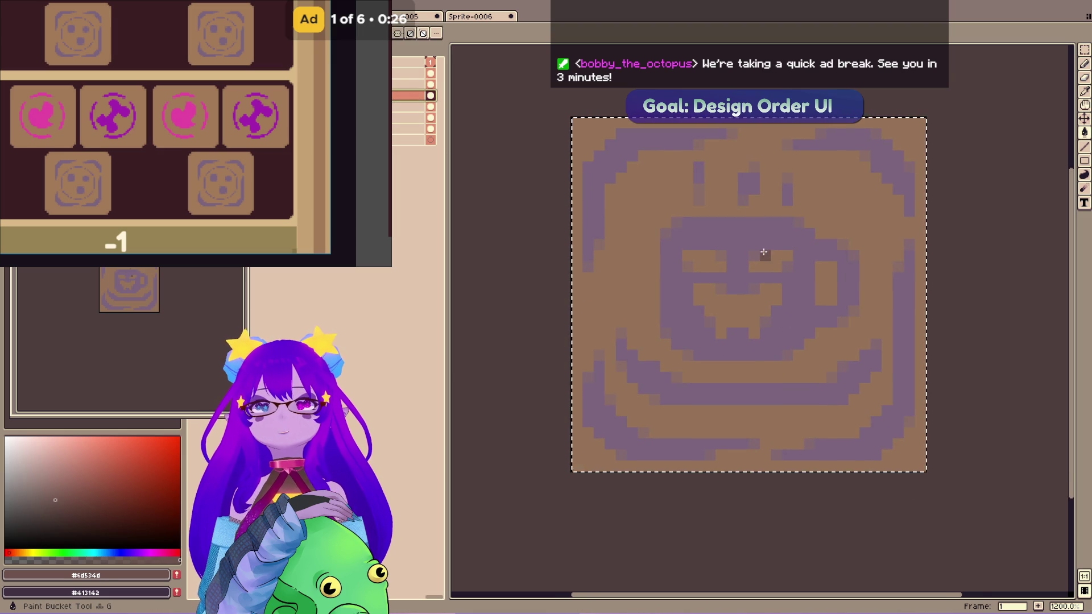
pyautogui.hscroll(2, 736, 260)
pyautogui.hotkey('ctrl', 'Tab')
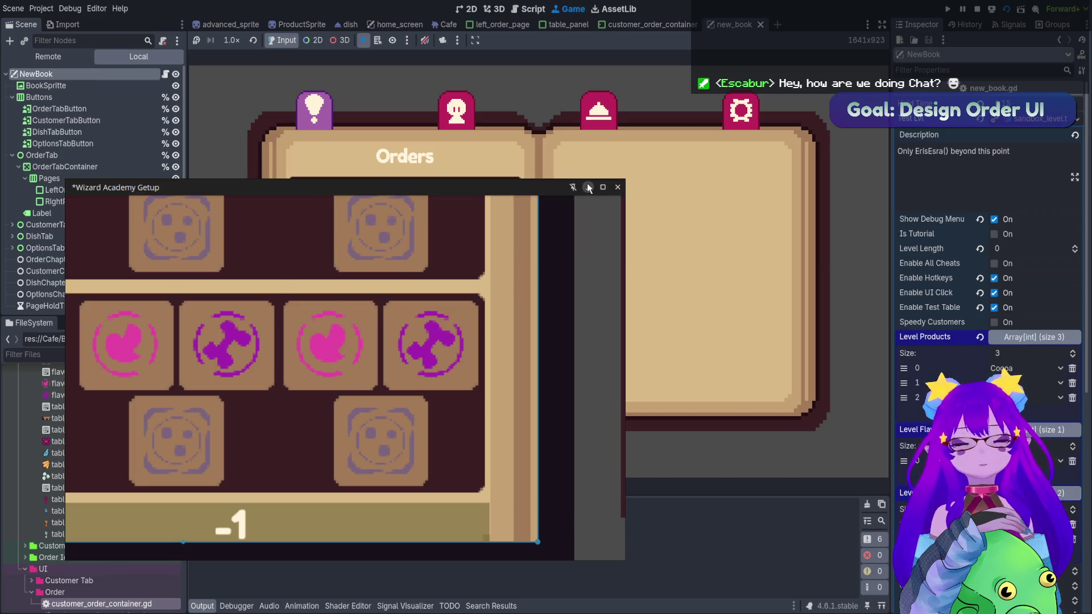
# Step: Minimize the running game, select the Necromancer stamp files, and open customer_order_container.gd
pyautogui.click(589, 188)
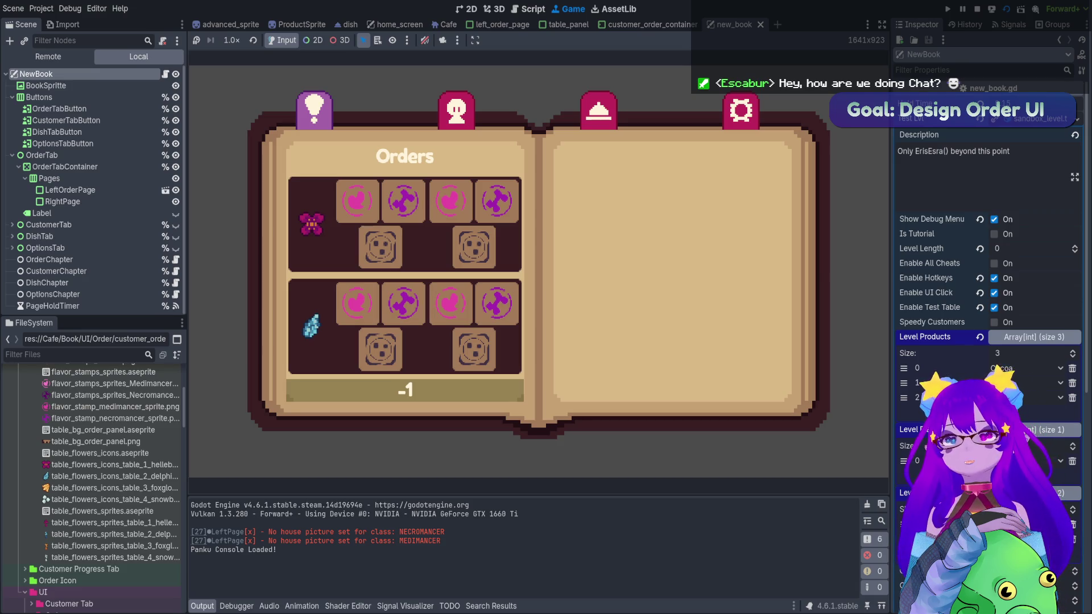
pyautogui.click(114, 395)
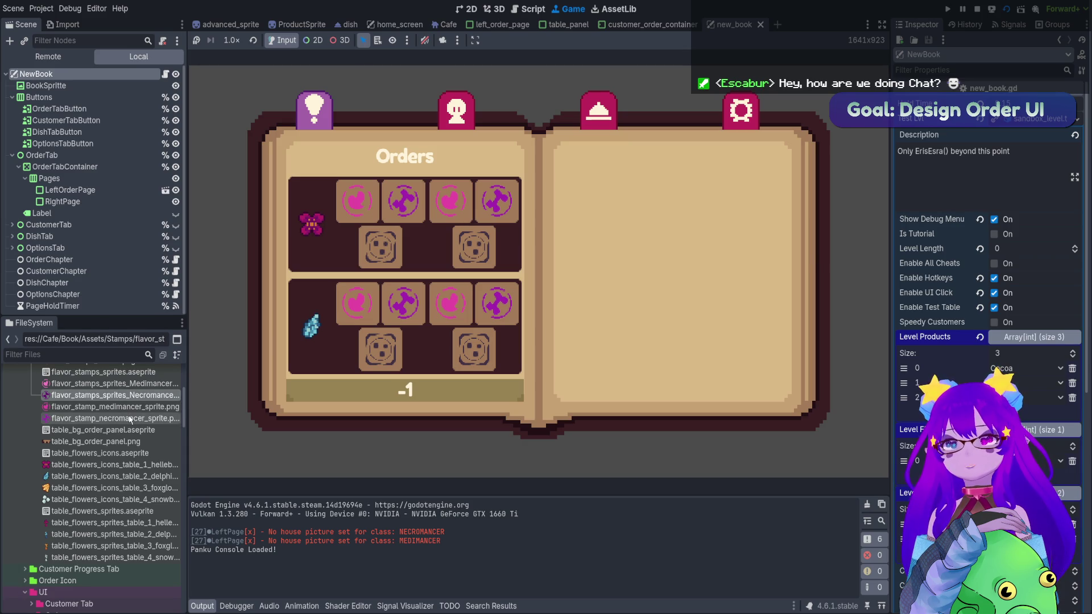
pyautogui.click(130, 420)
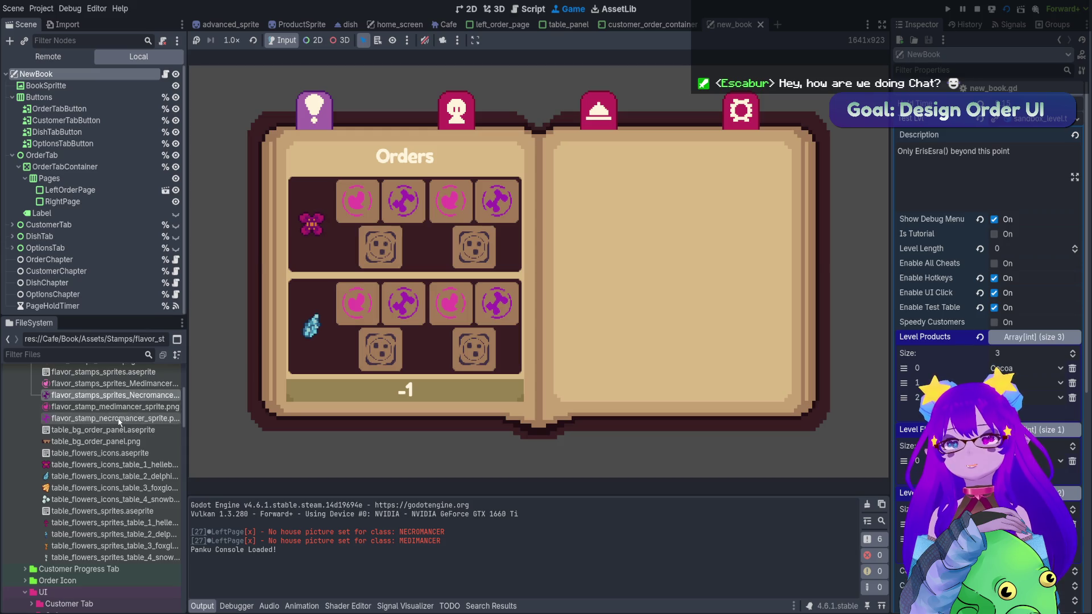
pyautogui.click(123, 398)
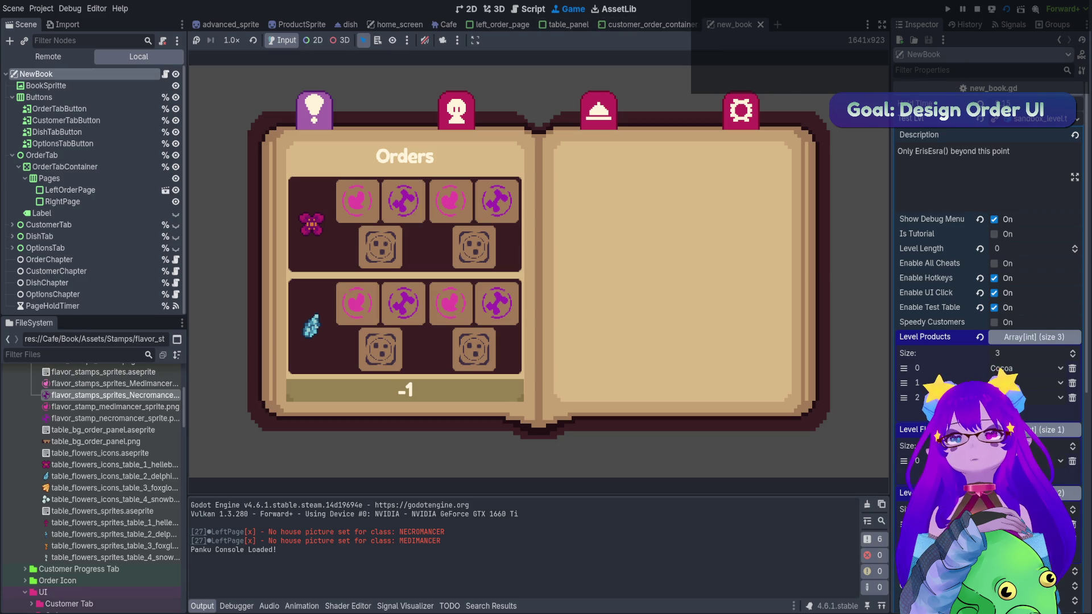
pyautogui.hotkey('ctrl', 'F3')
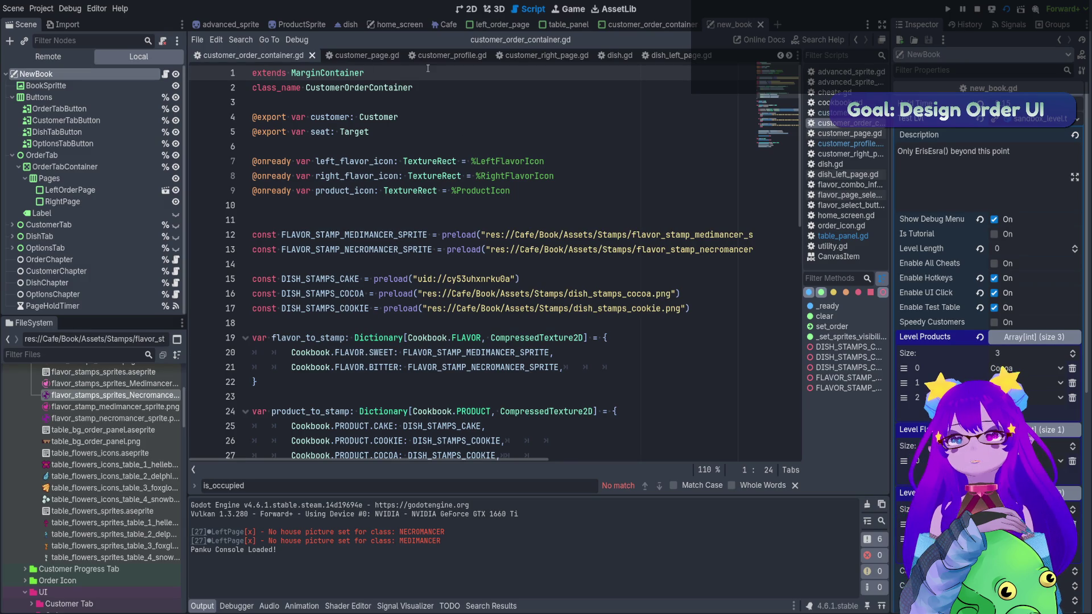
# Step: Open the customer_order_container.gd script and start a new line after the flavor stamp preloads
pyautogui.click(569, 26)
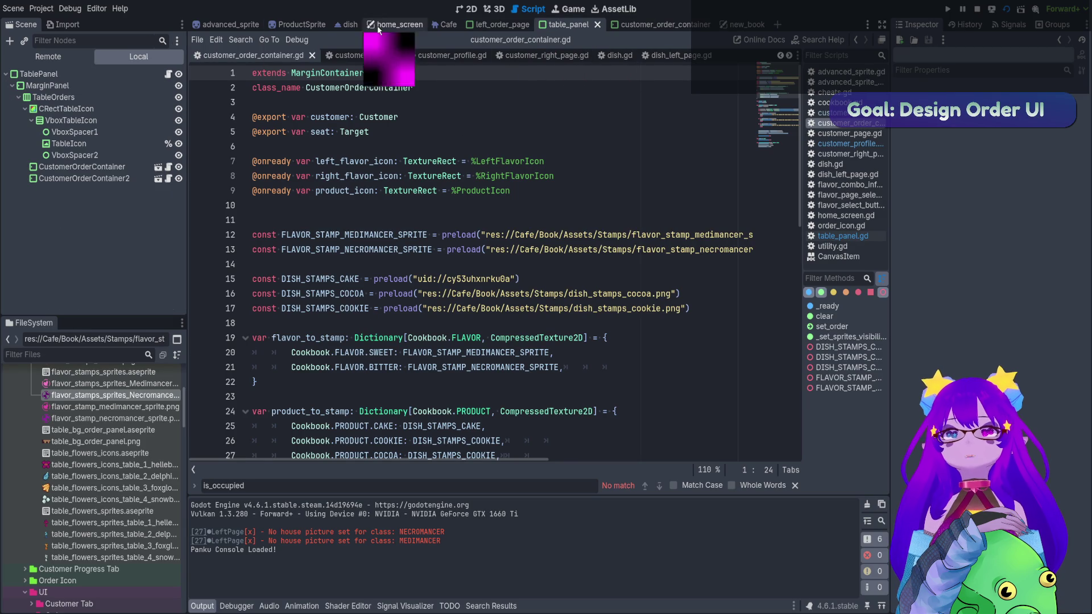
pyautogui.click(162, 166)
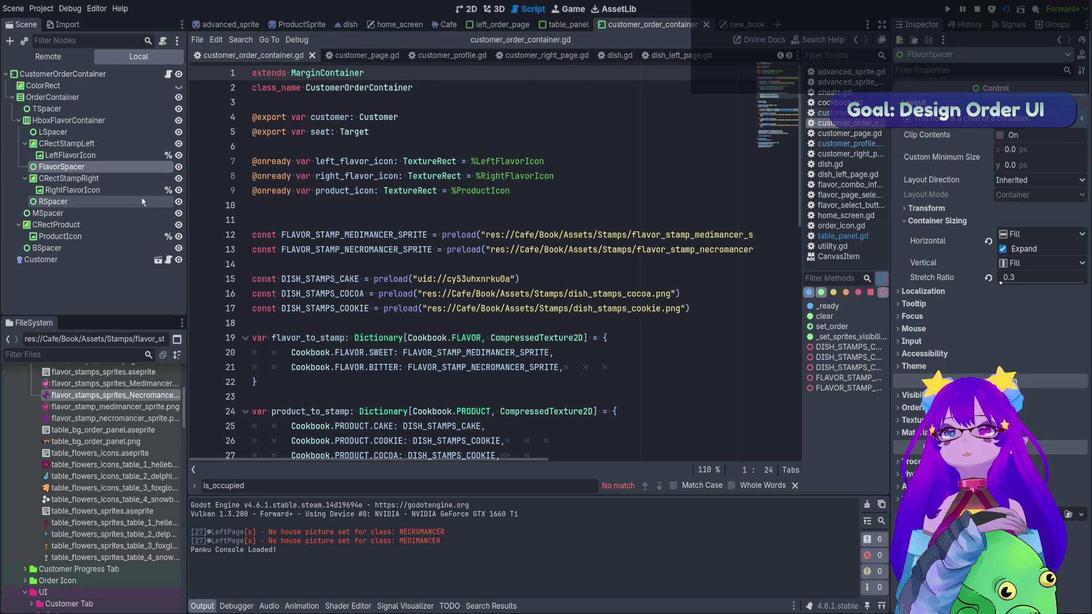
pyautogui.click(168, 74)
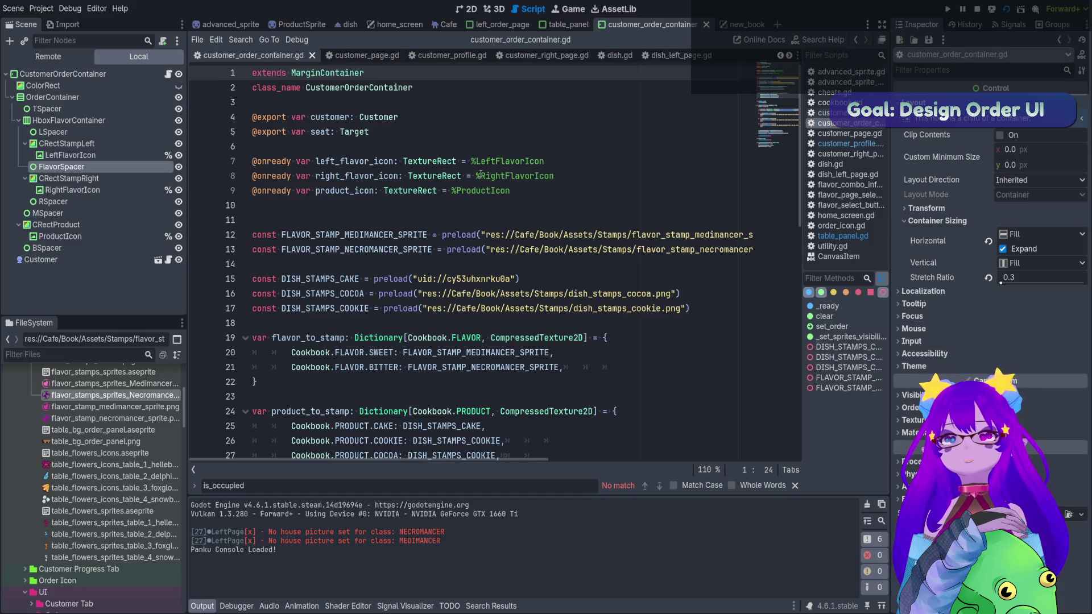
pyautogui.scroll(-1, 476, 182)
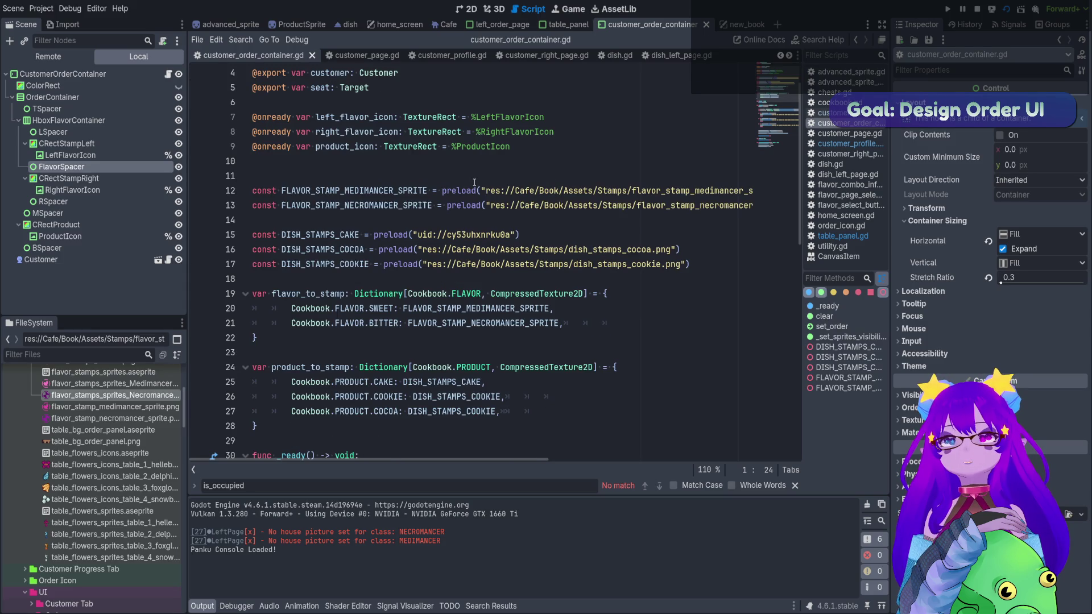
pyautogui.click(271, 218)
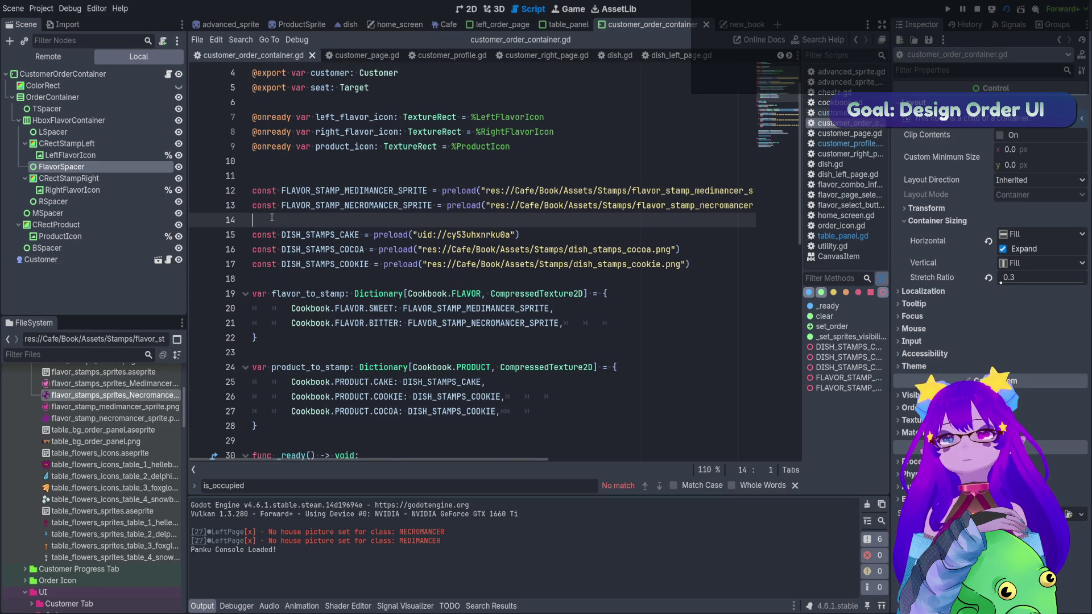
pyautogui.scroll(-3, 496, 232)
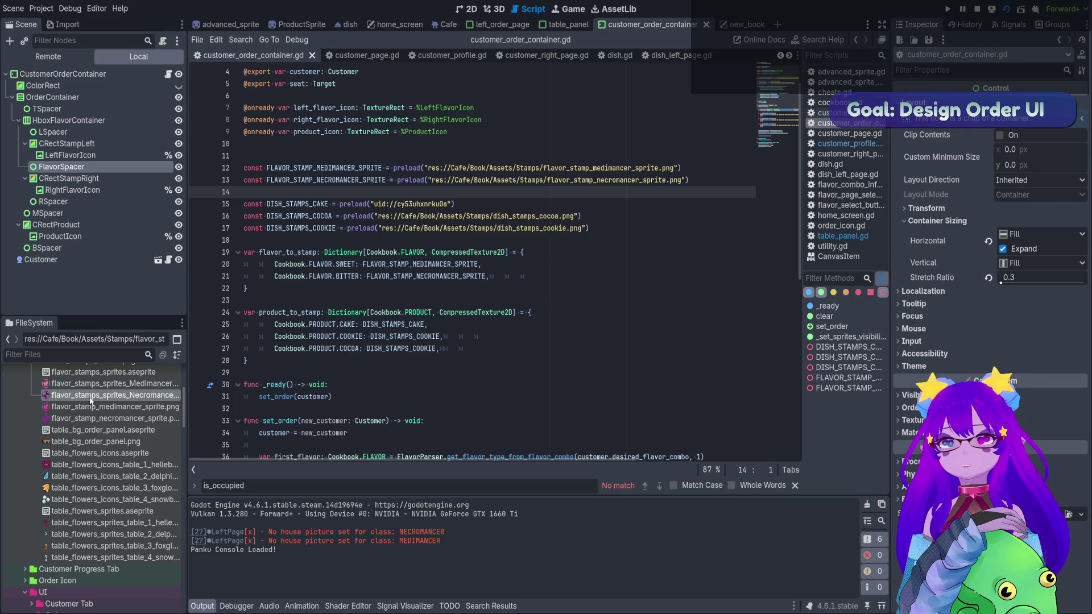
# Step: Preload the Necromancer and Medimancer stamp sprite sheets on lines 15 and 16
pyautogui.moveTo(87, 398)
pyautogui.mouseDown()
pyautogui.moveTo(188, 387)
pyautogui.moveTo(342, 198)
pyautogui.moveTo(320, 186)
pyautogui.mouseUp()
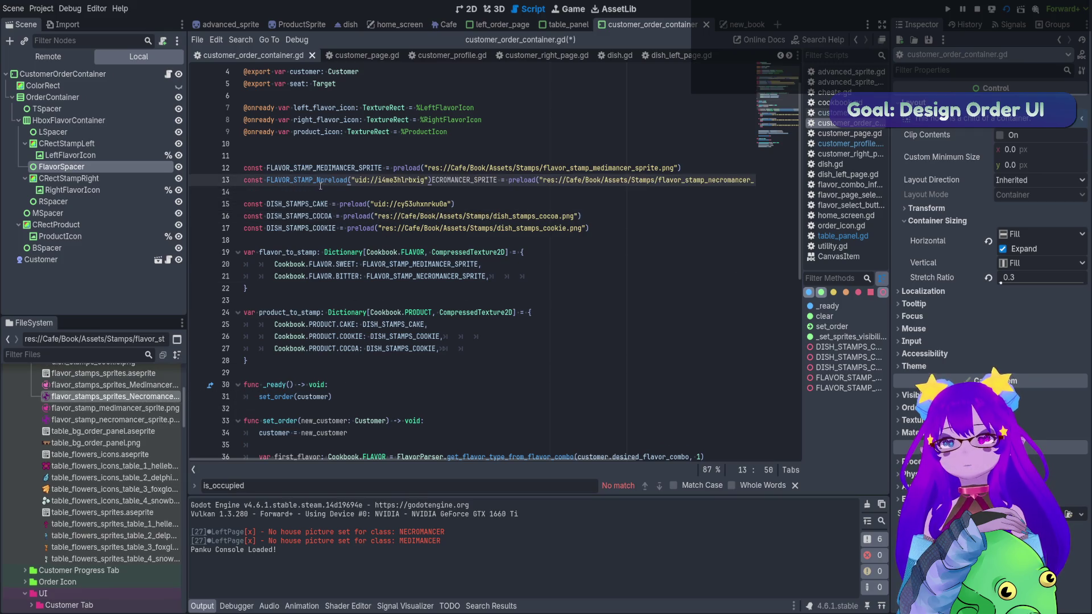
pyautogui.hotkey('ctrl', 'z')
pyautogui.press('Return')
pyautogui.press('Return')
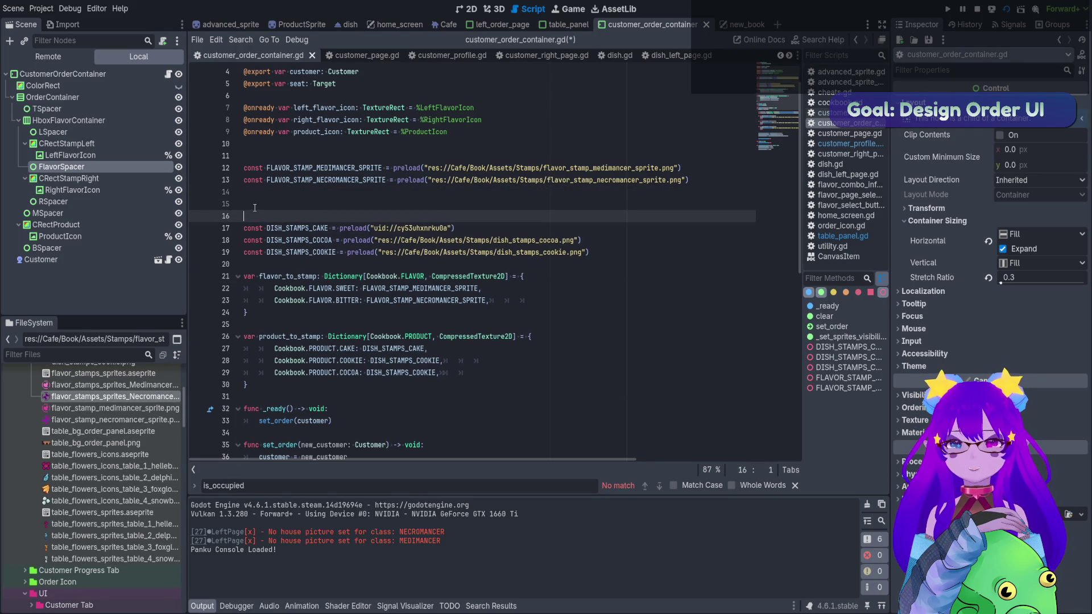
pyautogui.moveTo(88, 398)
pyautogui.mouseDown()
pyautogui.moveTo(287, 297)
pyautogui.moveTo(374, 212)
pyautogui.mouseUp()
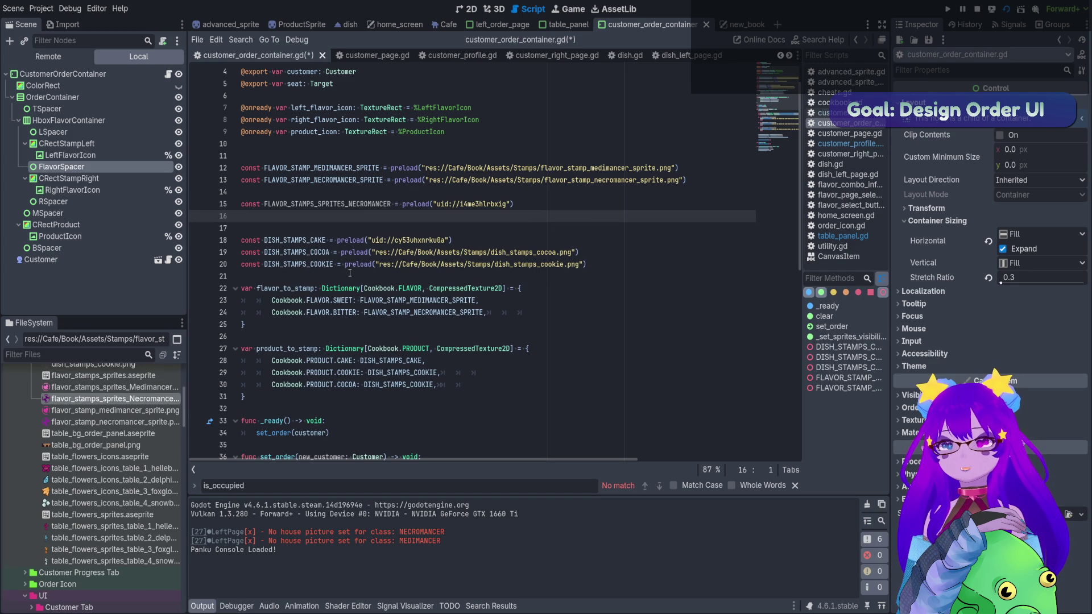
pyautogui.click(76, 411)
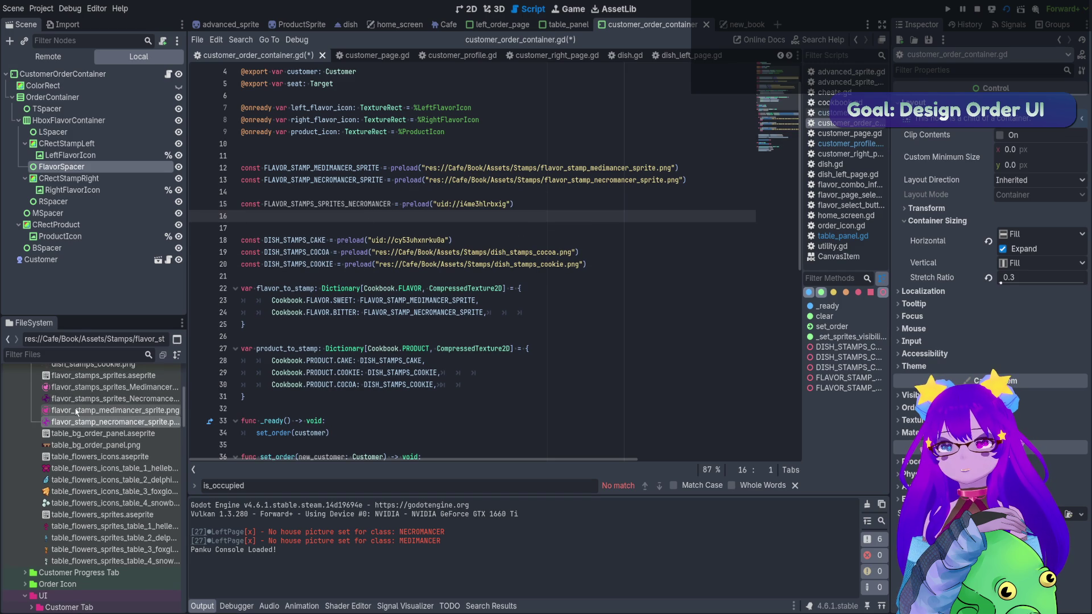
pyautogui.click(83, 389)
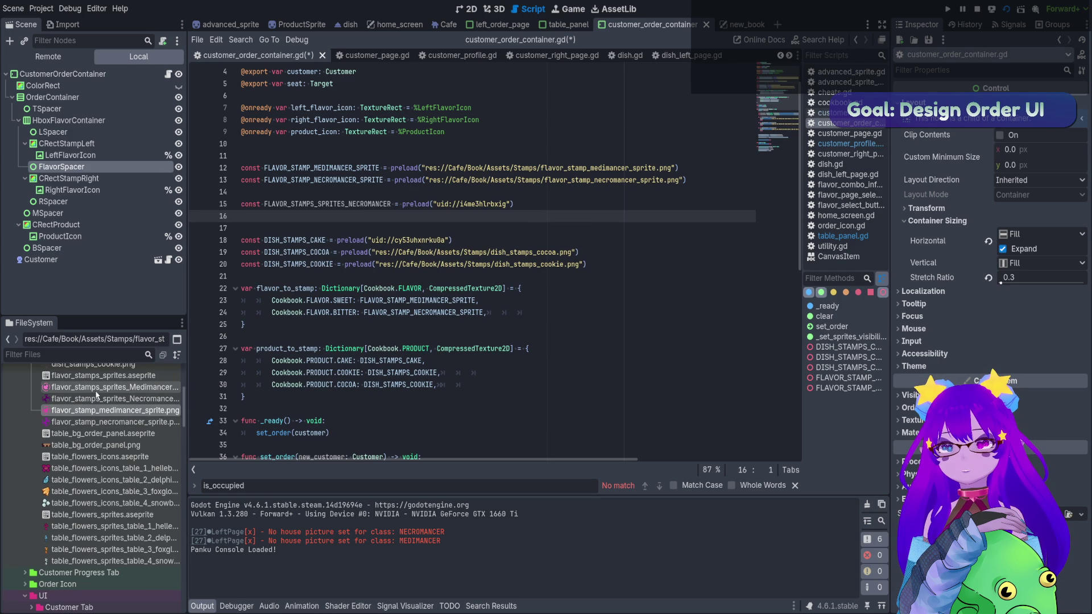
pyautogui.moveTo(82, 391)
pyautogui.mouseDown()
pyautogui.moveTo(284, 262)
pyautogui.moveTo(319, 220)
pyautogui.mouseUp()
pyautogui.press('BackSpace')
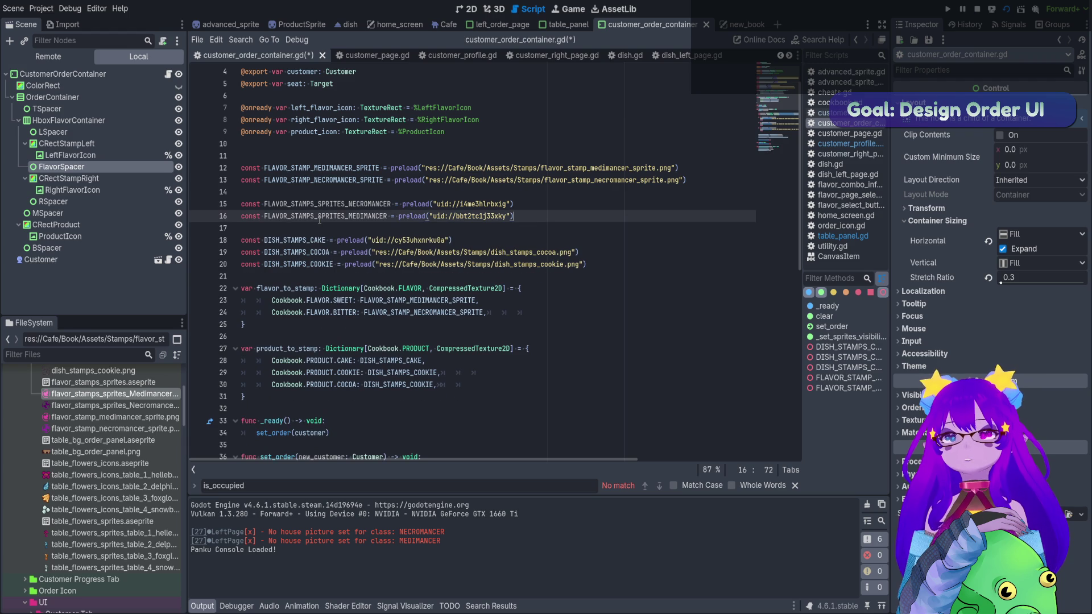
# Step: Insert an empty line after the cake stamp preload for the dish stamps
pyautogui.moveTo(552, 211); pyautogui.dragTo(542, 197)
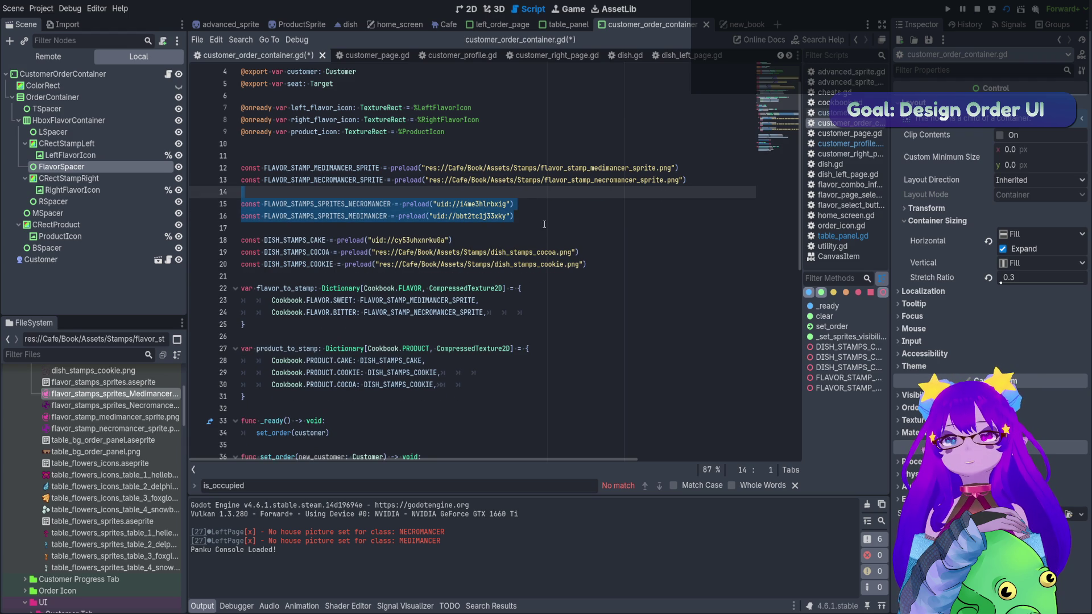
pyautogui.moveTo(608, 252); pyautogui.dragTo(611, 266)
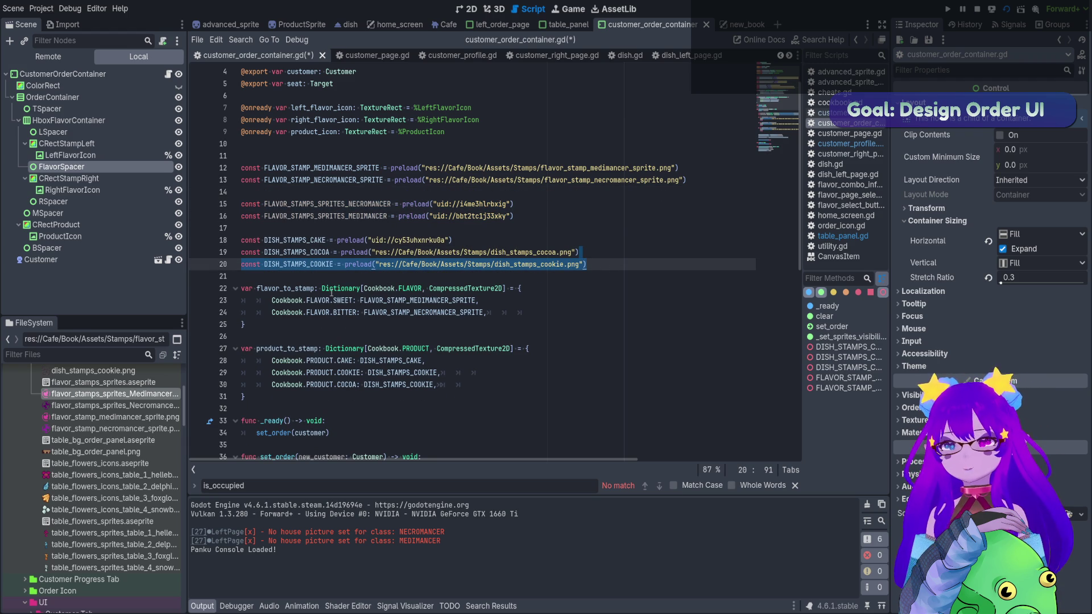
pyautogui.click(496, 241)
pyautogui.press('Return')
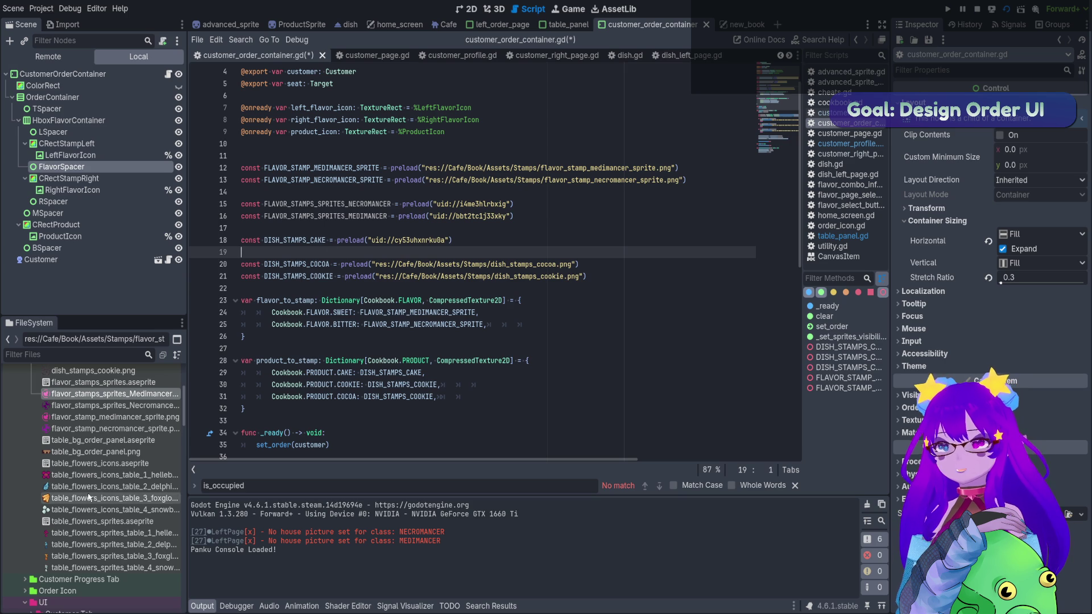
pyautogui.scroll(5, 94, 482)
pyautogui.scroll(-5, 94, 483)
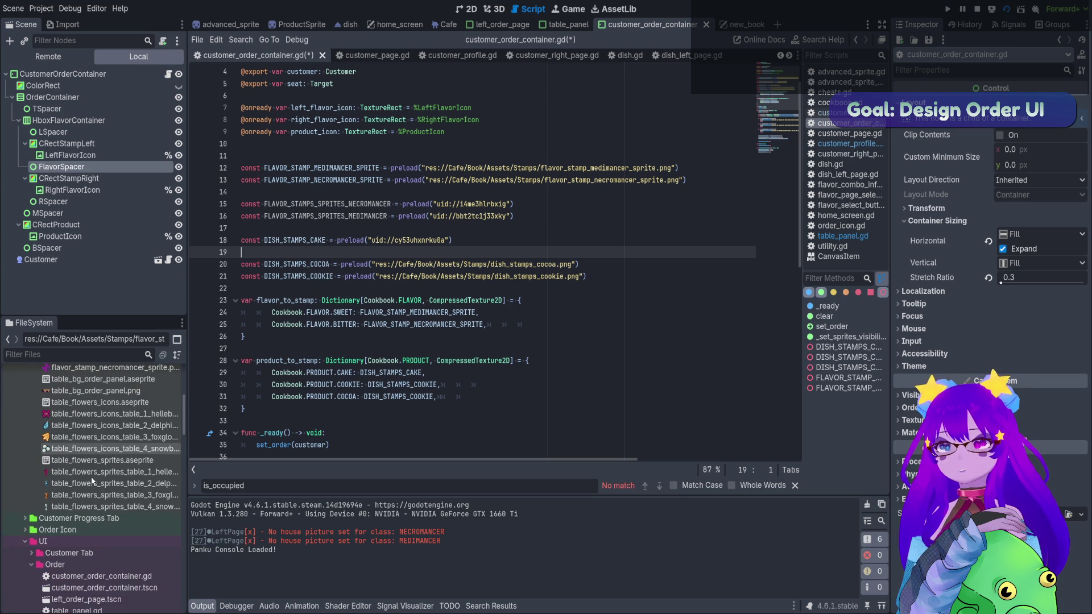
pyautogui.scroll(2, 88, 462)
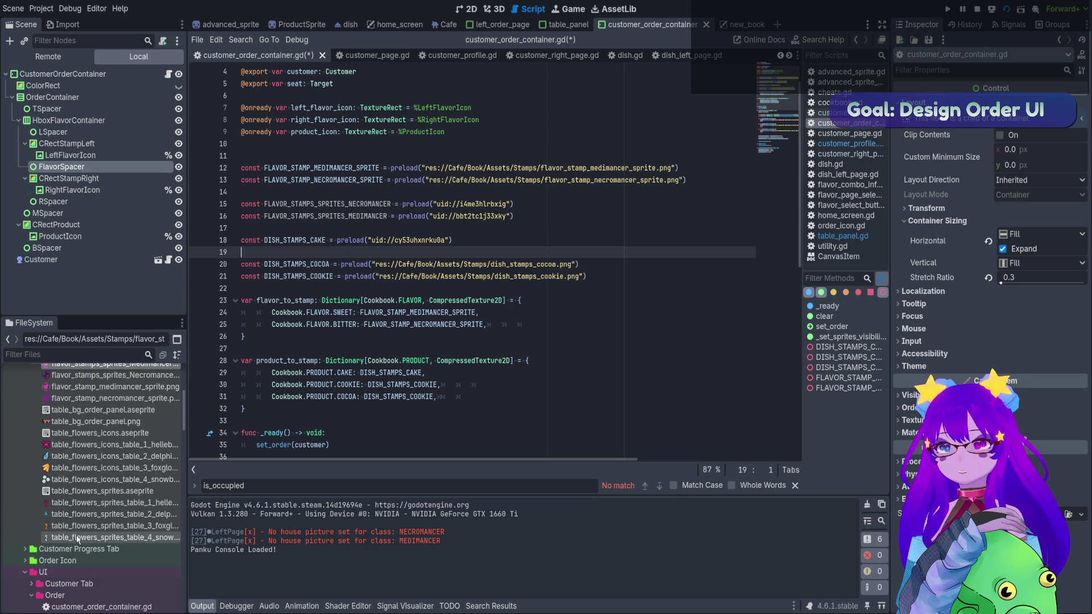
pyautogui.scroll(2, 68, 394)
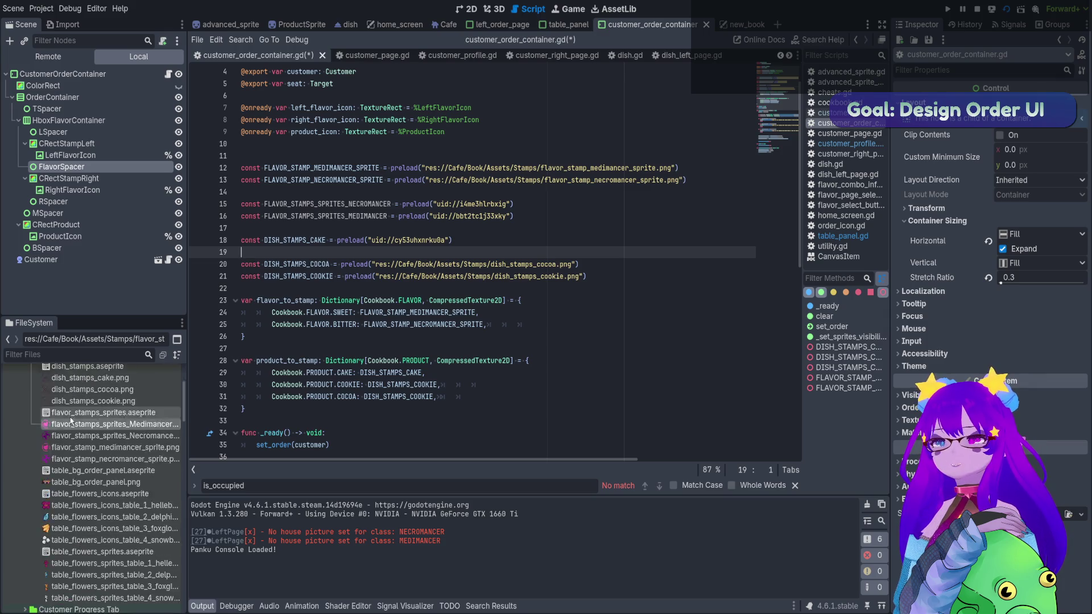
# Step: Preload the cocoa and cookie dish stamps by uid below the cake preload
pyautogui.click(132, 423)
pyautogui.keyDown('shift'); pyautogui.click(134, 436); pyautogui.keyUp('shift')
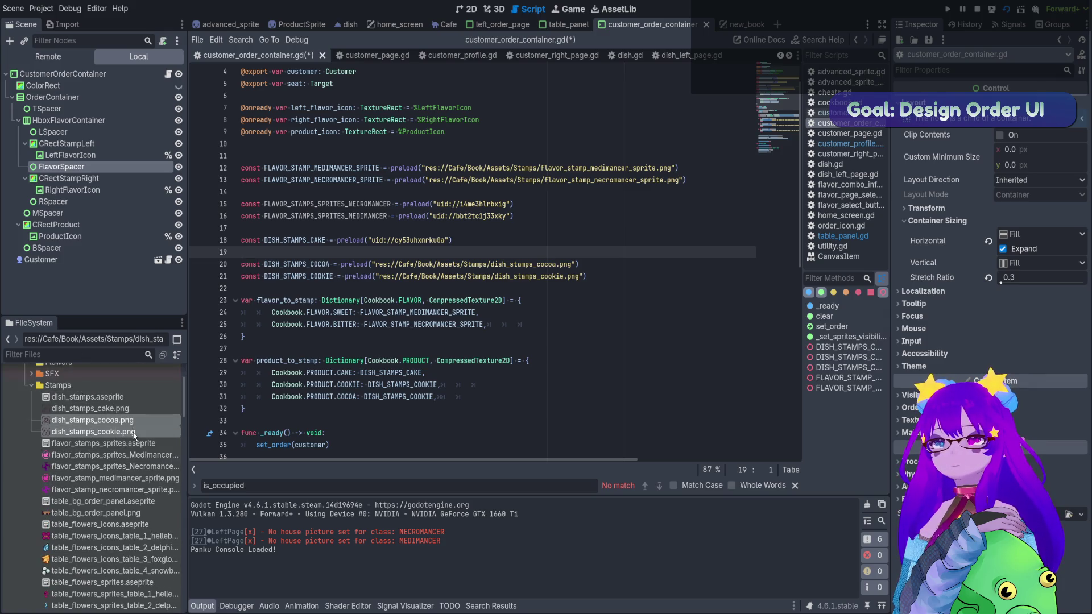
pyautogui.keyDown('ctrl'); pyautogui.click(134, 435); pyautogui.keyUp('ctrl')
pyautogui.moveTo(134, 435)
pyautogui.mouseDown()
pyautogui.moveTo(387, 413)
pyautogui.moveTo(388, 255)
pyautogui.mouseUp()
pyautogui.hotkey('ctrl', 'z')
pyautogui.moveTo(91, 419)
pyautogui.mouseDown()
pyautogui.moveTo(137, 421)
pyautogui.moveTo(434, 263)
pyautogui.moveTo(398, 253)
pyautogui.mouseUp()
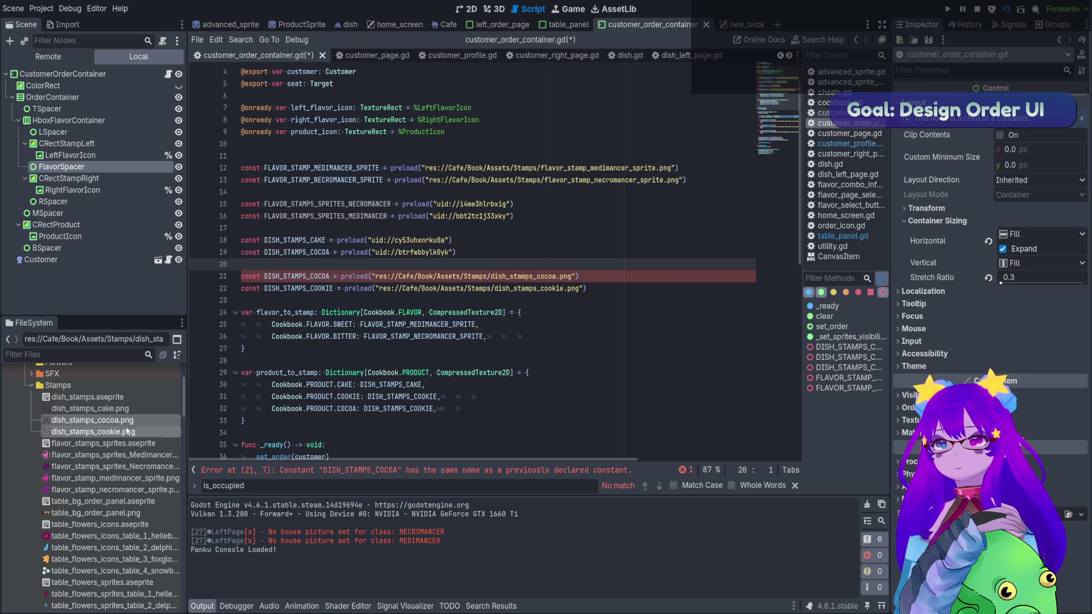
pyautogui.click(95, 434)
pyautogui.moveTo(95, 434)
pyautogui.mouseDown()
pyautogui.moveTo(273, 390)
pyautogui.moveTo(262, 401)
pyautogui.moveTo(346, 330)
pyautogui.moveTo(353, 275)
pyautogui.moveTo(364, 271)
pyautogui.moveTo(321, 259)
pyautogui.mouseUp()
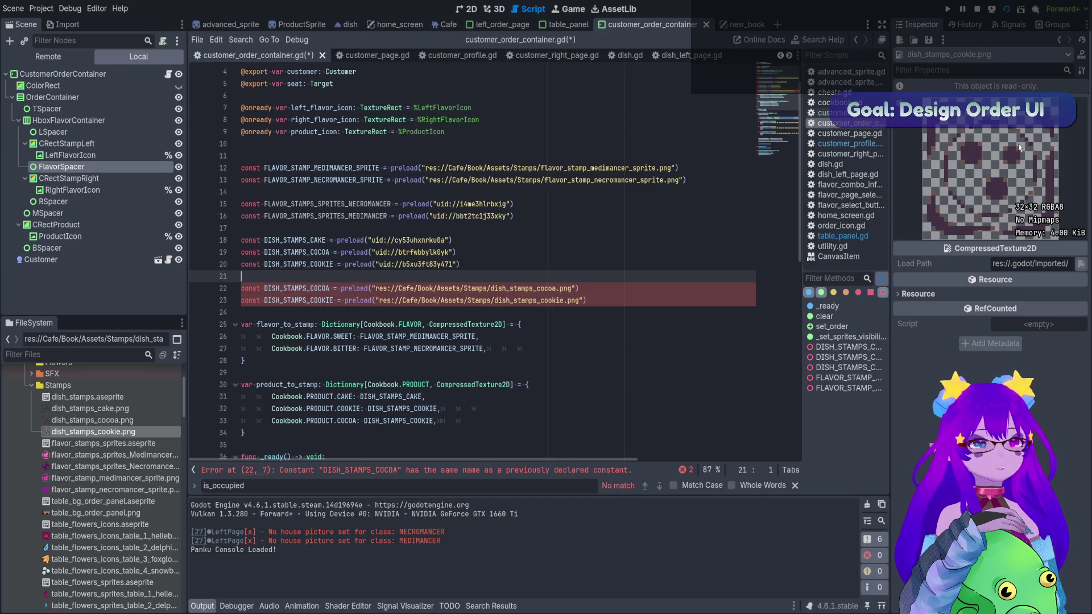
# Step: Delete the old path-based cocoa and cookie preloads and select the old FLAVOR_STAMP sprite lines
pyautogui.click(638, 300)
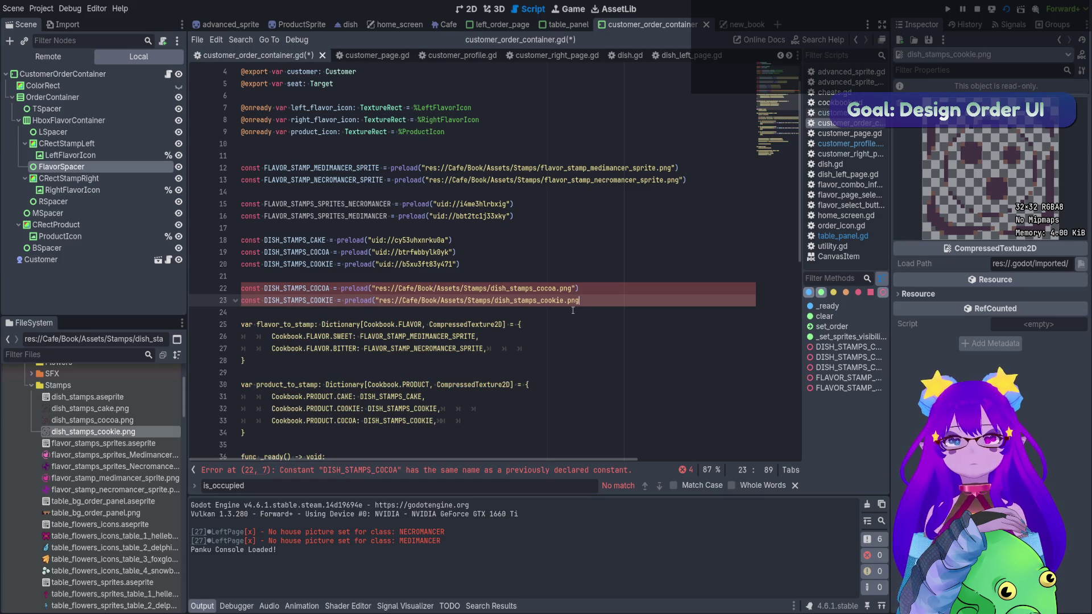
pyautogui.press('BackSpace')
pyautogui.press('BackSpace')
pyautogui.keyDown('shift'); pyautogui.click(210, 281); pyautogui.keyUp('shift')
pyautogui.press('BackSpace')
pyautogui.press('BackSpace')
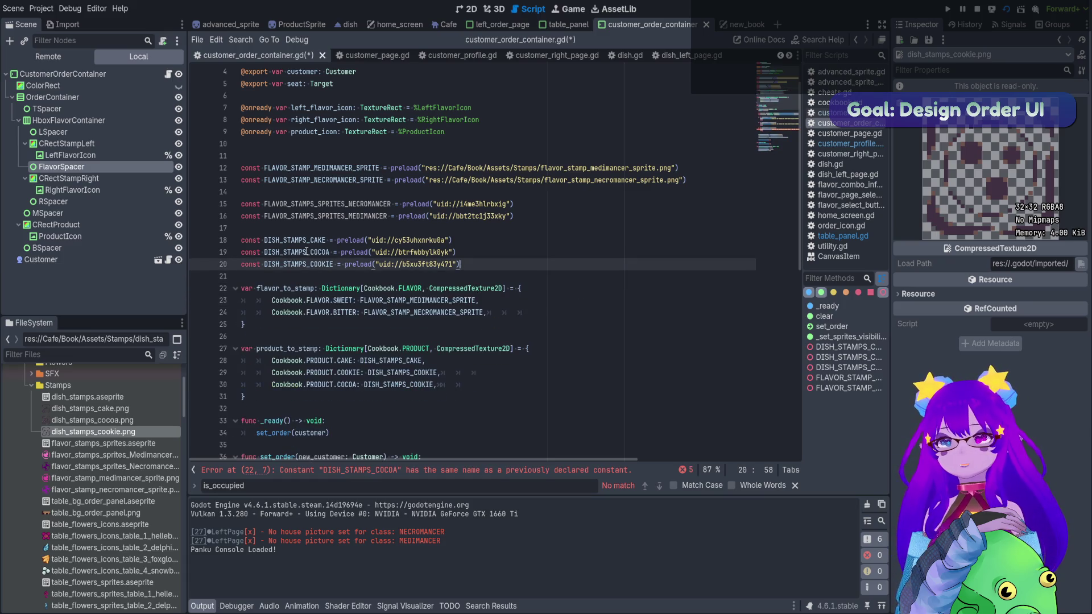
pyautogui.moveTo(397, 187); pyautogui.dragTo(240, 164)
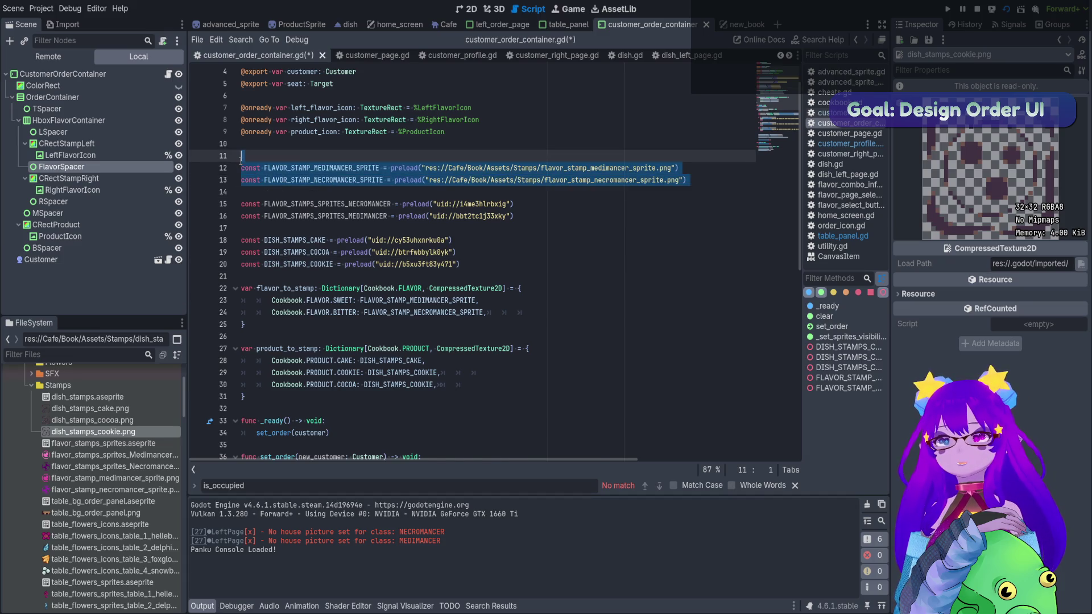
# Step: Remove the old FLAVOR_STAMP preloads, use Necromancer for BITTER and Medimancer for SWEET, and save
pyautogui.press('BackSpace')
pyautogui.press('BackSpace')
pyautogui.doubleClick(302, 156)
pyautogui.hotkey('ctrl', 's')
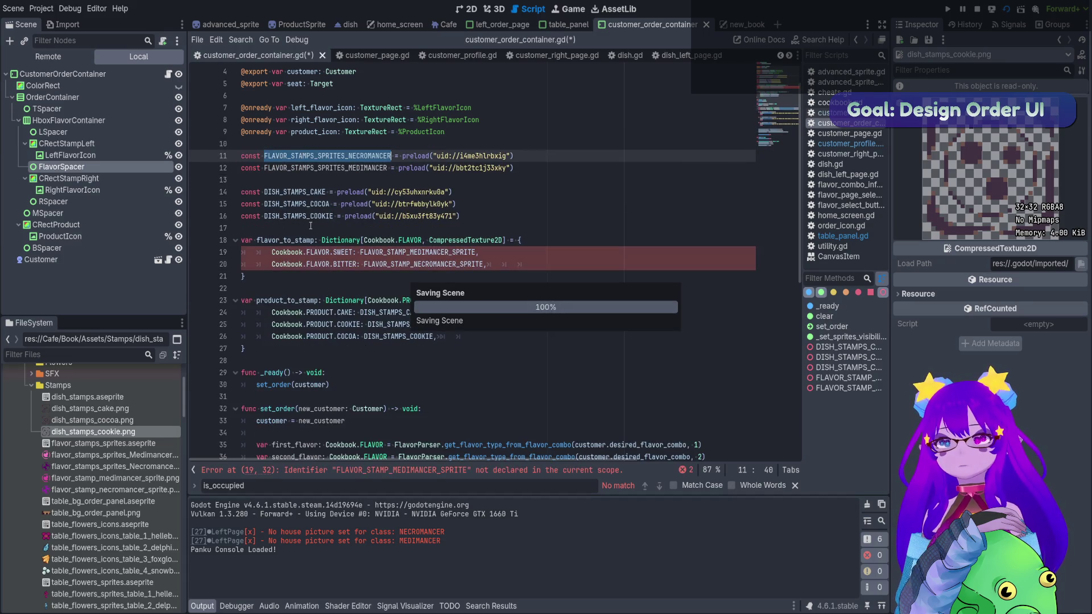
pyautogui.hotkey('ctrl', 'c')
pyautogui.doubleClick(423, 264)
pyautogui.hotkey('ctrl', 'v')
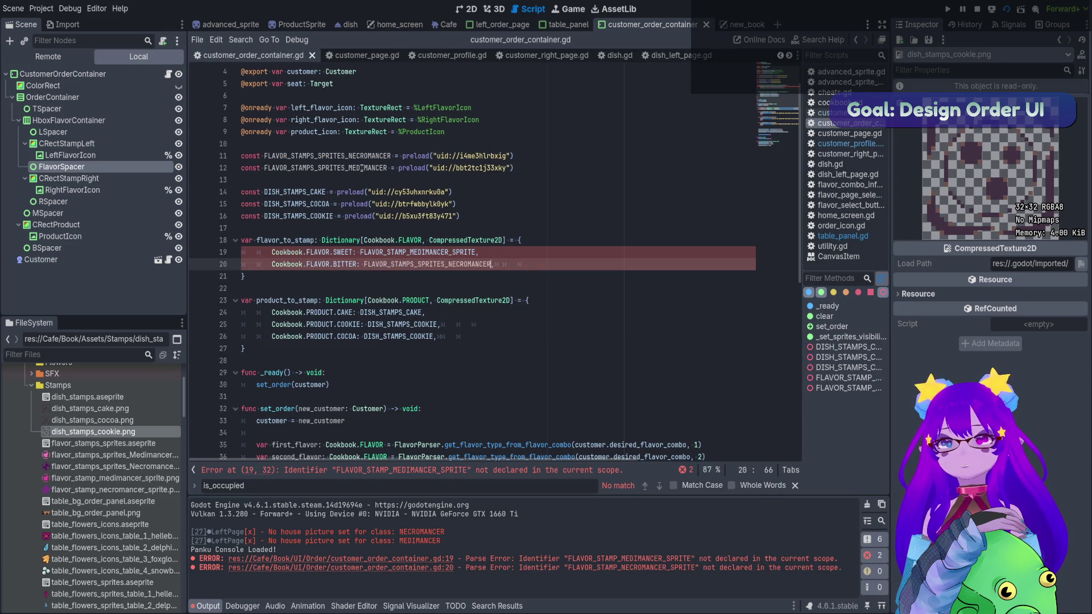
pyautogui.doubleClick(363, 168)
pyautogui.hotkey('ctrl', 'c')
pyautogui.doubleClick(409, 252)
pyautogui.hotkey('ctrl', 'v')
pyautogui.click(481, 325)
pyautogui.hotkey('ctrl', 's')
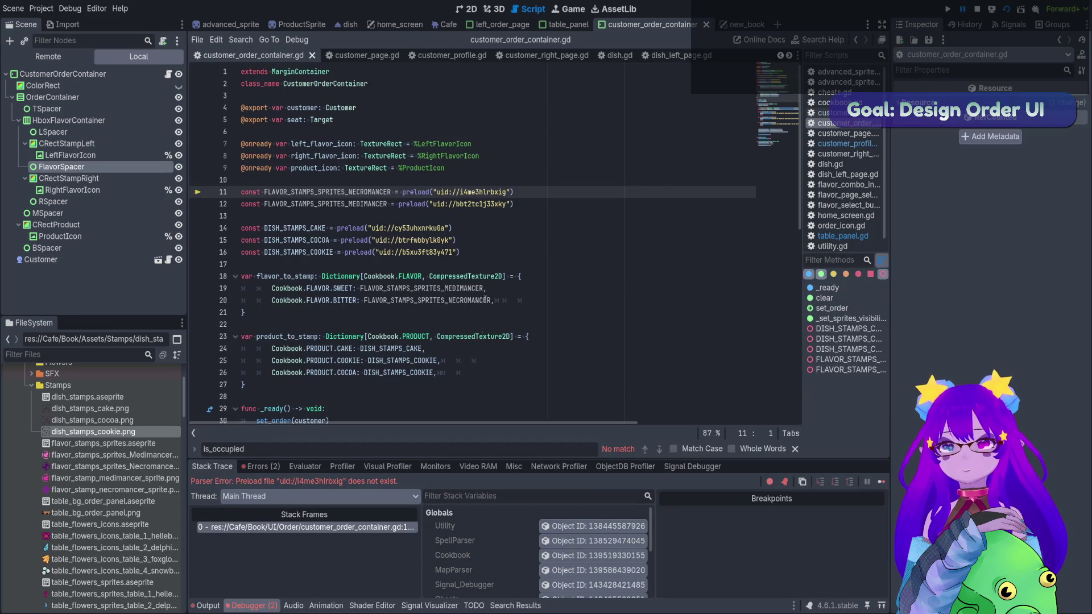
# Step: Move the two new stamp sprite images into the Medimancer stamp sprites folder
pyautogui.click(269, 468)
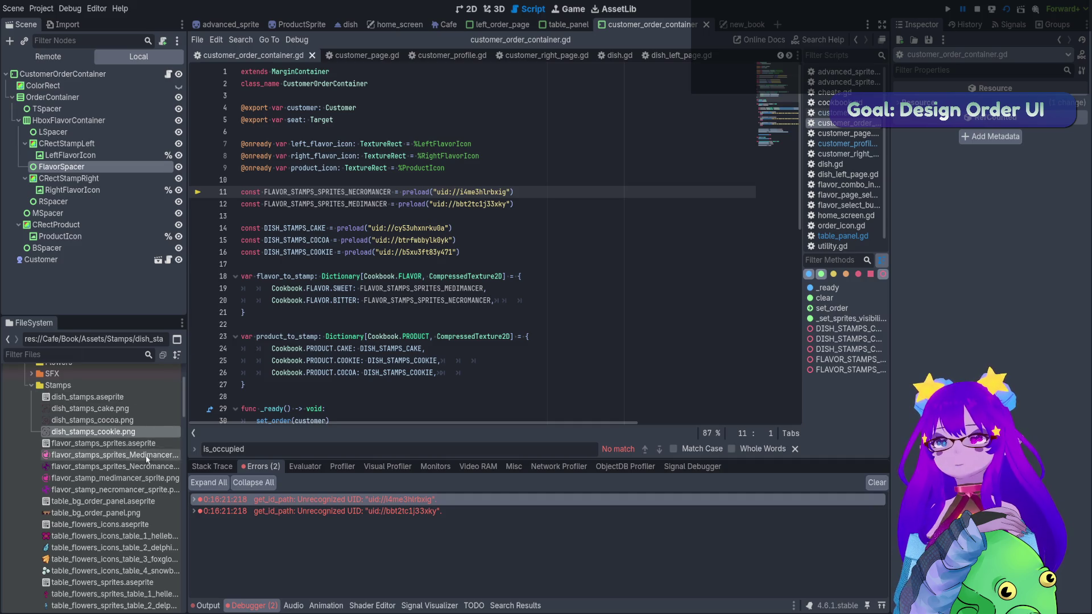
pyautogui.click(128, 457)
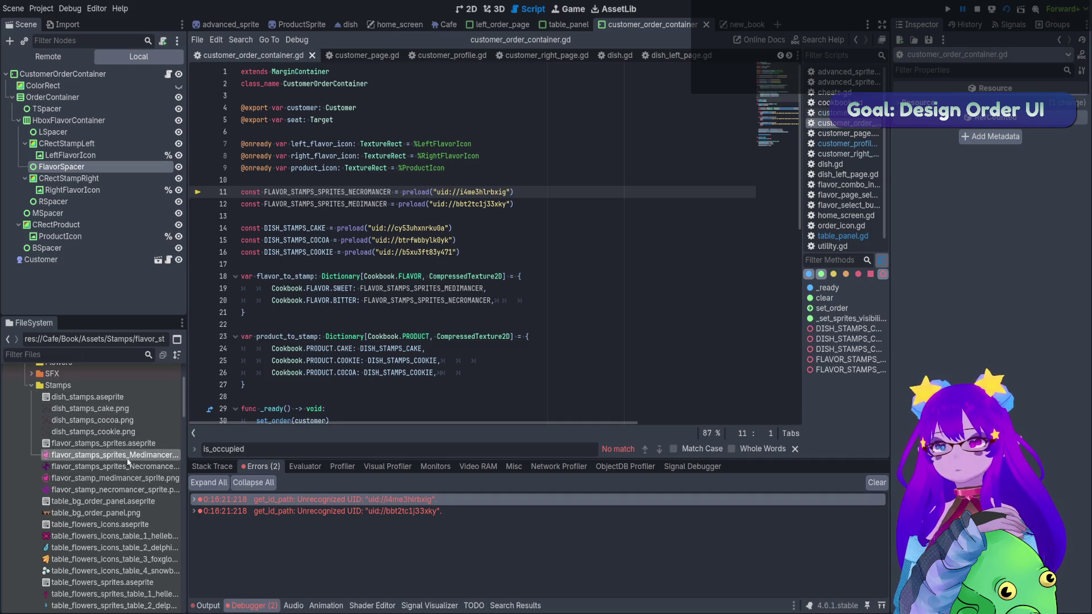
pyautogui.click(120, 480)
pyautogui.keyDown('shift'); pyautogui.click(121, 491); pyautogui.keyUp('shift')
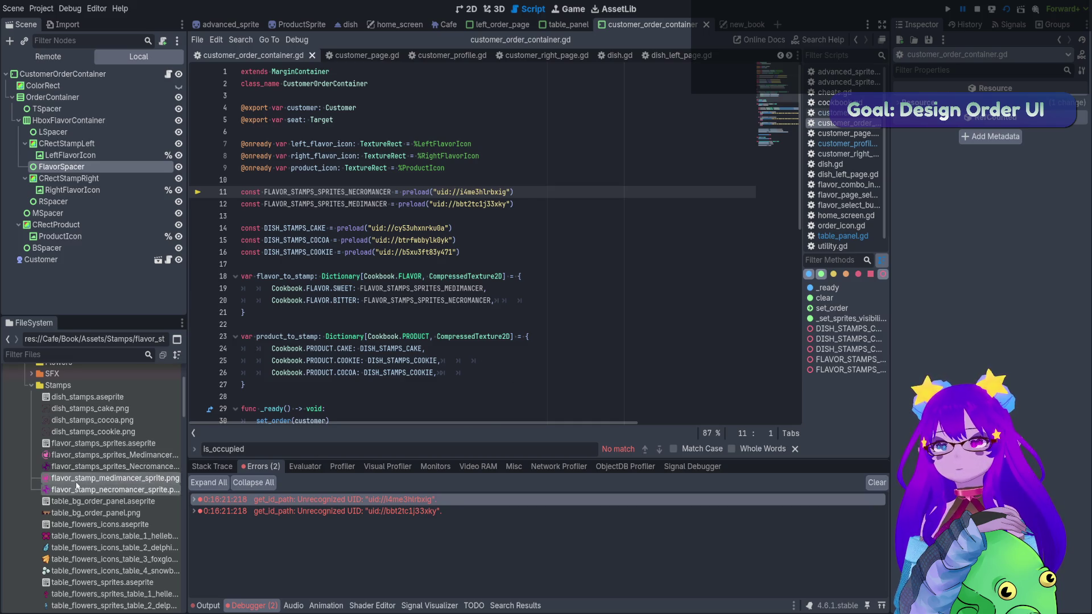
pyautogui.moveTo(77, 486); pyautogui.dragTo(79, 455)
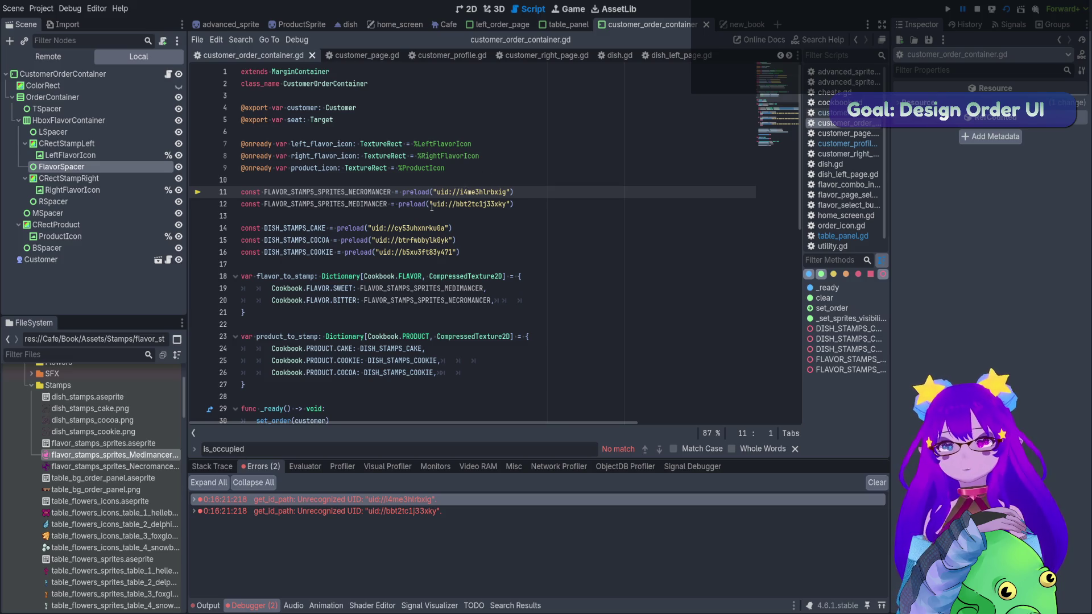
# Step: Re-enter the uid strings on lines 11 and 12, save the script, and open the new_book scene
pyautogui.moveTo(432, 204); pyautogui.dragTo(514, 204)
pyautogui.hotkey('ctrl', 'v')
pyautogui.write('""')
pyautogui.hotkey('ctrl', 'z')
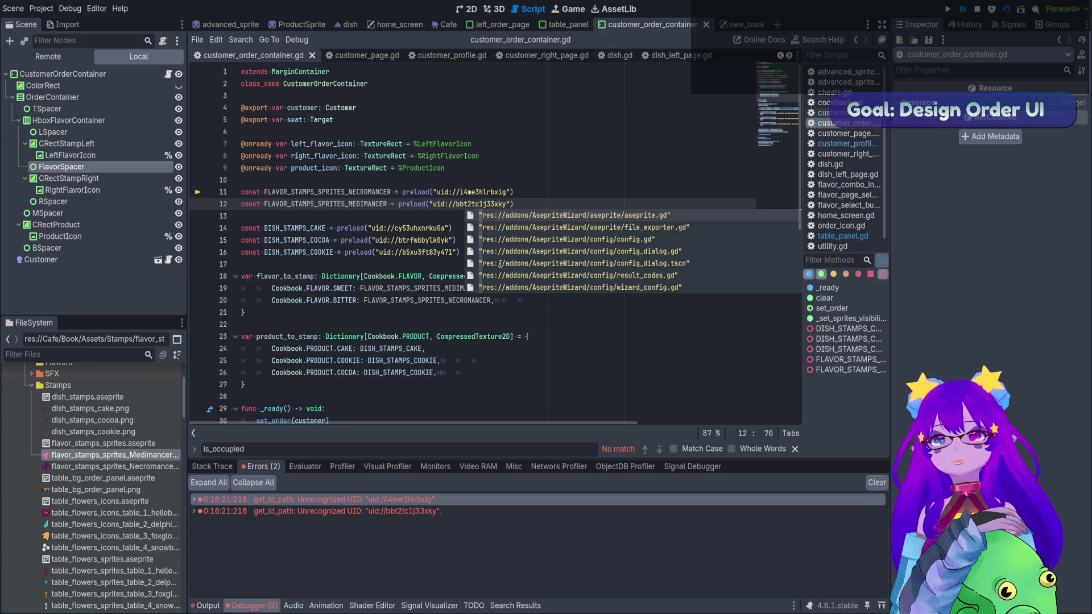
pyautogui.click(461, 264)
pyautogui.click(108, 466)
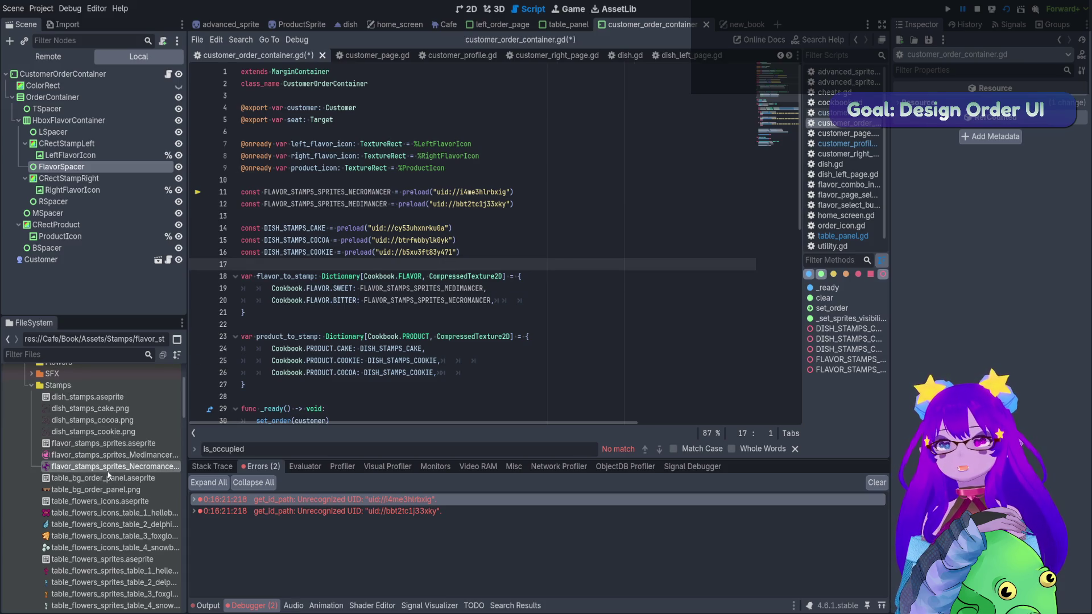
pyautogui.click(469, 182)
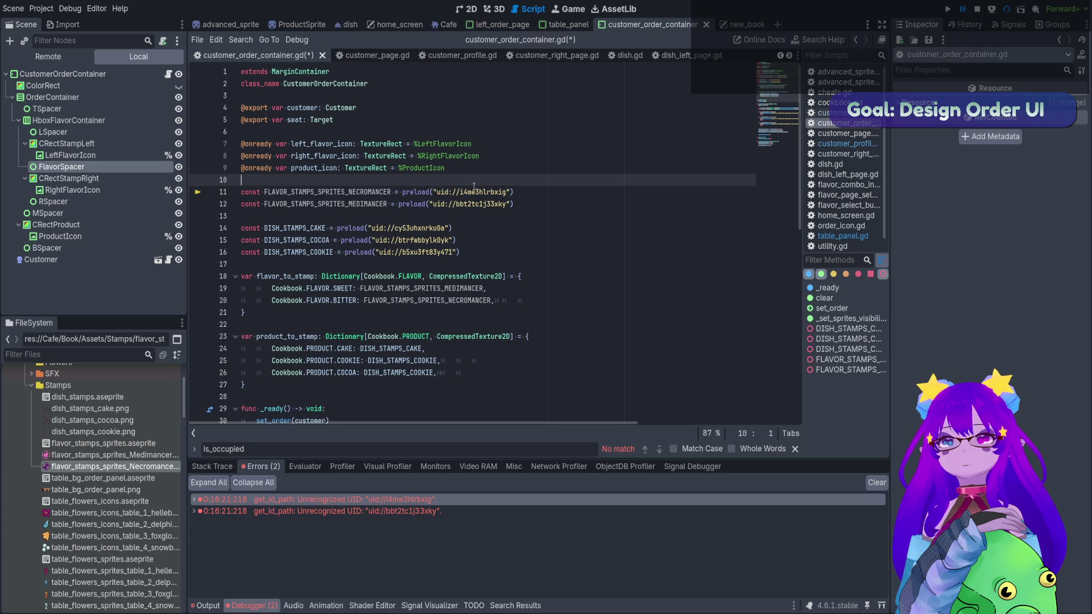
pyautogui.moveTo(511, 192); pyautogui.dragTo(435, 192)
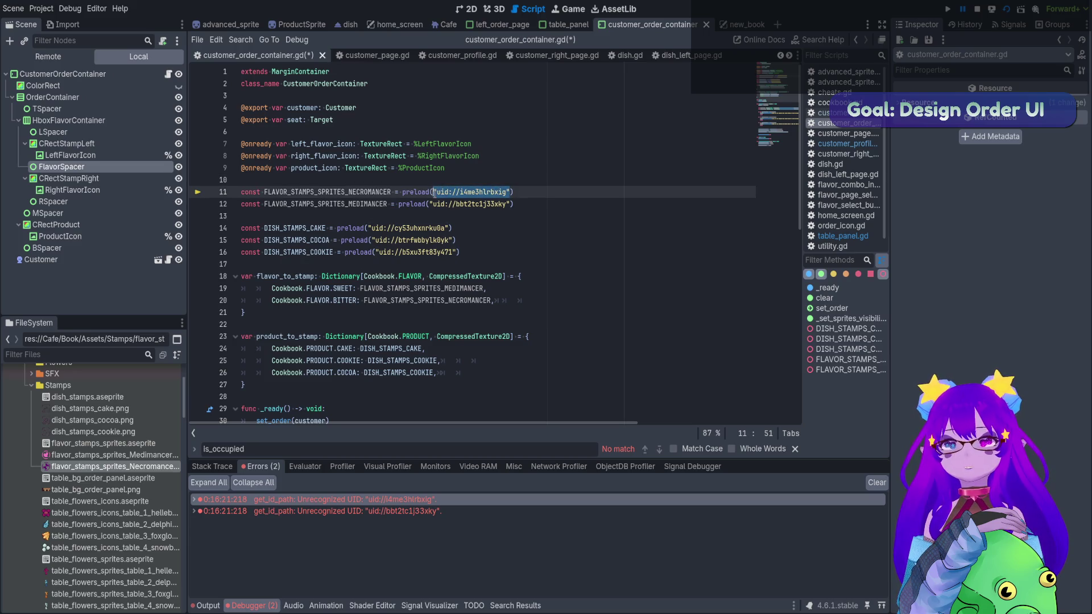
pyautogui.press('BackSpace')
pyautogui.hotkey('ctrl', 'v')
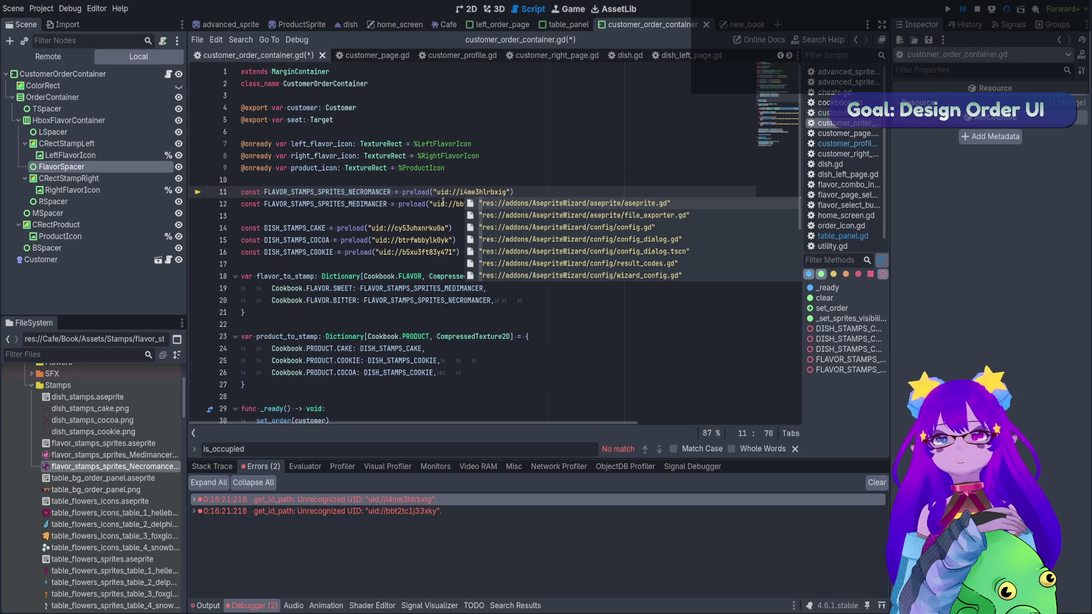
pyautogui.moveTo(507, 203); pyautogui.dragTo(435, 204)
pyautogui.hotkey('ctrl', 's')
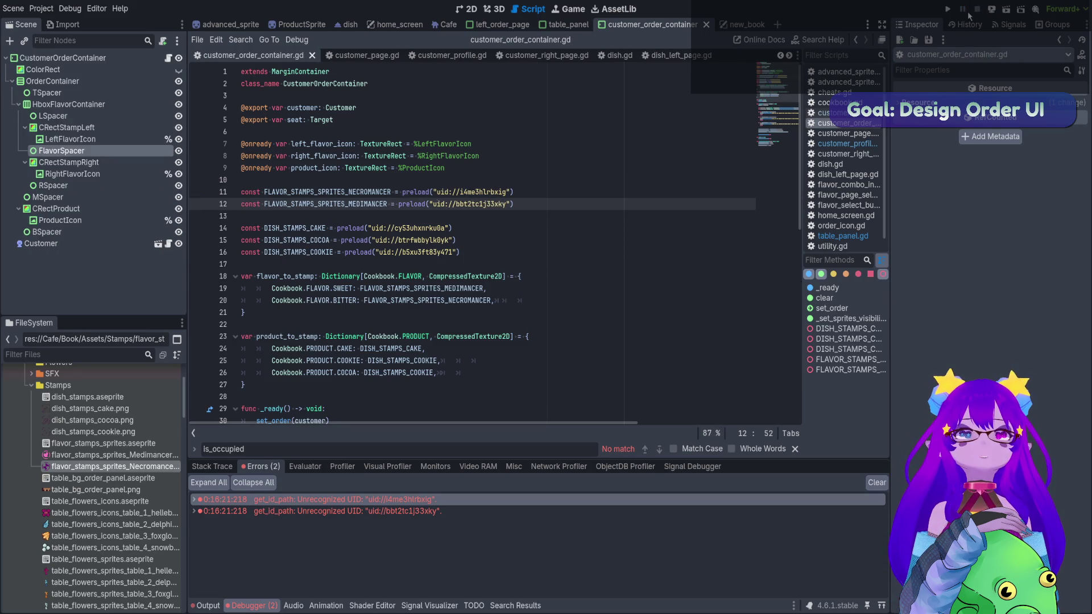
pyautogui.click(742, 25)
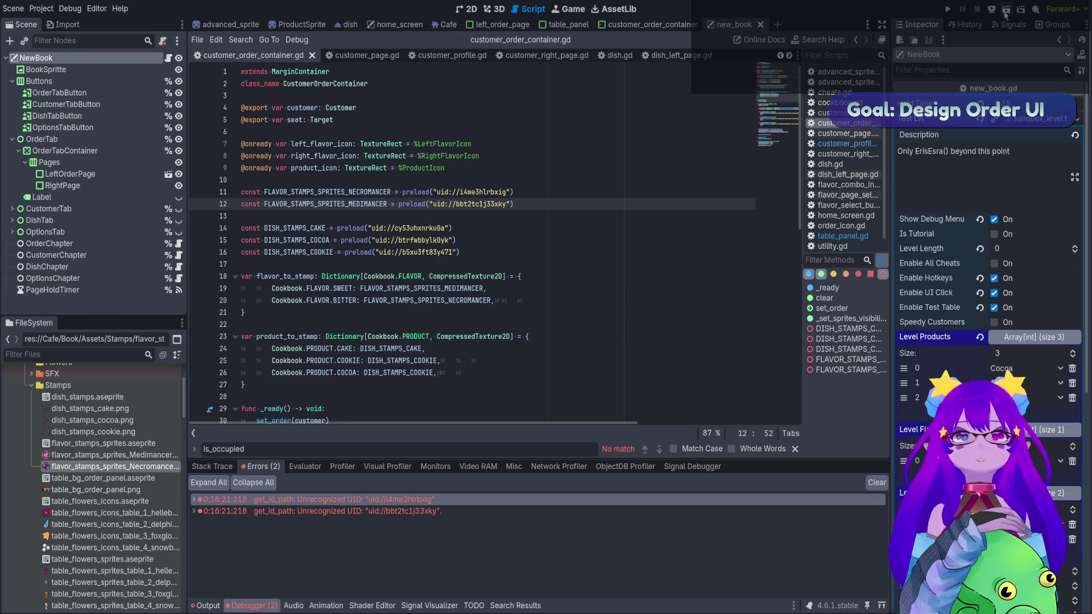
# Step: Run the new_book scene and resize the left Orders mockup panel to match the game's
pyautogui.click(1006, 10)
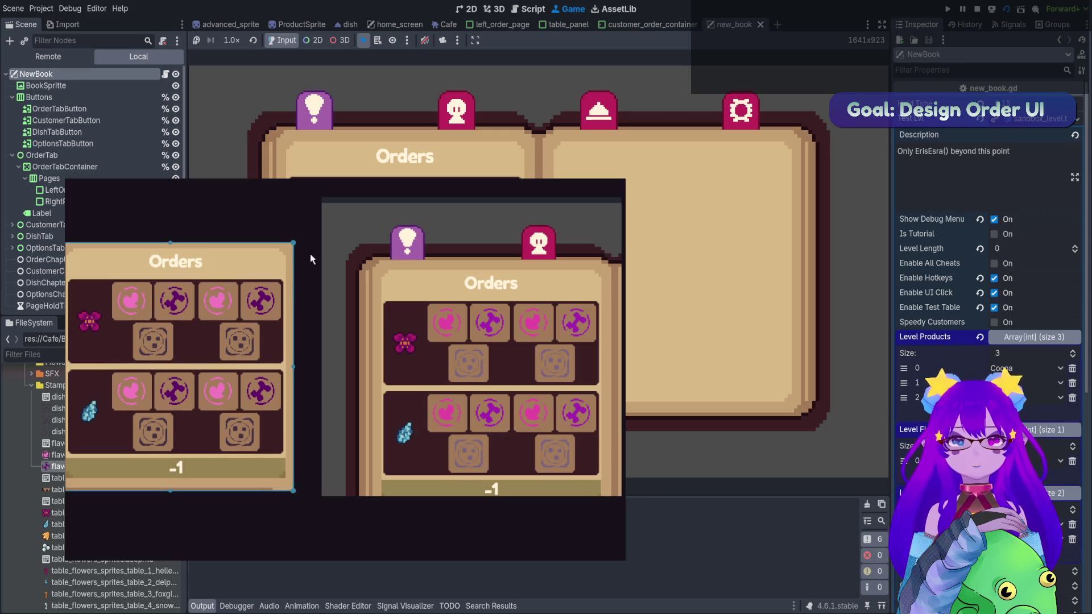
pyautogui.moveTo(293, 244)
pyautogui.mouseDown()
pyautogui.moveTo(342, 196)
pyautogui.moveTo(321, 216)
pyautogui.mouseUp()
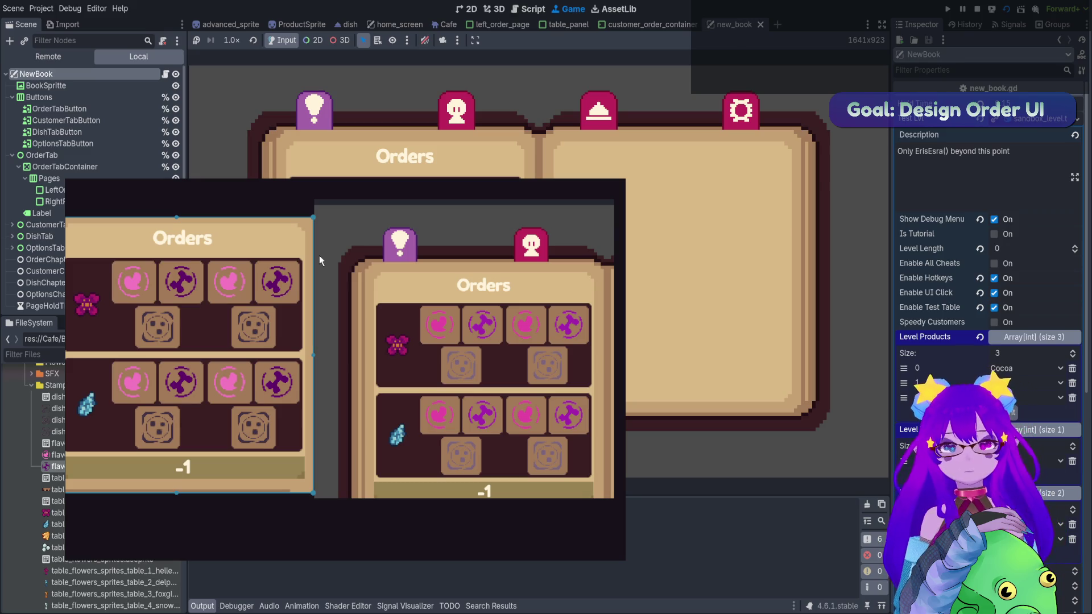
pyautogui.click(319, 254)
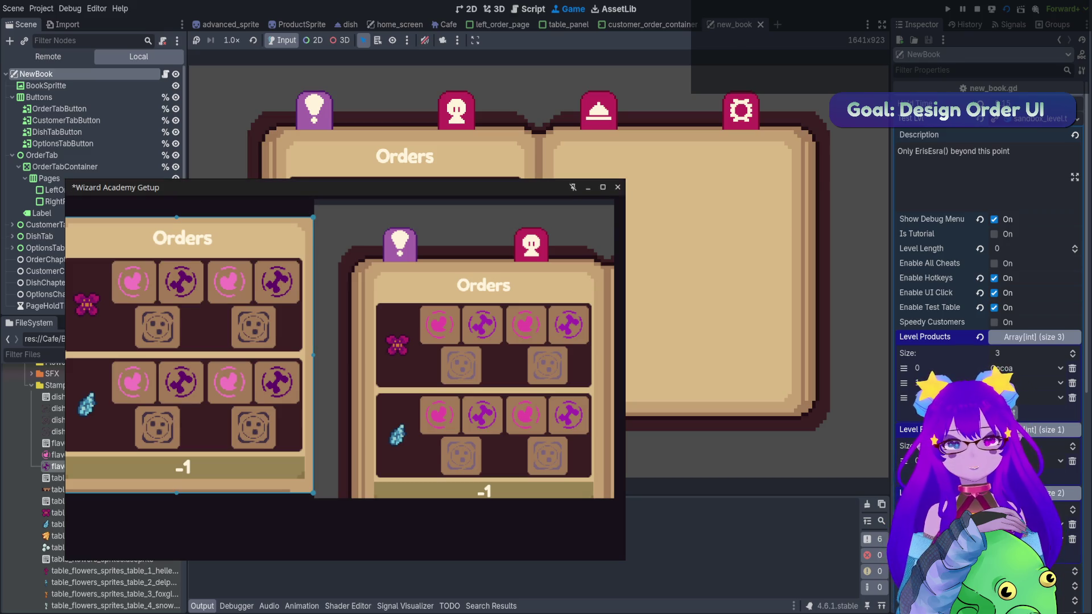
# Step: Arrange the three Orders panels in a row and widen the game window to reveal the cake panel
pyautogui.scroll(-5, 222, 374)
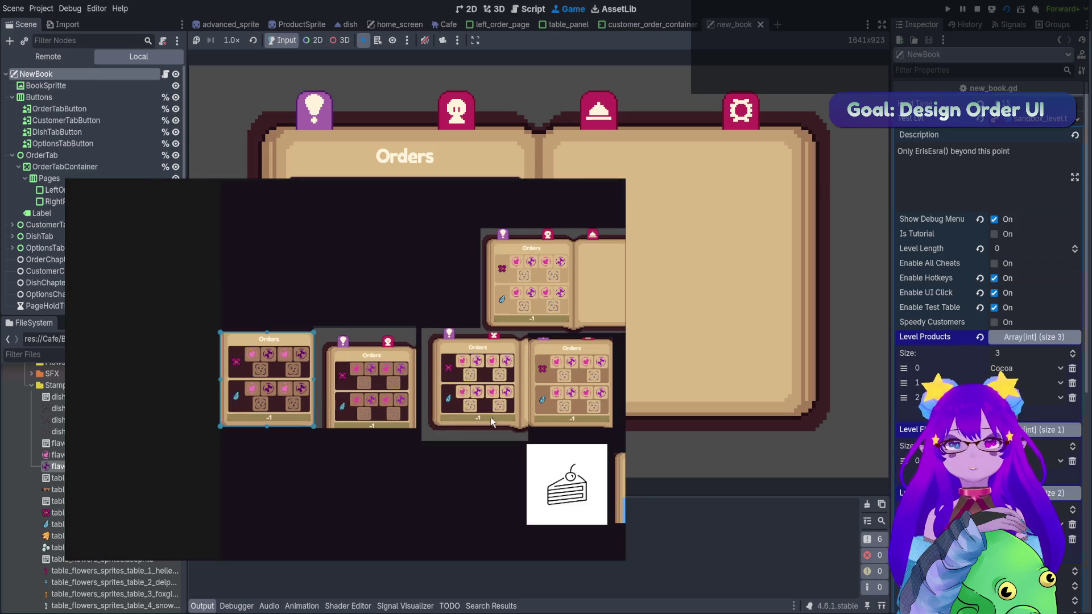
pyautogui.moveTo(408, 364)
pyautogui.mouseDown()
pyautogui.moveTo(387, 262)
pyautogui.moveTo(438, 258)
pyautogui.mouseUp()
pyautogui.moveTo(442, 319); pyautogui.dragTo(391, 318)
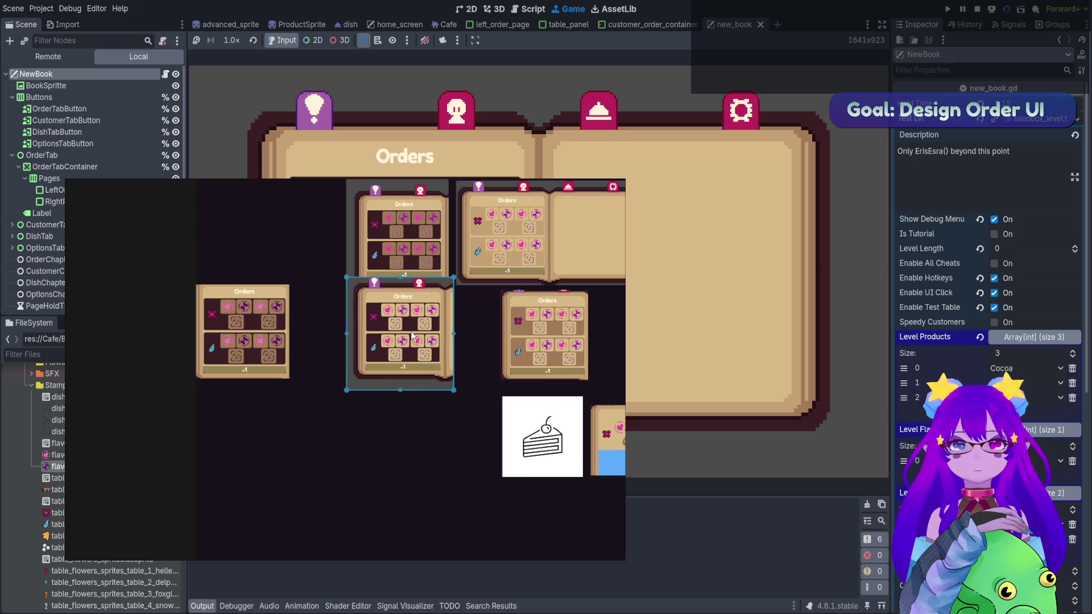
pyautogui.moveTo(396, 324)
pyautogui.mouseDown()
pyautogui.moveTo(398, 341)
pyautogui.moveTo(359, 400)
pyautogui.mouseUp()
pyautogui.moveTo(262, 334)
pyautogui.mouseDown()
pyautogui.moveTo(268, 413)
pyautogui.moveTo(288, 416)
pyautogui.mouseUp()
pyautogui.moveTo(546, 350); pyautogui.dragTo(454, 435)
pyautogui.scroll(5, 453, 435)
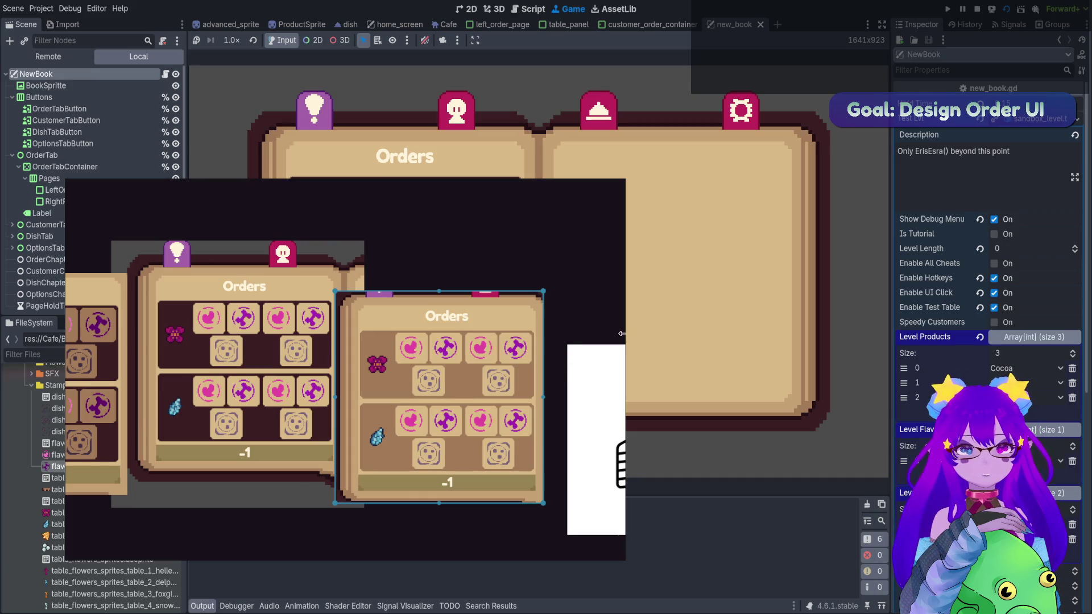
pyautogui.moveTo(624, 338); pyautogui.dragTo(831, 321)
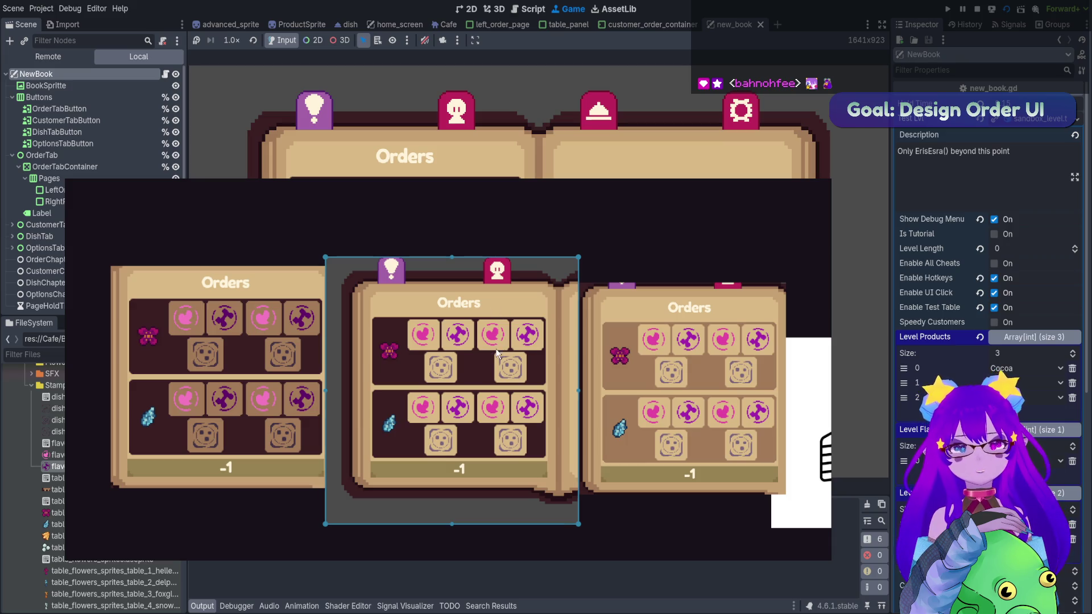
pyautogui.click(222, 345)
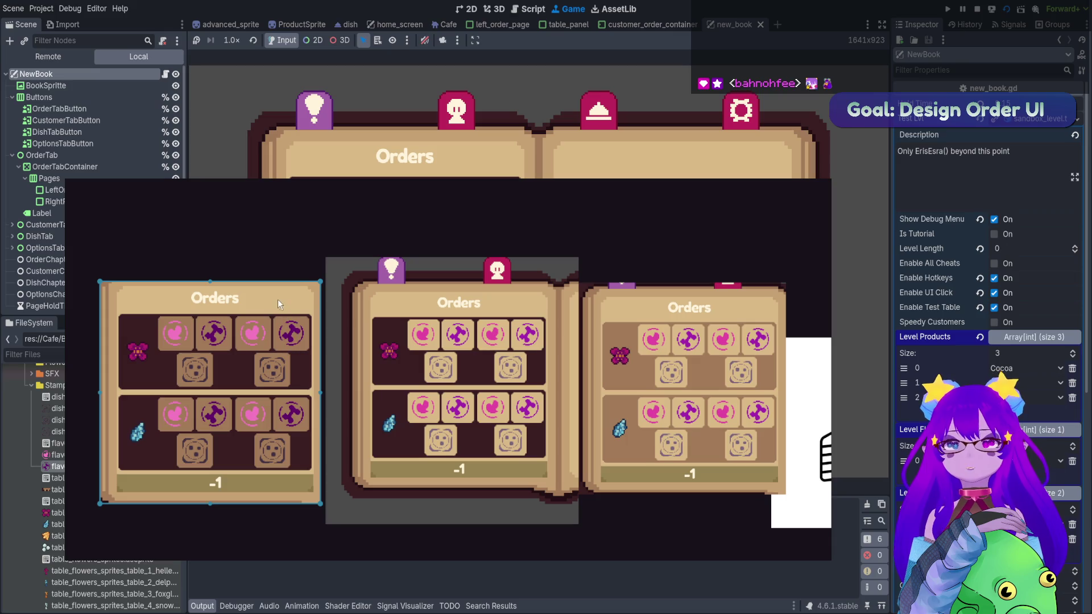
pyautogui.click(207, 369)
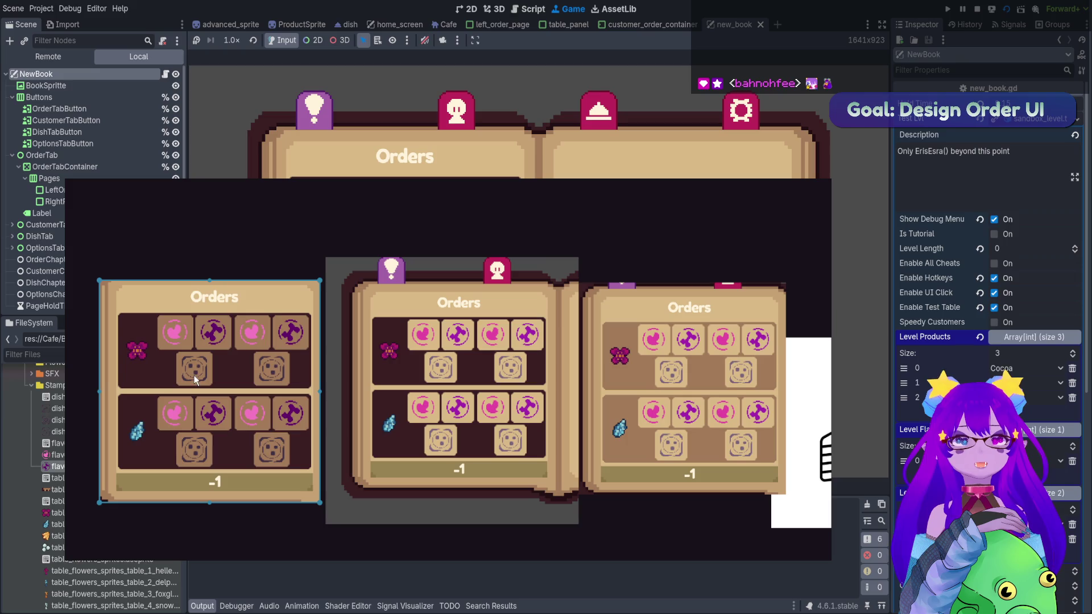
pyautogui.click(659, 371)
pyautogui.click(388, 358)
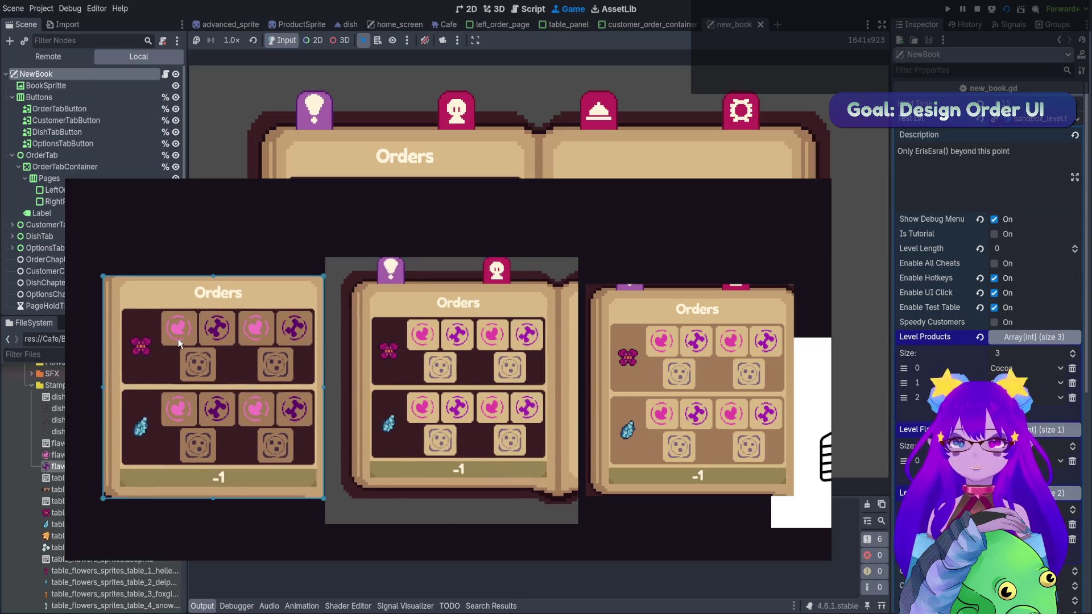
pyautogui.scroll(5, 174, 333)
pyautogui.scroll(2, 186, 343)
pyautogui.scroll(-5, 186, 342)
pyautogui.scroll(-3, 339, 386)
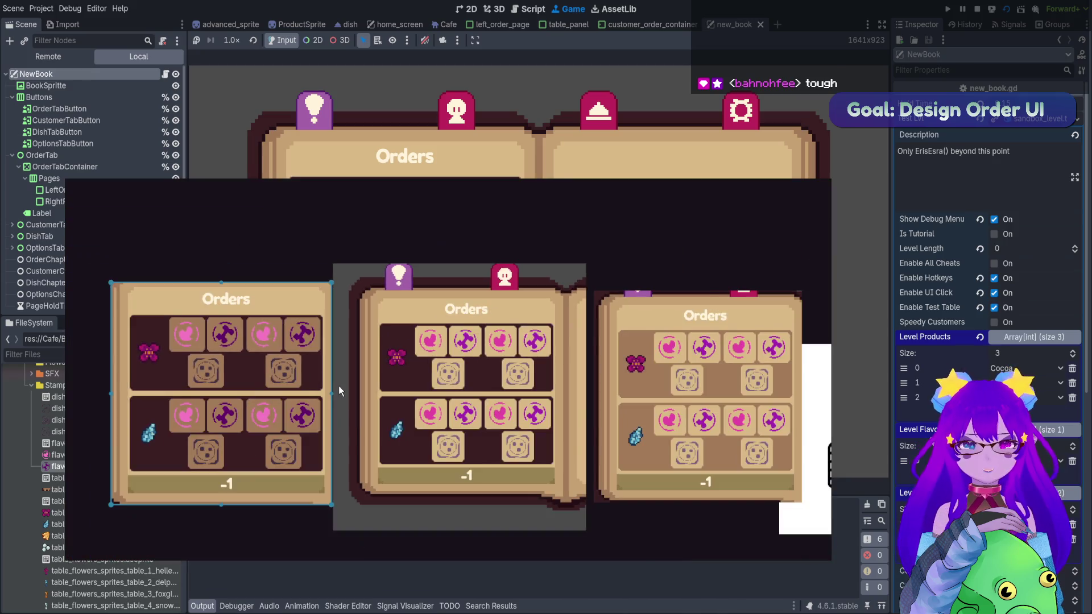
pyautogui.scroll(-1, 334, 397)
pyautogui.scroll(-2, 391, 377)
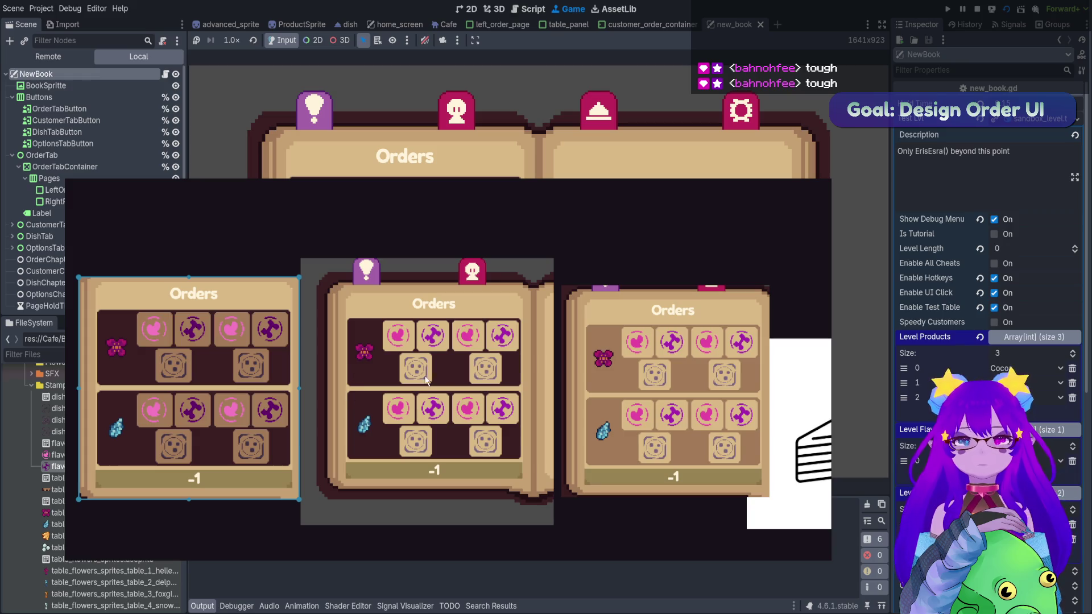
pyautogui.click(673, 440)
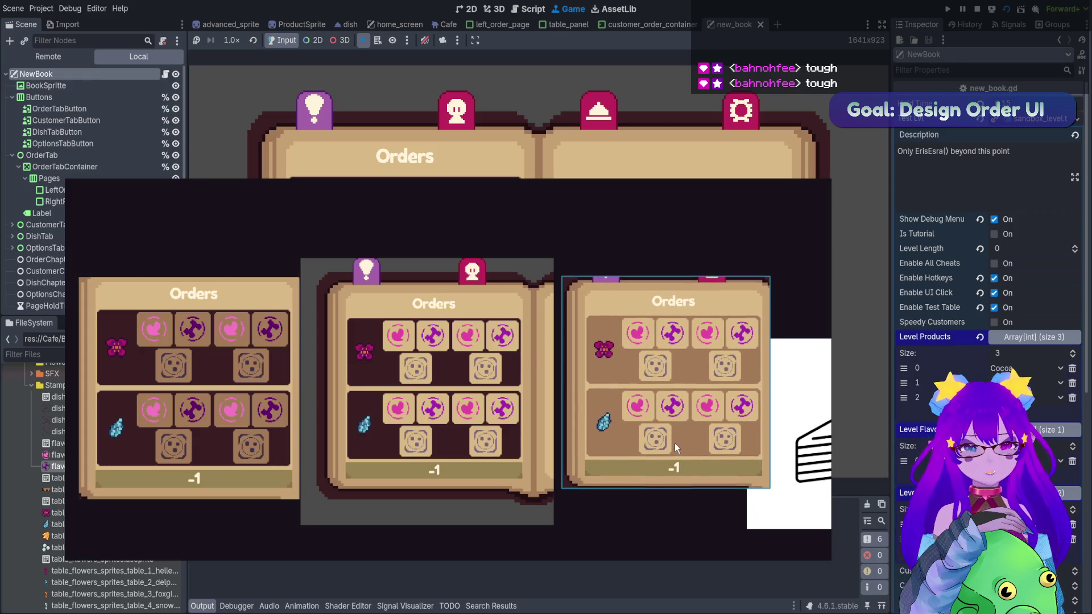
pyautogui.click(403, 419)
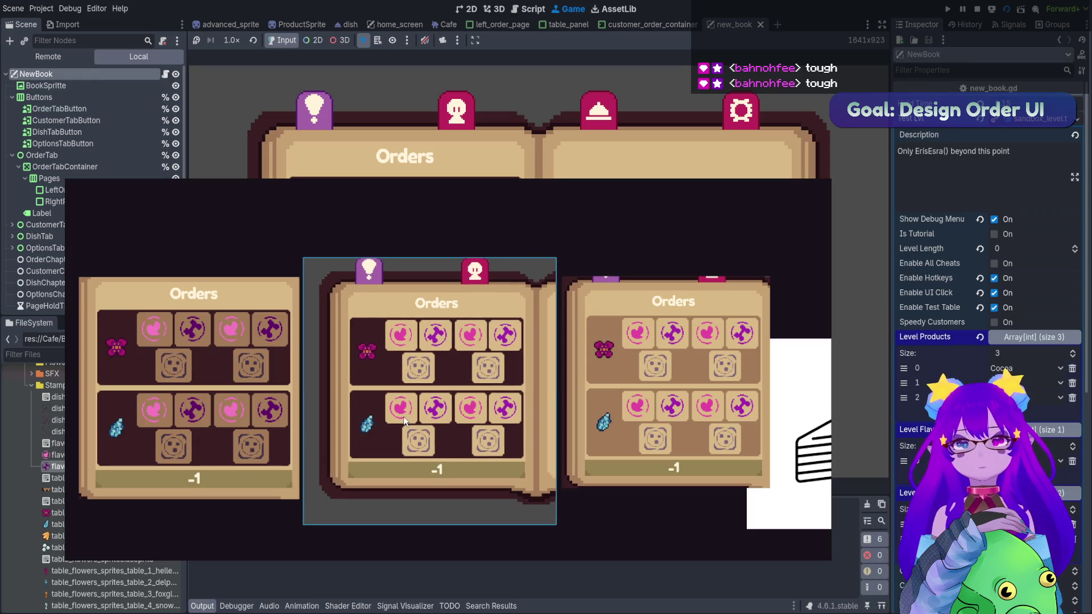
pyautogui.click(227, 411)
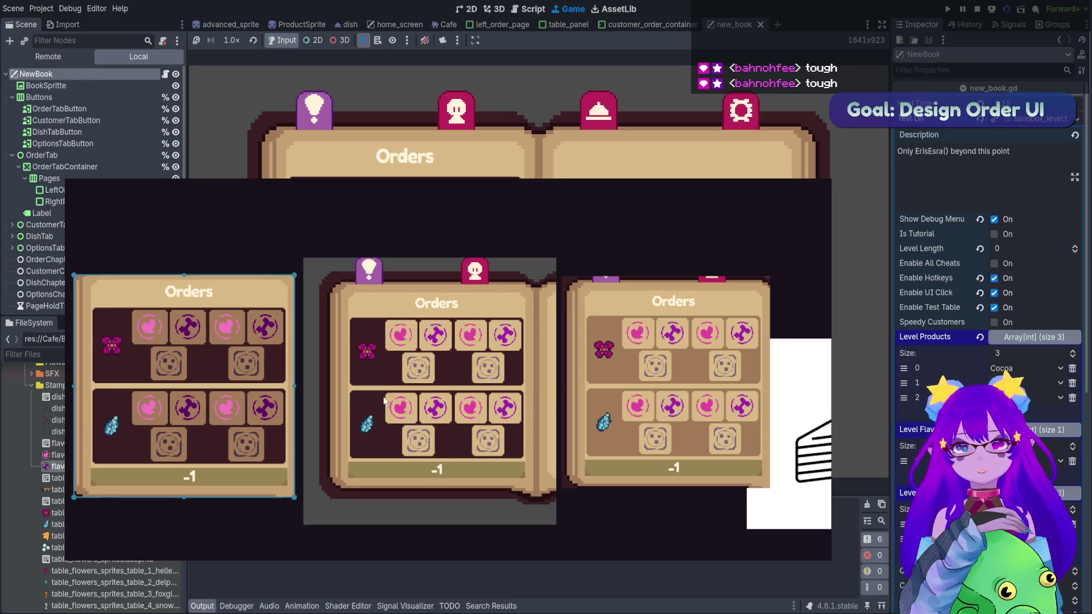
pyautogui.scroll(5, 408, 367)
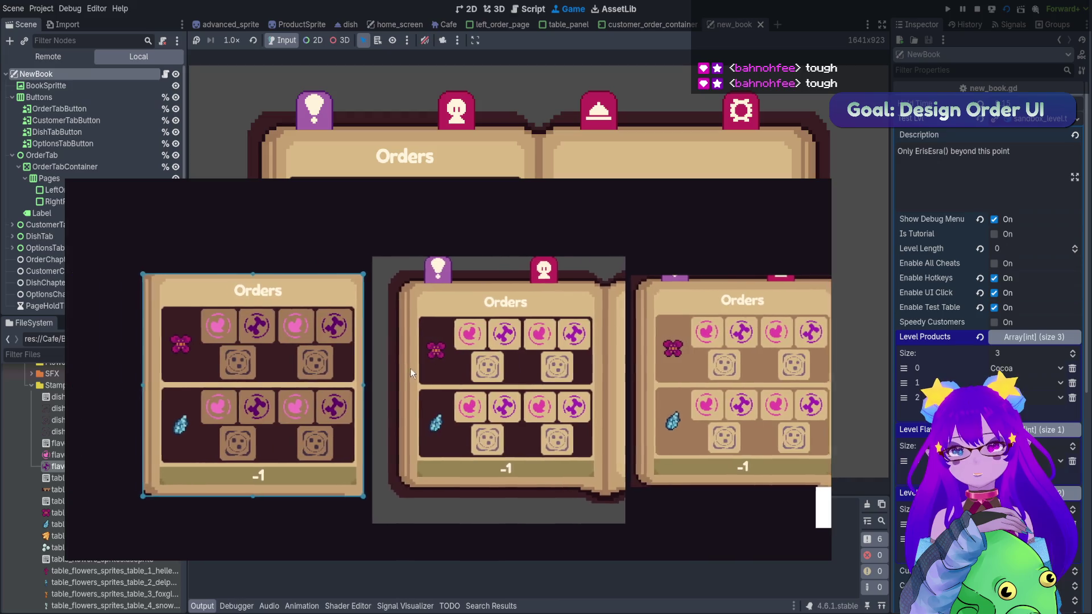
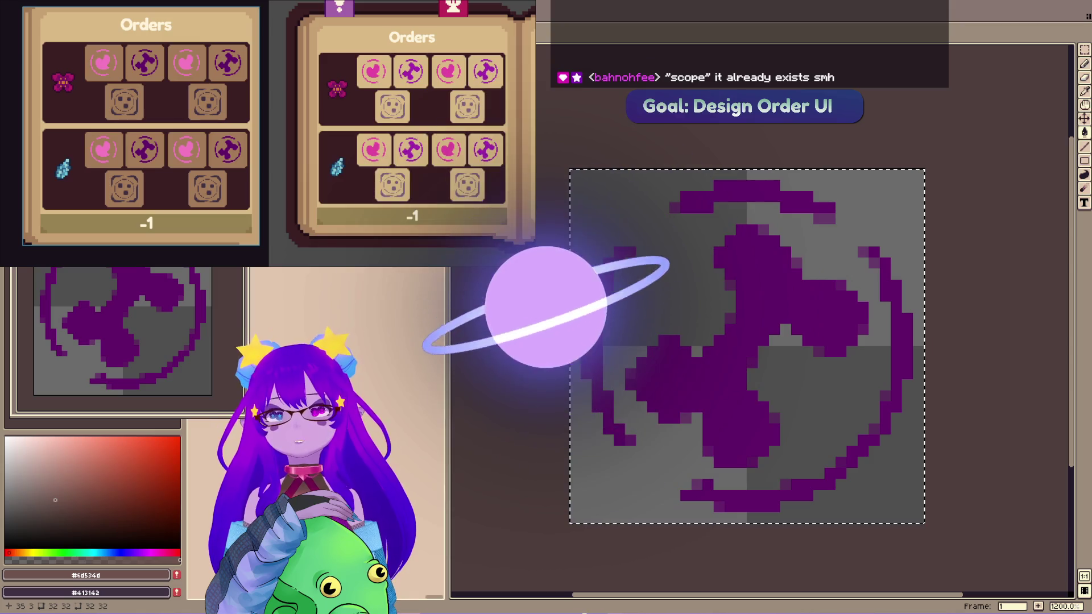
# Step: Try a grayscale and colour adjustment on the trefoil stamp, then cancel and hide the grayscale overlay
pyautogui.hscroll(-2, 578, 186)
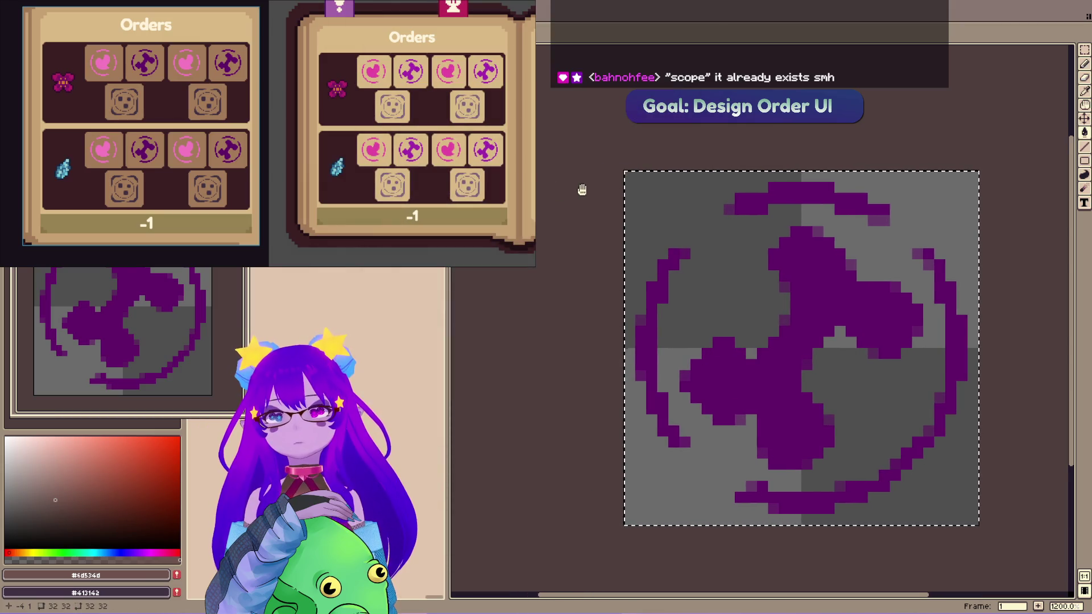
pyautogui.scroll(-2, 583, 189)
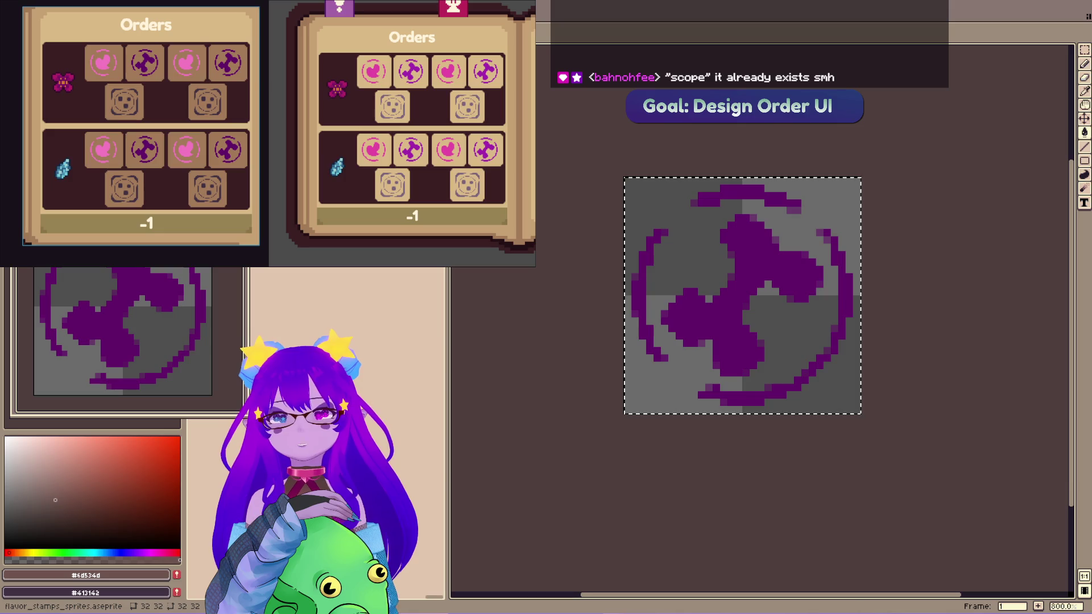
pyautogui.hscroll(-3, 732, 183)
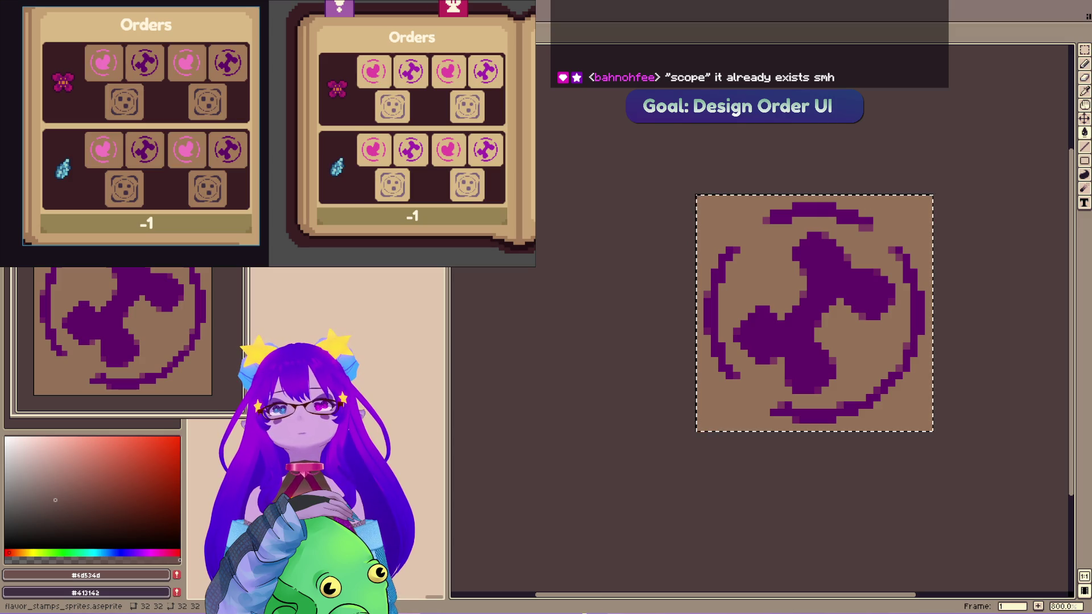
pyautogui.hotkey('alt', 'e')
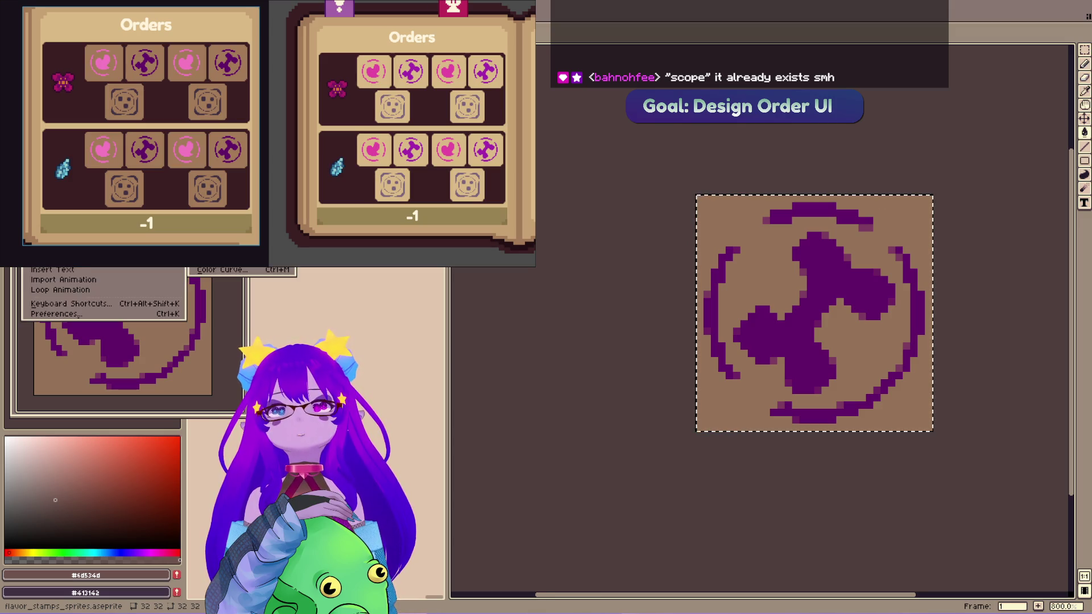
pyautogui.press('Return')
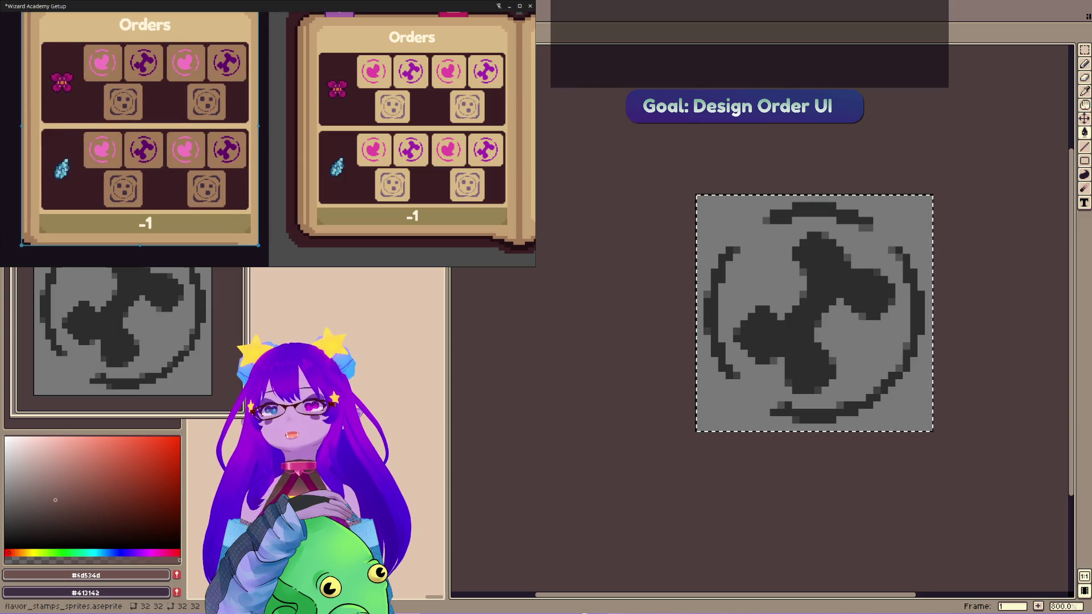
pyautogui.hotkey('alt', 'e')
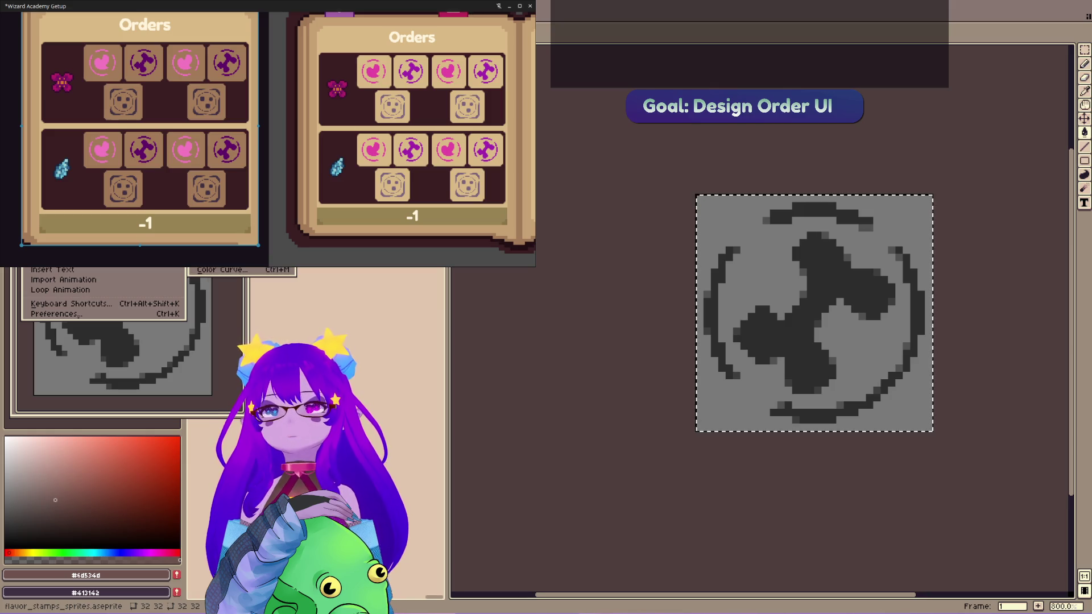
pyautogui.press('Return')
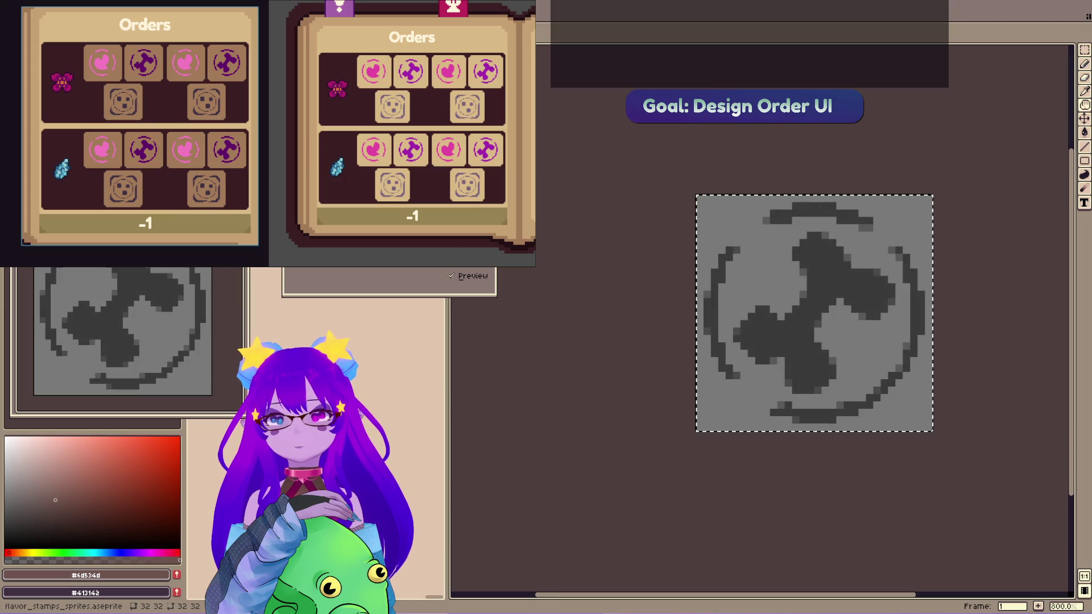
pyautogui.press('Escape')
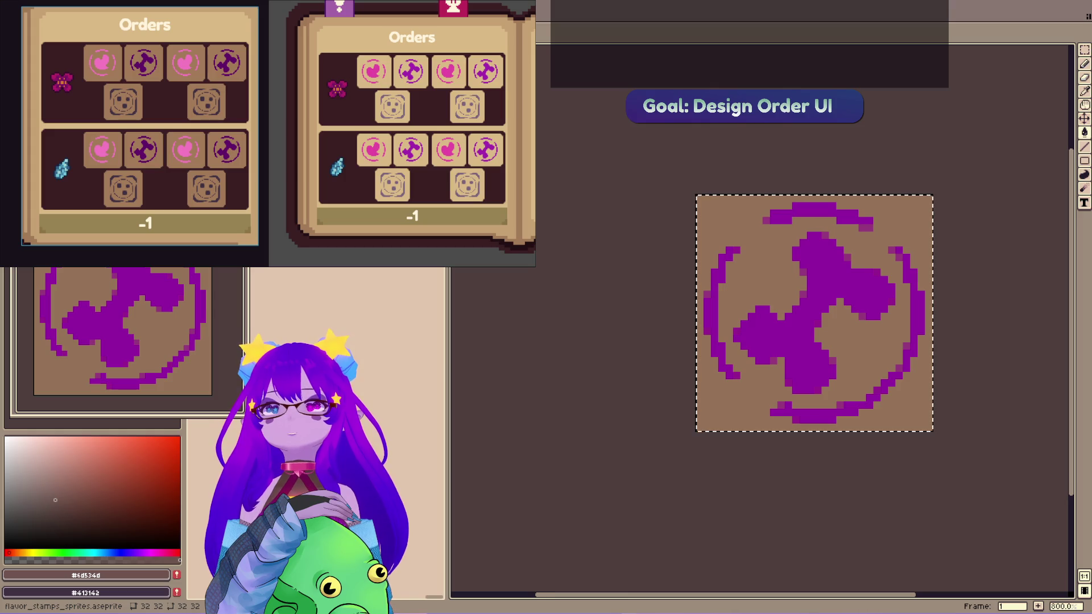
# Step: Start a Hue/Saturation adjustment on the stamp and lower its saturation
pyautogui.hotkey('alt', 'e')
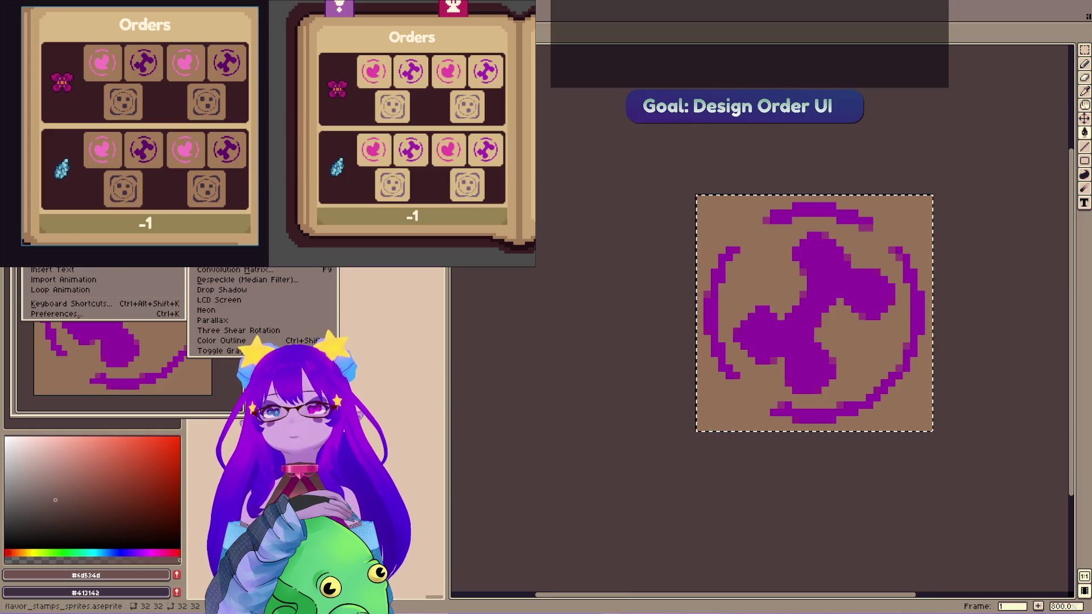
pyautogui.hotkey('ctrl', 'u')
pyautogui.moveTo(771, 397)
pyautogui.mouseDown()
pyautogui.moveTo(759, 404)
pyautogui.moveTo(805, 418)
pyautogui.moveTo(743, 420)
pyautogui.moveTo(772, 419)
pyautogui.moveTo(788, 384)
pyautogui.moveTo(742, 403)
pyautogui.moveTo(783, 412)
pyautogui.moveTo(742, 415)
pyautogui.moveTo(753, 415)
pyautogui.mouseUp()
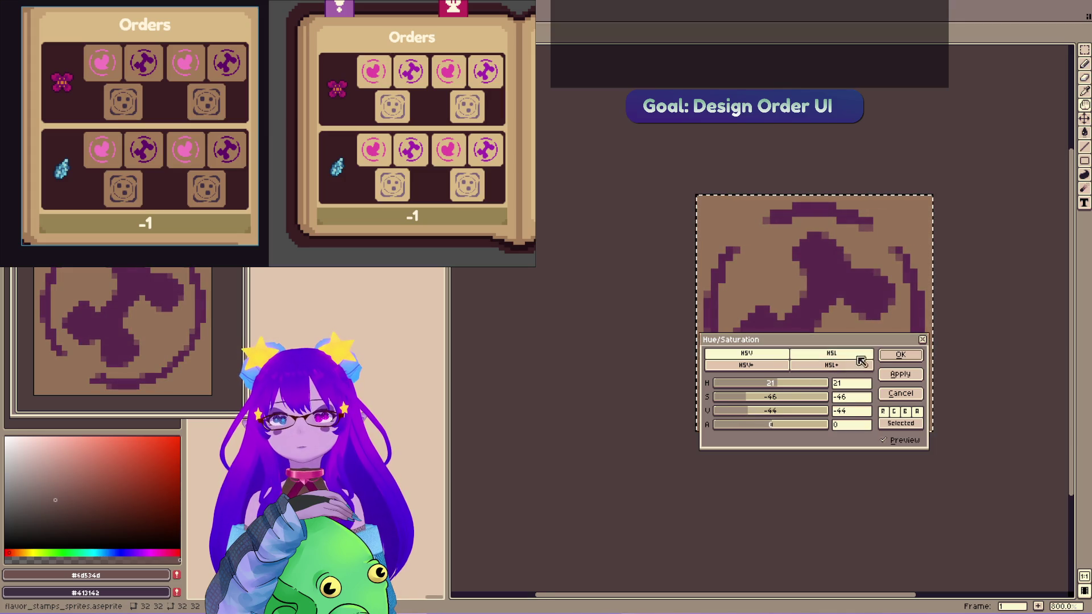
# Step: Apply the Hue/Saturation change at hue 21, saturation -46, value -44
pyautogui.click(890, 355)
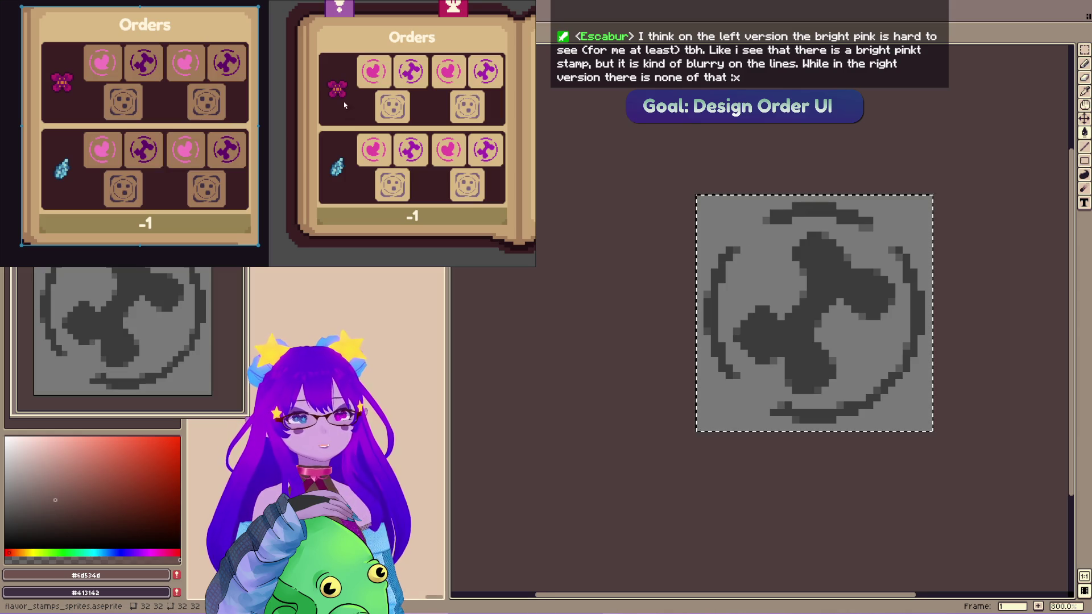
# Step: Reposition the left, middle and right Orders mockups into a row on the reference board
pyautogui.moveTo(406, 102); pyautogui.dragTo(401, 104)
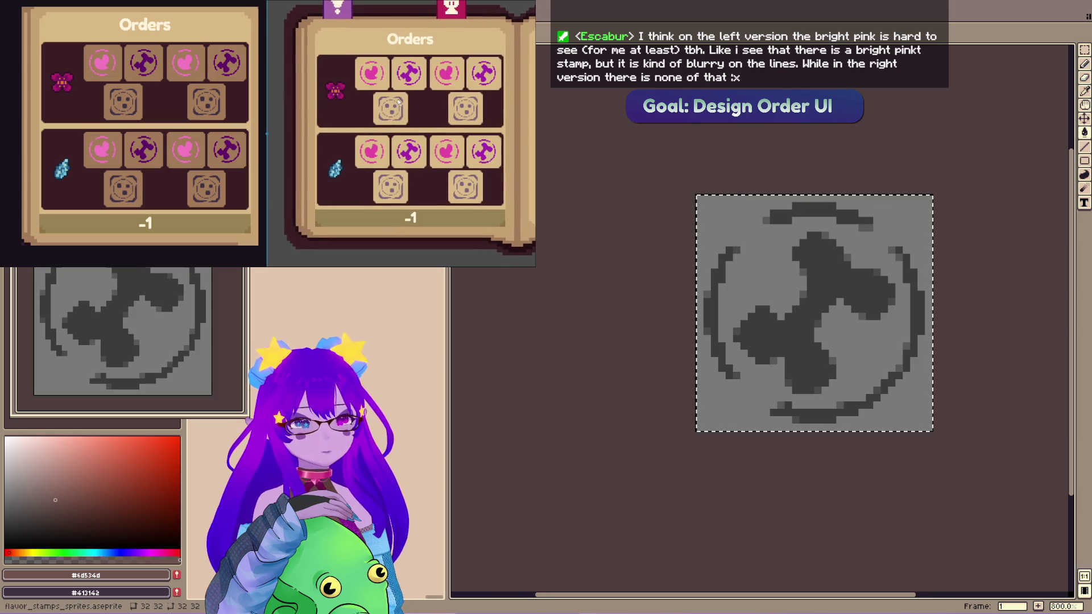
pyautogui.scroll(-5, 396, 101)
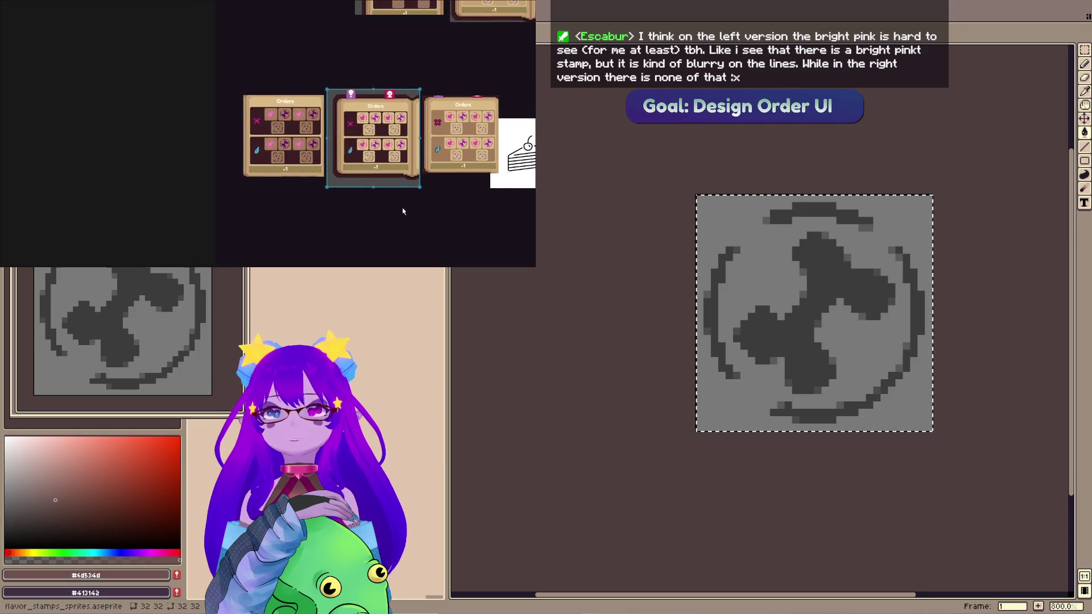
pyautogui.moveTo(376, 156); pyautogui.dragTo(374, 159)
pyautogui.moveTo(284, 155); pyautogui.dragTo(287, 161)
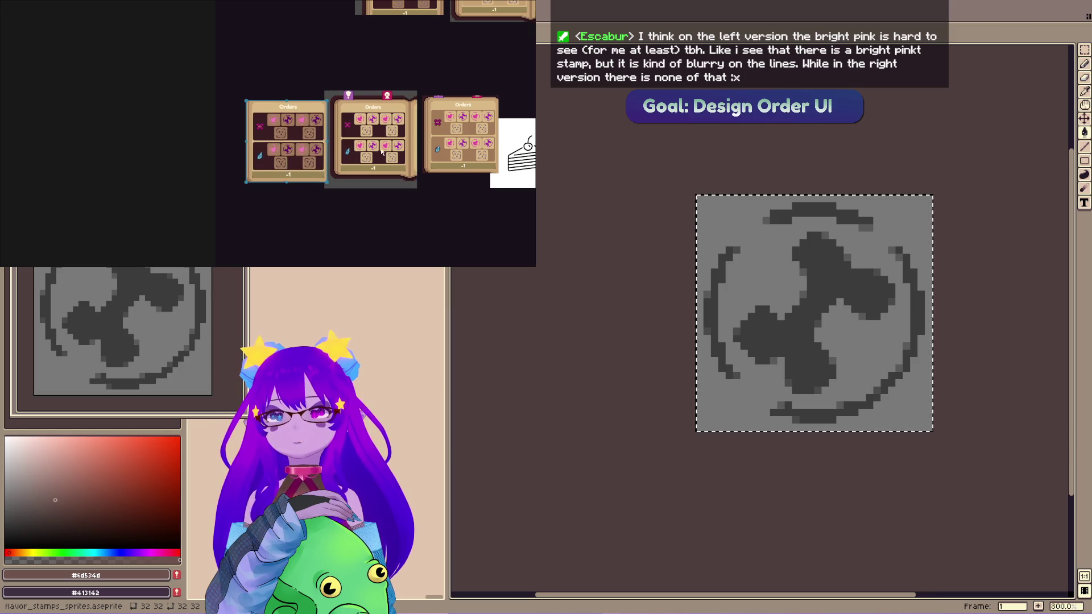
pyautogui.scroll(4, 287, 161)
pyautogui.moveTo(229, 147); pyautogui.dragTo(220, 135)
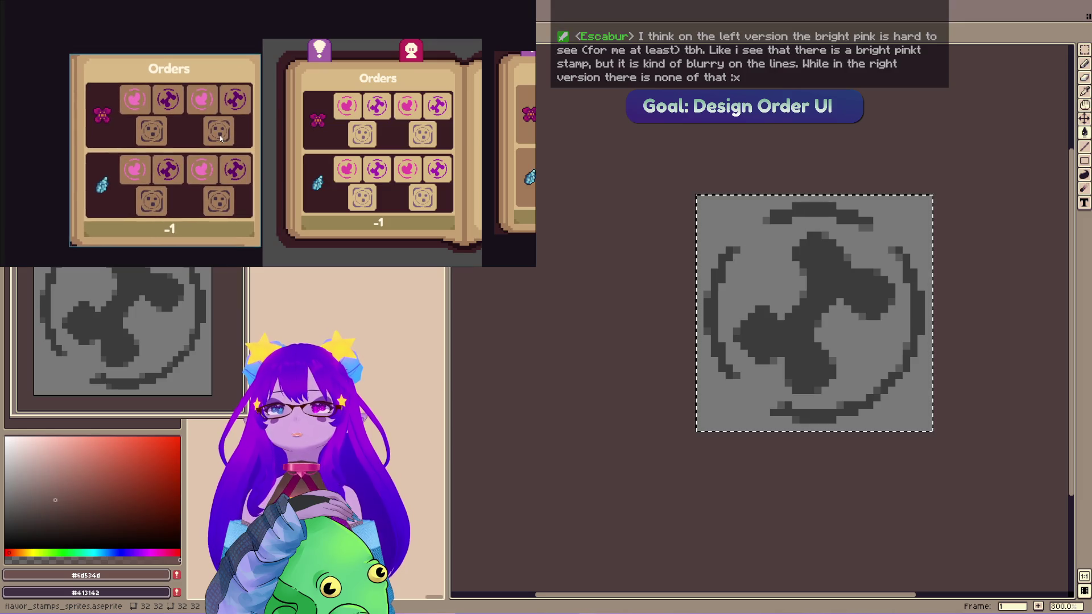
pyautogui.moveTo(391, 137); pyautogui.dragTo(386, 152)
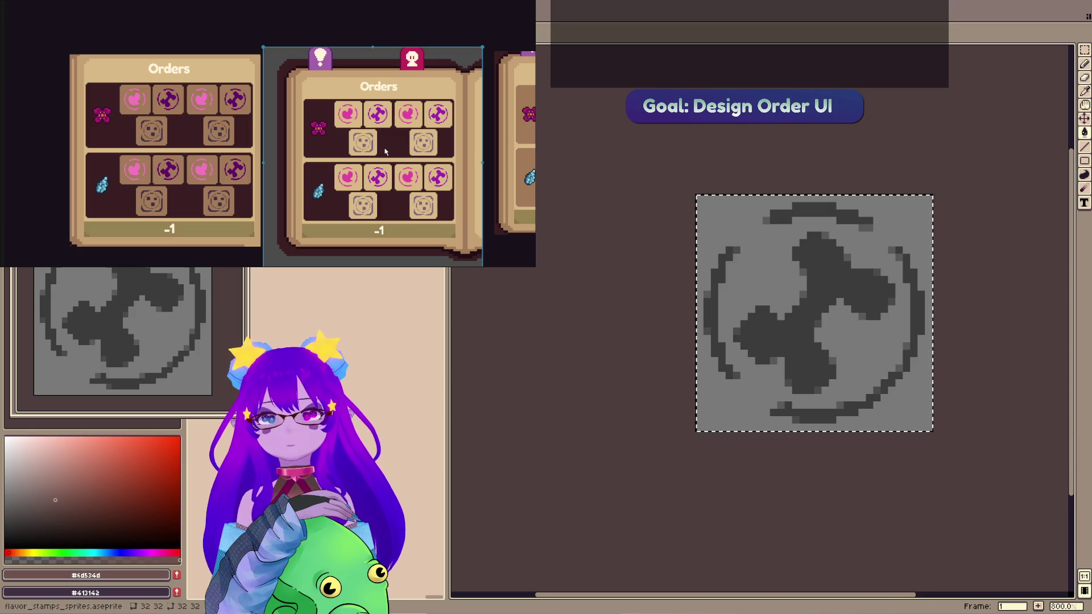
pyautogui.moveTo(385, 151)
pyautogui.mouseDown()
pyautogui.moveTo(376, 110)
pyautogui.moveTo(394, 163)
pyautogui.mouseUp()
pyautogui.moveTo(167, 128); pyautogui.dragTo(162, 127)
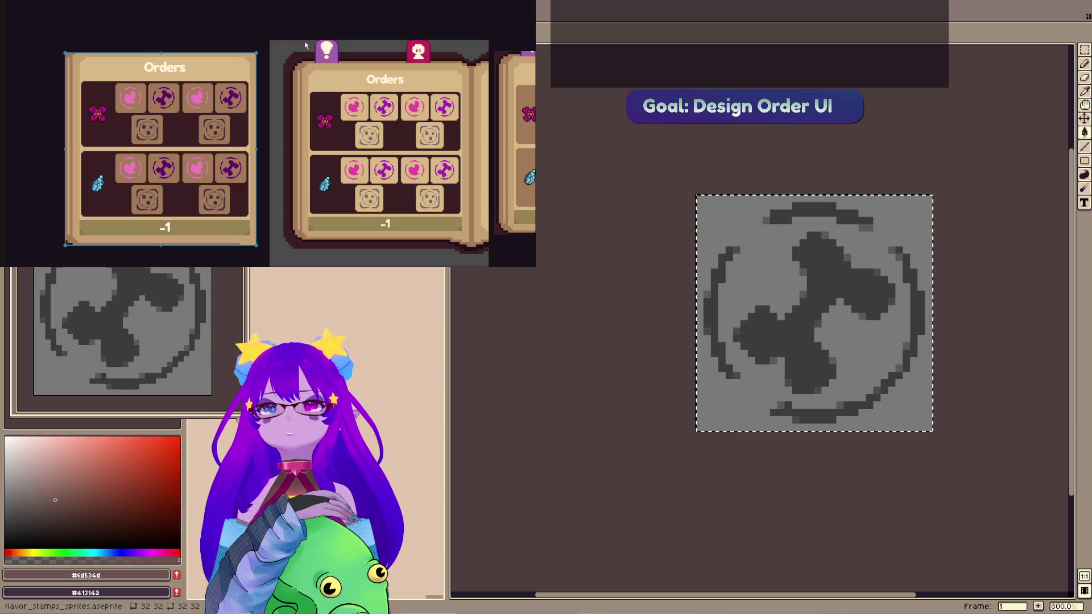
# Step: Zoom the board in and out to compare the mockups, shifting the left one right
pyautogui.scroll(3, 369, 95)
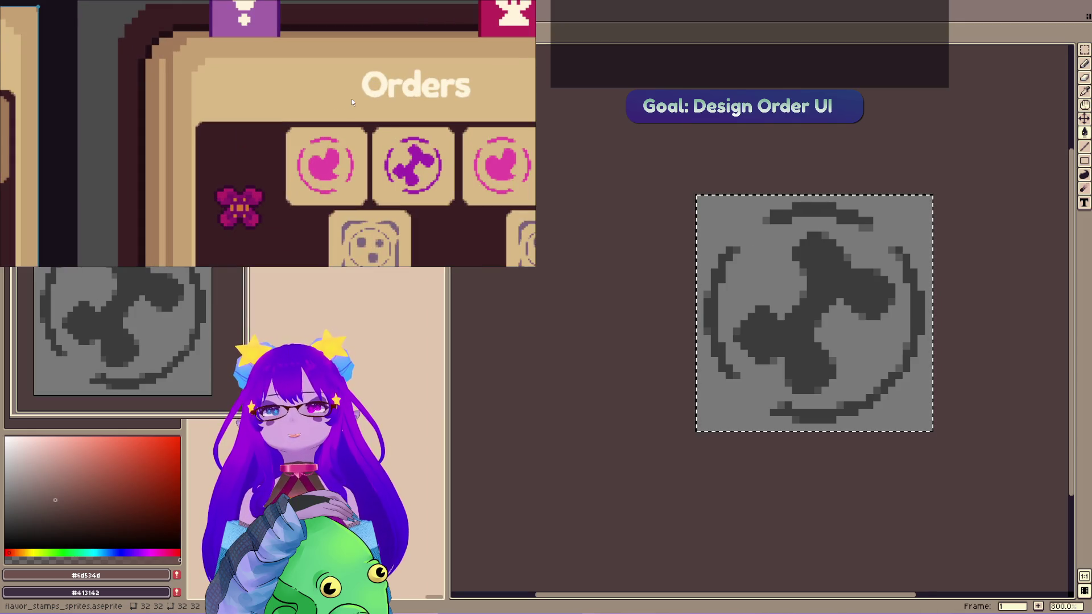
pyautogui.scroll(-3, 353, 102)
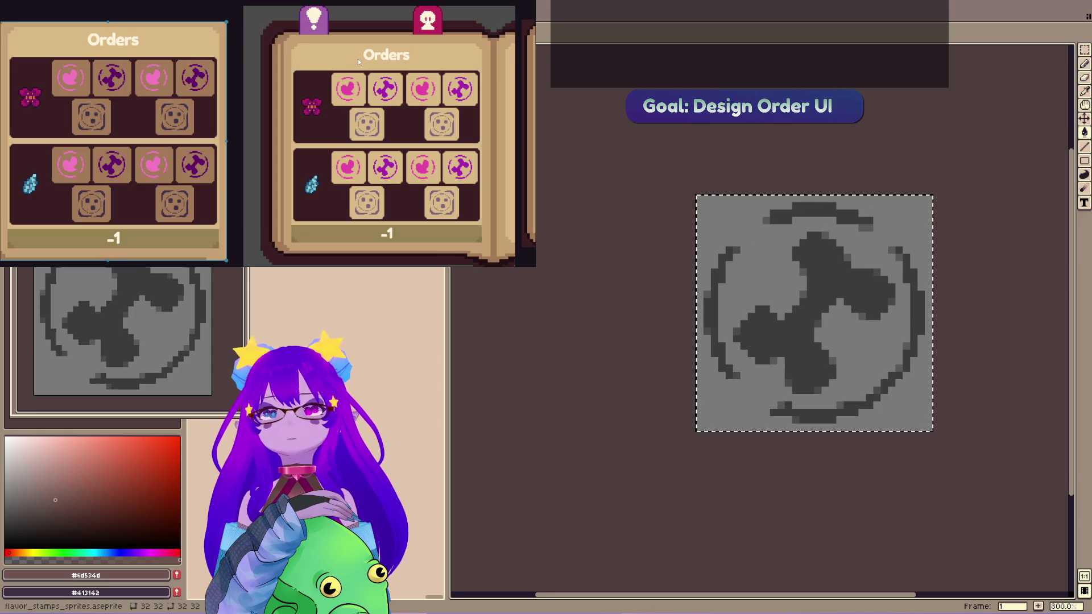
pyautogui.scroll(-3, 357, 59)
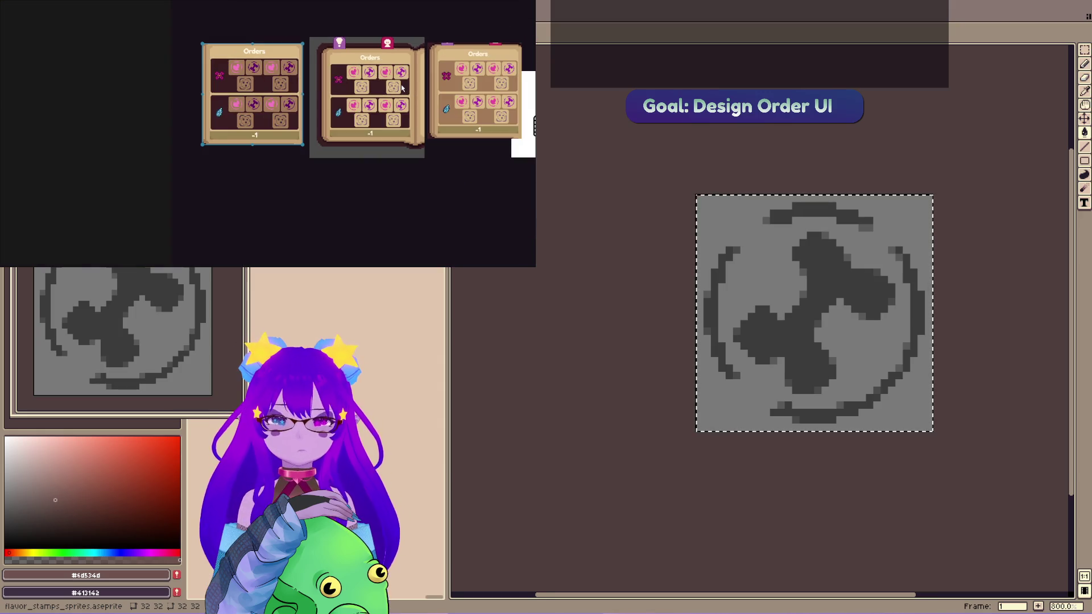
pyautogui.scroll(3, 342, 41)
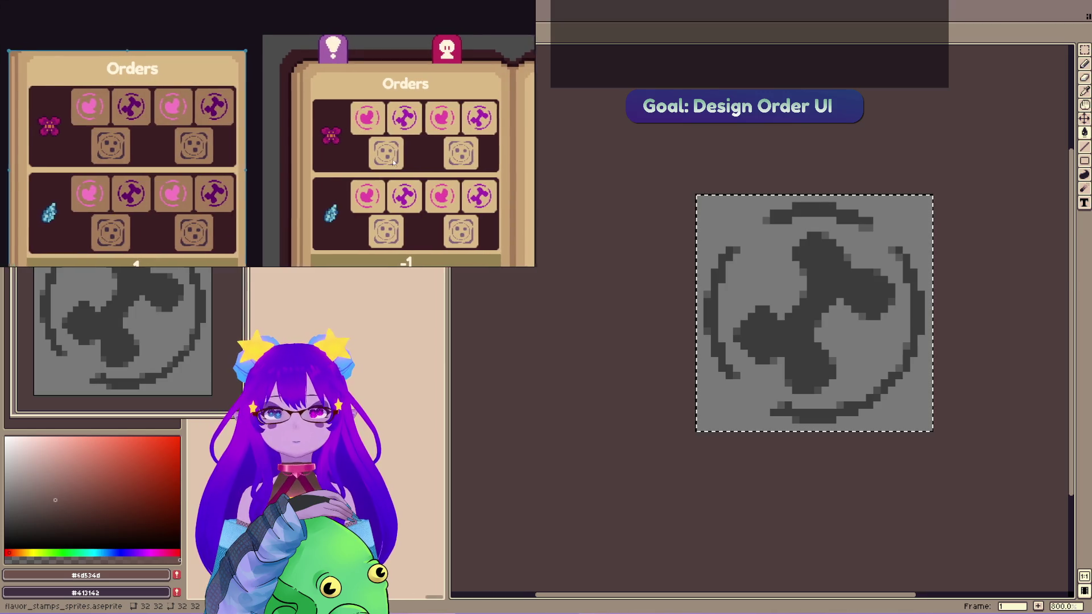
pyautogui.scroll(3, 319, 71)
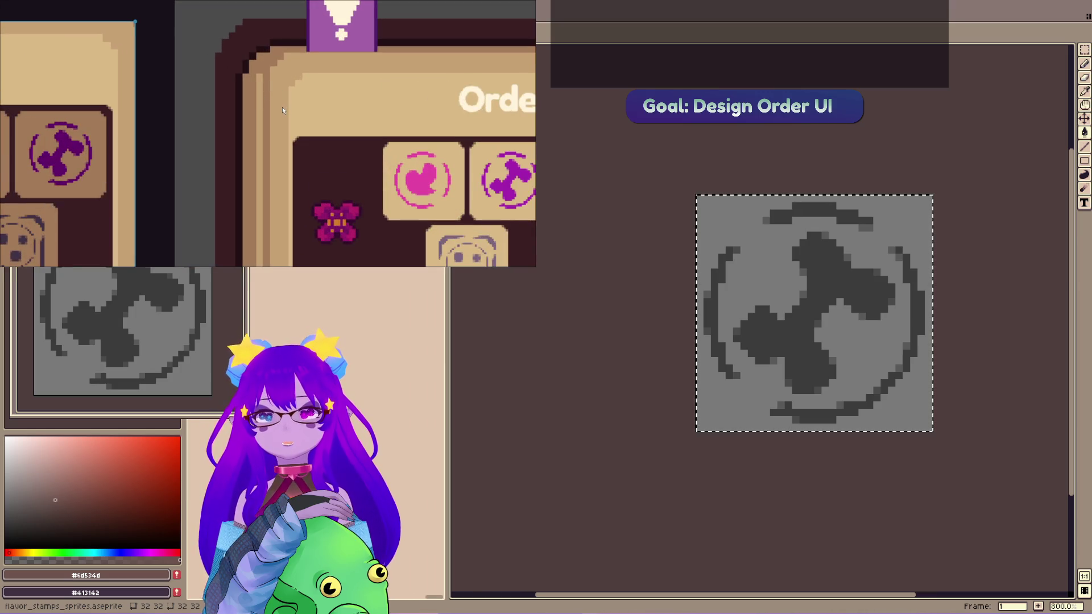
pyautogui.scroll(-3, 283, 108)
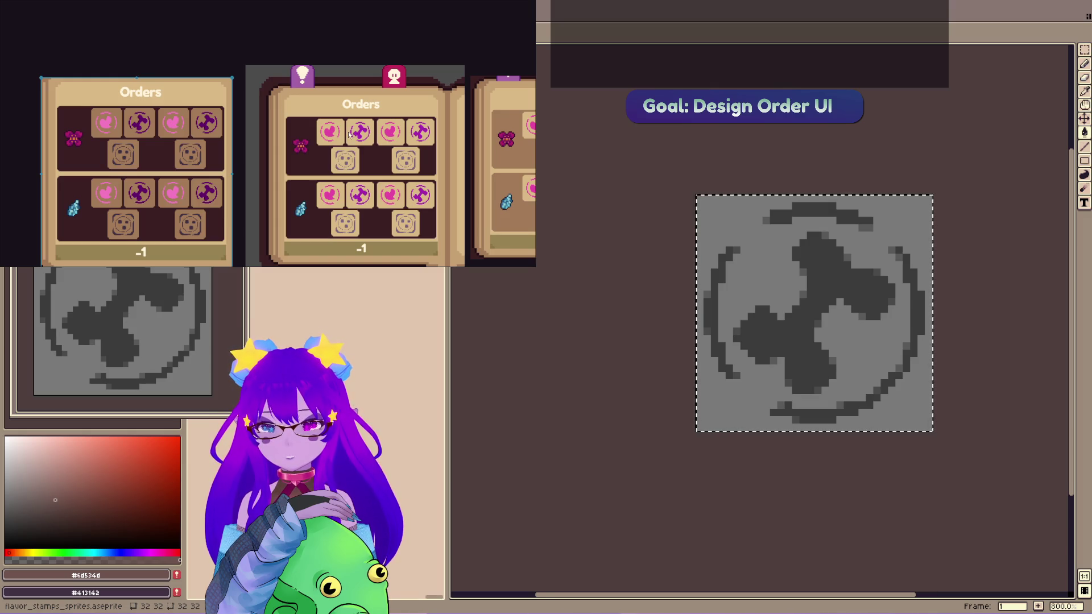
pyautogui.moveTo(319, 148); pyautogui.dragTo(338, 149)
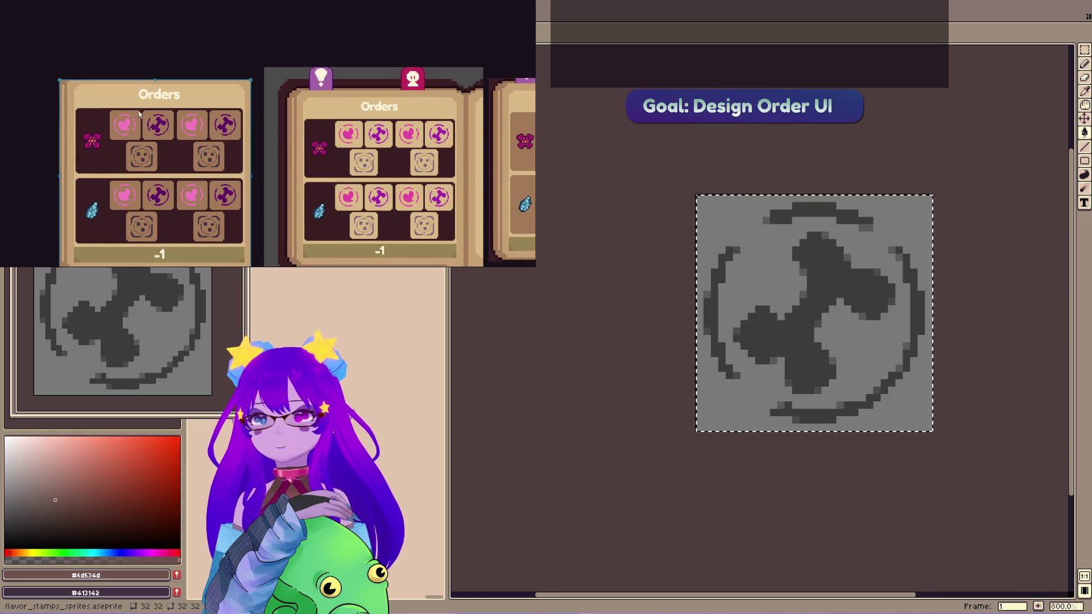
pyautogui.scroll(-2, 258, 122)
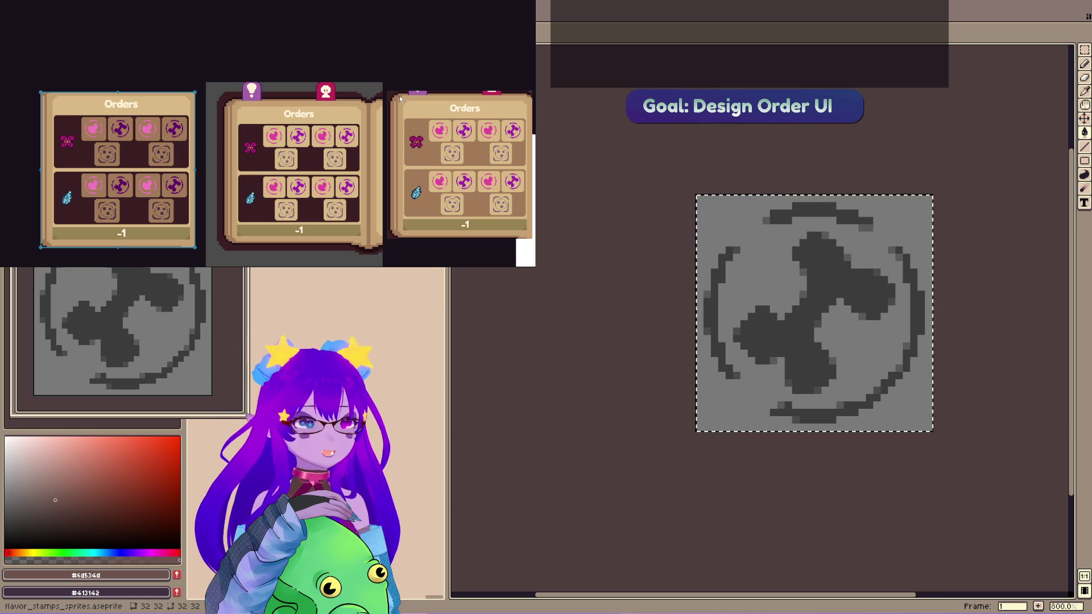
pyautogui.moveTo(357, 5)
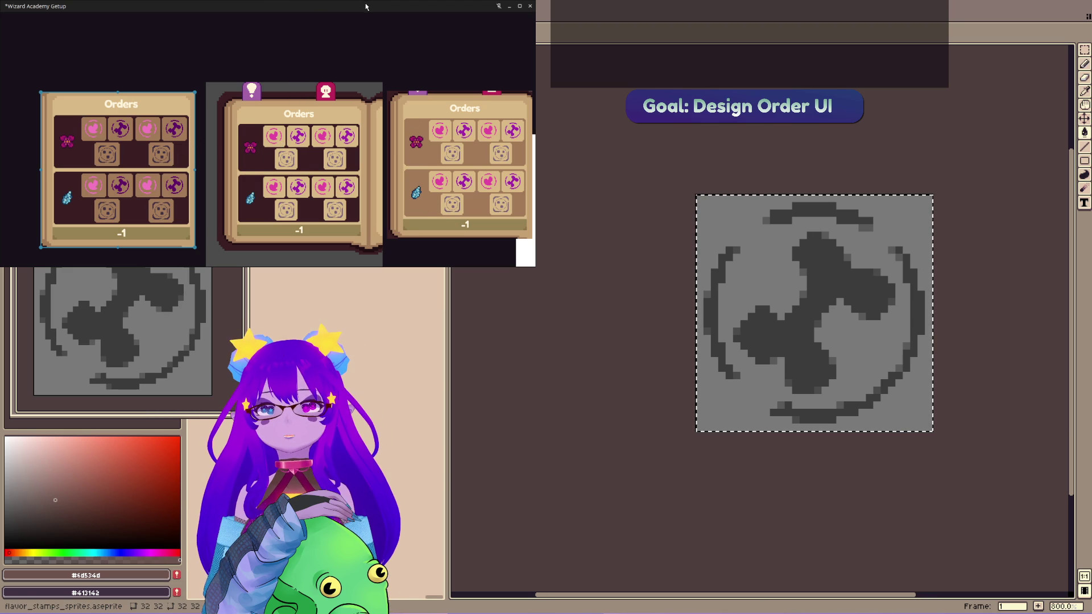
# Step: On the heart stamp sprite, show the grayscale overlay and undo the brightness/contrast change and selection
pyautogui.hotkey('ctrl', 'z')
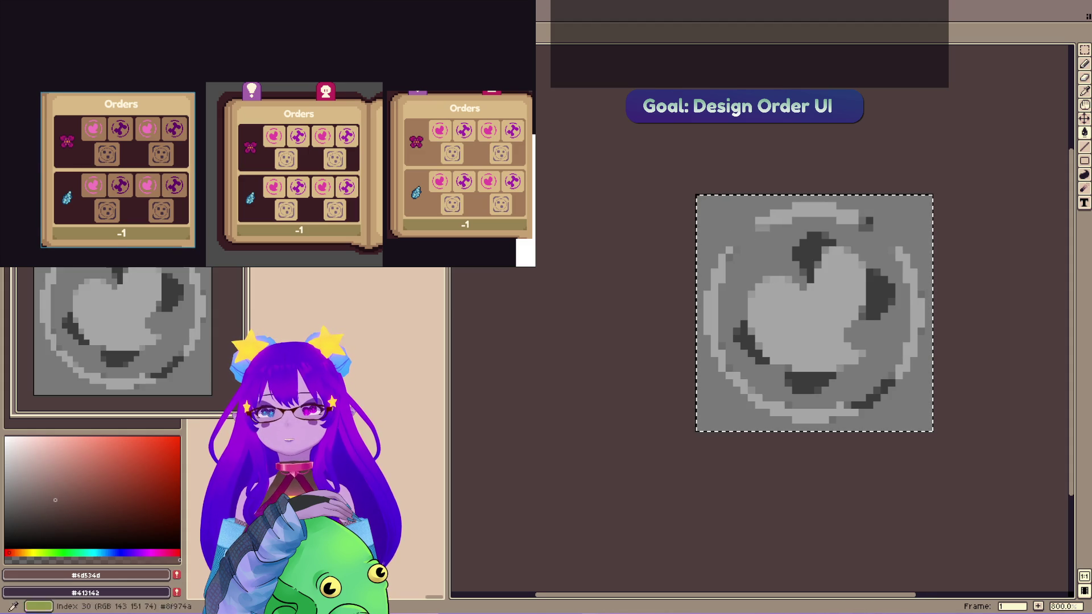
pyautogui.click(543, 63)
pyautogui.scroll(-1, 580, 232)
pyautogui.hotkey('ctrl', 'z')
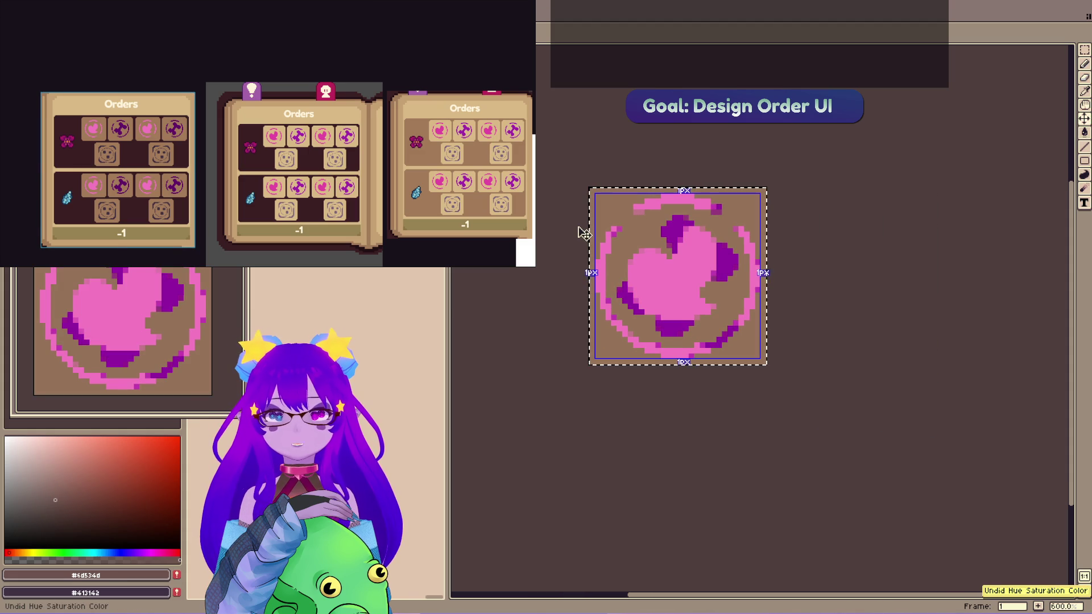
pyautogui.hotkey('ctrl', 'z')
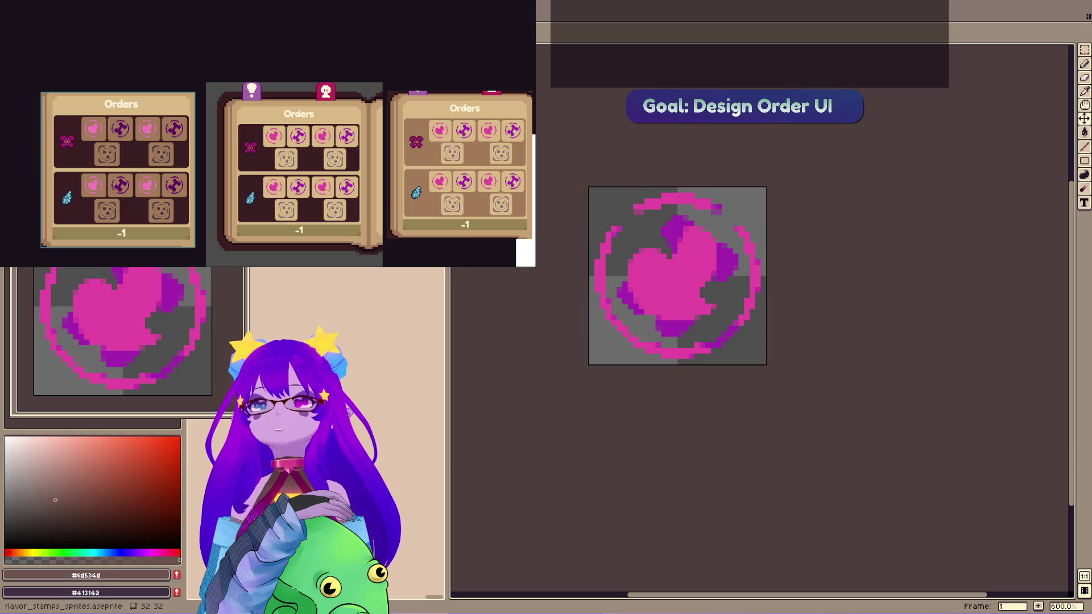
# Step: Export the heart stamp's visible layers for all frames and dismiss the success message
pyautogui.hotkey('ctrl', 'alt', 'shift', 's')
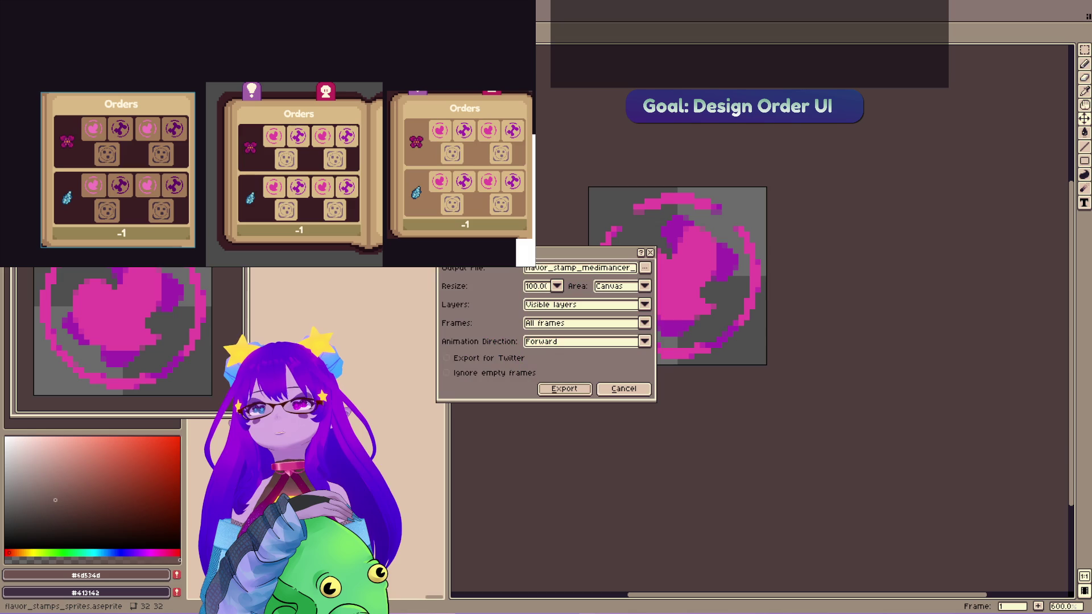
pyautogui.press('Return')
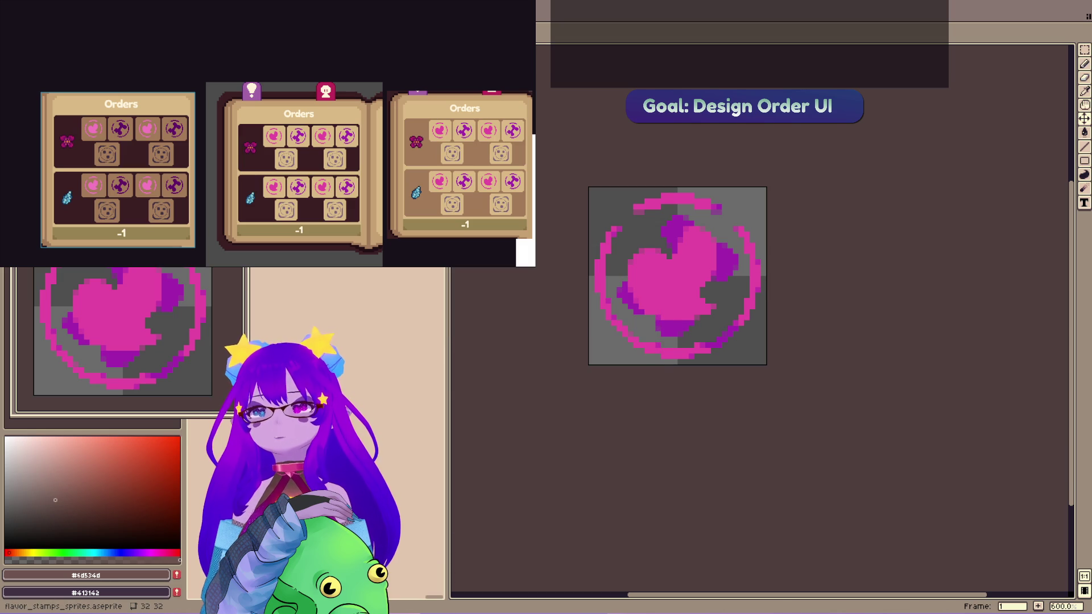
pyautogui.hotkey('ctrl', 'alt', 'shift', 's')
pyautogui.click(586, 381)
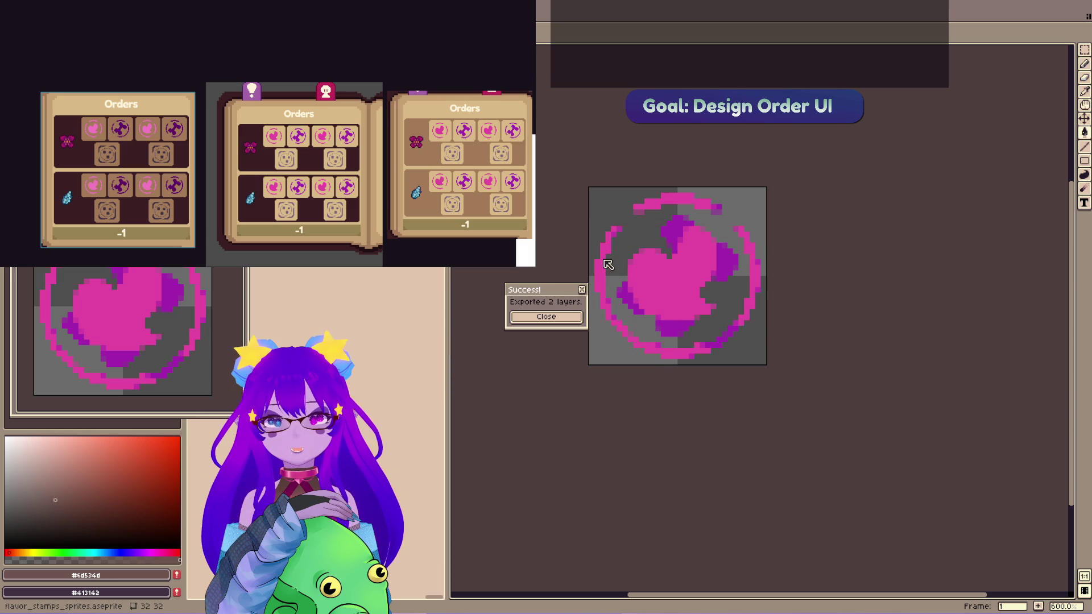
pyautogui.click(566, 319)
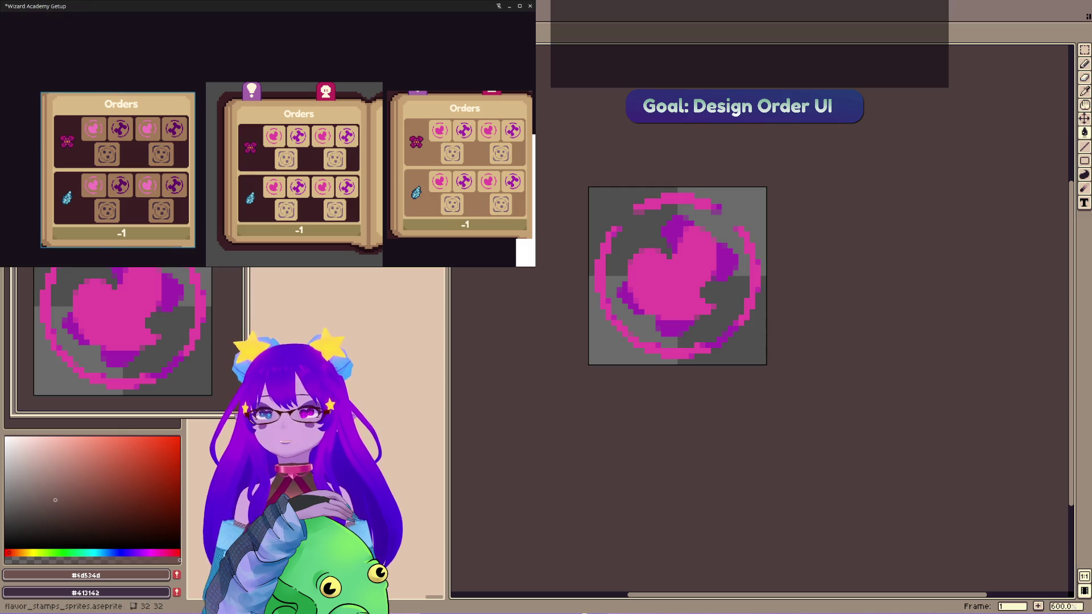
# Step: Restore the dish face stamp's light tan background fill and save dish_stamps.aseprite
pyautogui.hotkey('ctrl', 'Tab')
pyautogui.scroll(-2, 609, 216)
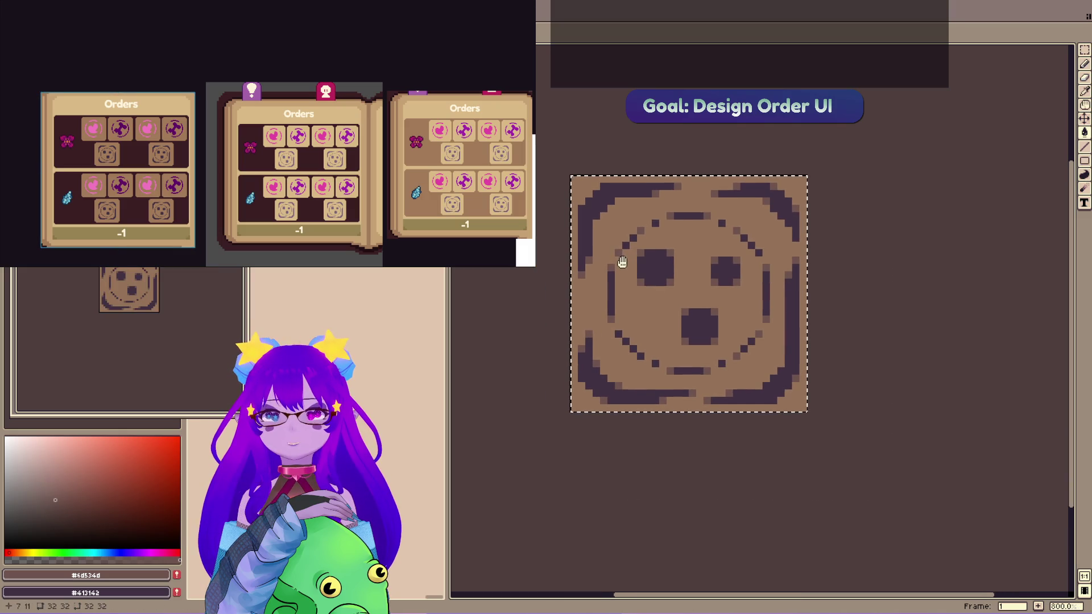
pyautogui.hotkey('ctrl', 'z')
pyautogui.hotkey('ctrl', 'z')
pyautogui.hotkey('ctrl', 'z')
pyautogui.hotkey('ctrl', 'z')
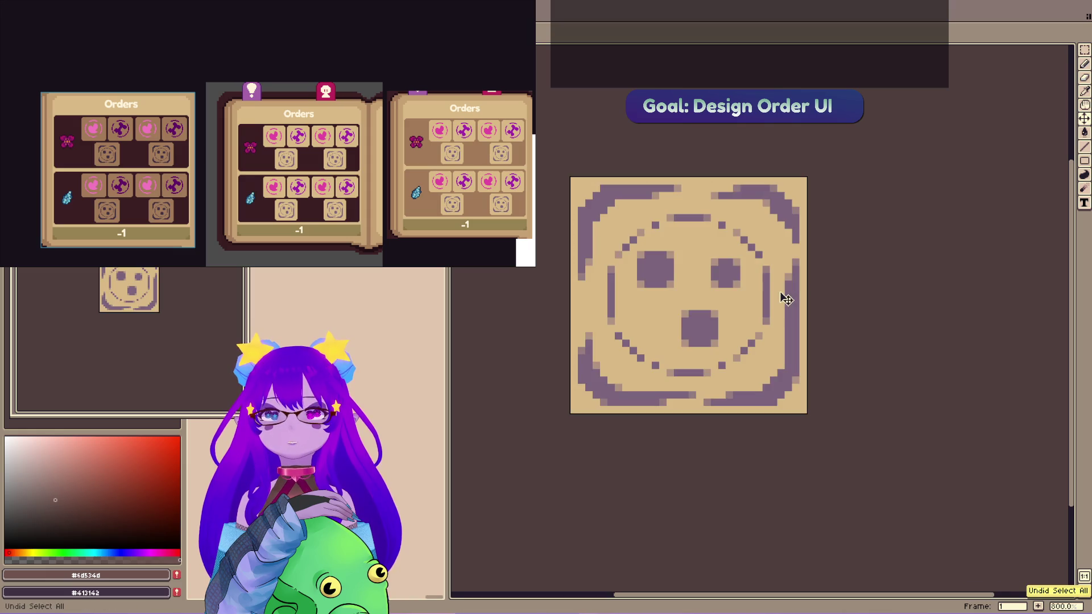
pyautogui.hotkey('ctrl', 'z')
pyautogui.hotkey('ctrl', 'z')
pyautogui.hotkey('ctrl', 'z')
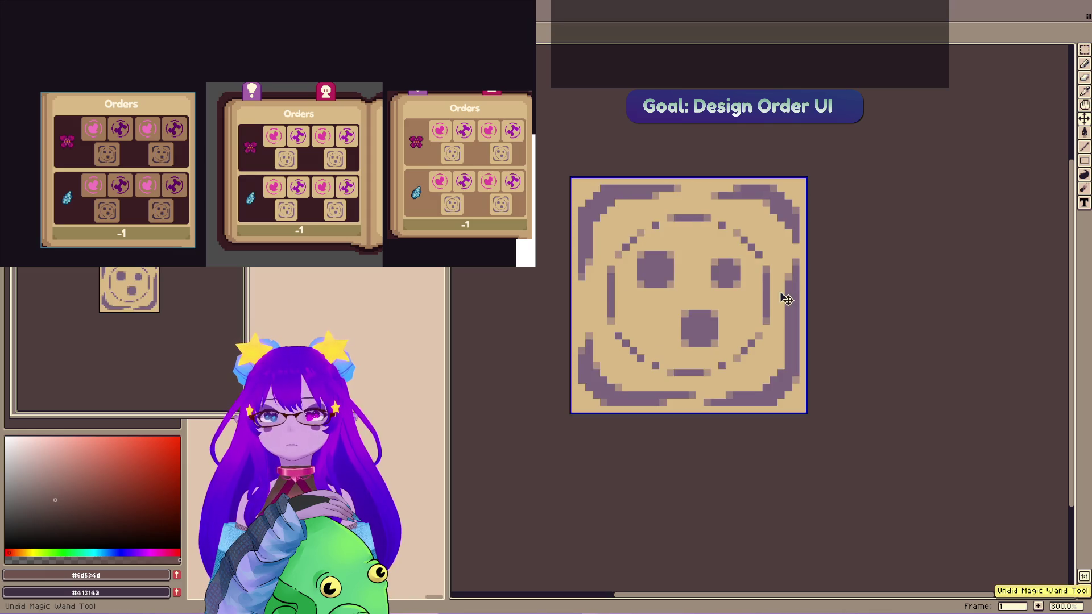
pyautogui.hotkey('ctrl', 'z')
pyautogui.hotkey('ctrl', 'z')
pyautogui.hotkey('ctrl', 'z')
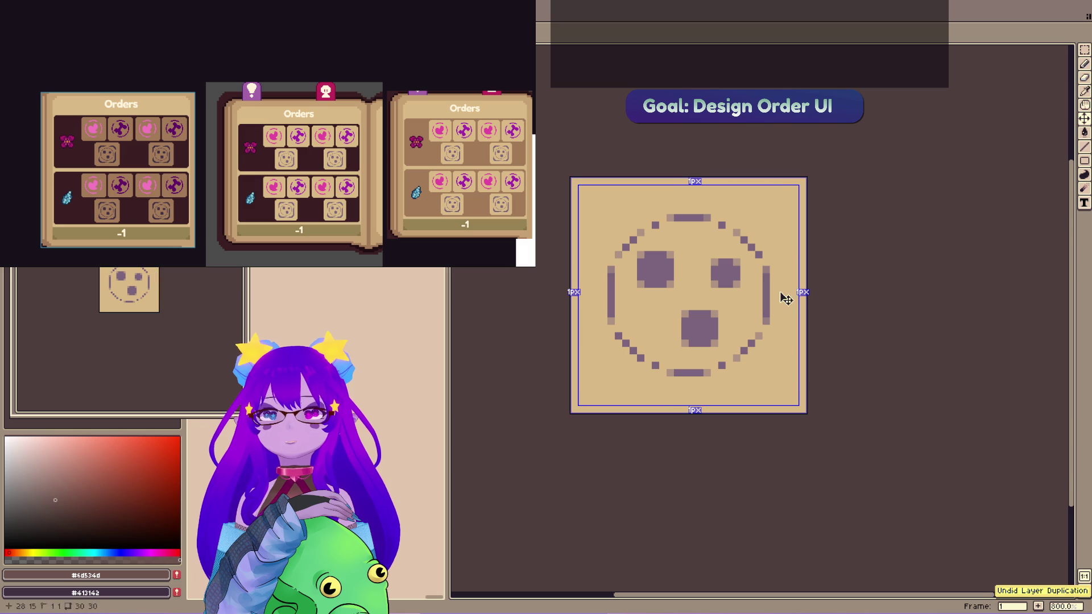
pyautogui.hotkey('ctrl', 'y')
pyautogui.hotkey('ctrl', 'y')
pyautogui.hotkey('ctrl', 'y')
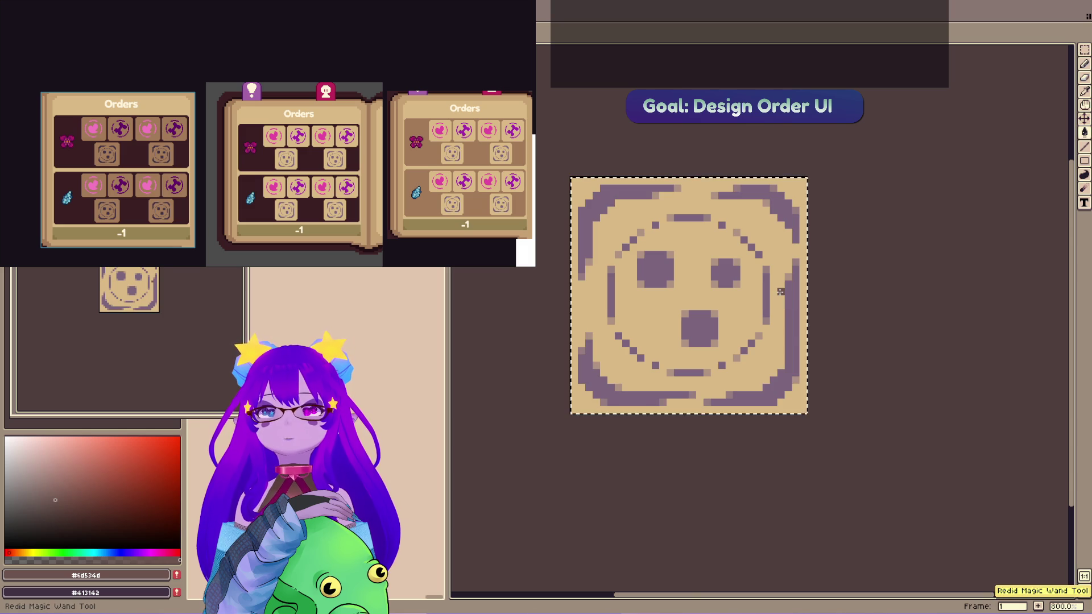
pyautogui.hotkey('ctrl', 'y')
pyautogui.hotkey('ctrl', 'y')
pyautogui.hotkey('ctrl', 'y')
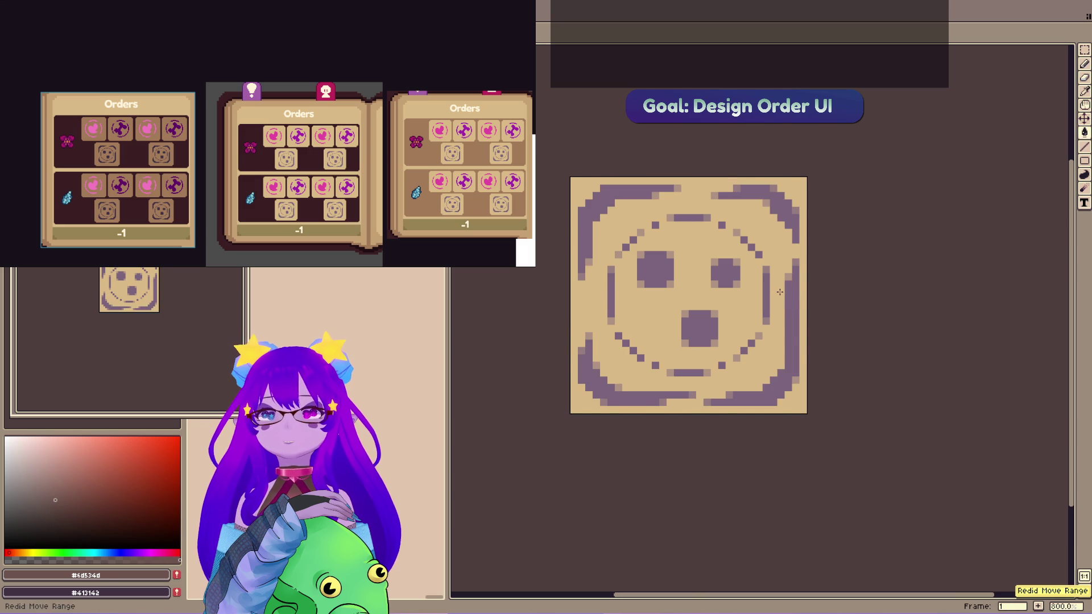
pyautogui.hotkey('ctrl', 'y')
pyautogui.hotkey('ctrl', 'y')
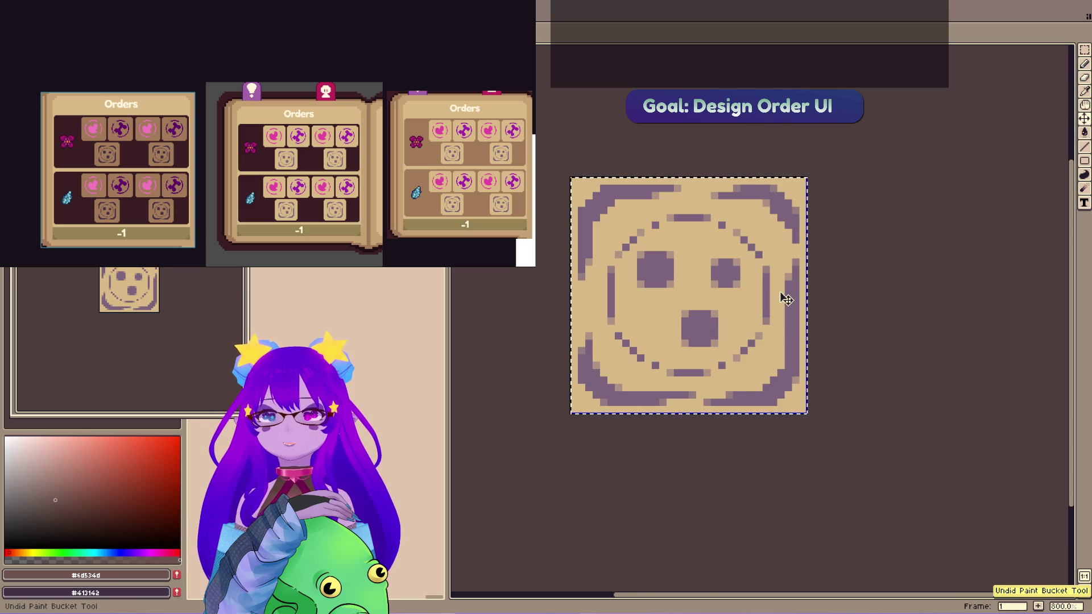
pyautogui.hotkey('ctrl', 's')
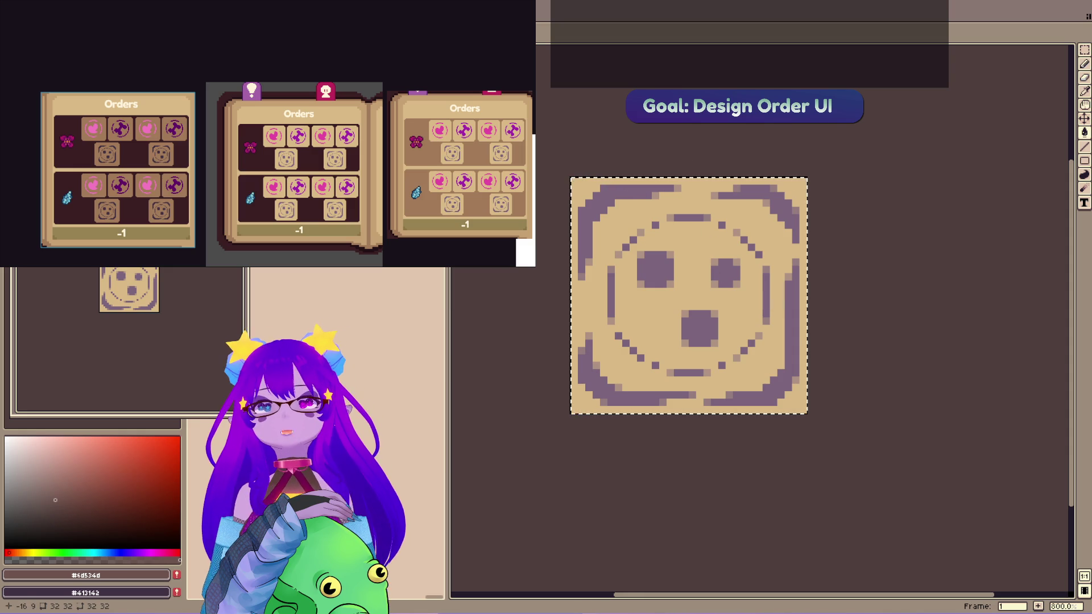
# Step: Pick up the tan #c6a173 from the Orders panel sketch
pyautogui.hotkey('ctrl', 'Tab')
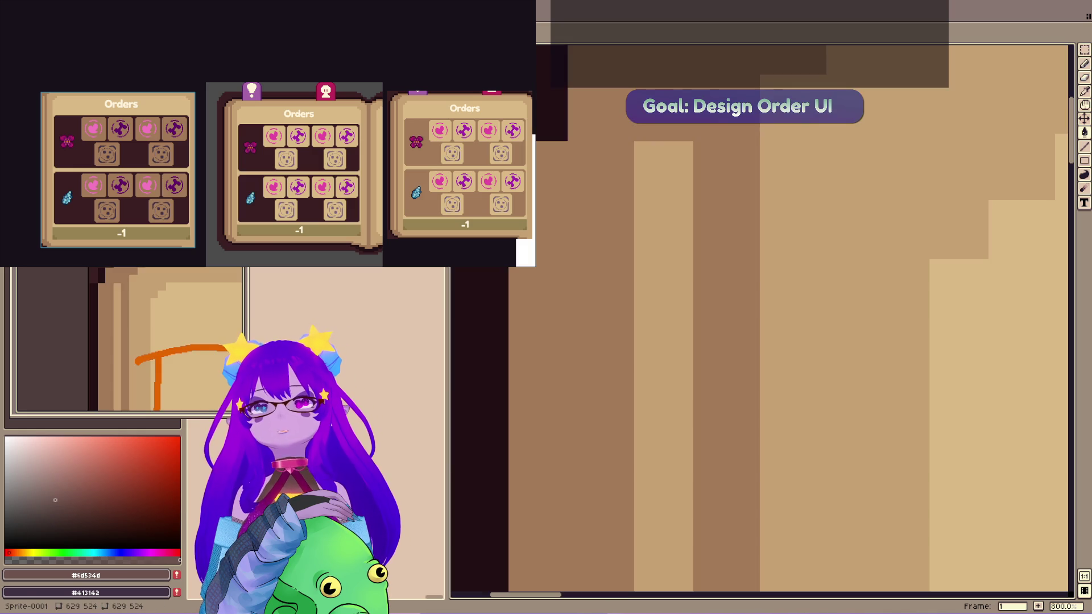
pyautogui.scroll(-5, 585, 251)
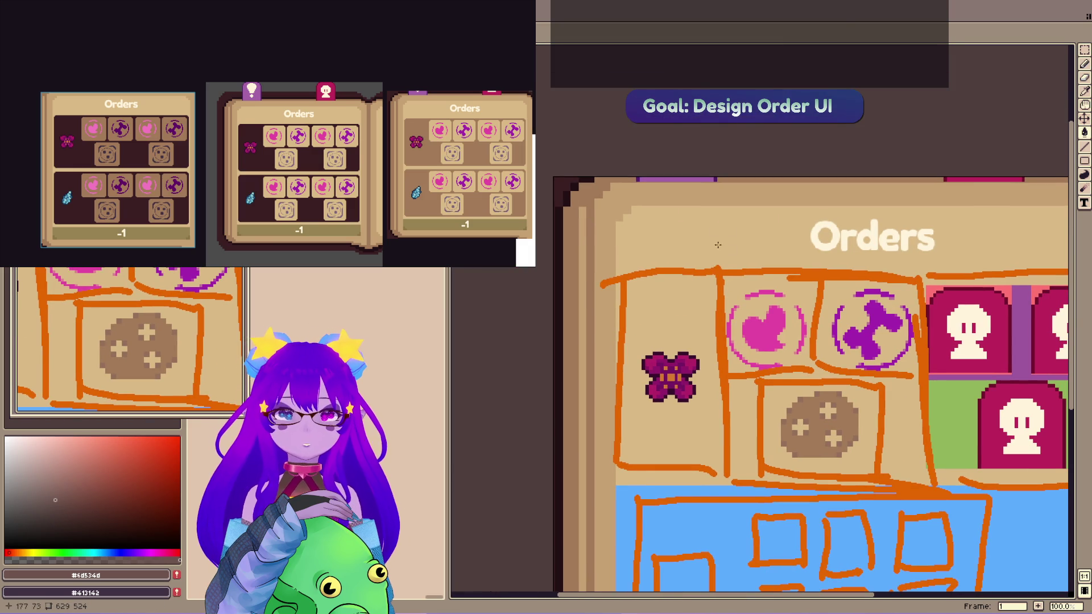
pyautogui.keyDown('alt'); pyautogui.click(629, 212); pyautogui.keyUp('alt')
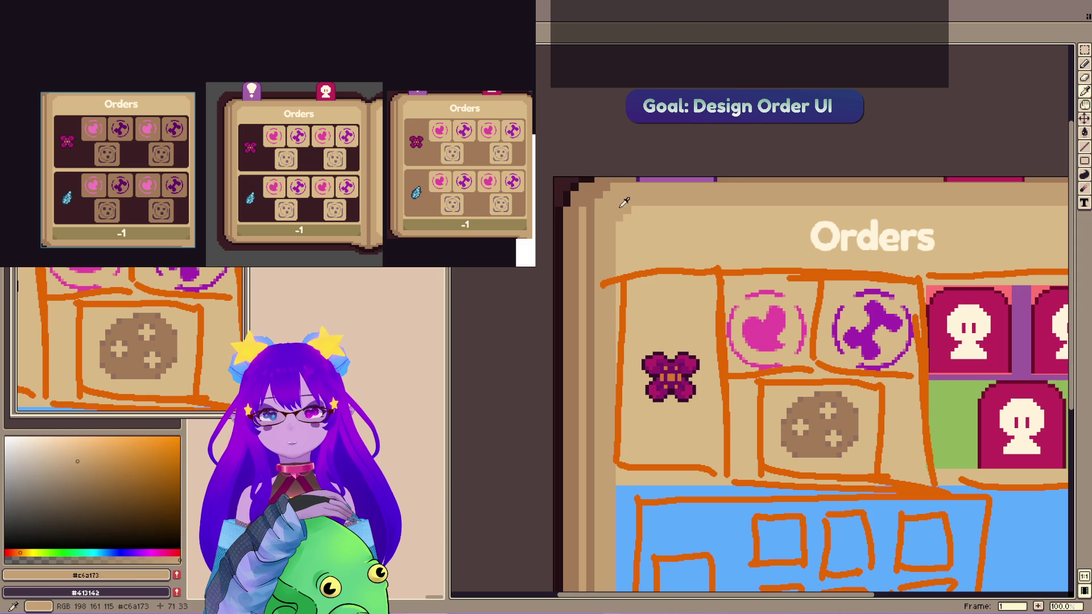
# Step: Cycle through the open sprites to review the Orders mock-ups
pyautogui.hotkey('ctrl', 'Tab')
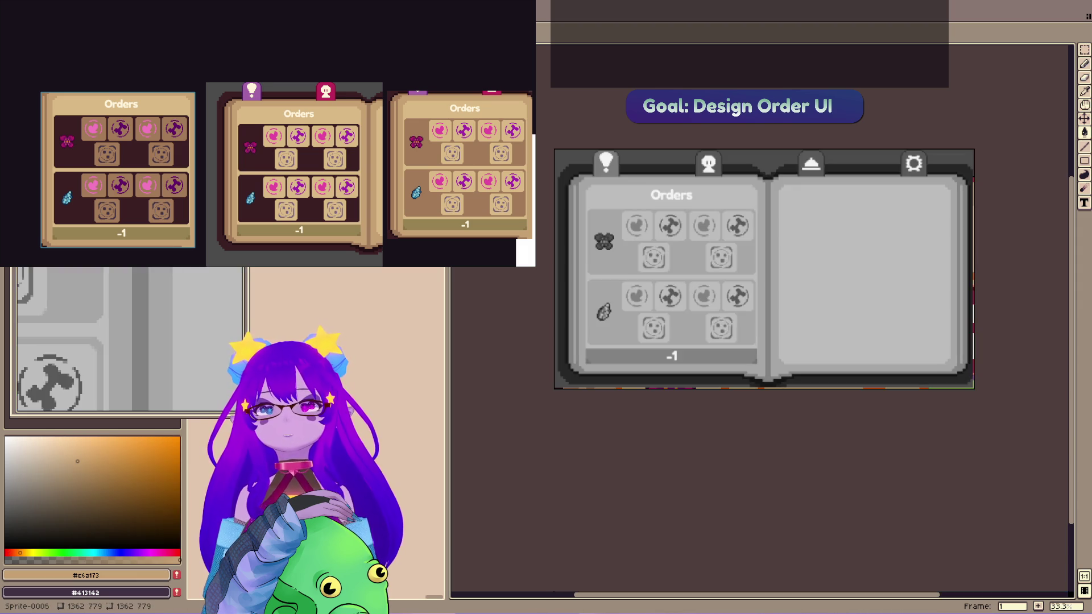
pyautogui.hotkey('ctrl', 'Tab')
pyautogui.hotkey('ctrl', 'Tab')
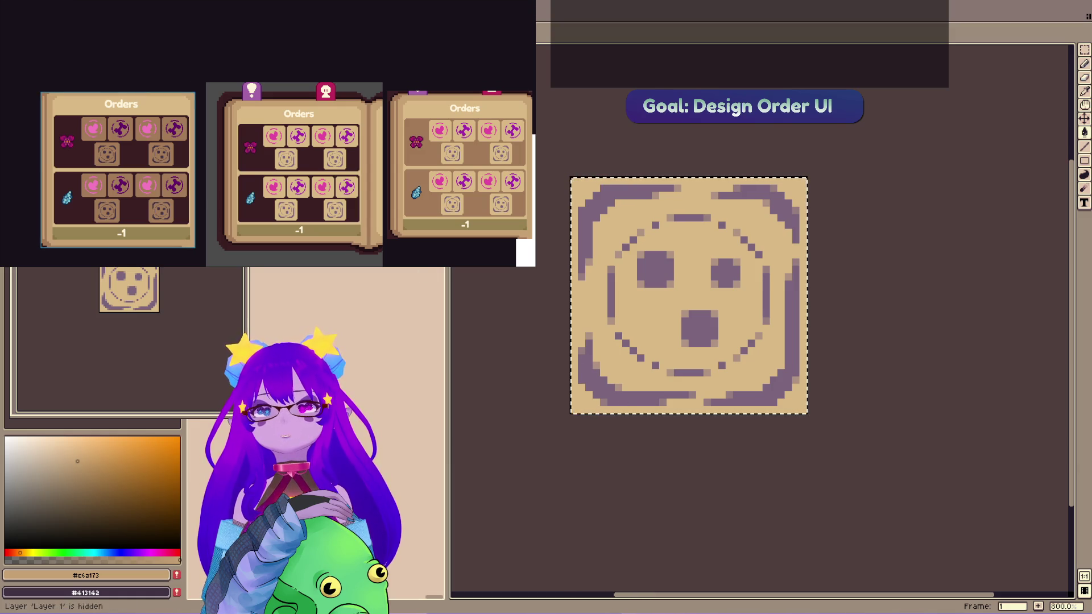
pyautogui.scroll(-3, 638, 280)
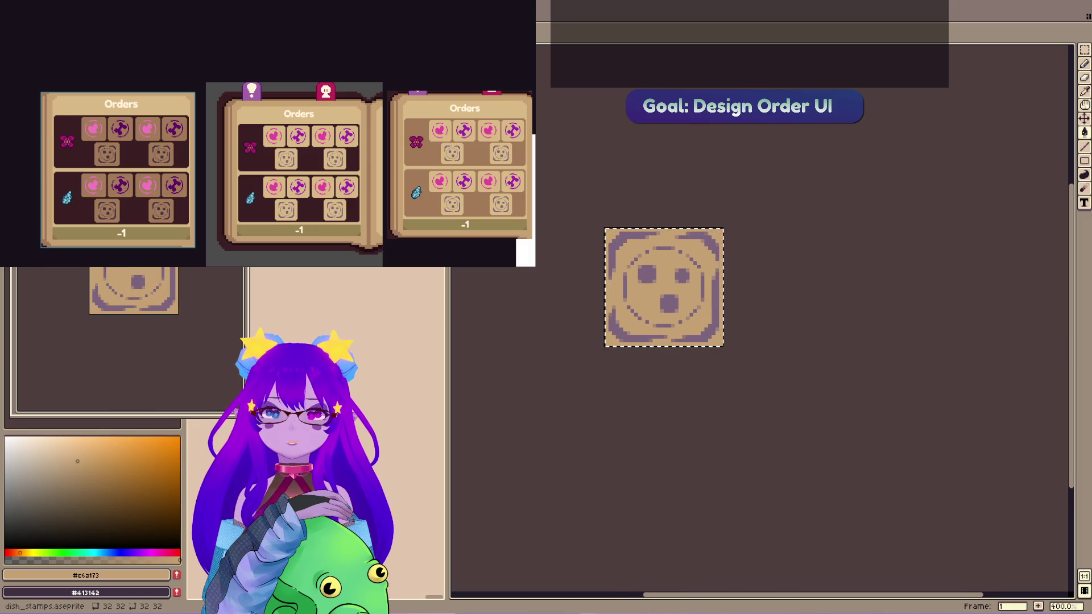
pyautogui.moveTo(600, 238); pyautogui.dragTo(682, 258)
pyautogui.scroll(1, 681, 258)
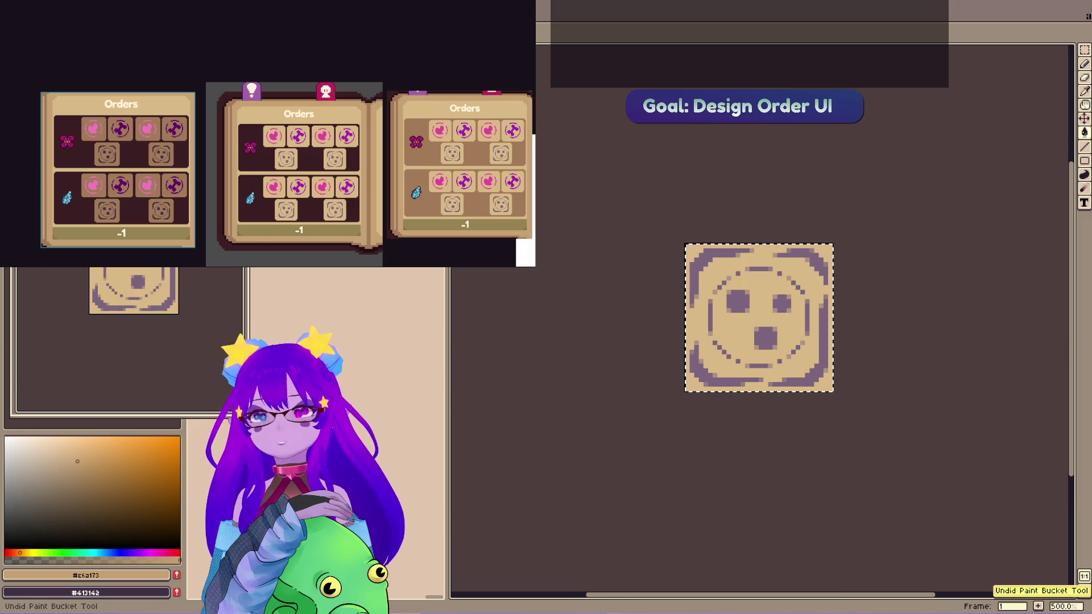
# Step: Close Sprite-0006 and Sprite-0005 without saving their changes
pyautogui.hotkey('ctrl', 'Tab')
pyautogui.hotkey('ctrl', 'w')
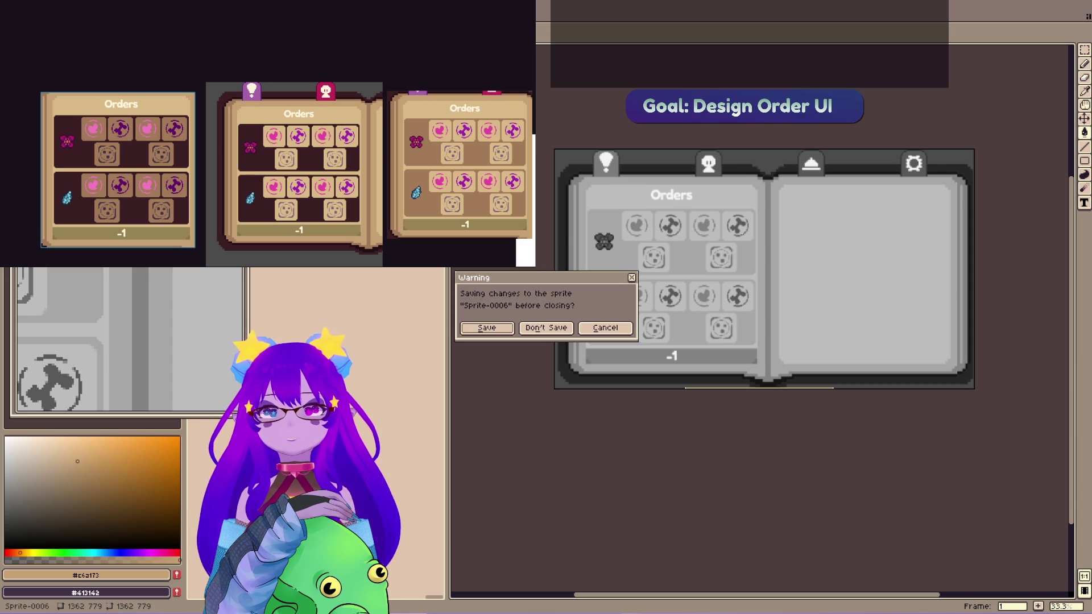
pyautogui.click(547, 332)
pyautogui.hotkey('ctrl', 'w')
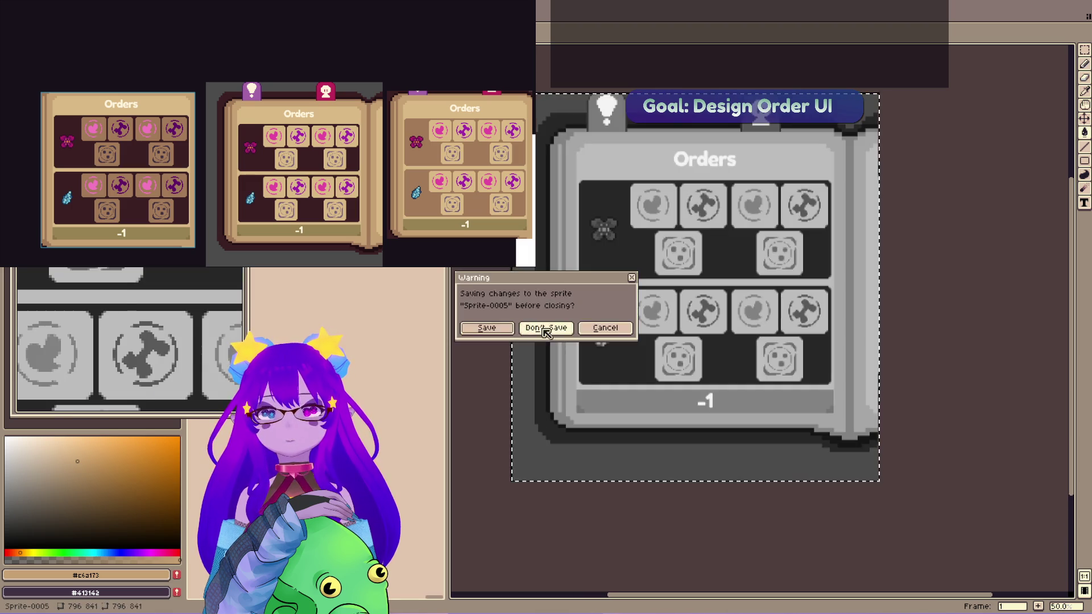
pyautogui.click(547, 327)
# Step: Export the order panel background as table_bg_order_panel.png
pyautogui.press('g')
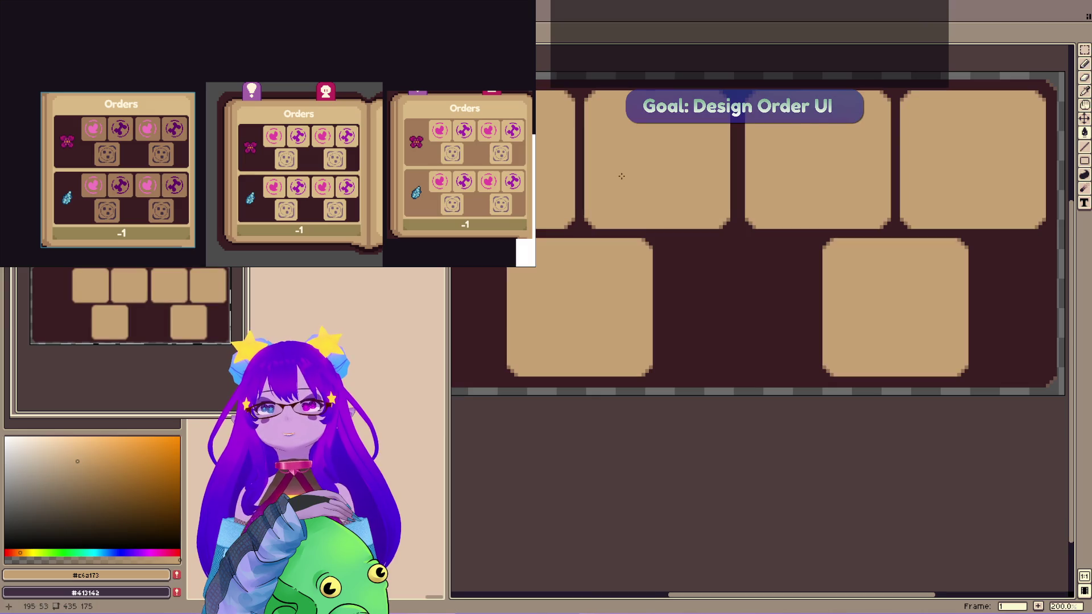
pyautogui.moveTo(617, 171); pyautogui.dragTo(646, 280)
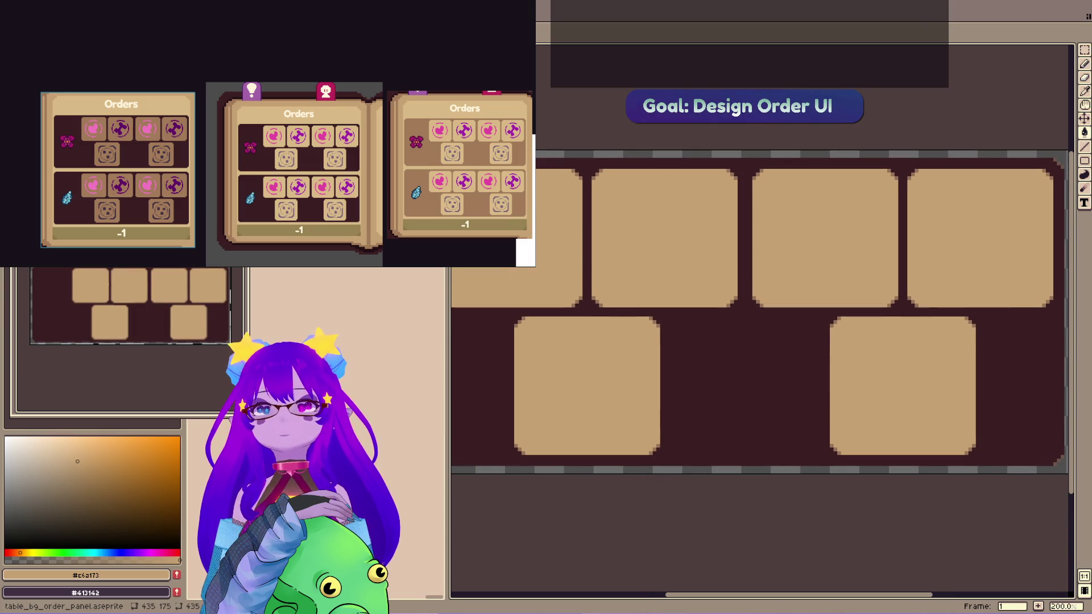
pyautogui.hotkey('ctrl', 'alt', 'shift', 's')
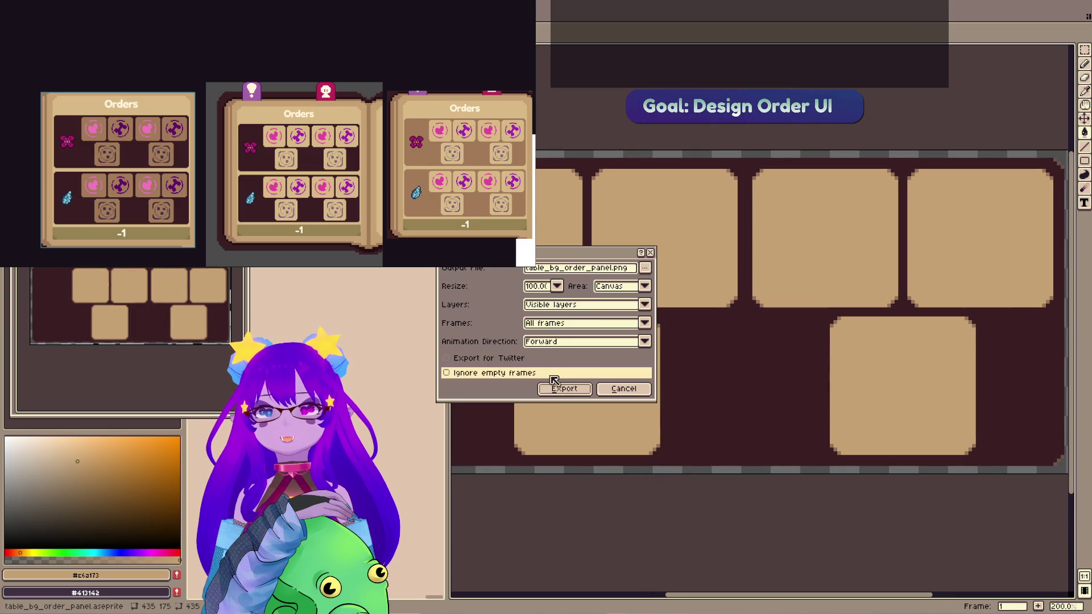
pyautogui.click(555, 382)
# Step: Export all six dish_stamps.aseprite layers as PNGs and dismiss the success message
pyautogui.hotkey('ctrl', 'Tab')
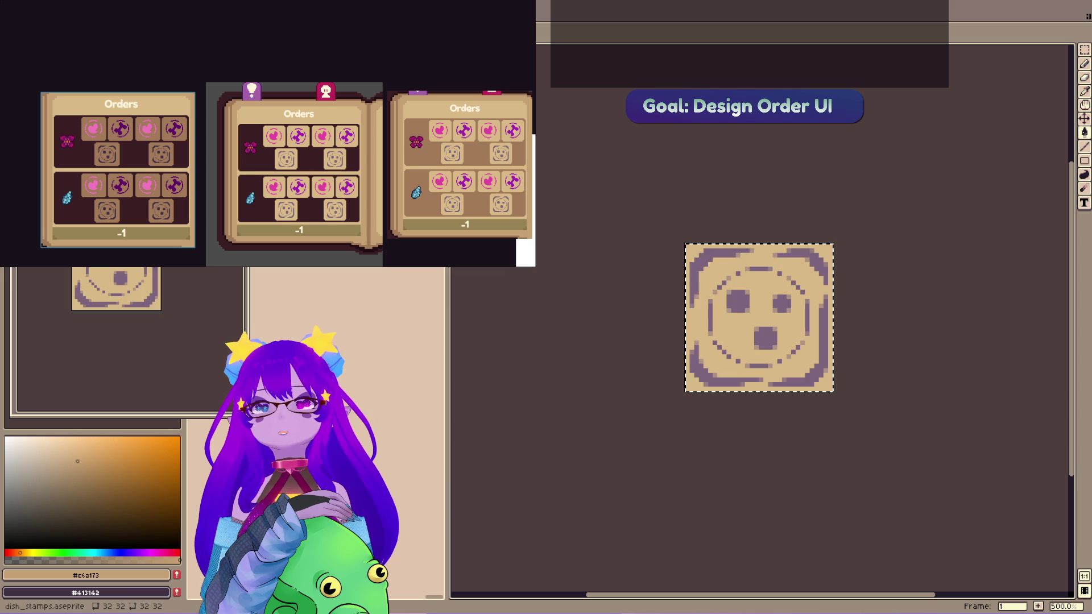
pyautogui.hotkey('ctrl', 'Tab')
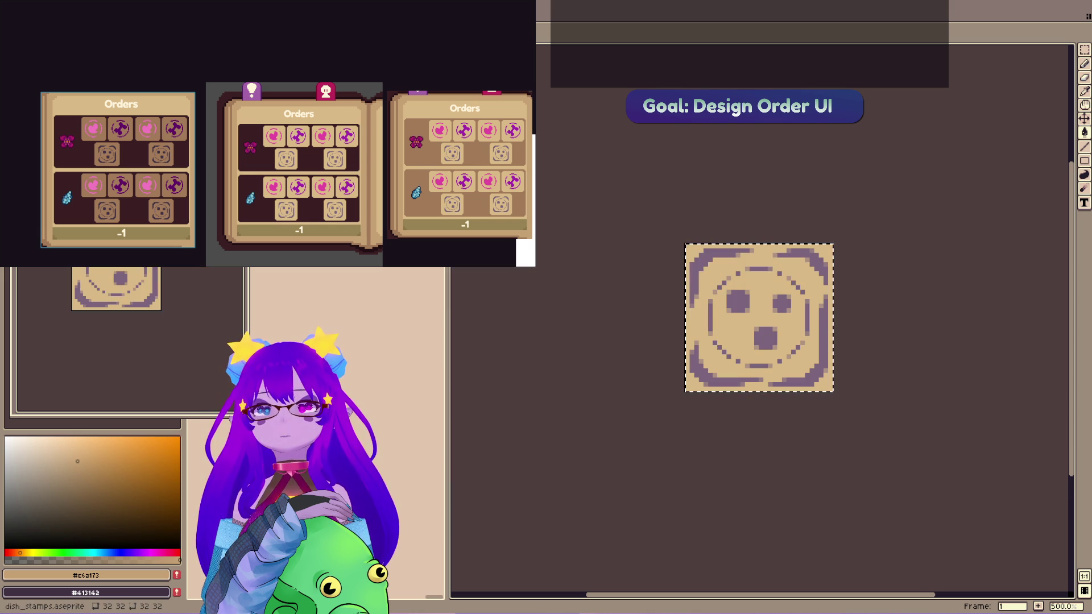
pyautogui.hotkey('ctrl', 'alt', 'shift', 's')
pyautogui.click(572, 378)
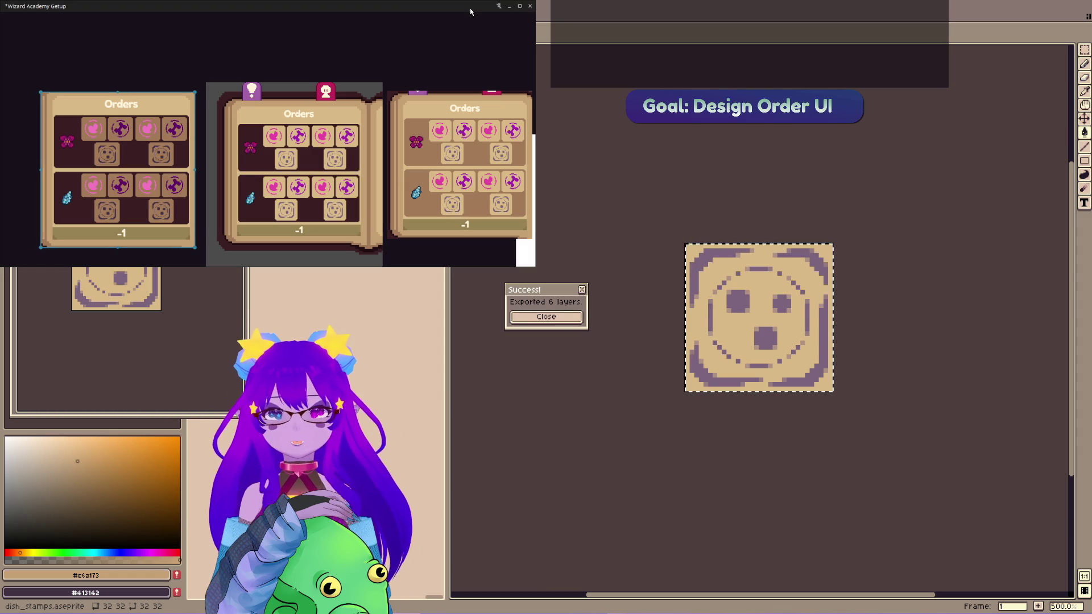
pyautogui.click(546, 317)
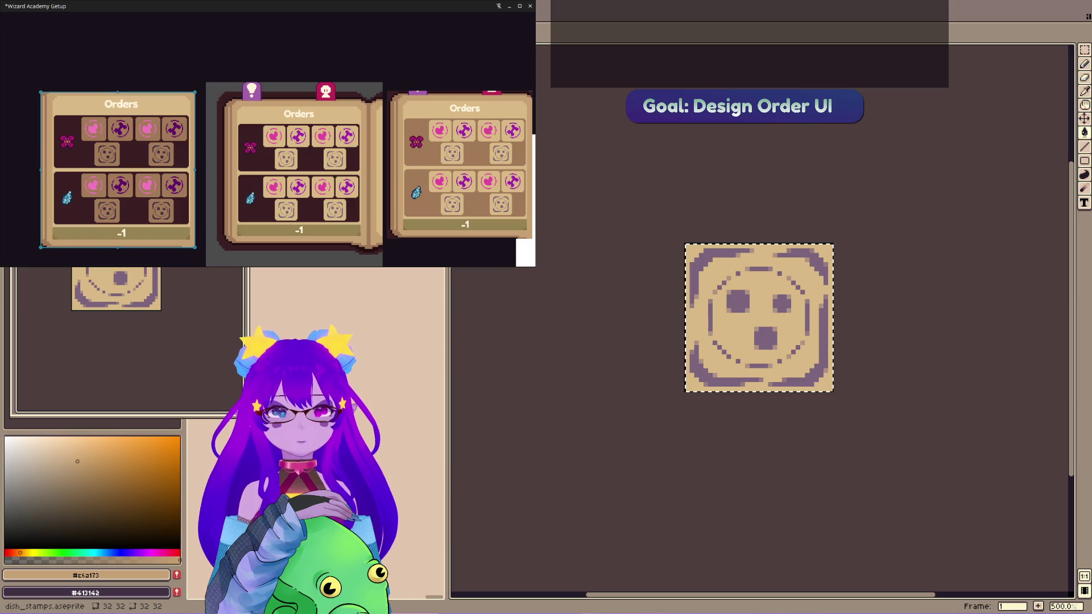
# Step: Turn off always-on-top for the game window with Ctrl+Shift+A
pyautogui.hotkey('ctrl', 'shift', 'a')
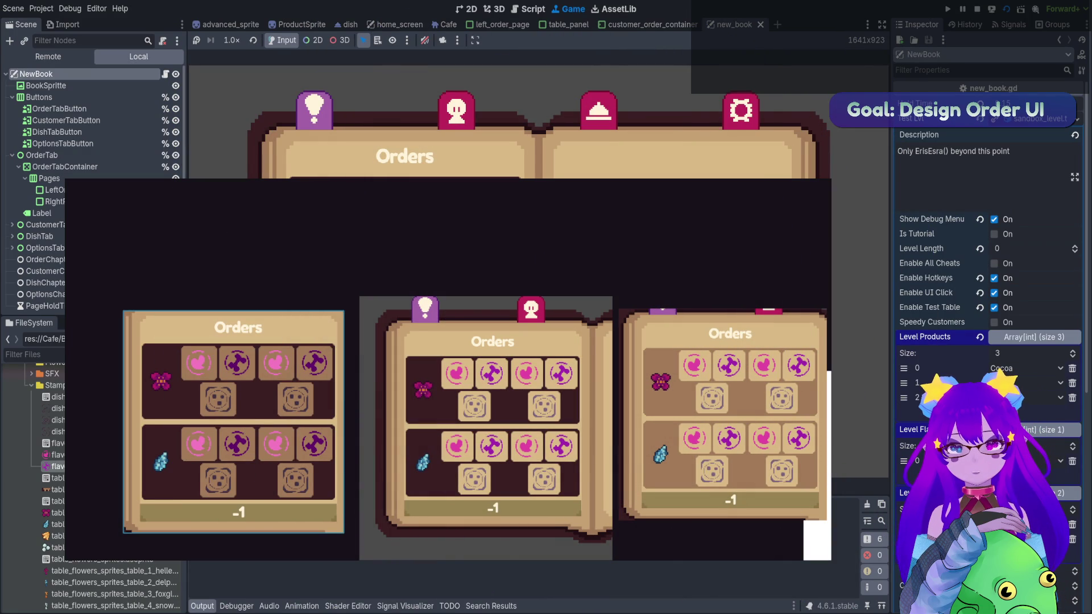
# Step: Close the floating preview and nudge the middle and right Orders mockups into alignment
pyautogui.click(793, 192)
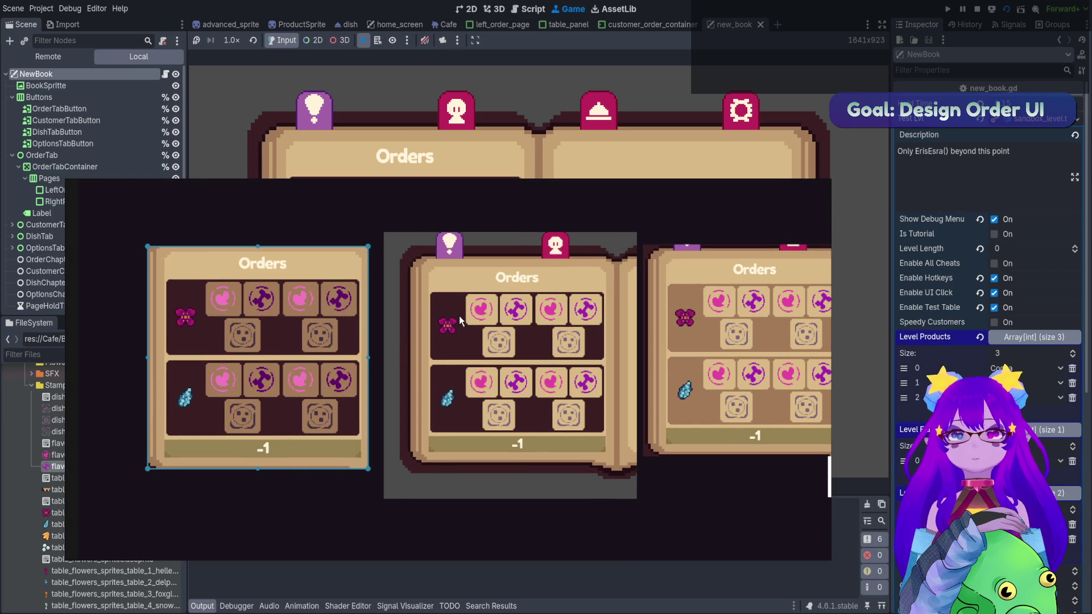
pyautogui.click(615, 364)
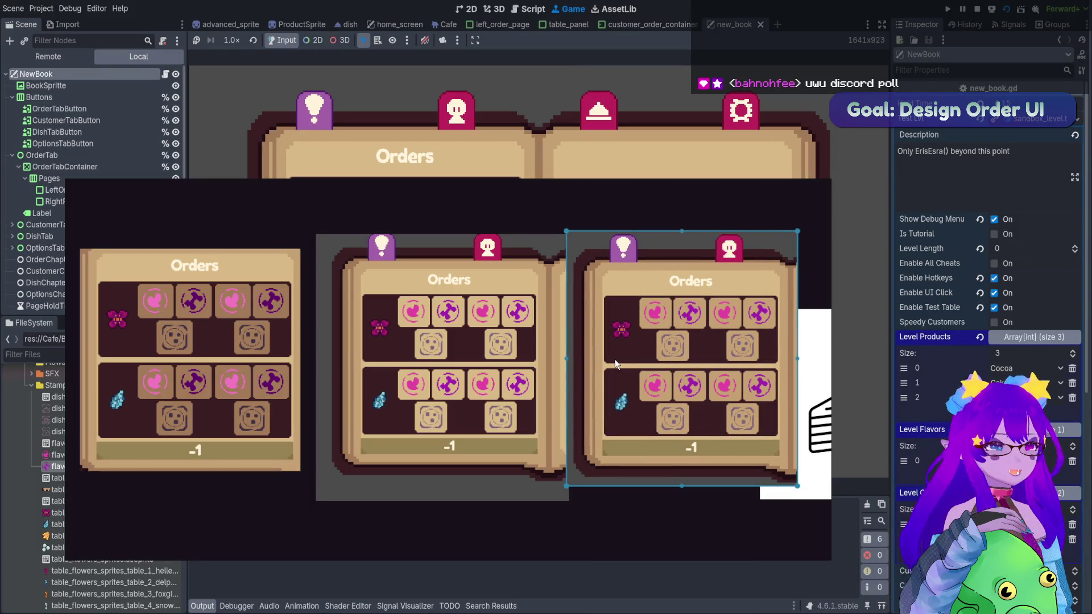
pyautogui.moveTo(515, 328)
pyautogui.mouseDown()
pyautogui.moveTo(499, 322)
pyautogui.moveTo(511, 320)
pyautogui.mouseUp()
pyautogui.moveTo(596, 403); pyautogui.dragTo(599, 404)
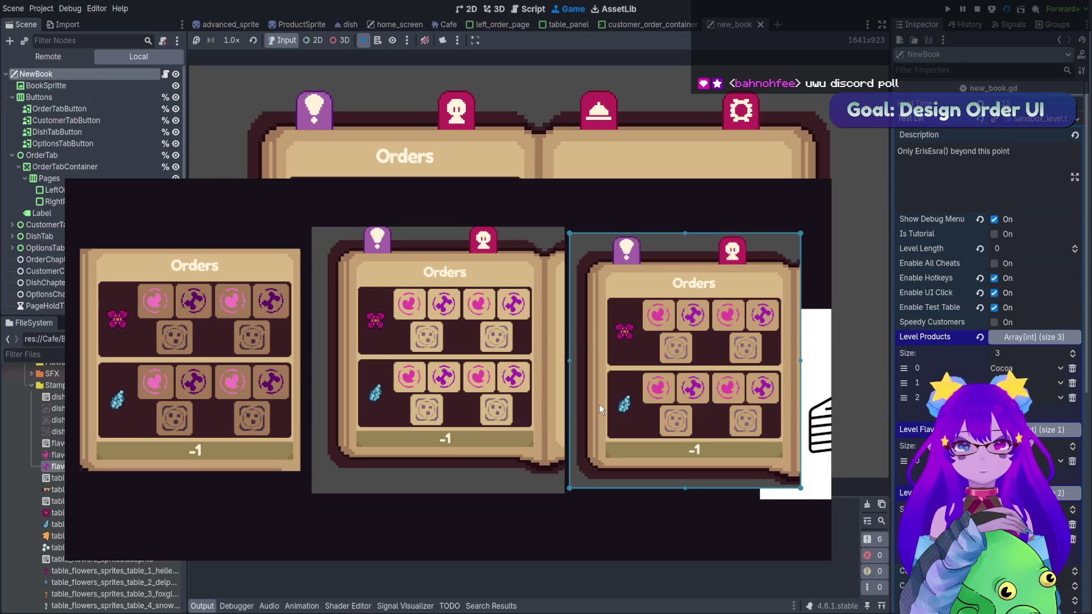
# Step: Zoom and pan the reference board to inspect the realigned mockups
pyautogui.scroll(5, 159, 296)
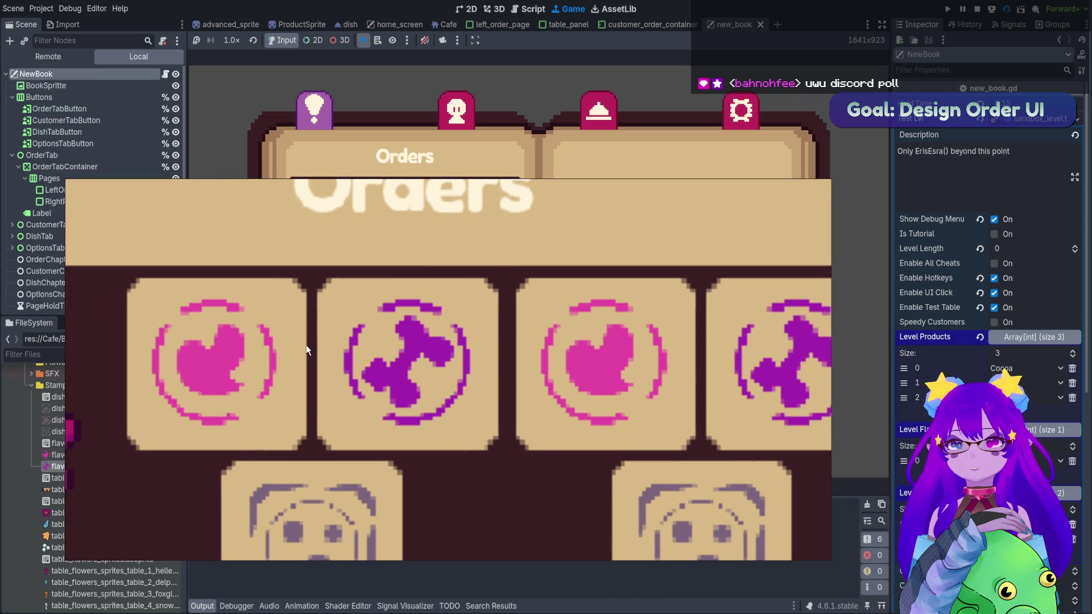
pyautogui.scroll(-5, 612, 329)
pyautogui.scroll(4, 588, 318)
pyautogui.scroll(-4, 597, 311)
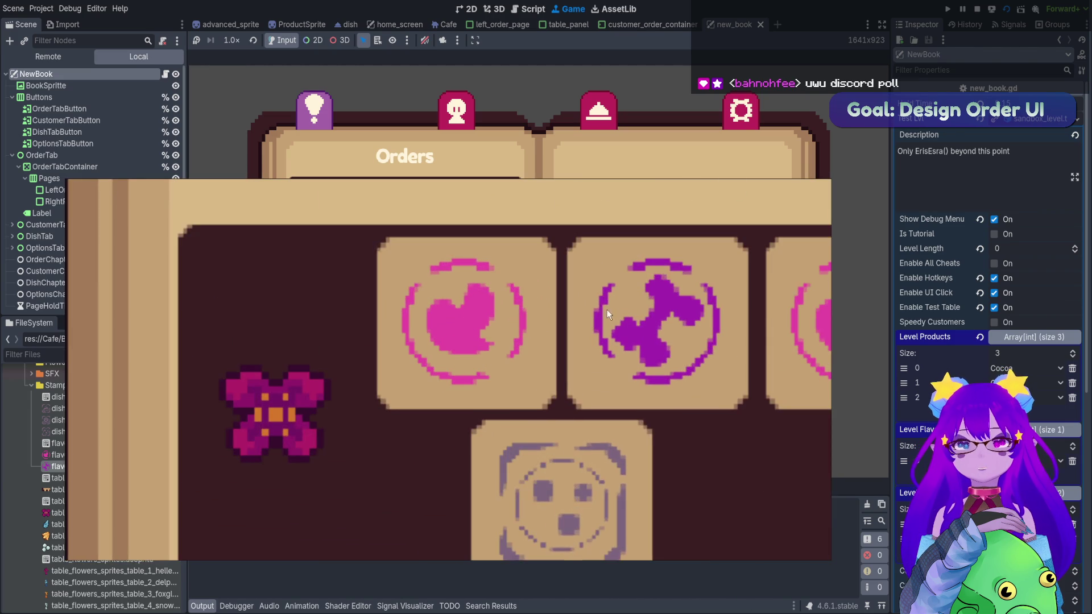
pyautogui.scroll(-2, 346, 288)
pyautogui.scroll(-3, 327, 371)
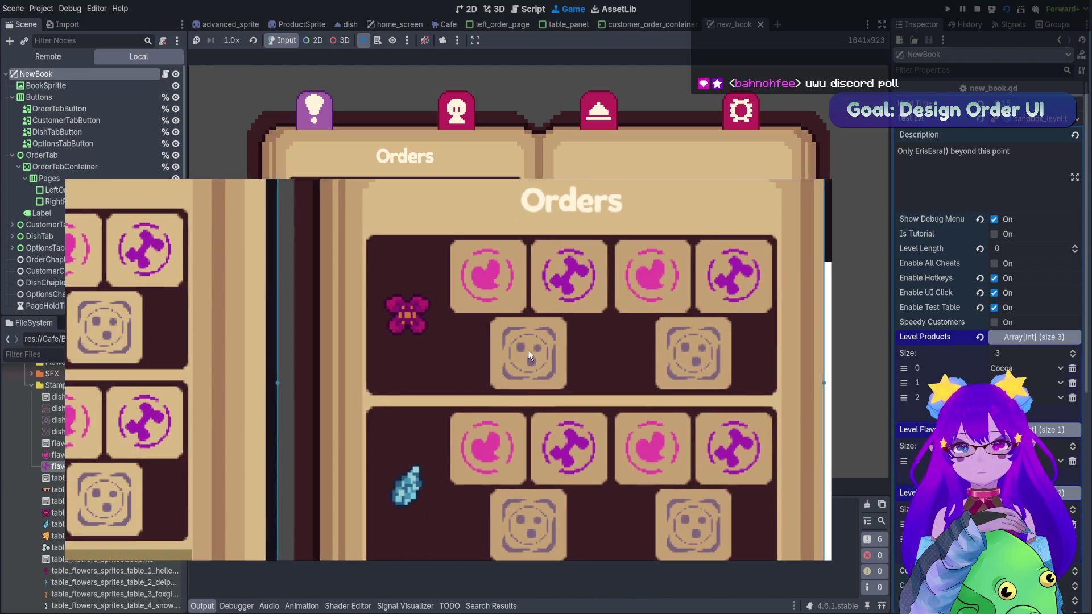
pyautogui.scroll(2, 429, 405)
pyautogui.moveTo(486, 405); pyautogui.dragTo(500, 405)
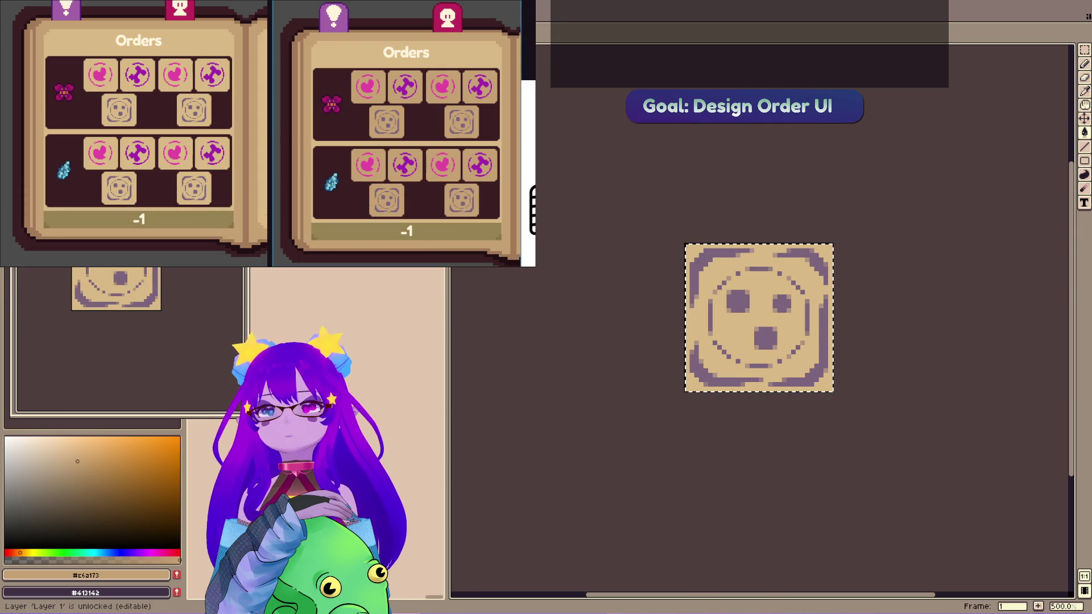
pyautogui.hotkey('ctrl', 'Tab')
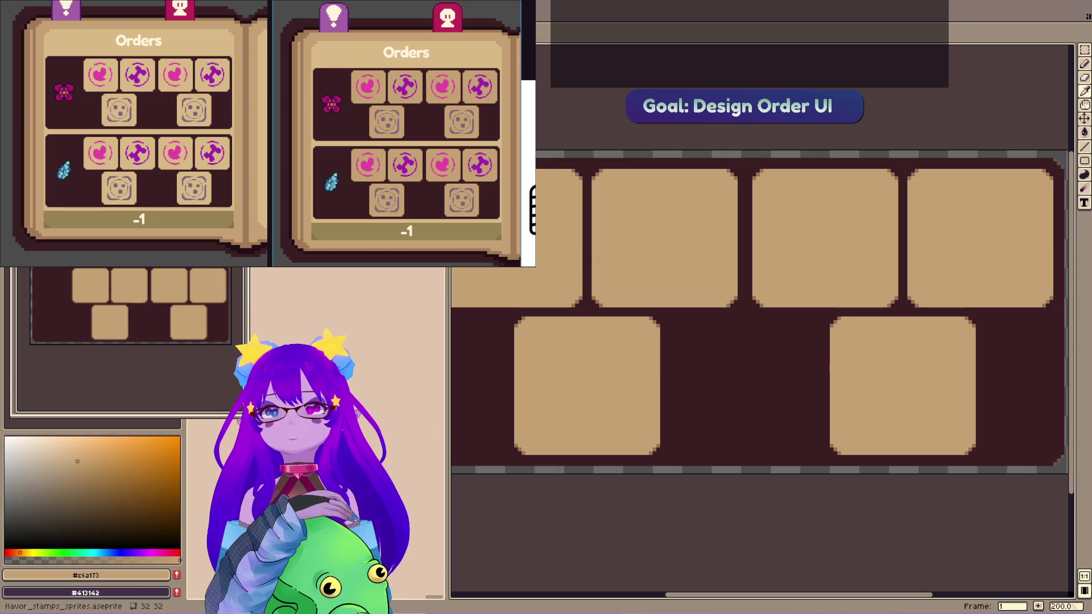
pyautogui.hotkey('ctrl', 'Tab')
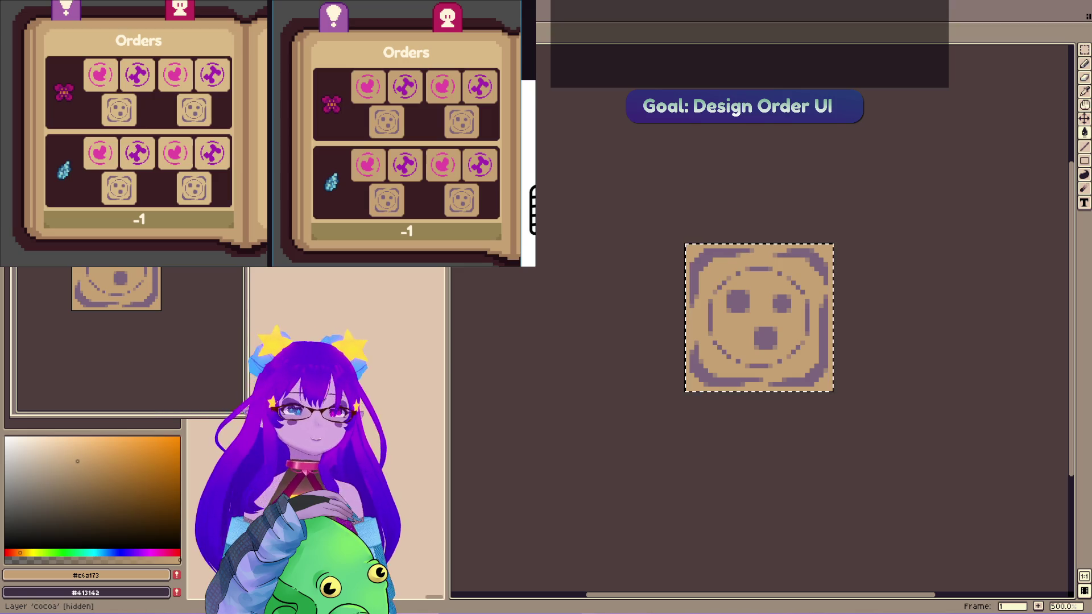
pyautogui.press('Down')
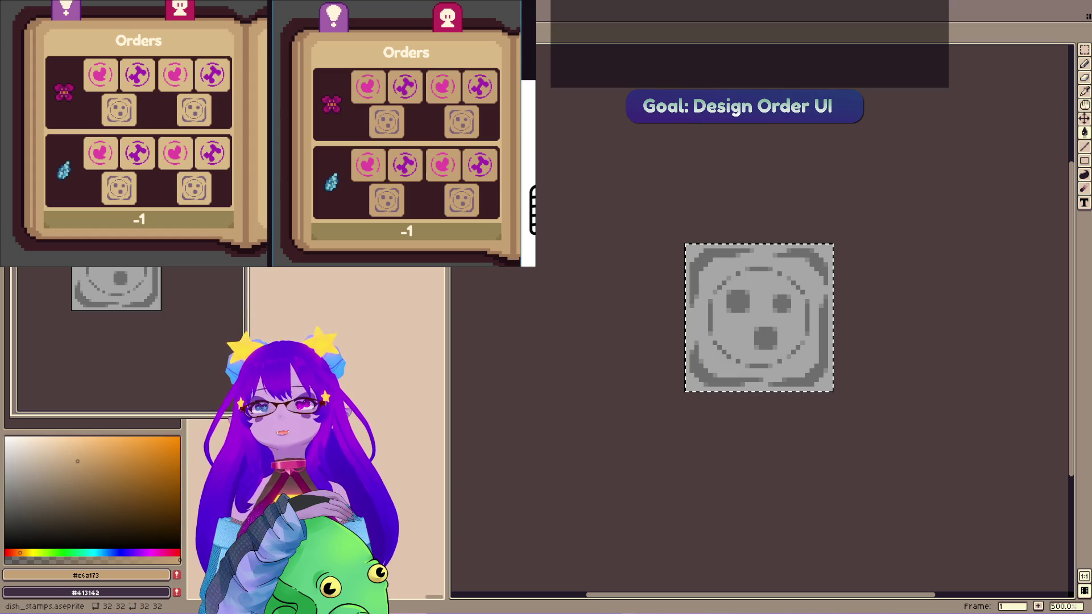
pyautogui.hotkey('alt', 'e')
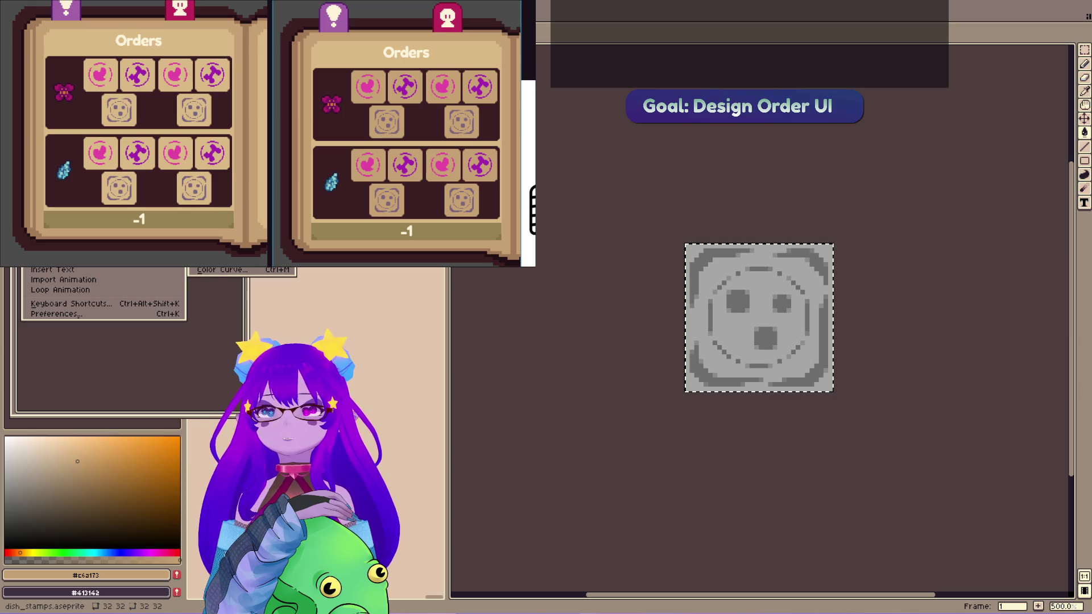
pyautogui.press('Return')
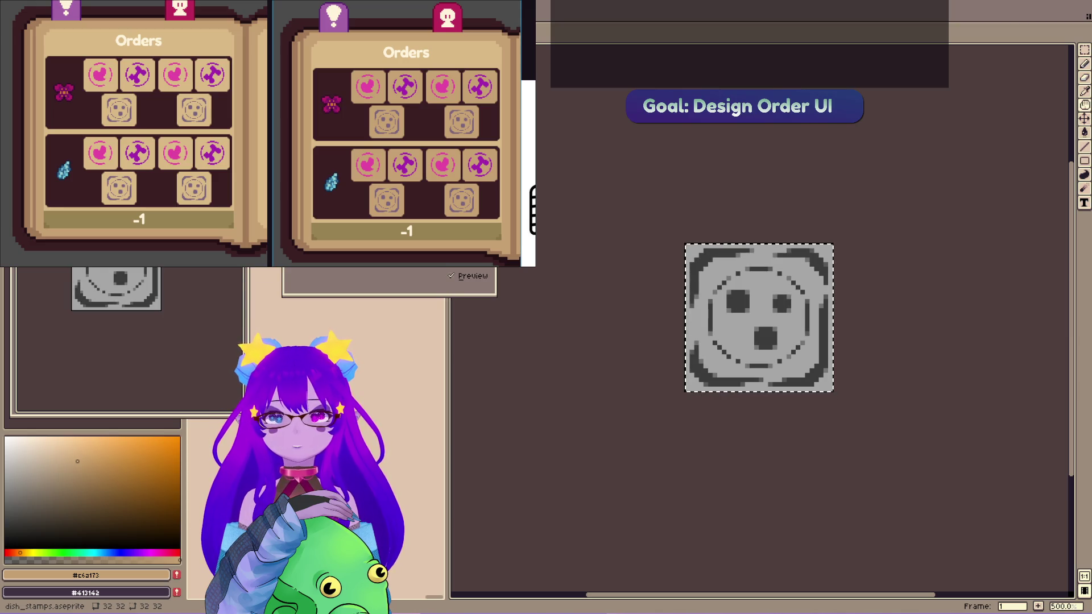
pyautogui.press('Escape')
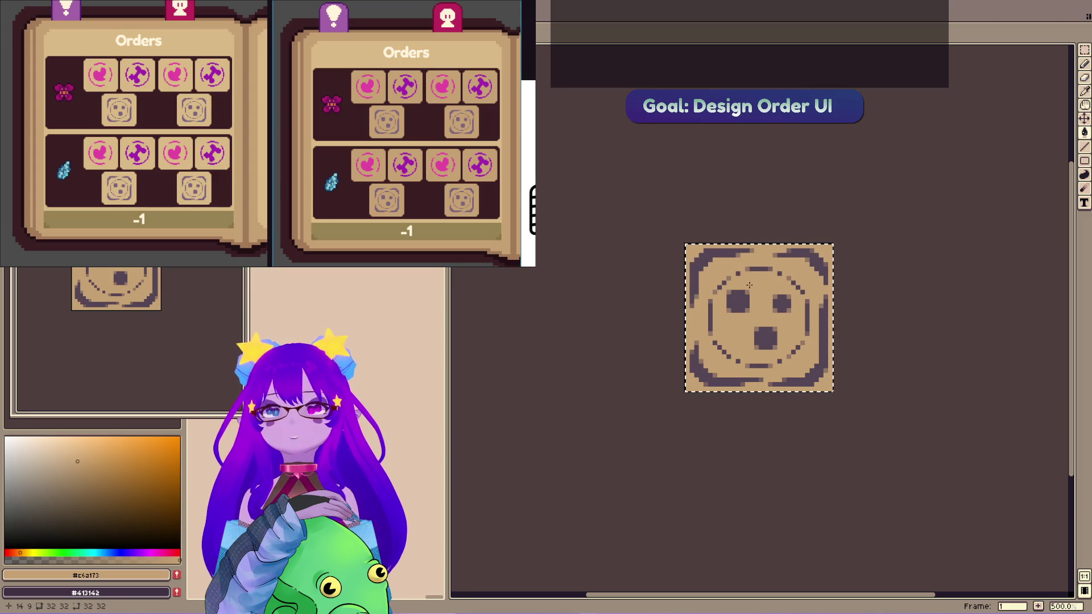
# Step: Fill the mug stamp outline with dark purple #554555 and save dish_stamps.aseprite
pyautogui.scroll(5, 750, 285)
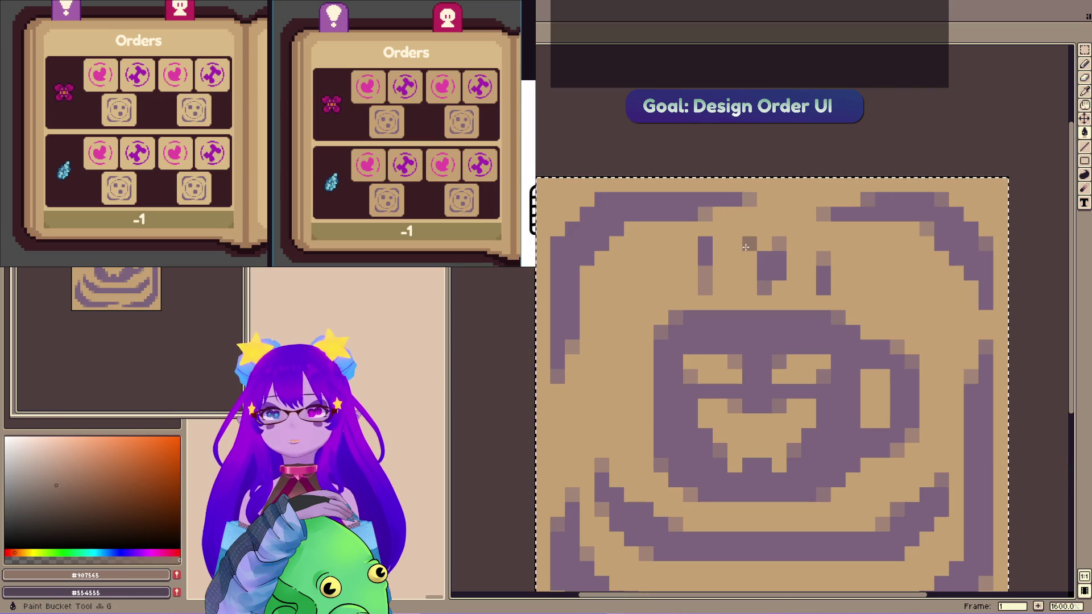
pyautogui.press('x')
pyautogui.click(680, 208)
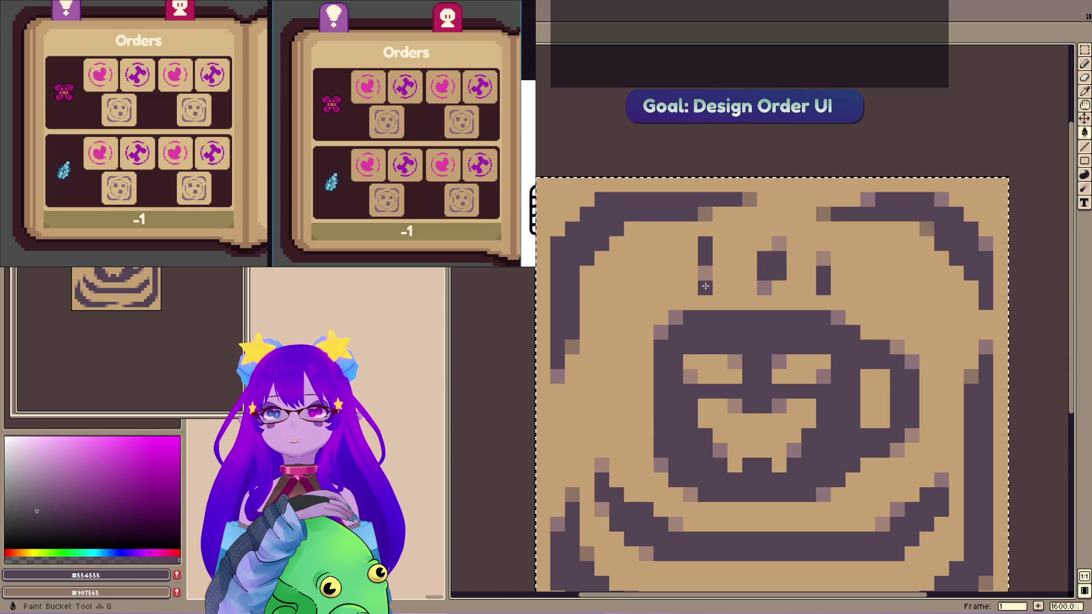
pyautogui.press('x')
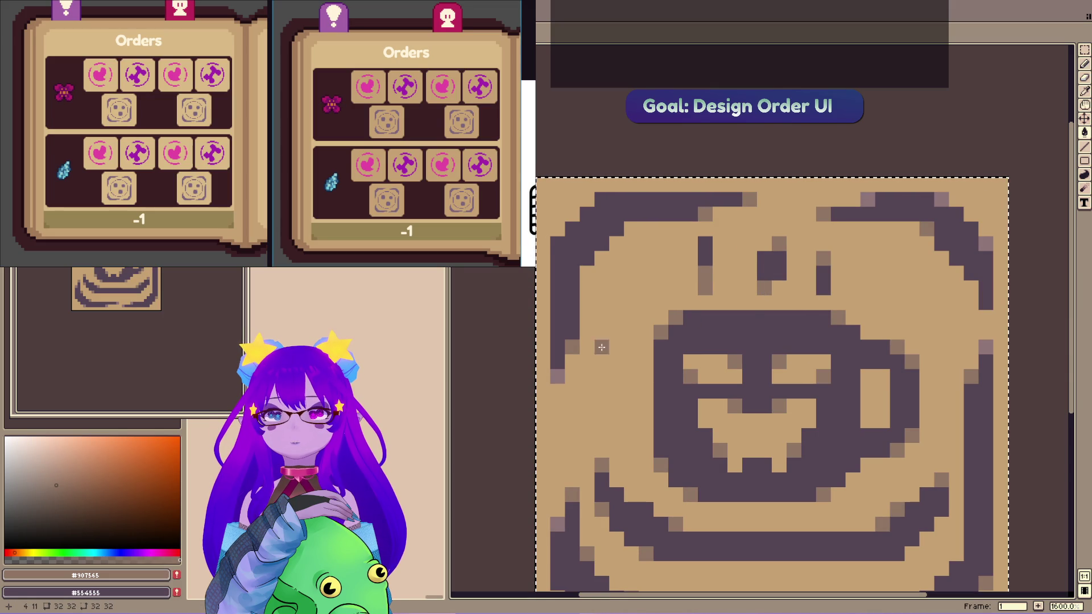
pyautogui.hotkey('ctrl', 's')
# Step: Fill the cake stamp layer's outline with #554555 as well
pyautogui.press('Down')
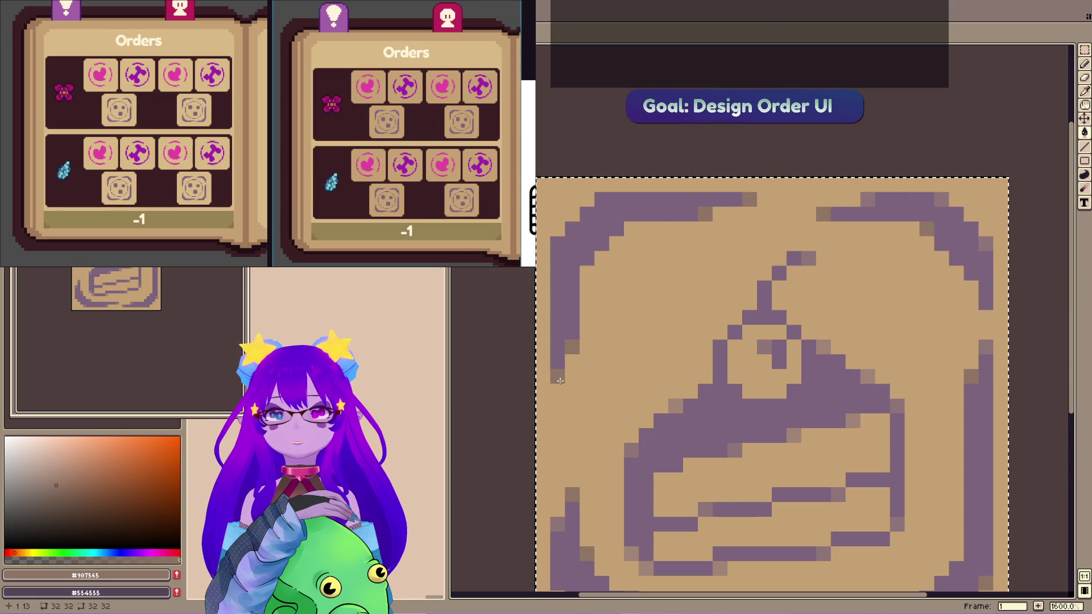
pyautogui.press('x')
pyautogui.click(587, 273)
pyautogui.press('x')
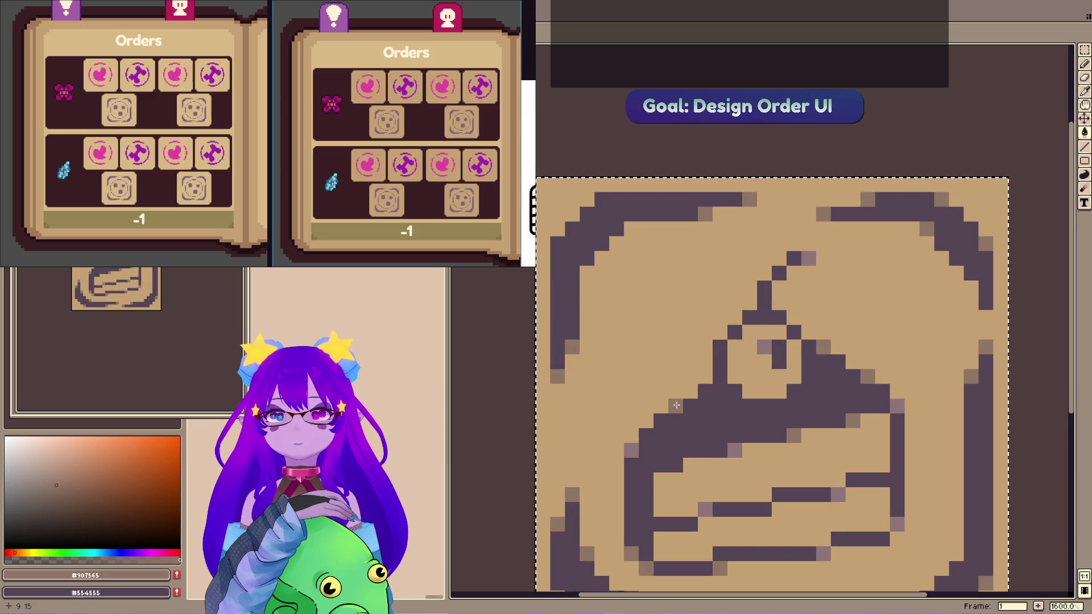
pyautogui.scroll(-2, 677, 405)
pyautogui.scroll(2, 730, 549)
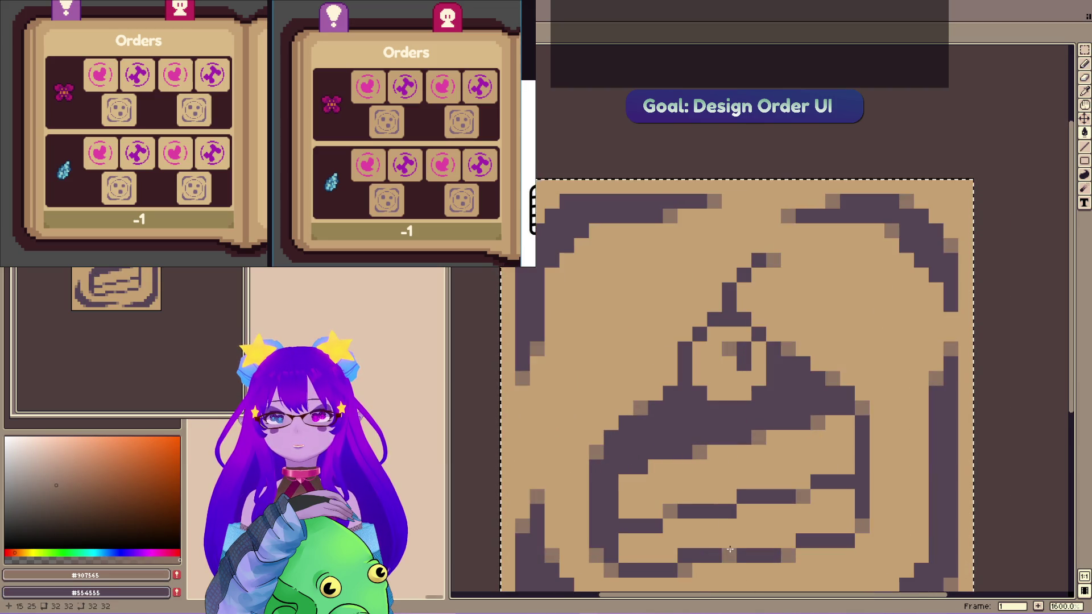
pyautogui.scroll(-2, 730, 549)
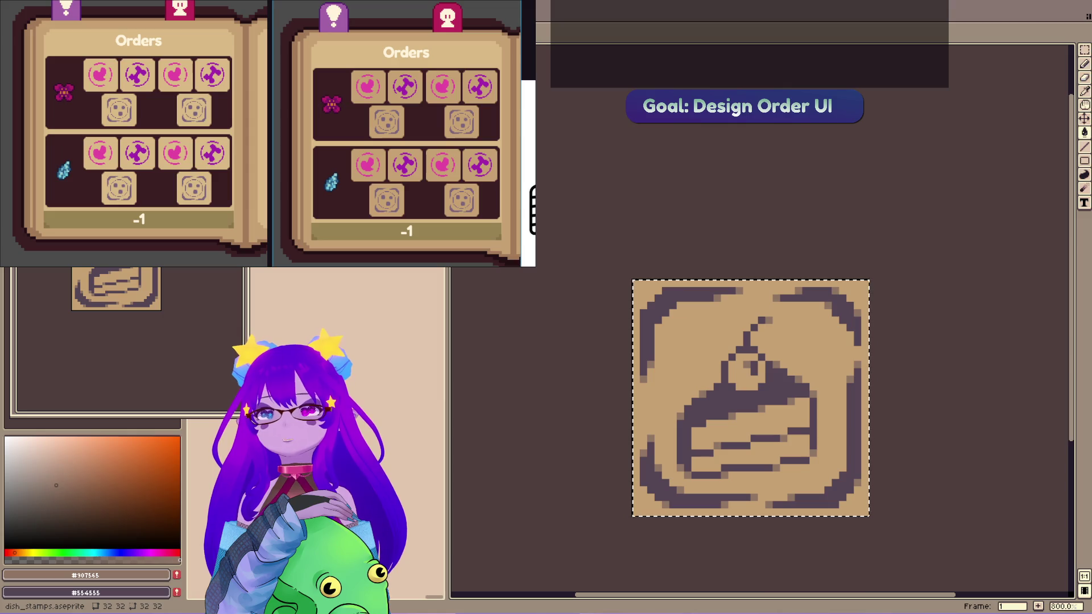
# Step: Run the layer export script with png format and dismiss the success message
pyautogui.hotkey('ctrl', 'alt', 'shift', 's')
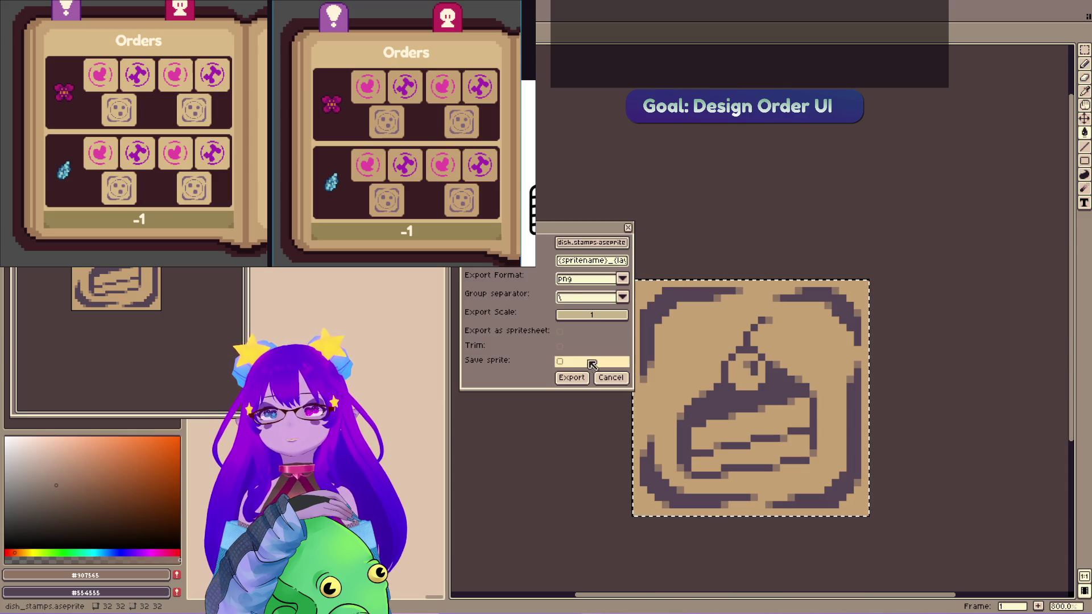
pyautogui.press('Return')
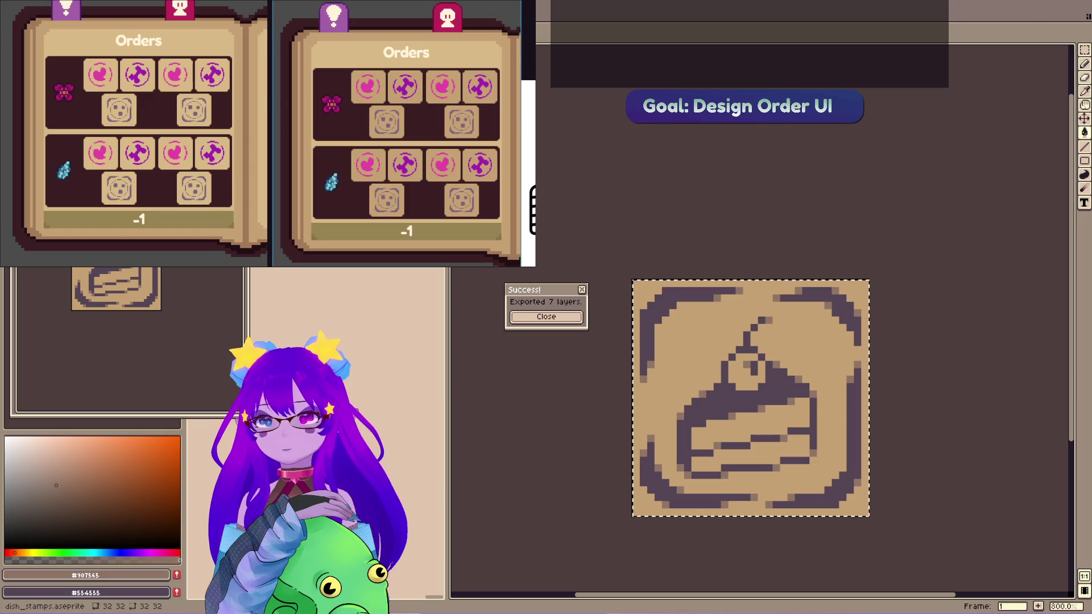
pyautogui.click(520, 317)
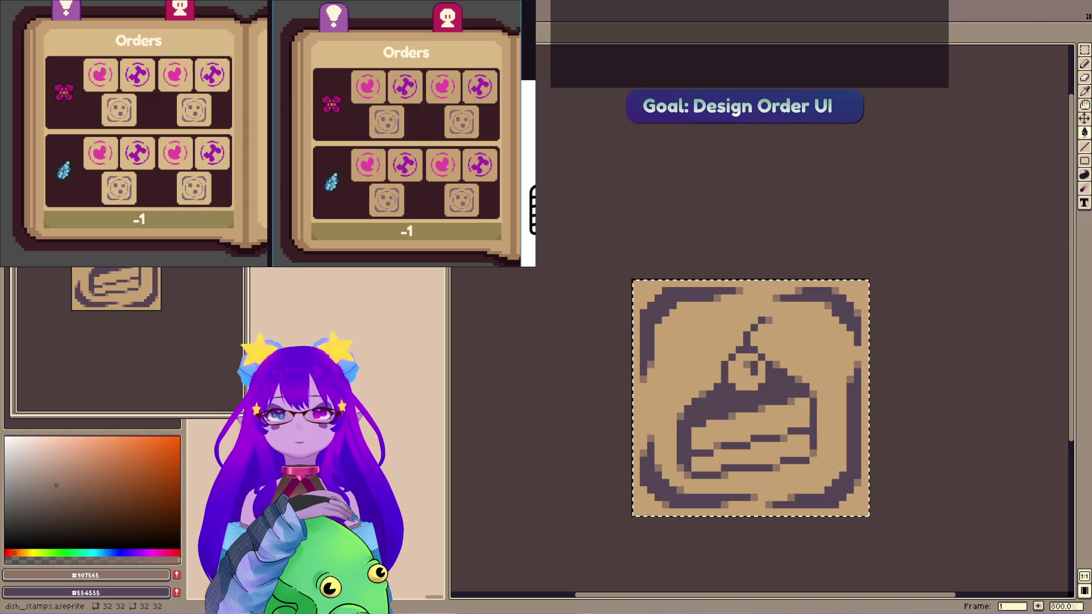
pyautogui.scroll(-3, 268, 122)
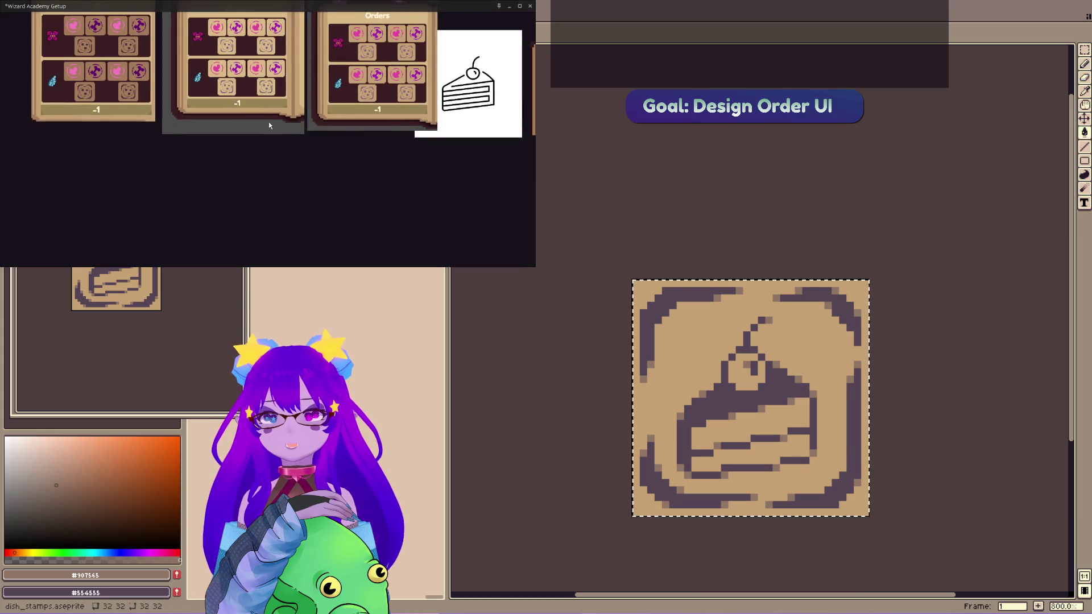
# Step: Paste a new Orders screenshot into the board's top row, then close the reference window
pyautogui.hotkey('ctrl', 'v')
pyautogui.moveTo(302, 224)
pyautogui.mouseDown()
pyautogui.moveTo(290, 136)
pyautogui.moveTo(312, 135)
pyautogui.mouseUp()
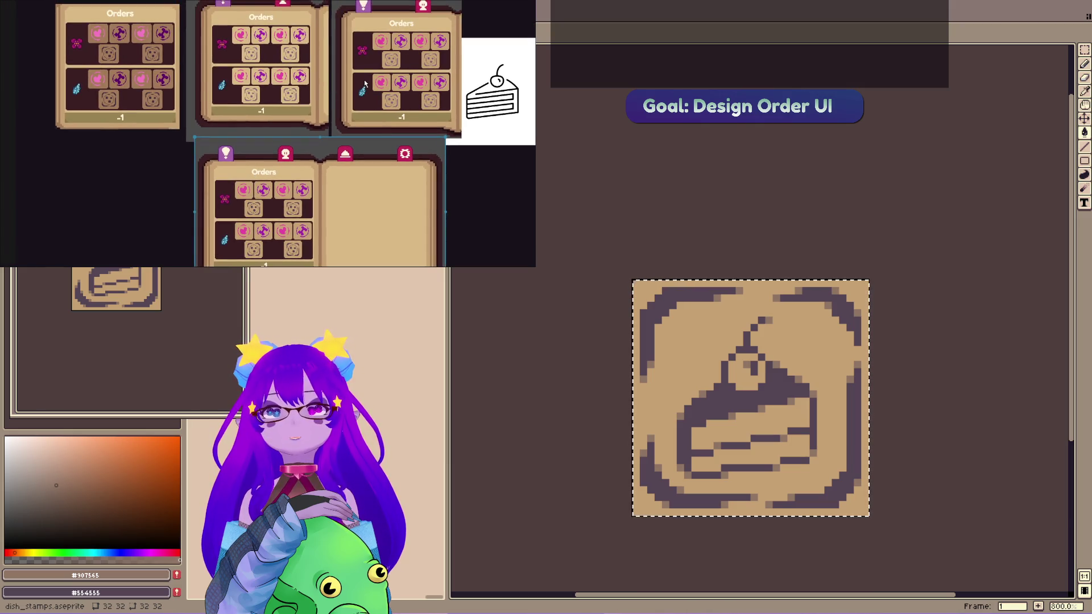
pyautogui.scroll(8, 276, 211)
pyautogui.moveTo(208, 121); pyautogui.dragTo(185, 190)
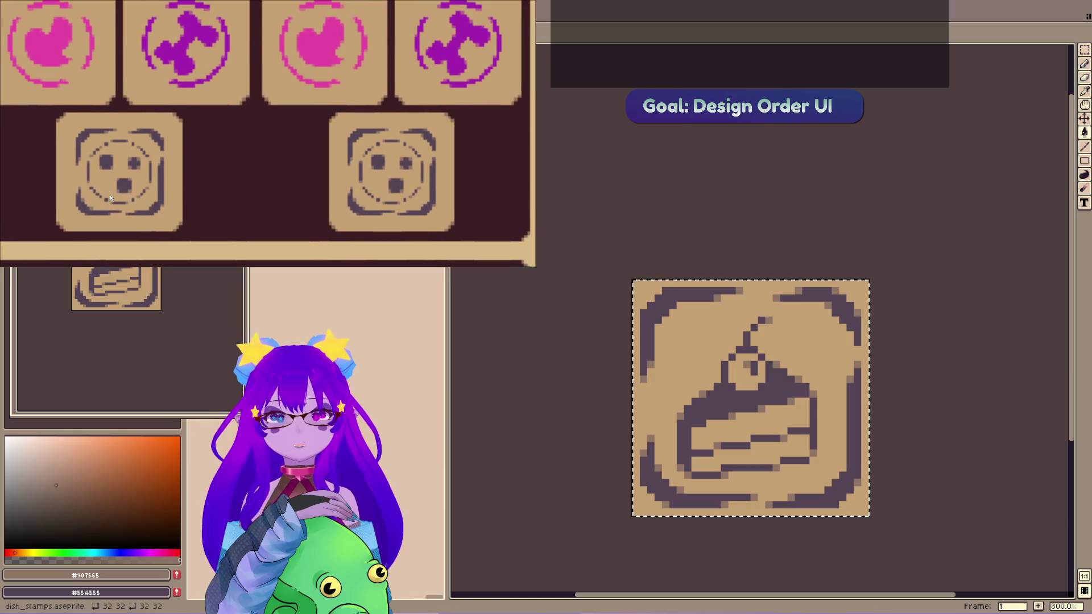
pyautogui.scroll(-6, 110, 198)
pyautogui.moveTo(122, 130)
pyautogui.mouseDown()
pyautogui.moveTo(160, 150)
pyautogui.moveTo(208, 102)
pyautogui.moveTo(219, 100)
pyautogui.moveTo(231, 122)
pyautogui.mouseUp()
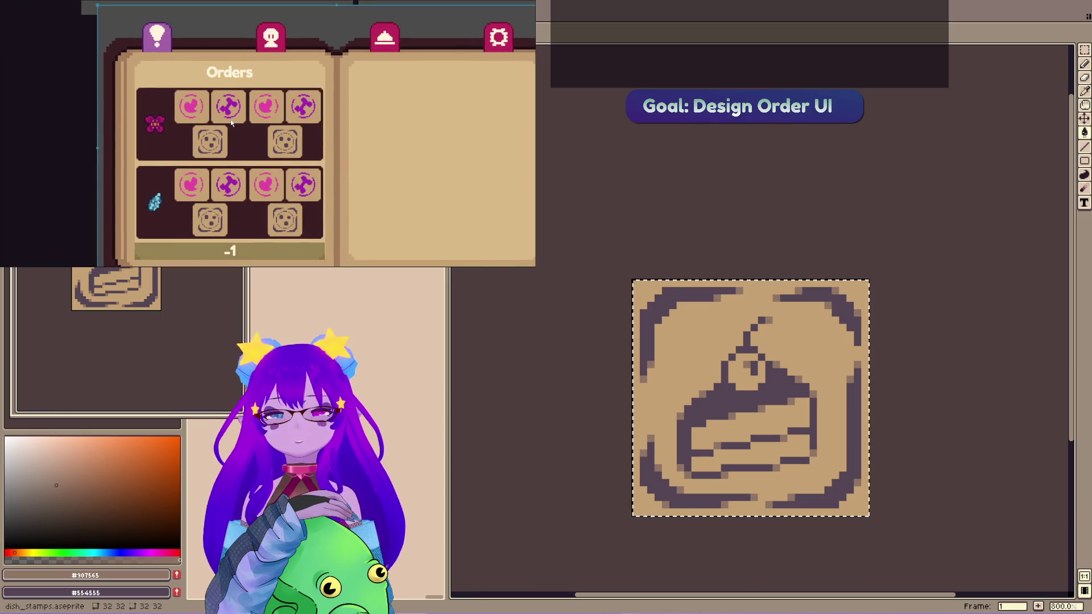
pyautogui.click(509, 7)
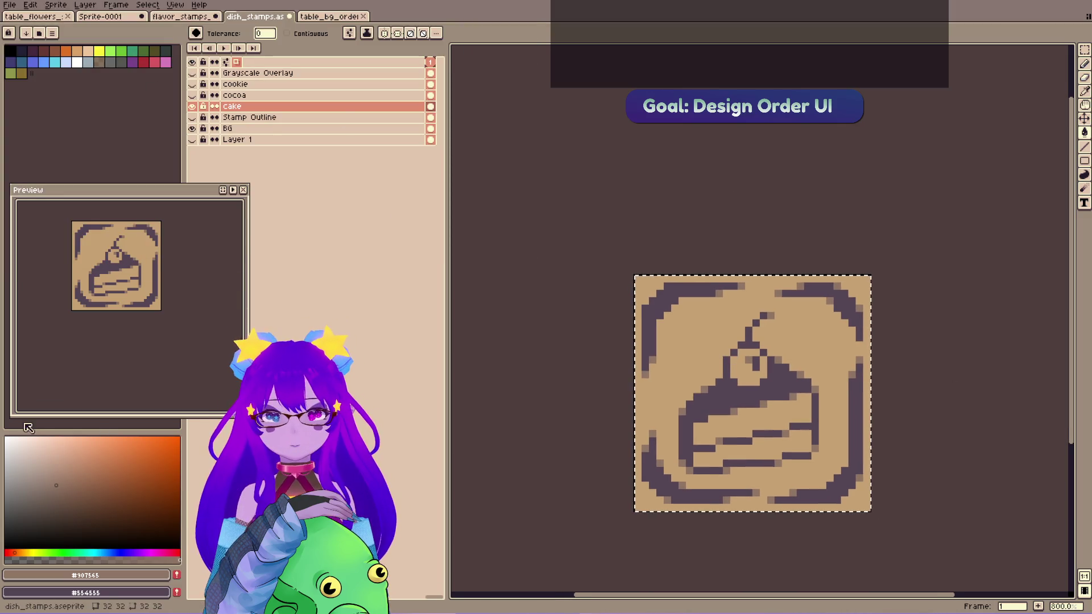
# Step: Bucket-fill the cake stamp's dark outline with a pale pink colour, then swap colours
pyautogui.click(33, 438)
pyautogui.click(675, 286)
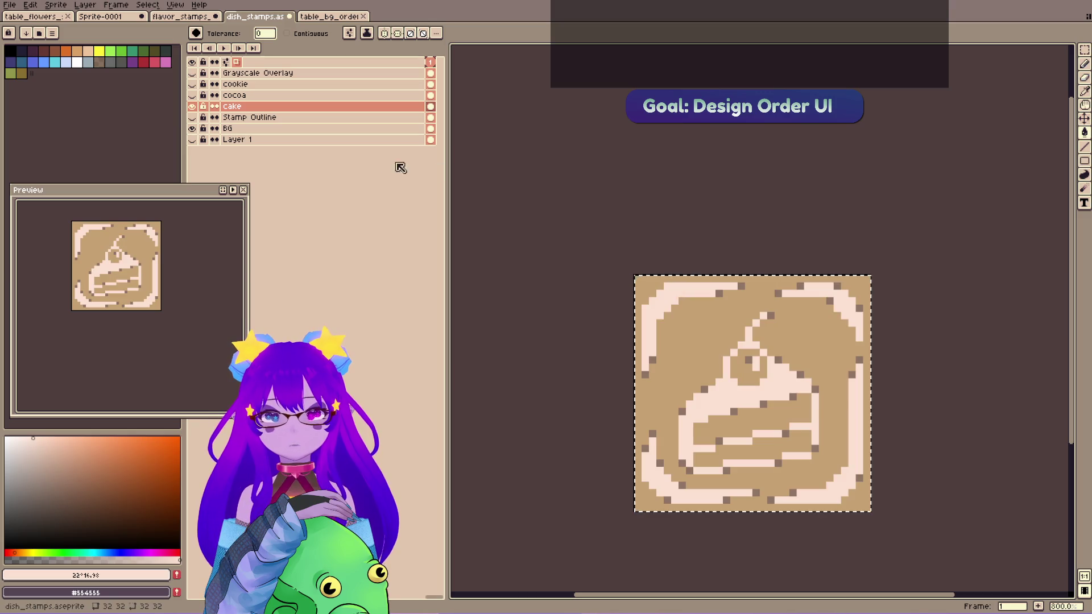
pyautogui.press('x')
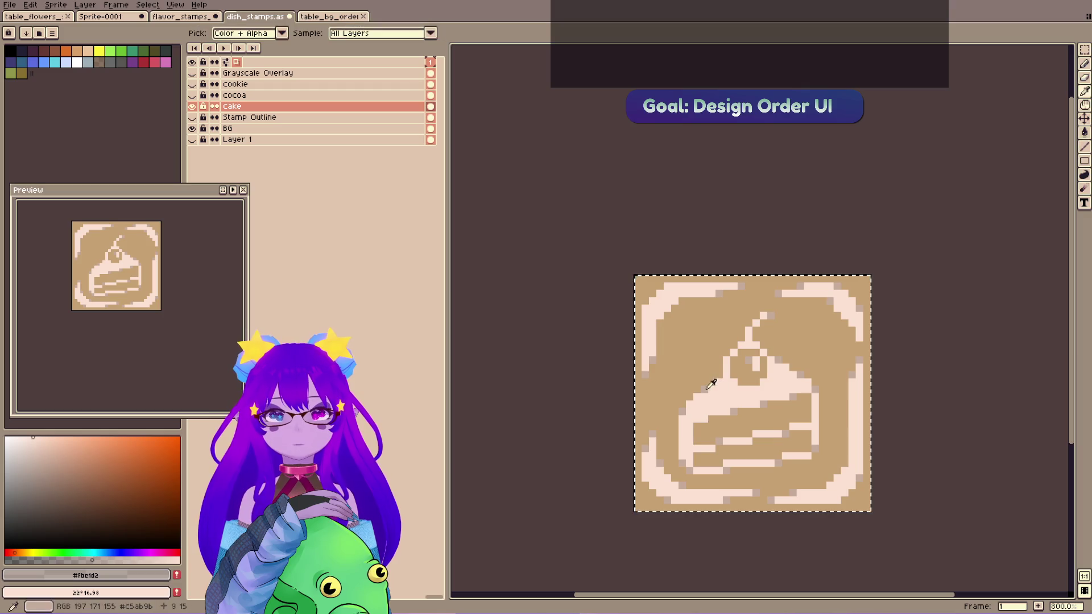
# Step: Show the cocoa layer and fill the cocoa cup's dark lines pale pink
pyautogui.click(193, 106)
pyautogui.click(192, 95)
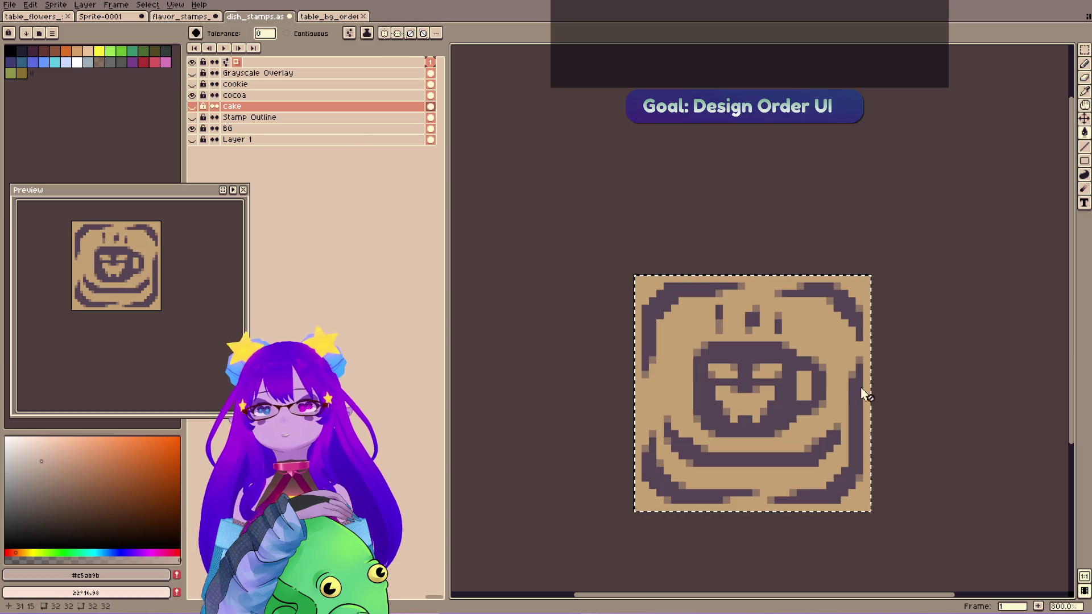
pyautogui.click(267, 95)
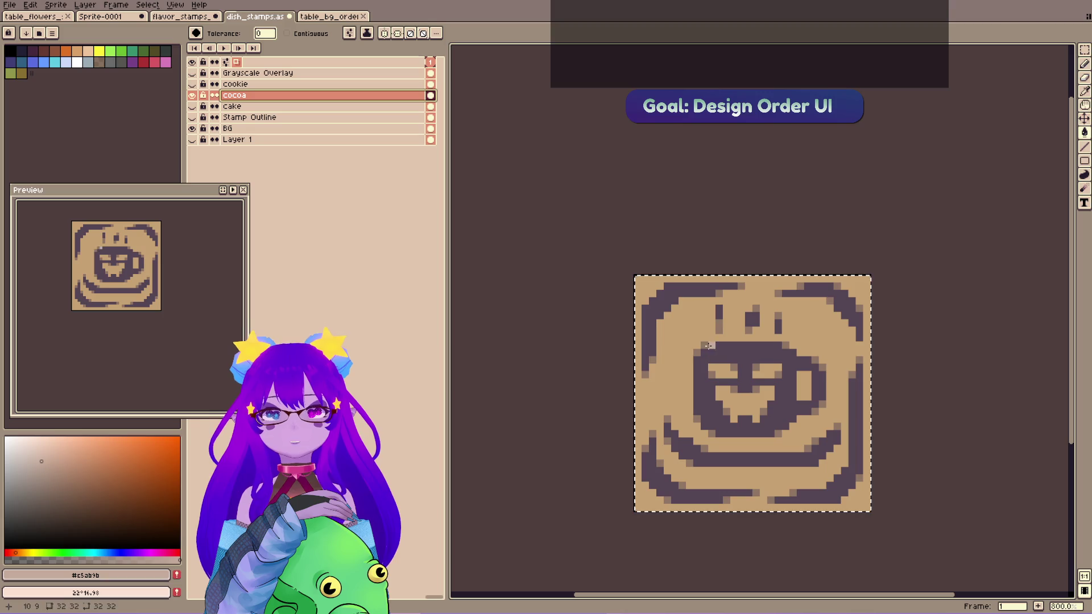
pyautogui.press('x')
pyautogui.click(753, 387)
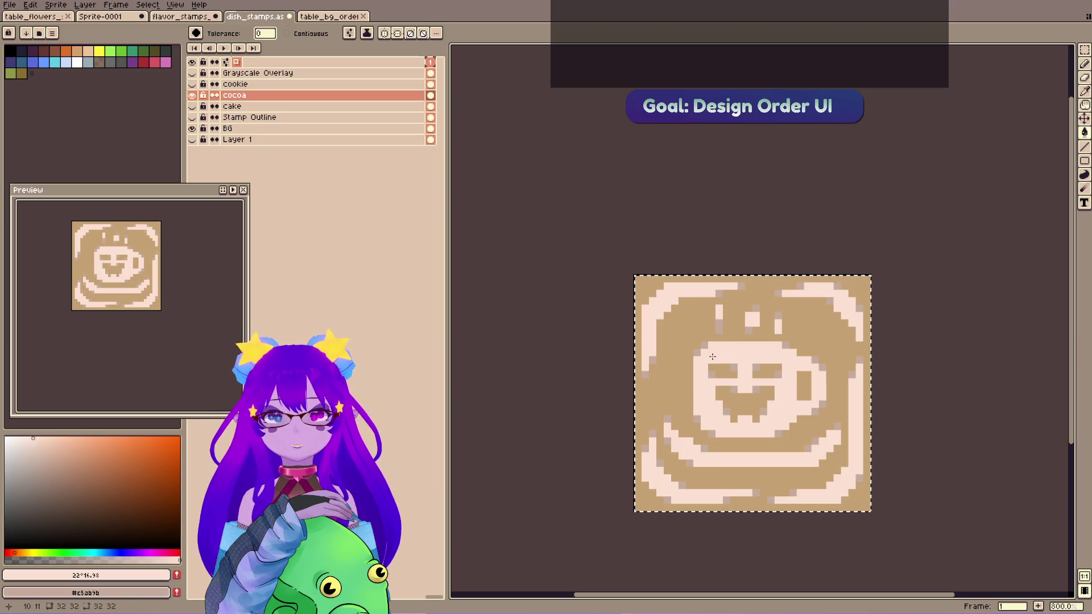
pyautogui.press('v')
# Step: Recolour the cookie stamp's dark lines and accent pixels pale, then save dish_stamps.aseprite
pyautogui.click(192, 84)
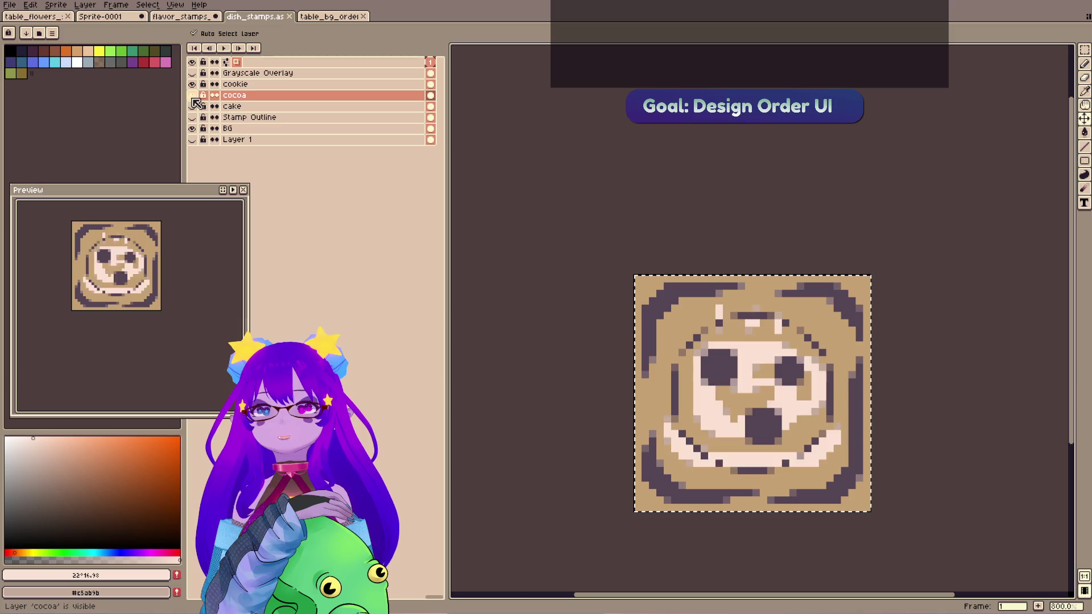
pyautogui.click(192, 95)
pyautogui.click(267, 84)
pyautogui.press('g')
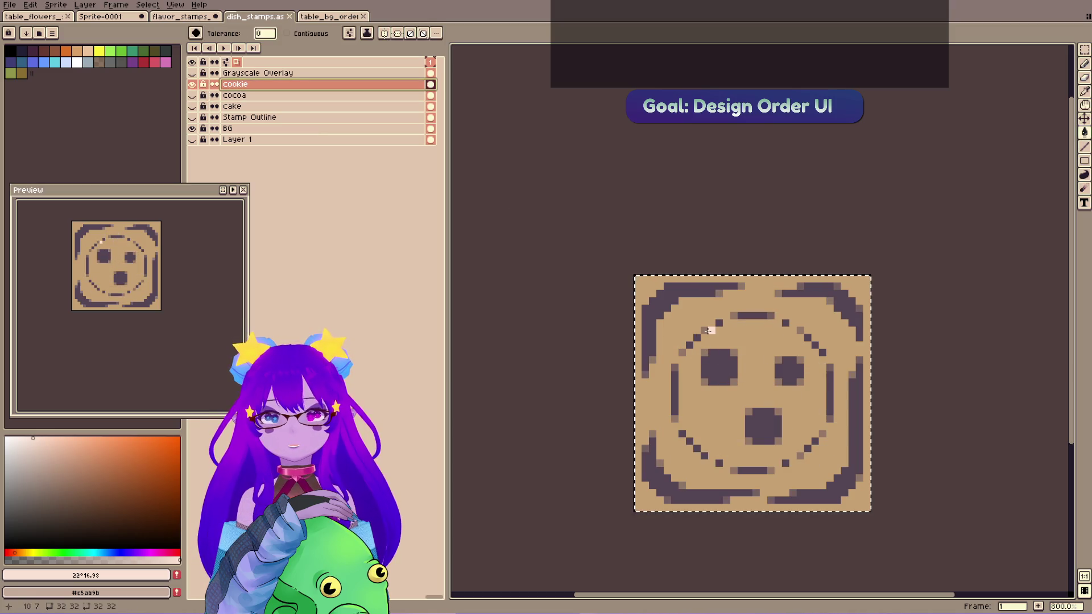
pyautogui.click(709, 331)
pyautogui.press('x')
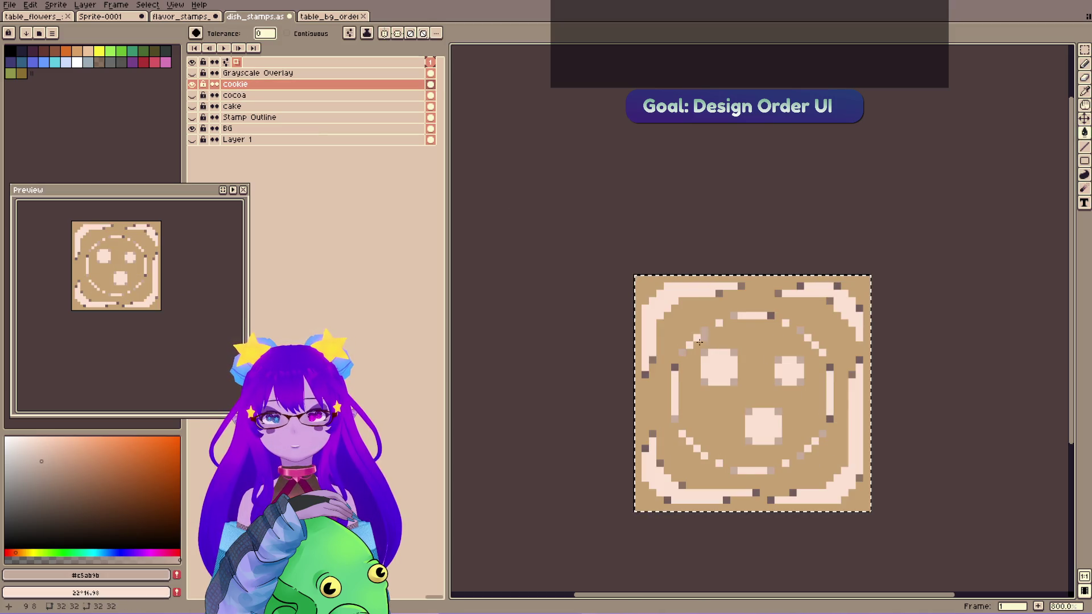
pyautogui.click(645, 375)
pyautogui.hotkey('ctrl', 's')
pyautogui.click(9, 5)
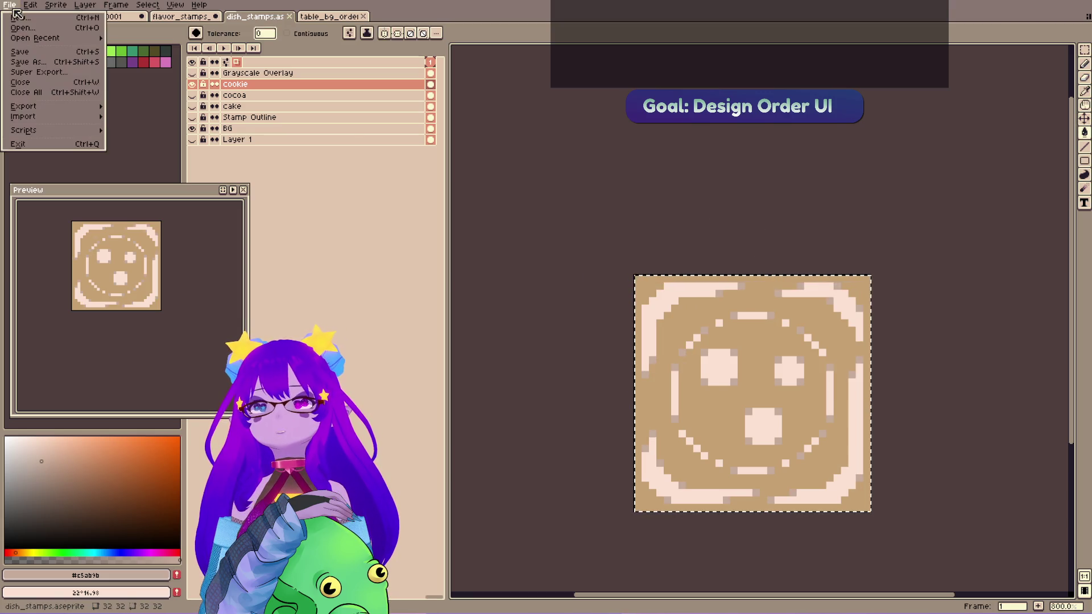
# Step: Export every dish_stamps layer as PNG via the gaspi export_layers script, then paste an Orders copy
pyautogui.moveTo(50, 137)
pyautogui.moveTo(164, 151)
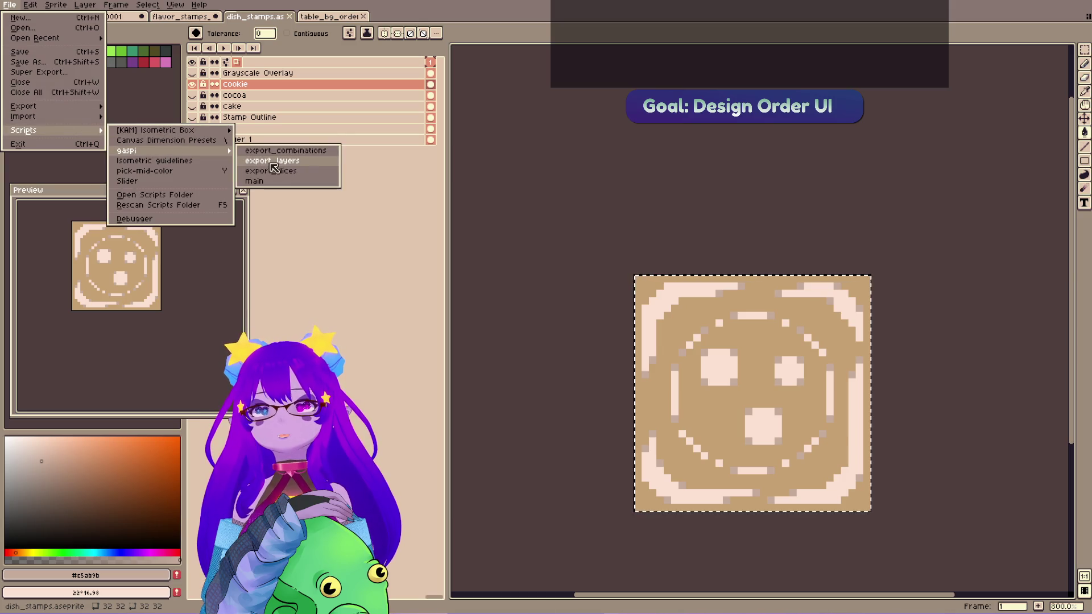
pyautogui.click(268, 157)
pyautogui.click(571, 378)
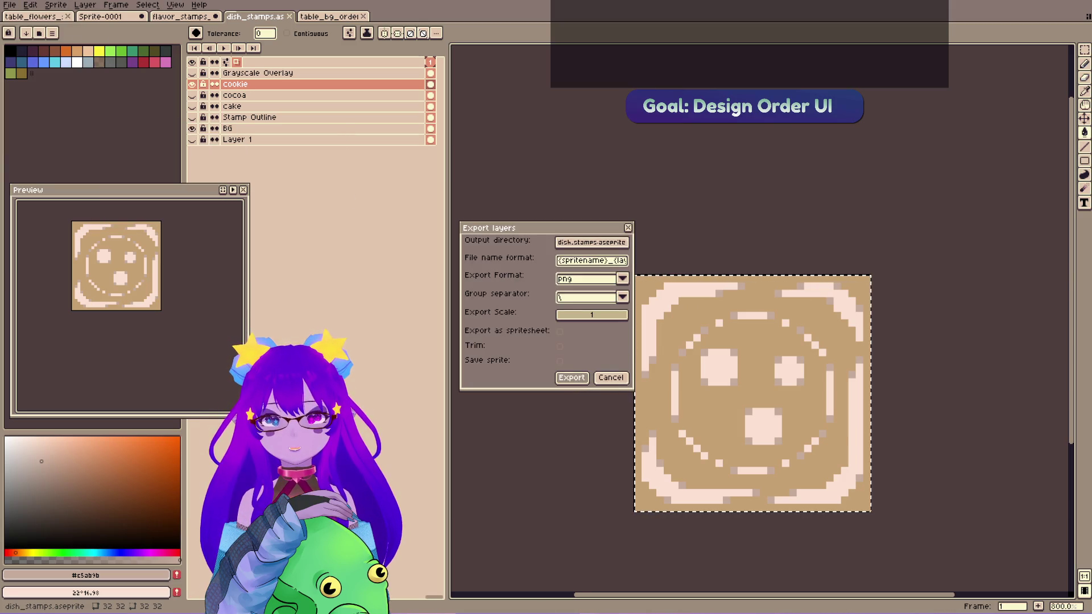
pyautogui.click(546, 316)
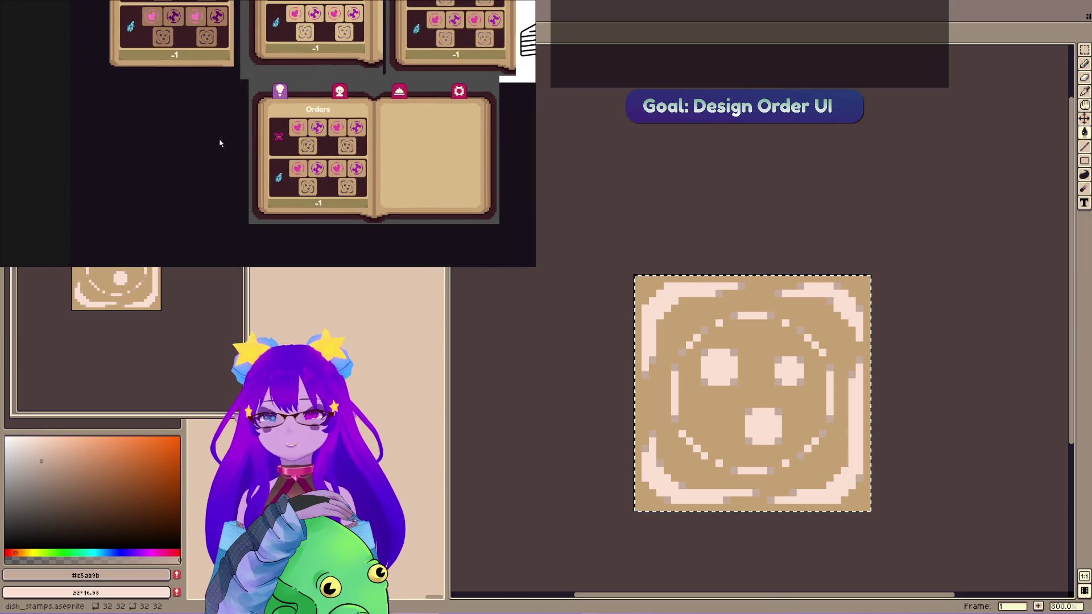
pyautogui.hotkey('ctrl', 'v')
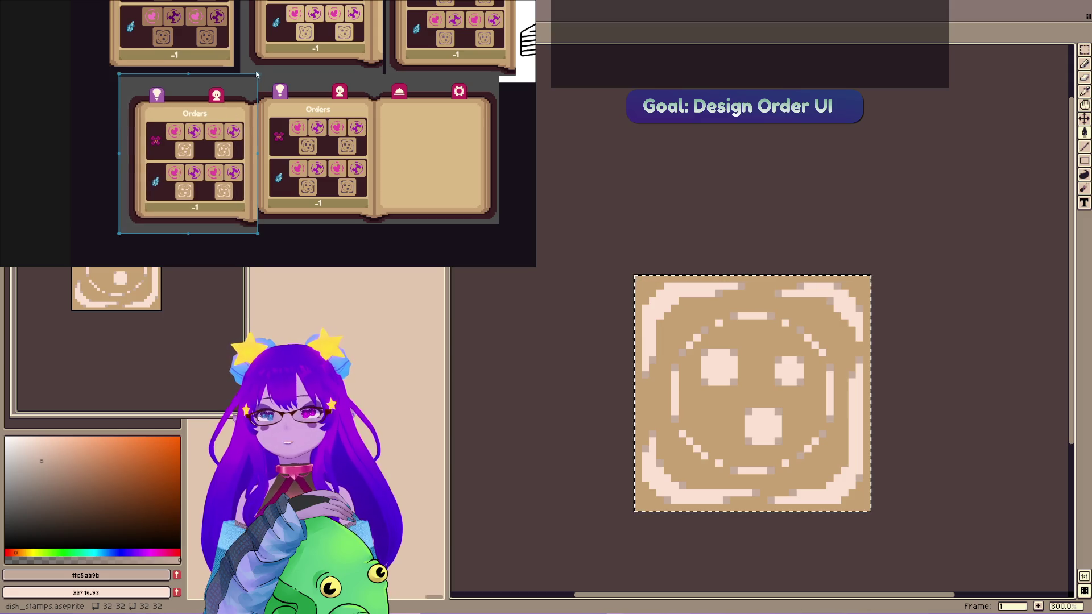
# Step: Shrink the copied Orders panel, zoom to compare sizes, and toggle the grayscale check
pyautogui.moveTo(259, 74)
pyautogui.mouseDown()
pyautogui.moveTo(237, 108)
pyautogui.moveTo(248, 88)
pyautogui.mouseUp()
pyautogui.scroll(3, 258, 145)
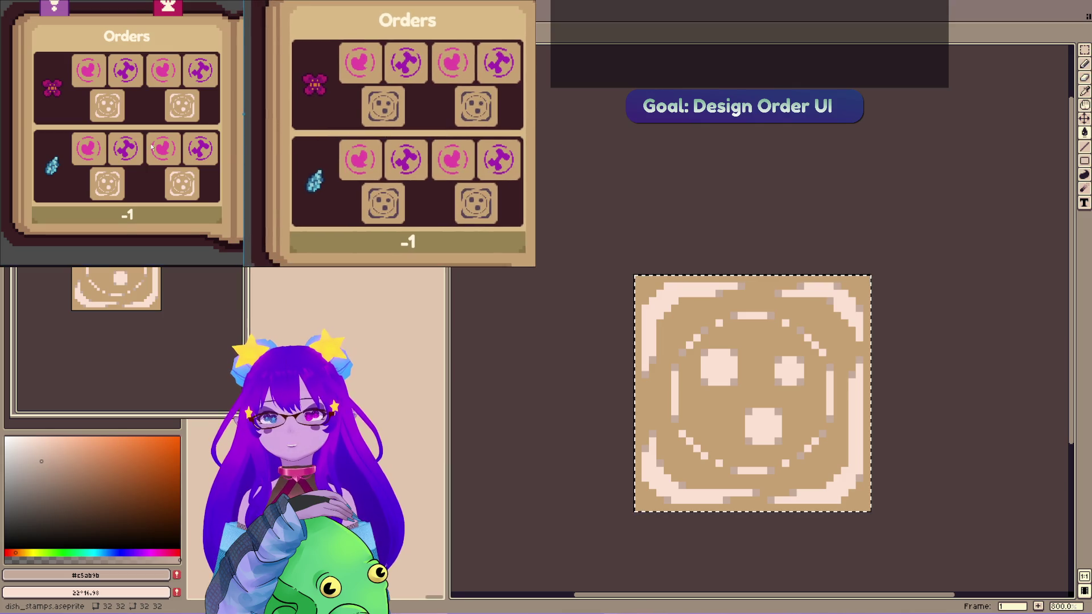
pyautogui.scroll(3, 142, 130)
pyautogui.scroll(-3, 142, 130)
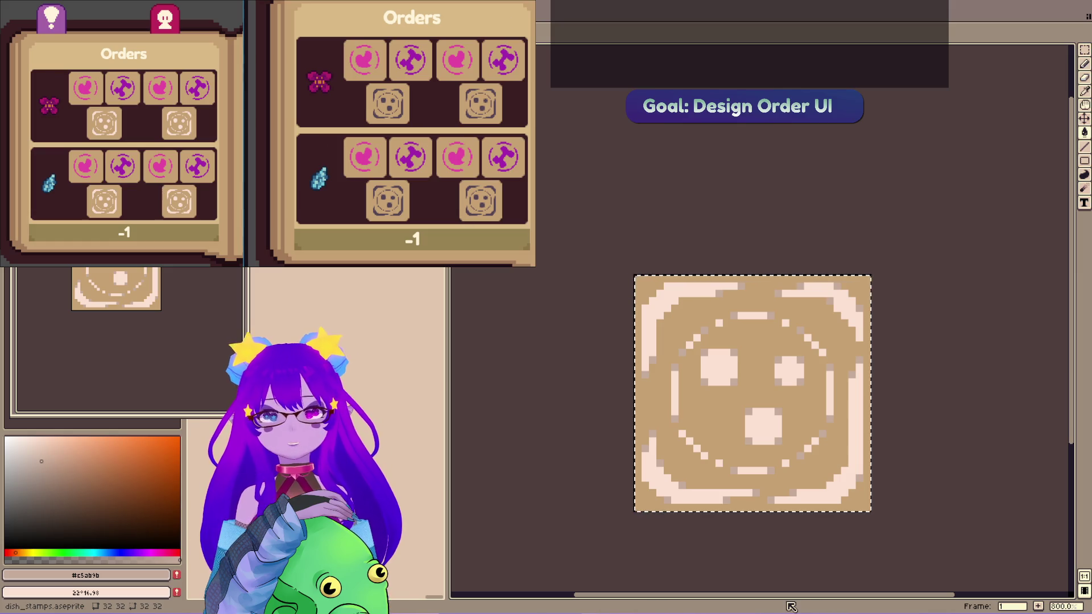
pyautogui.hotkey('shift', 'x')
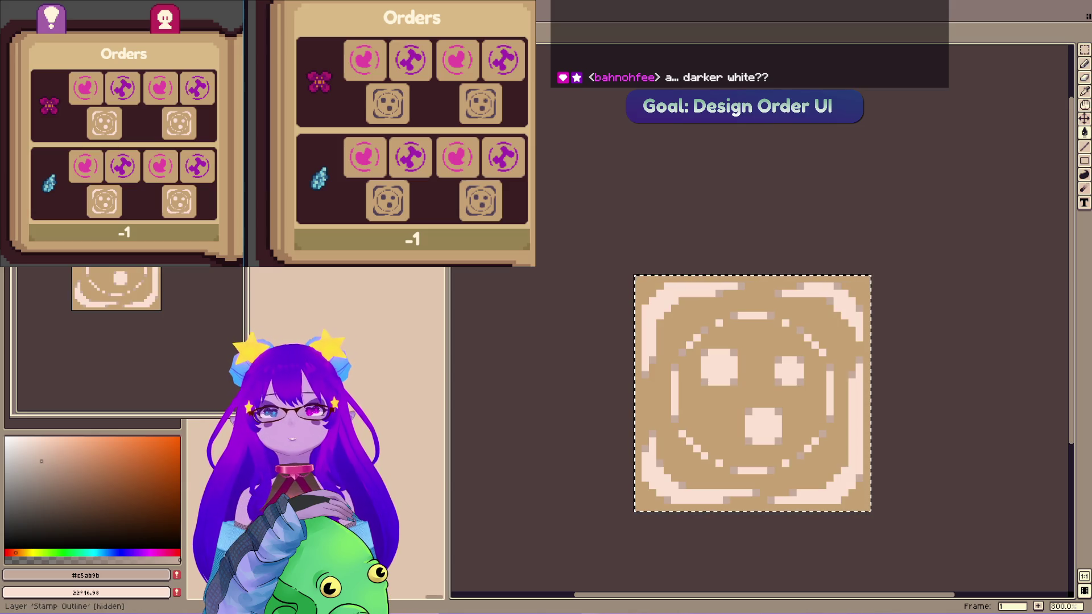
# Step: Sample the pale pink and refill the cookie's lines with a greyer off-white
pyautogui.keyDown('alt'); pyautogui.click(677, 300); pyautogui.keyUp('alt')
pyautogui.click(44, 459)
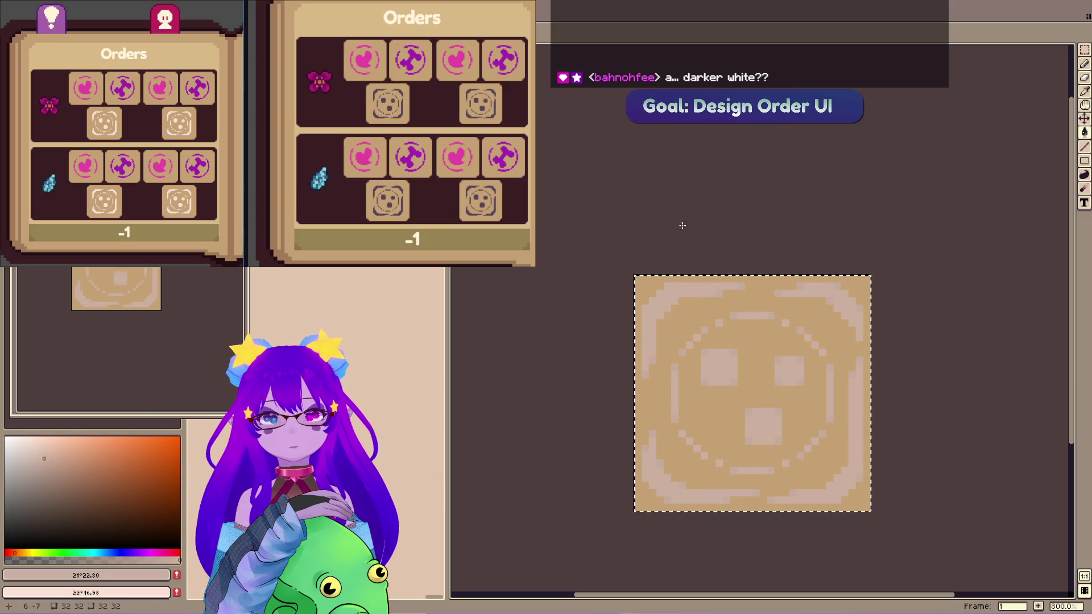
pyautogui.click(23, 447)
pyautogui.click(675, 291)
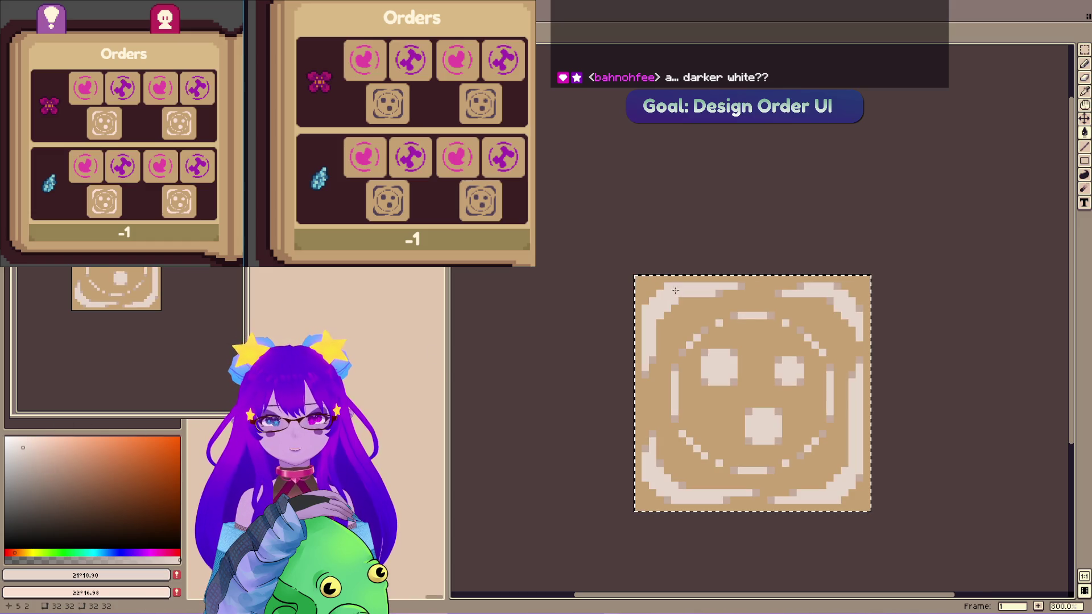
# Step: Tune a desaturated, almost neutral tint and fill the cake's lines light lavender-grey
pyautogui.click(12, 454)
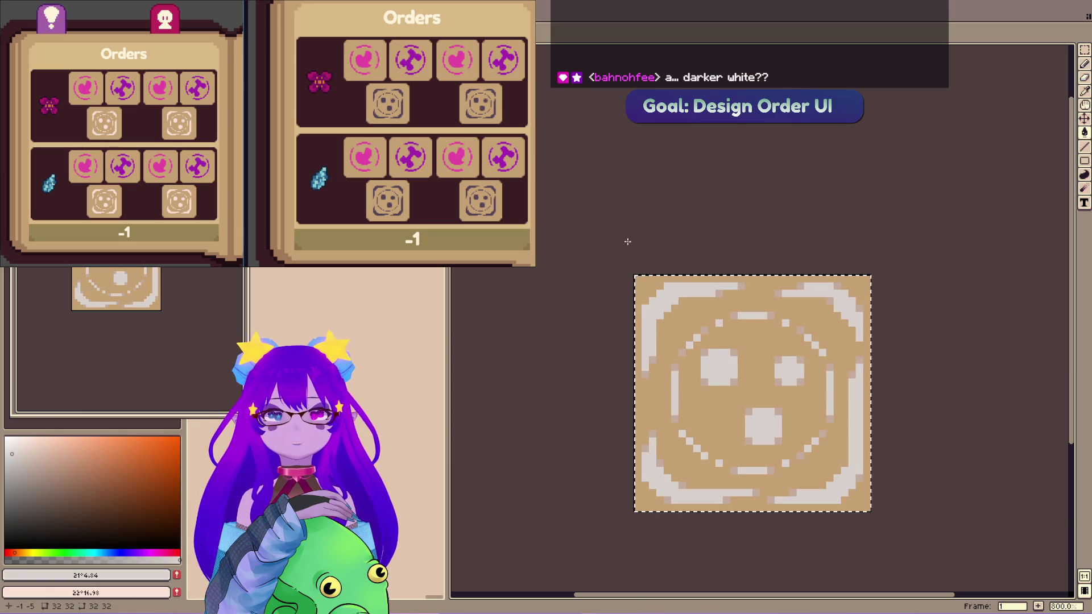
pyautogui.click(142, 551)
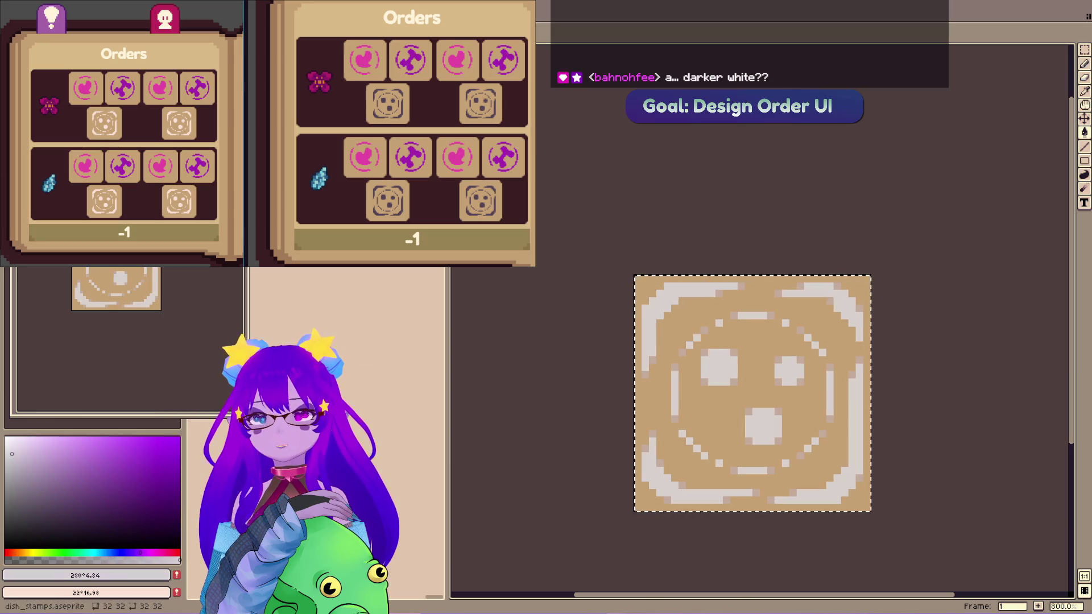
pyautogui.moveTo(145, 548); pyautogui.dragTo(163, 551)
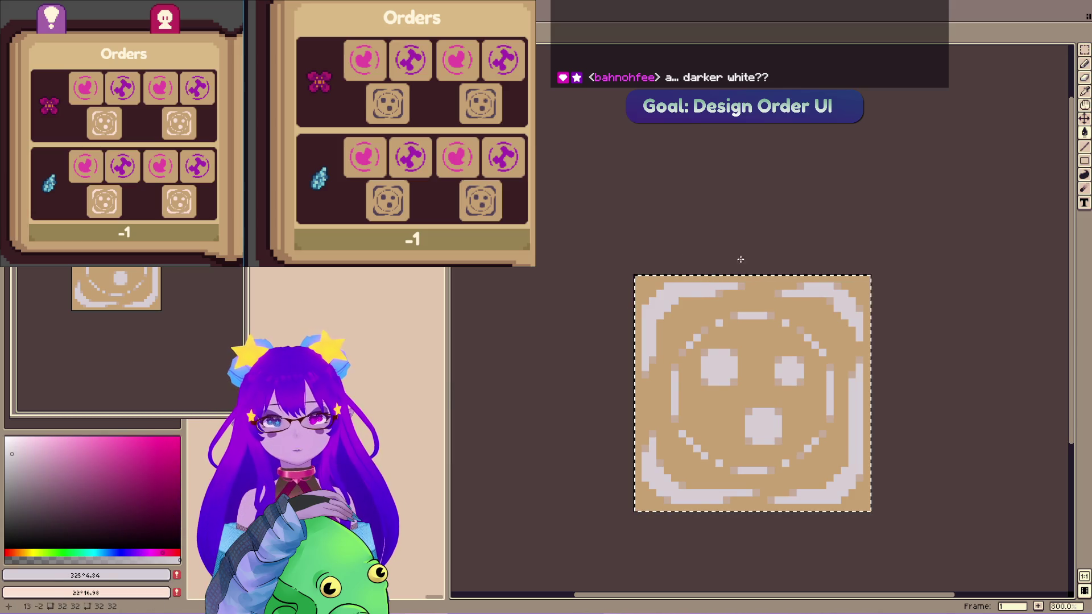
pyautogui.click(171, 551)
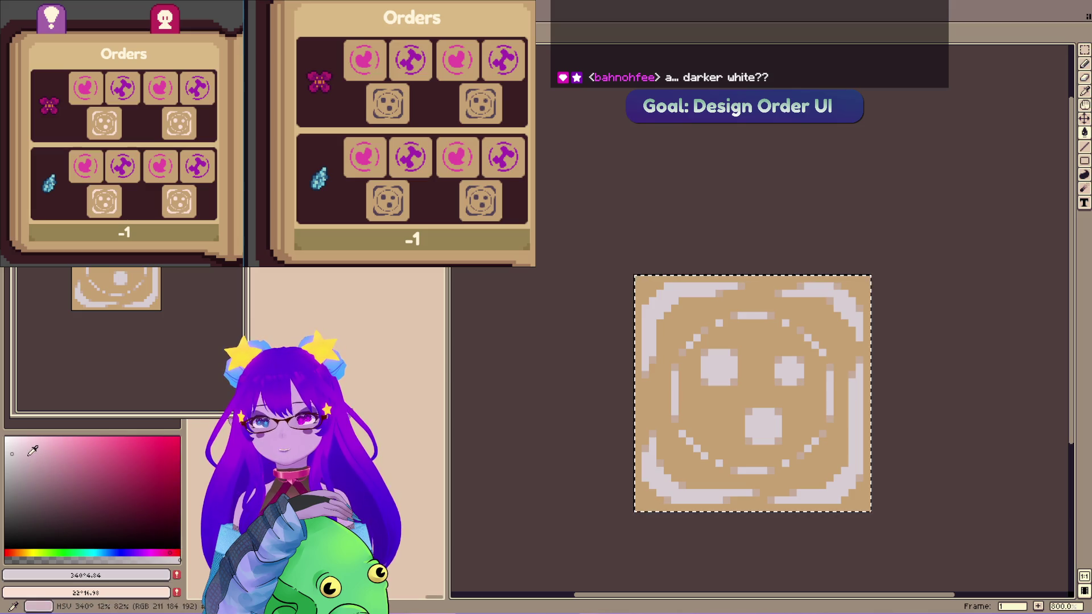
pyautogui.click(27, 456)
pyautogui.click(719, 367)
pyautogui.hotkey('ctrl', 'z')
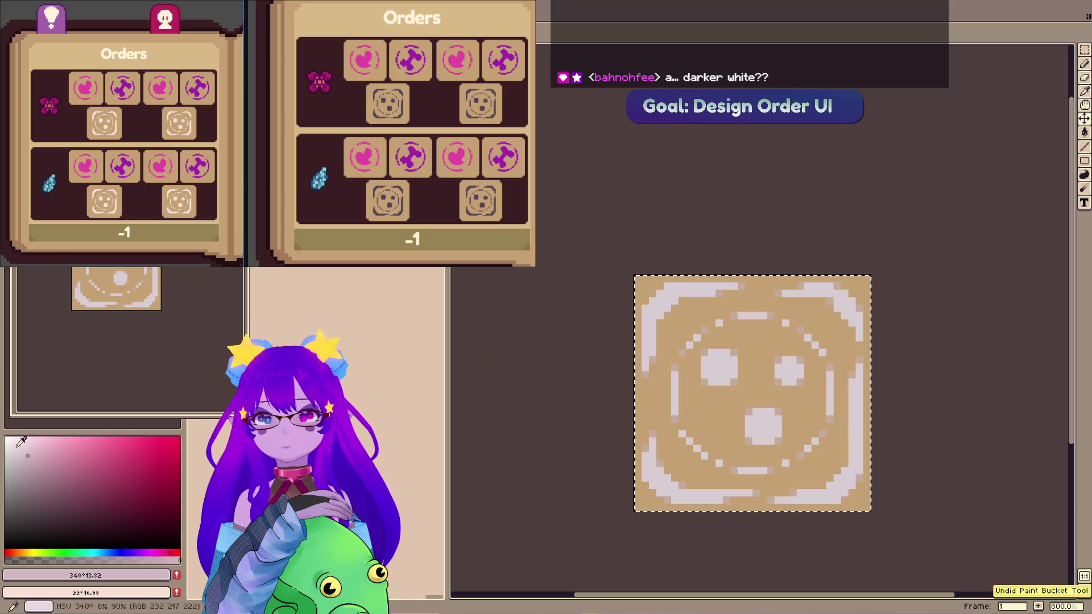
pyautogui.click(11, 451)
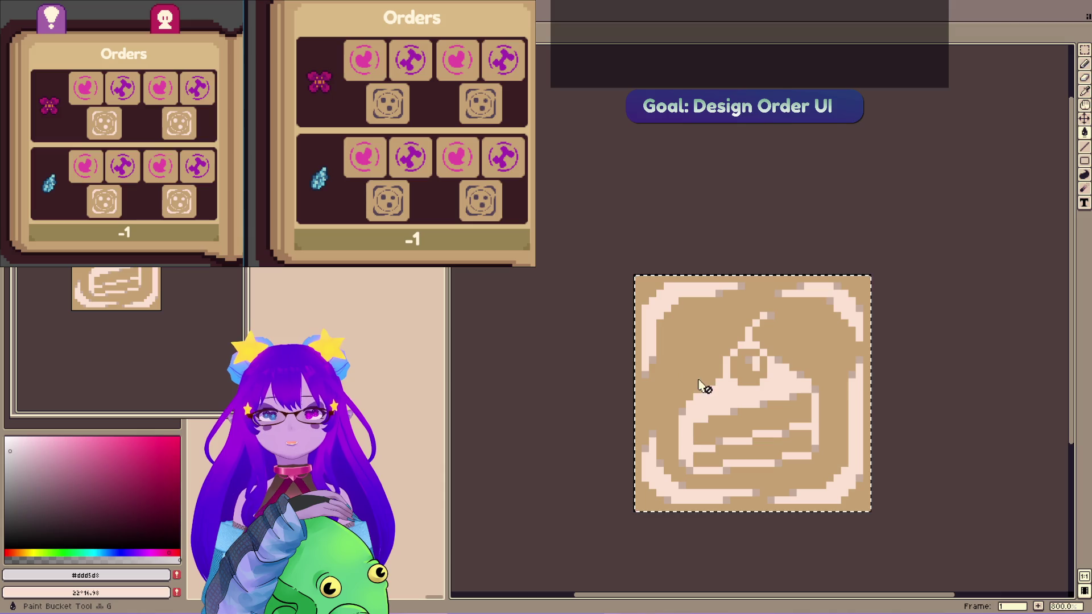
pyautogui.click(732, 311)
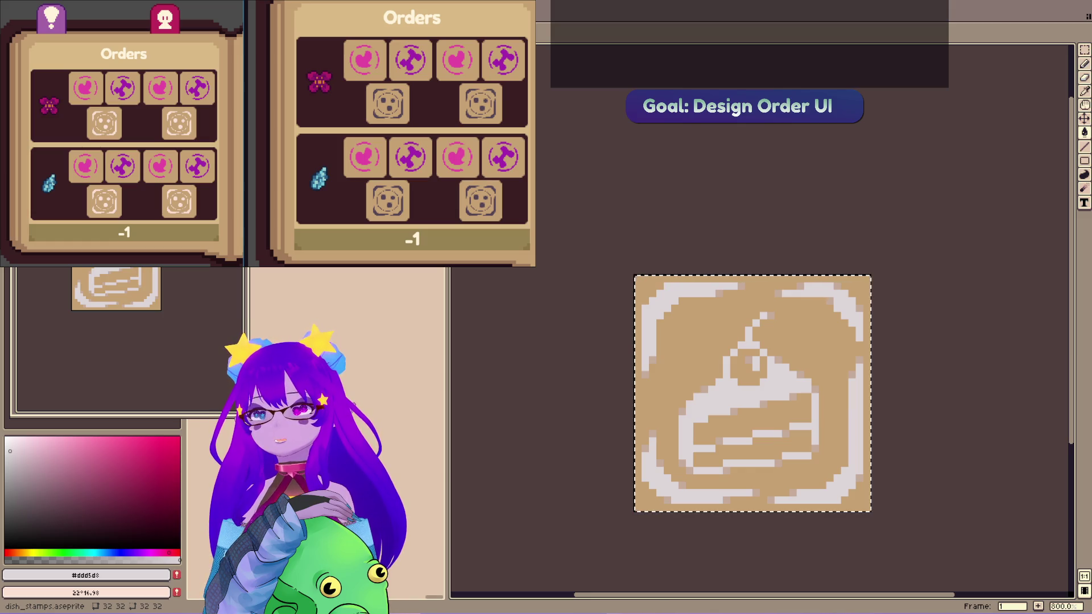
pyautogui.hotkey('ctrl', 'alt', 'shift', 's')
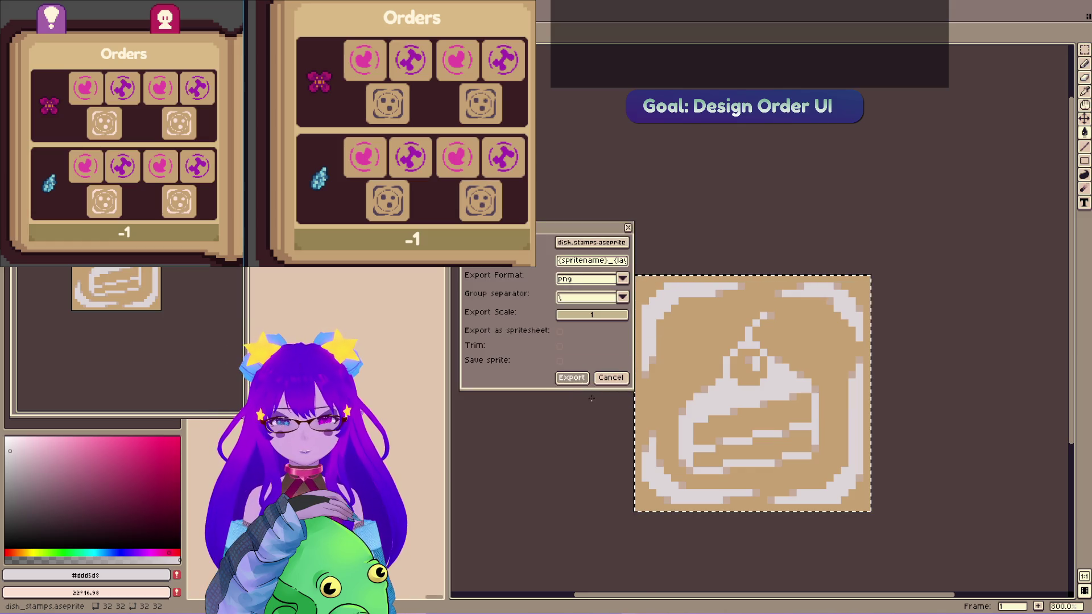
# Step: Export the layers again and move the Orders reference image to the board's far left
pyautogui.press('Return')
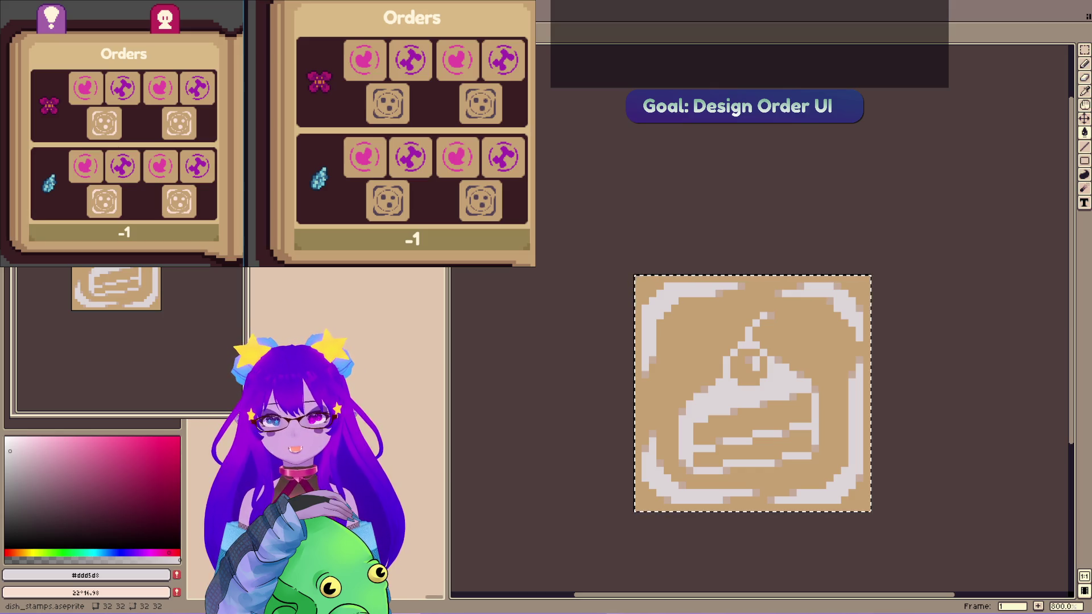
pyautogui.scroll(-3, 326, 116)
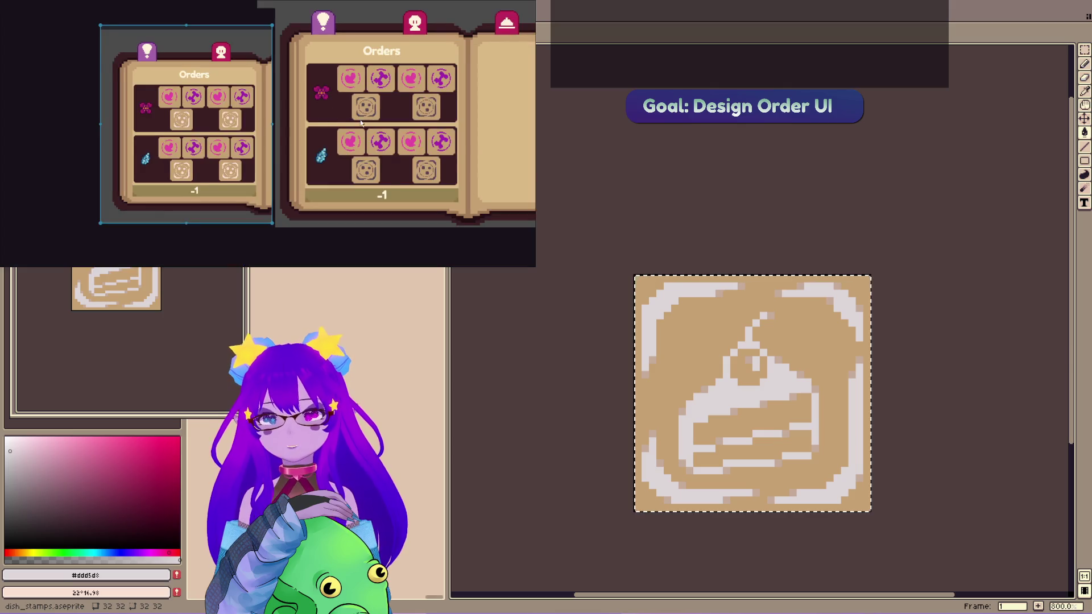
pyautogui.moveTo(326, 163); pyautogui.dragTo(66, 139)
pyautogui.hscroll(-3, 62, 137)
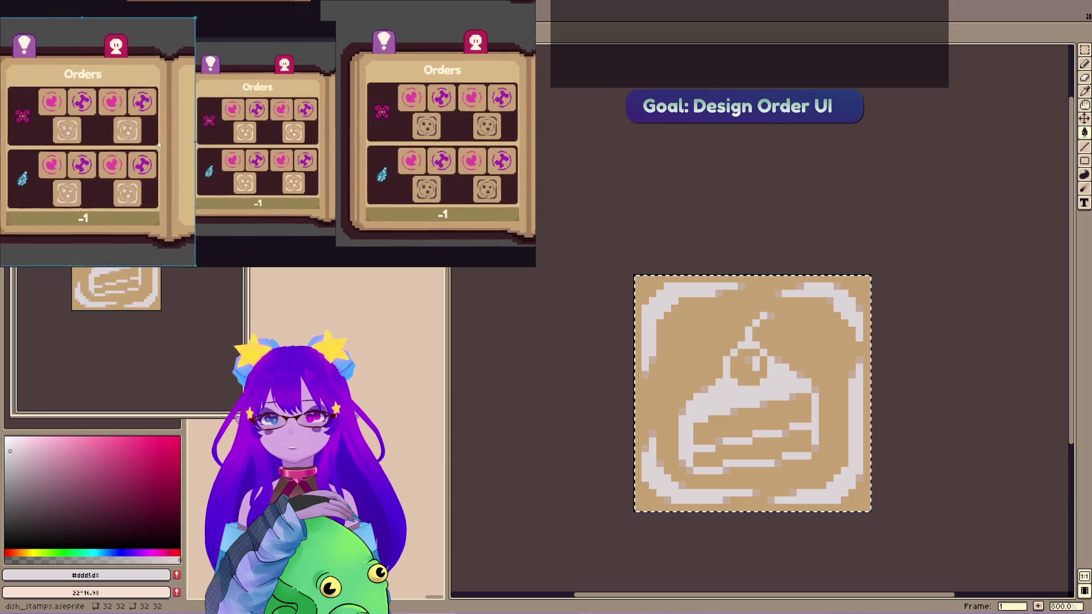
pyautogui.scroll(3, 257, 145)
pyautogui.scroll(-3, 227, 159)
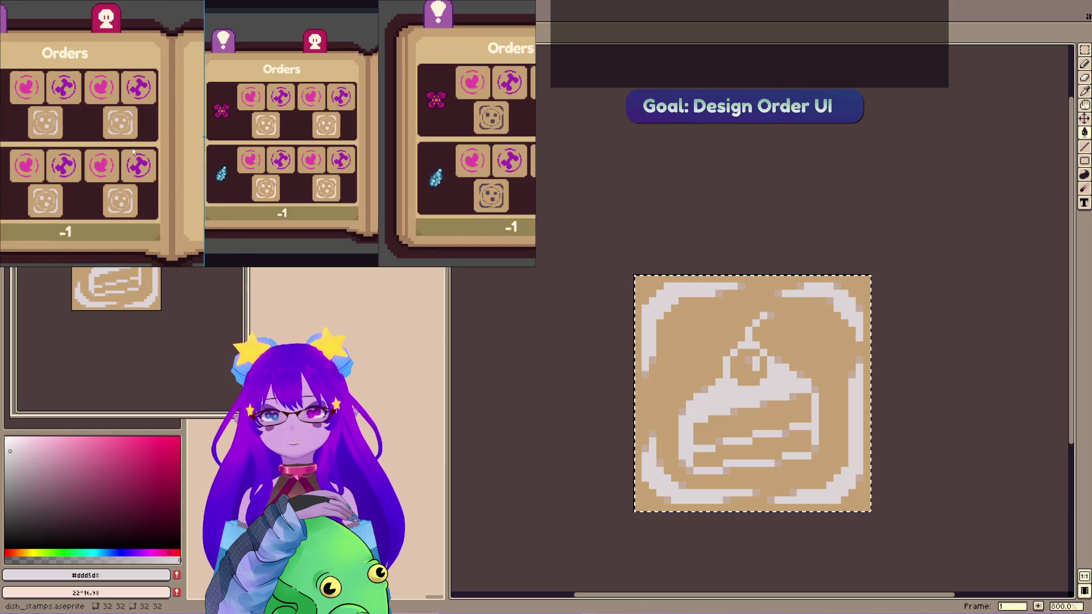
pyautogui.scroll(2, 134, 180)
pyautogui.scroll(-2, 134, 181)
pyautogui.scroll(2, 195, 28)
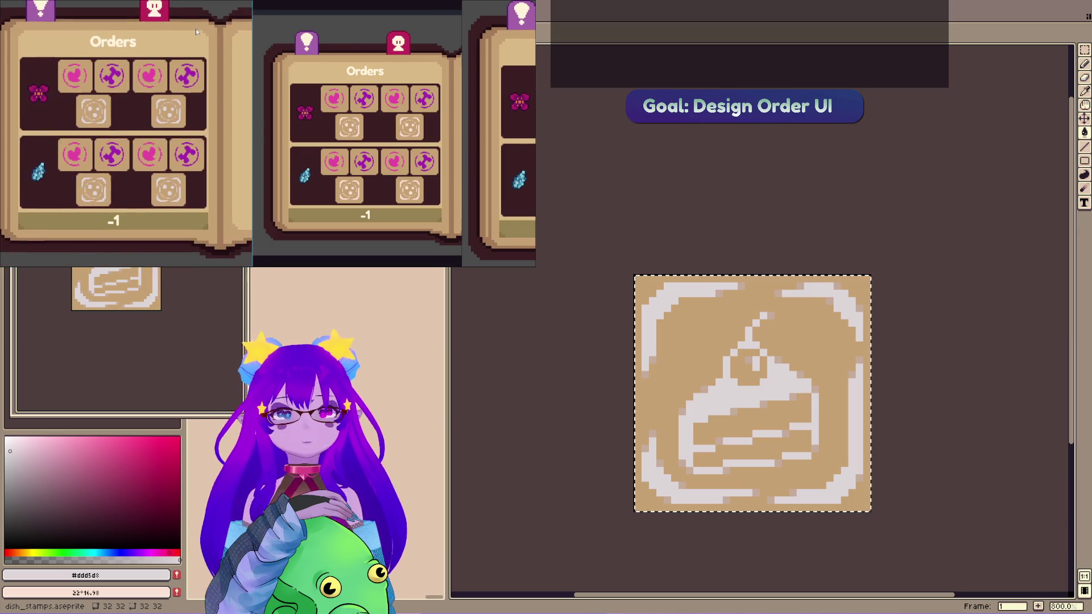
pyautogui.scroll(-3, 235, 52)
pyautogui.scroll(-2, 302, 105)
pyautogui.scroll(1, 311, 180)
# Step: Reposition the right book mockup and set the small Orders mockup beside the left one
pyautogui.moveTo(345, 168); pyautogui.dragTo(353, 164)
pyautogui.moveTo(182, 154); pyautogui.dragTo(252, 154)
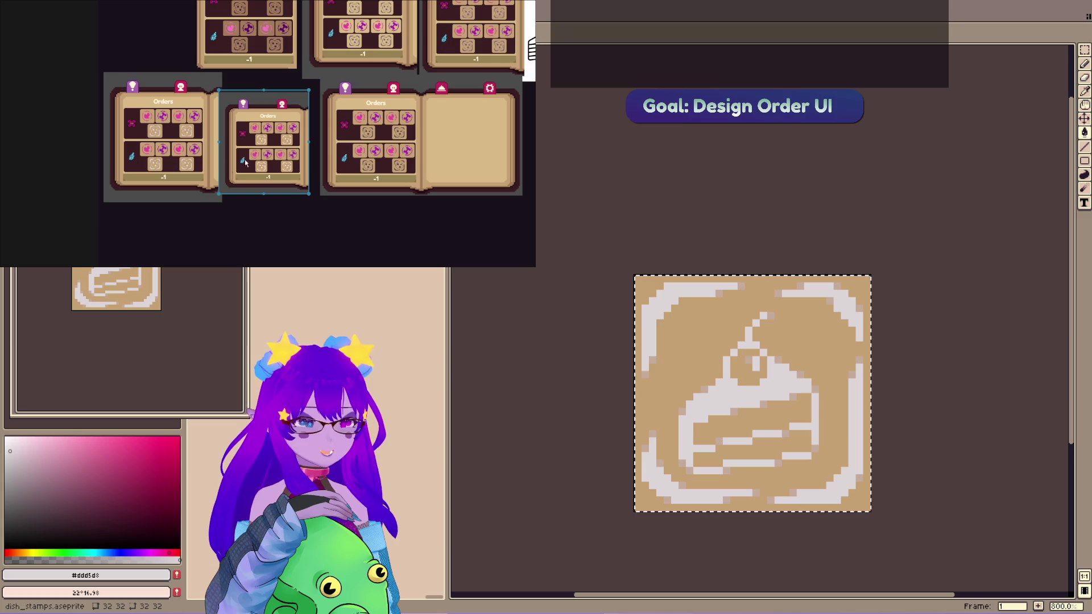
pyautogui.moveTo(510, 10)
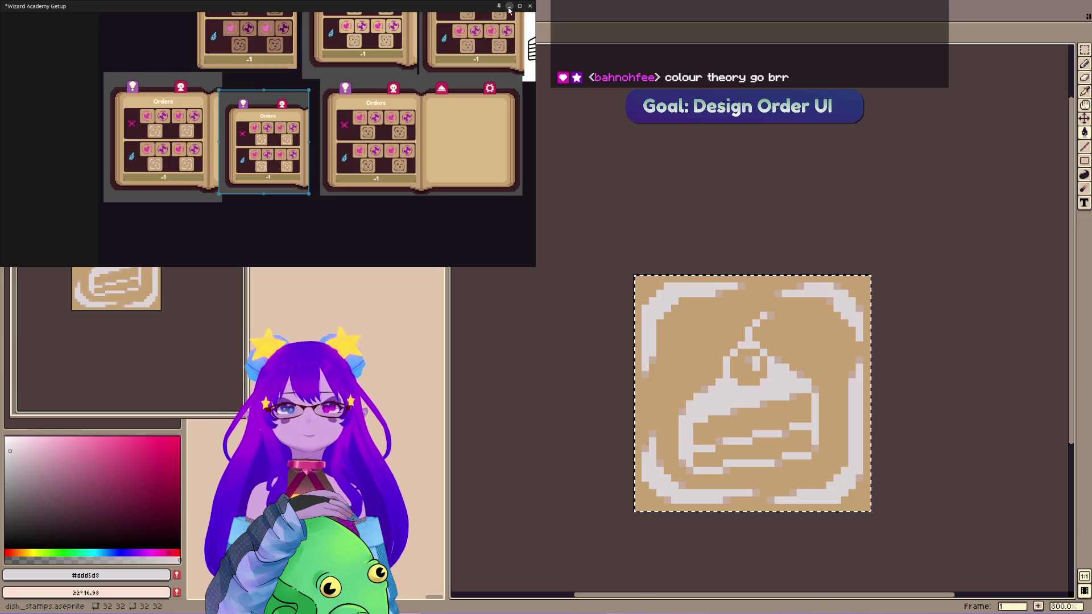
# Step: Undo the bucket fills, sprite resize and grayscale overlay, then save the dish stamps file
pyautogui.click(509, 6)
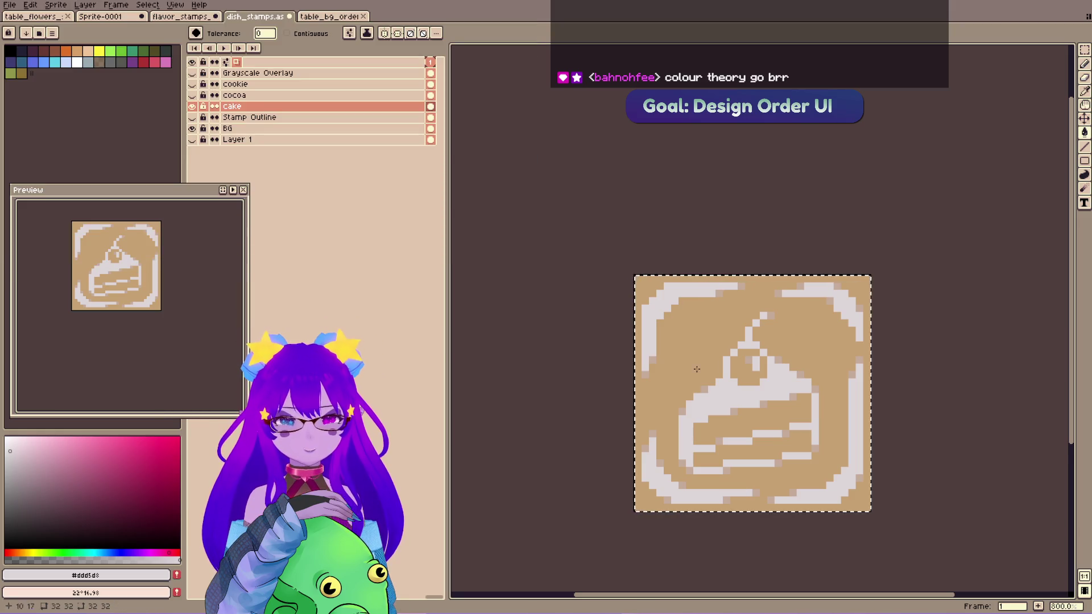
pyautogui.scroll(-2, 739, 296)
pyautogui.hotkey('ctrl', 'z')
pyautogui.hotkey('alt', 'Up')
pyautogui.hotkey('alt', 'Up')
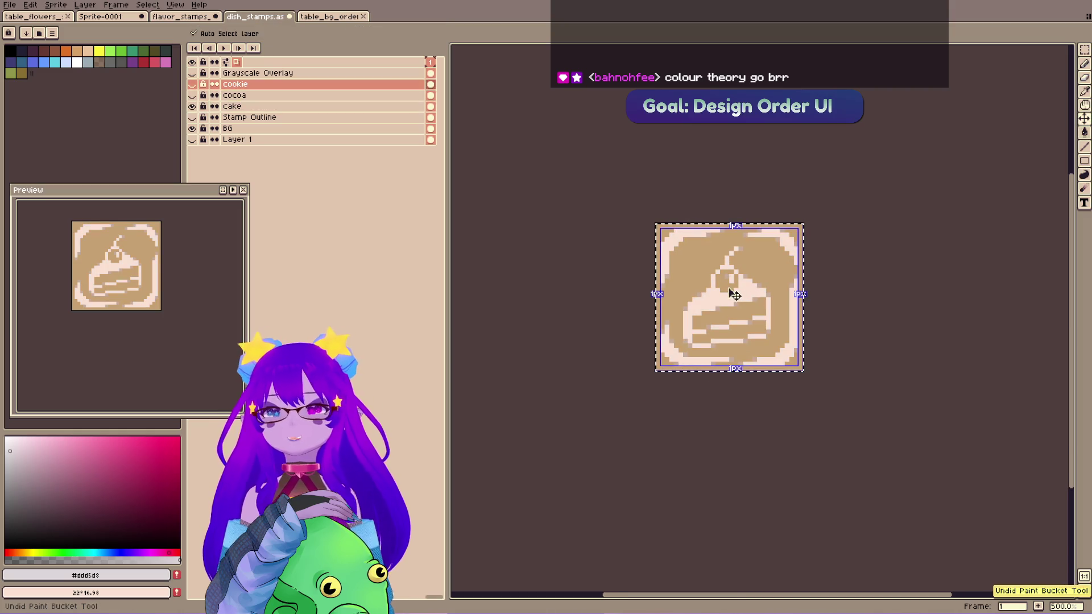
pyautogui.hotkey('ctrl', 'z')
pyautogui.hotkey('ctrl', 'z')
pyautogui.hotkey('ctrl', 'z')
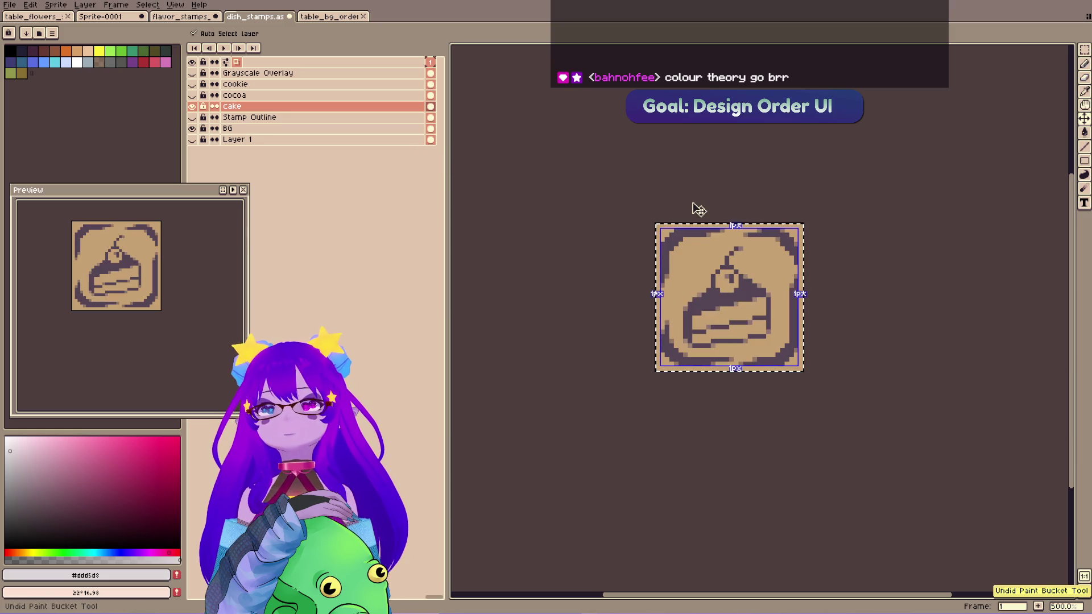
pyautogui.hotkey('ctrl', 'z')
pyautogui.hotkey('ctrl', 'z')
pyautogui.hotkey('ctrl', 'z')
pyautogui.hotkey('ctrl', 'z')
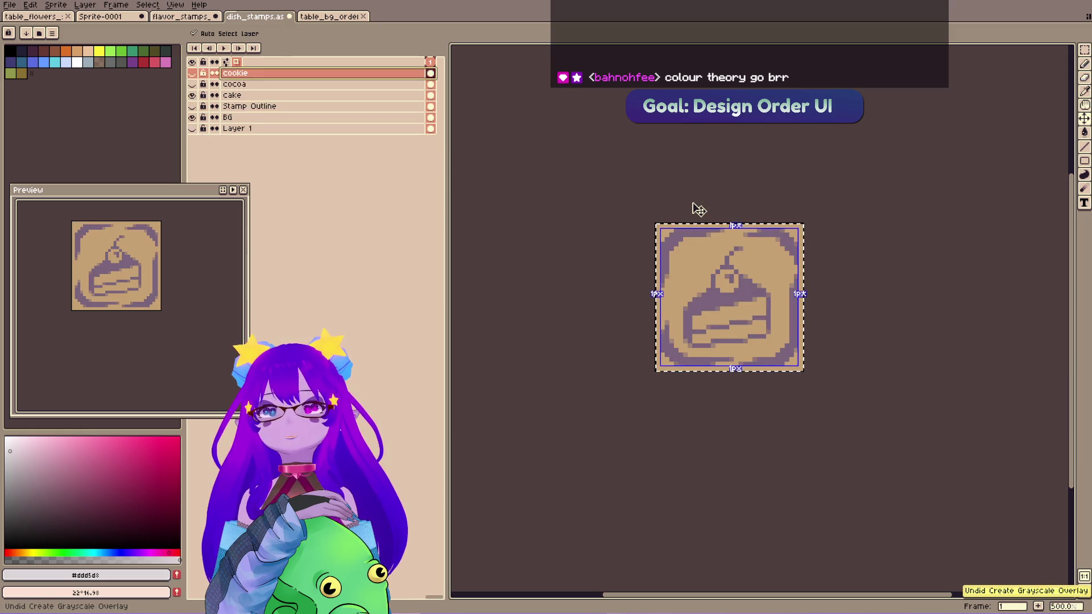
pyautogui.hotkey('ctrl', 'z')
pyautogui.hotkey('ctrl', 'z')
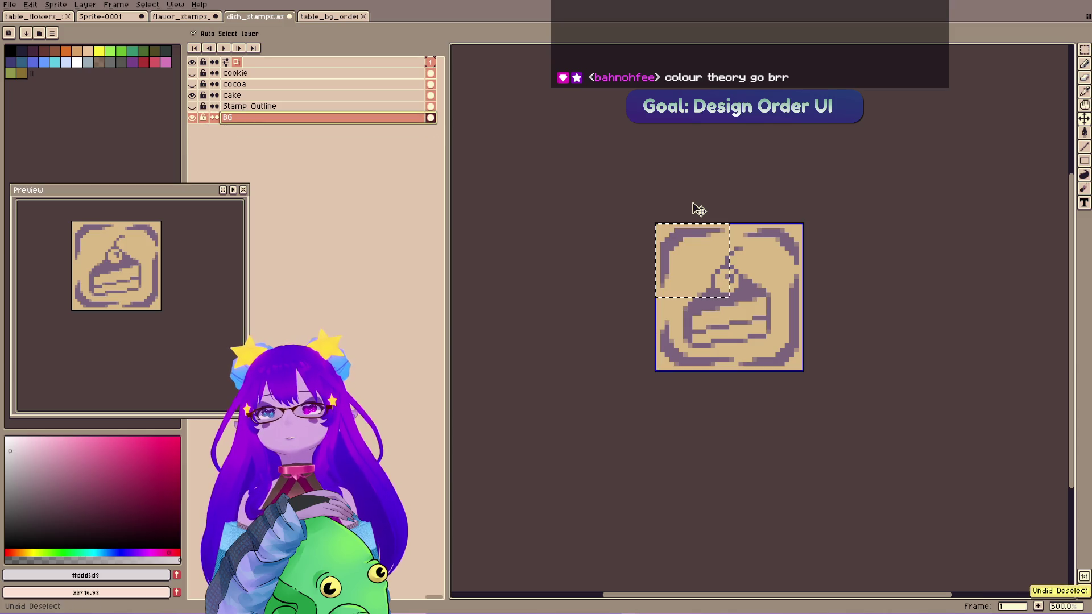
pyautogui.hotkey('ctrl', 'y')
pyautogui.hotkey('ctrl', 'y')
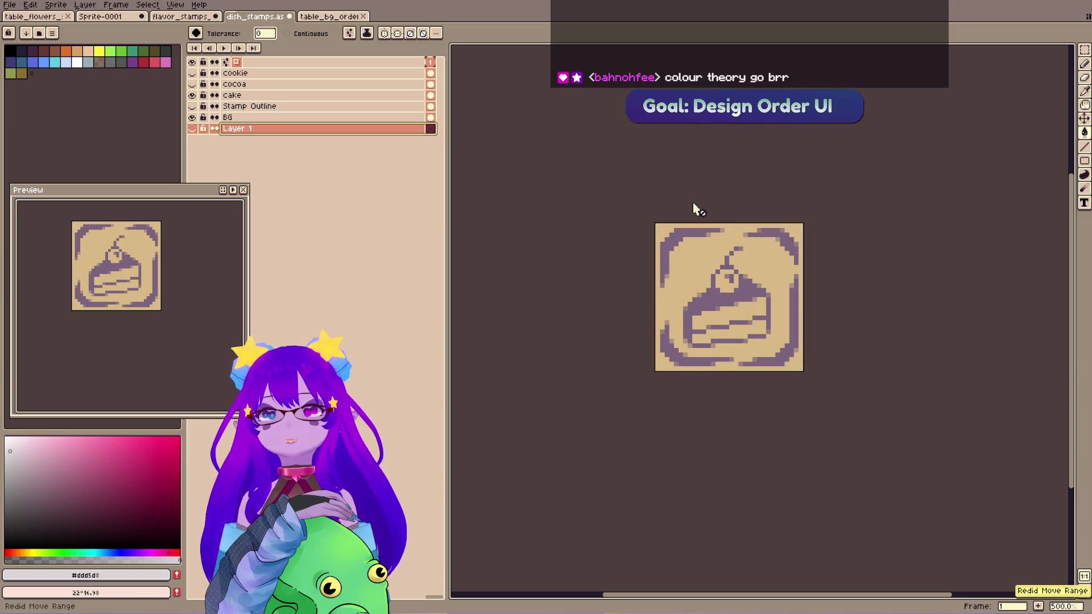
pyautogui.hotkey('ctrl', 'z')
pyautogui.hotkey('ctrl', 's')
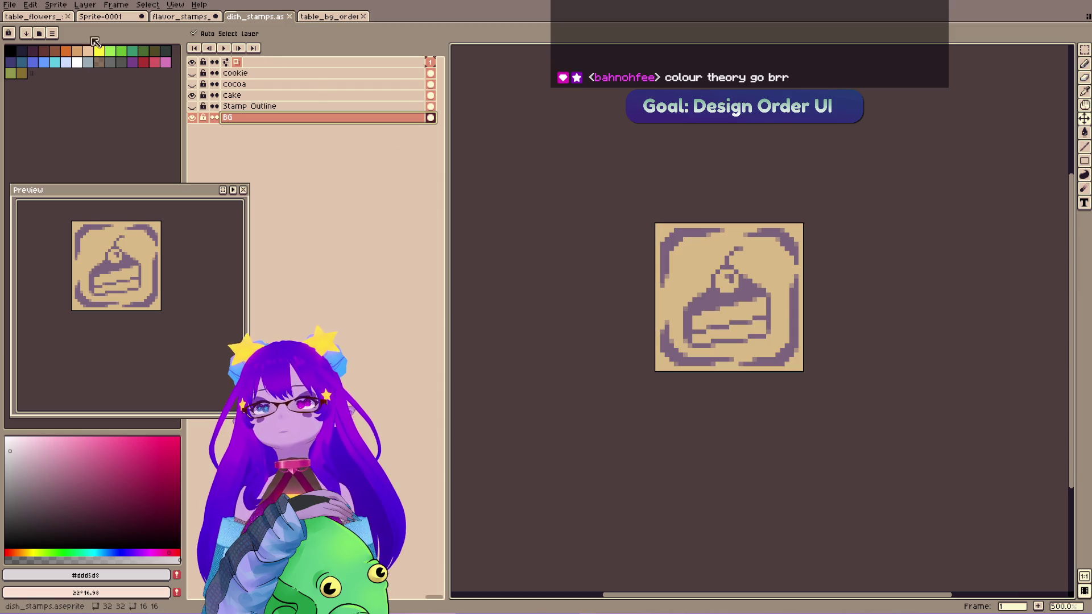
# Step: Bring up the export settings for dish_stamps.png, then cancel them
pyautogui.click(10, 4)
pyautogui.moveTo(63, 106)
pyautogui.click(168, 110)
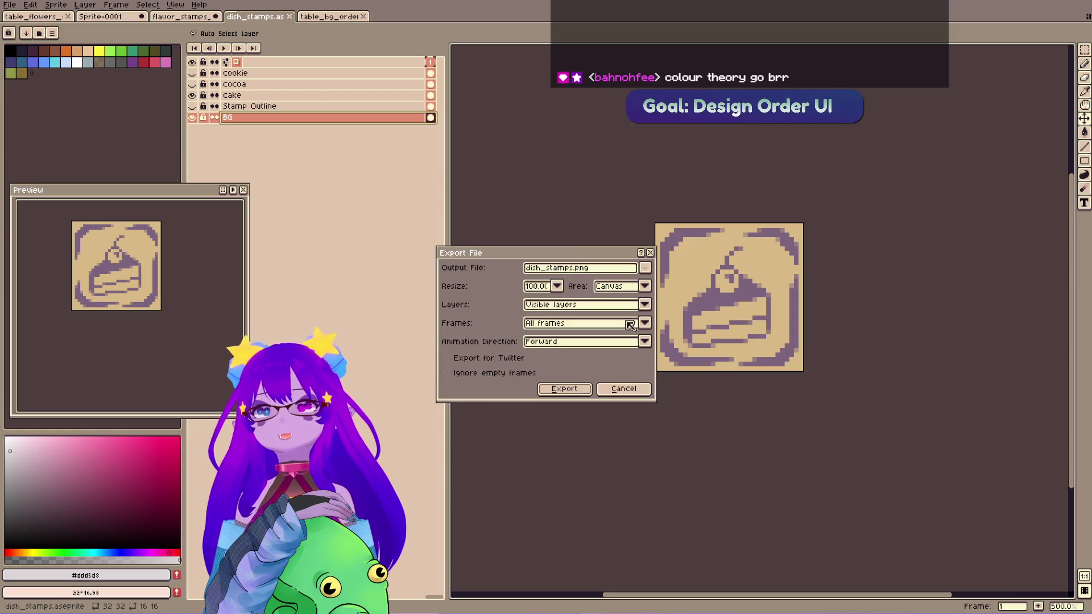
pyautogui.press('Escape')
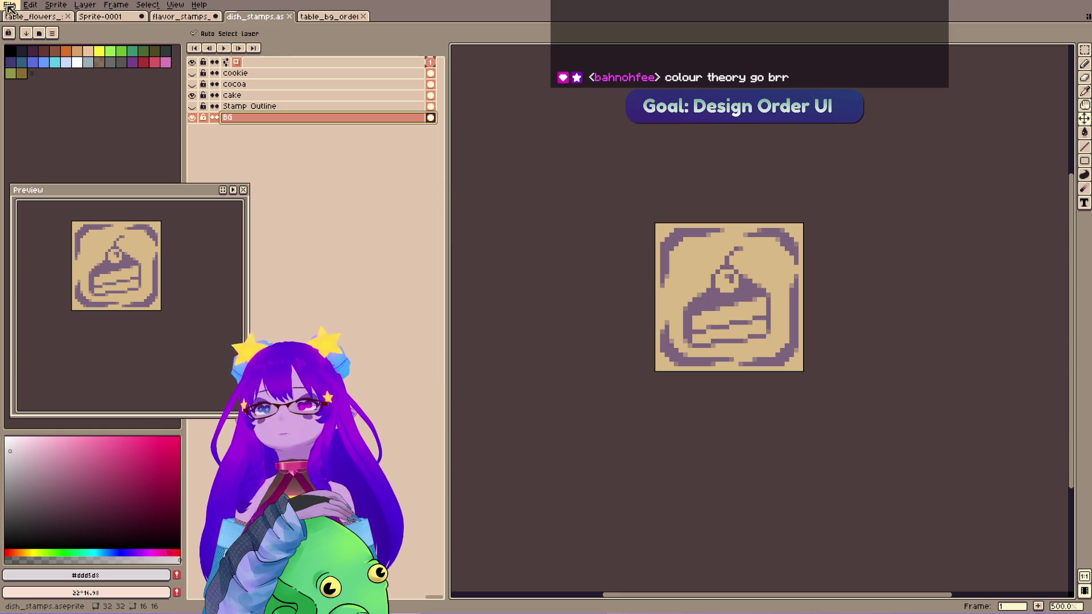
# Step: Export each stamp layer as its own PNG with the gaspi export_layers script
pyautogui.click(10, 5)
pyautogui.moveTo(63, 132)
pyautogui.moveTo(153, 151)
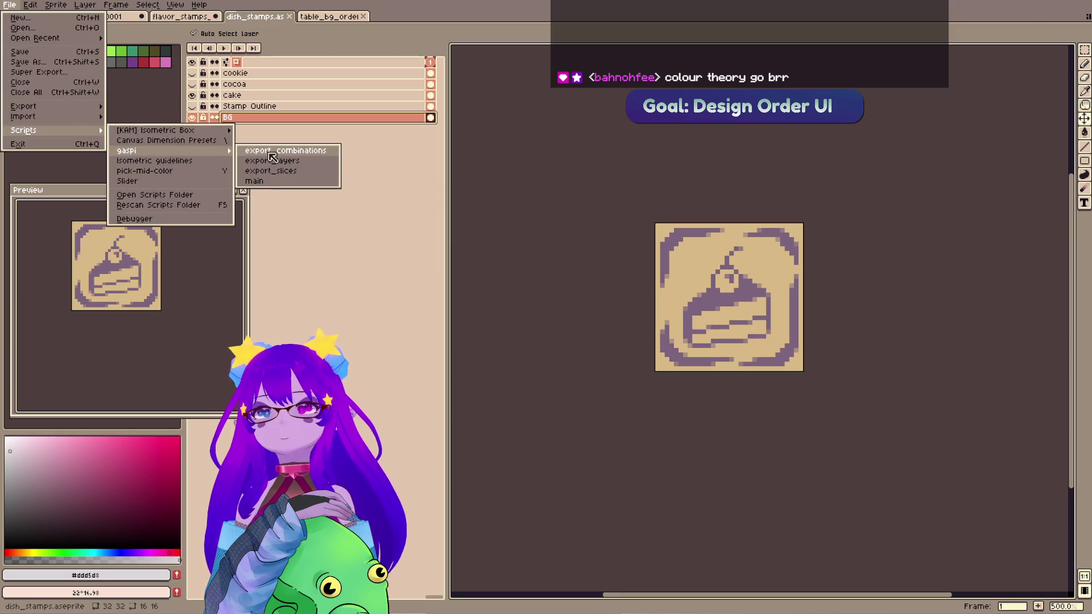
pyautogui.click(268, 161)
pyautogui.click(588, 381)
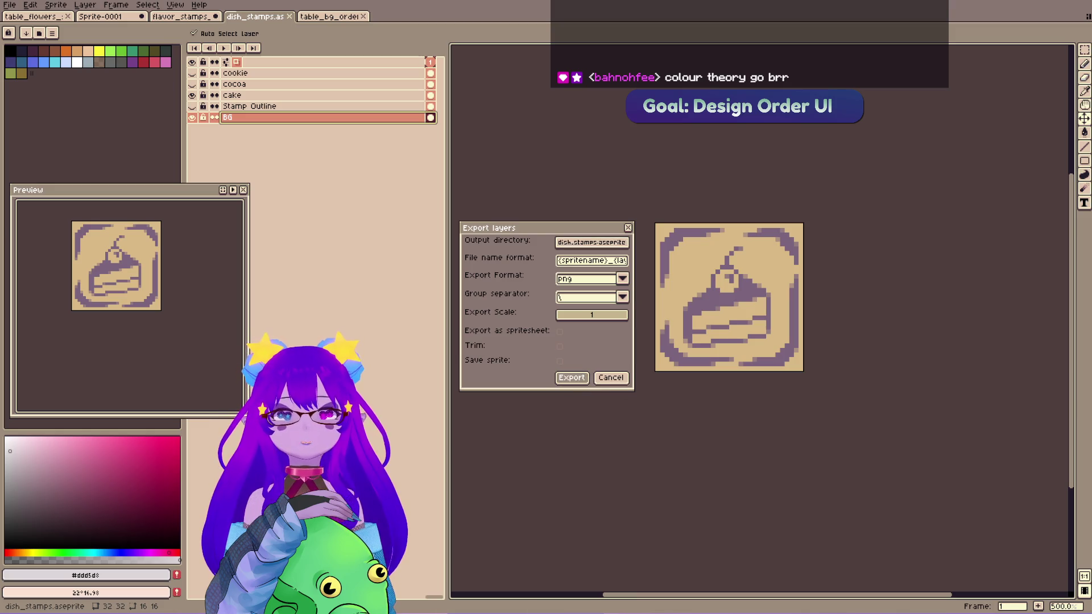
pyautogui.press('g')
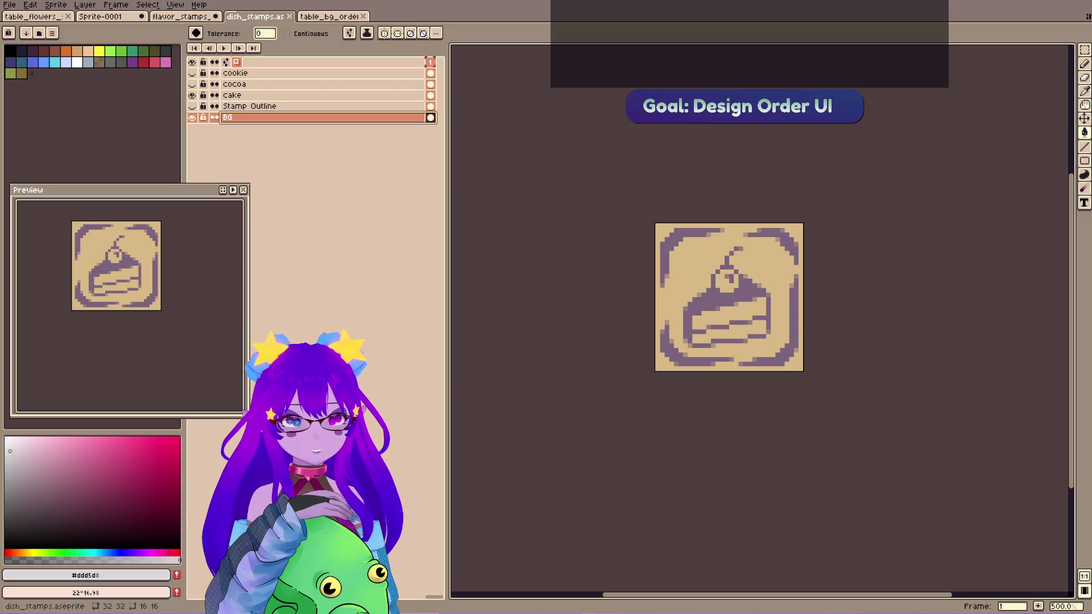
pyautogui.scroll(-1, 705, 456)
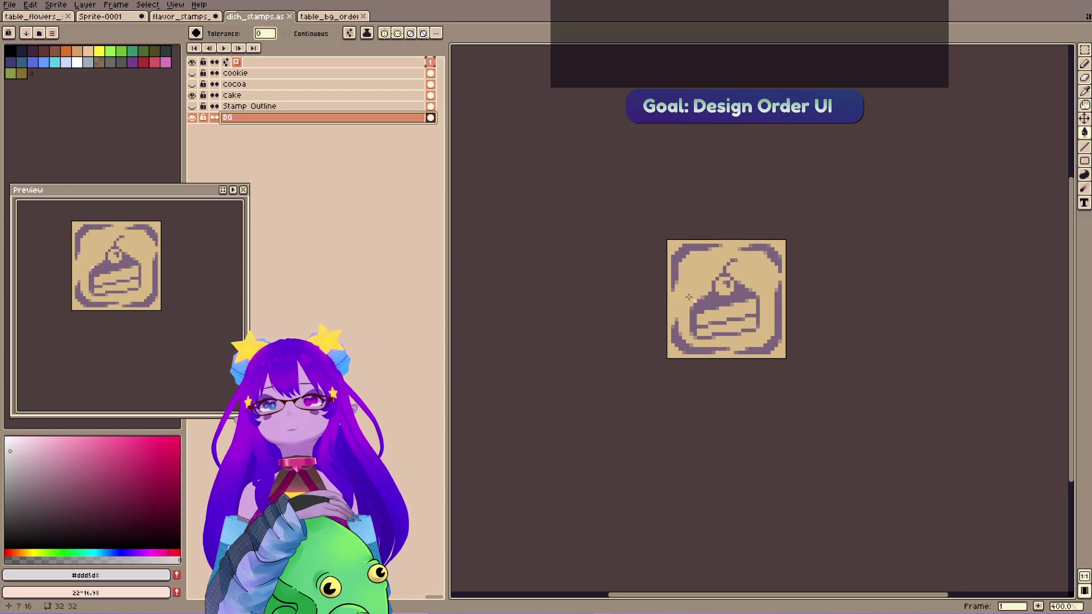
# Step: In table_bg_order_panel, pick the stamp-area tan and magic-wand select the left section on Section Boarder
pyautogui.click(325, 16)
pyautogui.scroll(1, 705, 256)
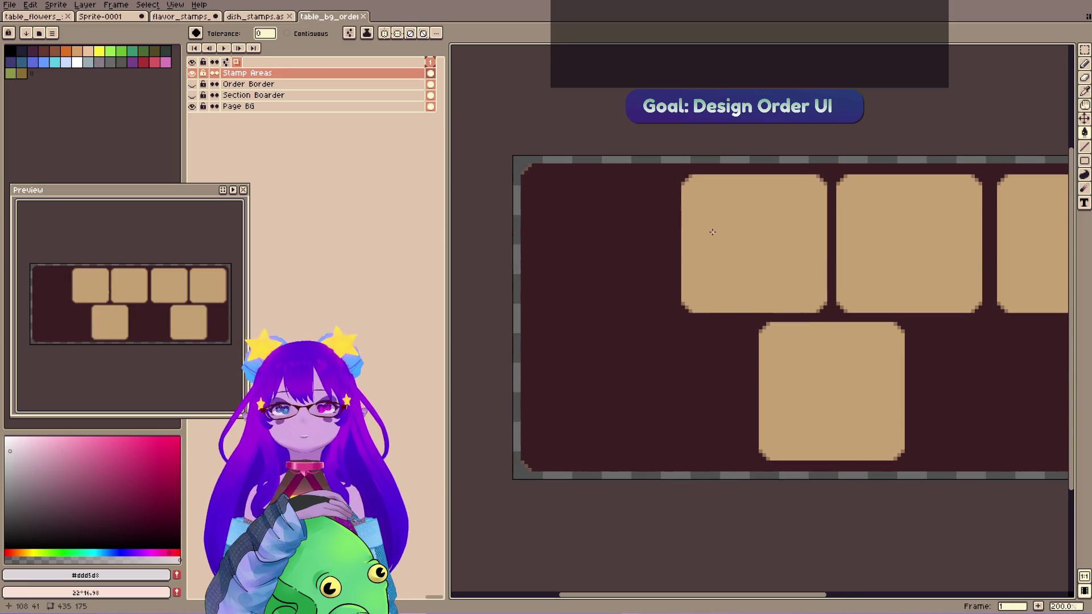
pyautogui.press('b')
pyautogui.keyDown('alt'); pyautogui.click(753, 224); pyautogui.keyUp('alt')
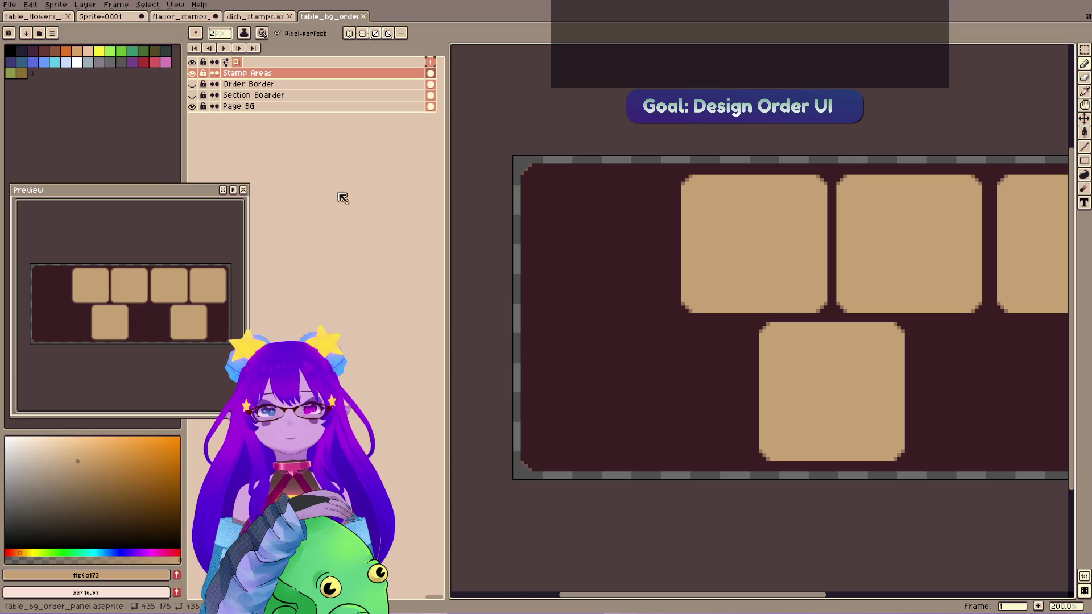
pyautogui.click(192, 95)
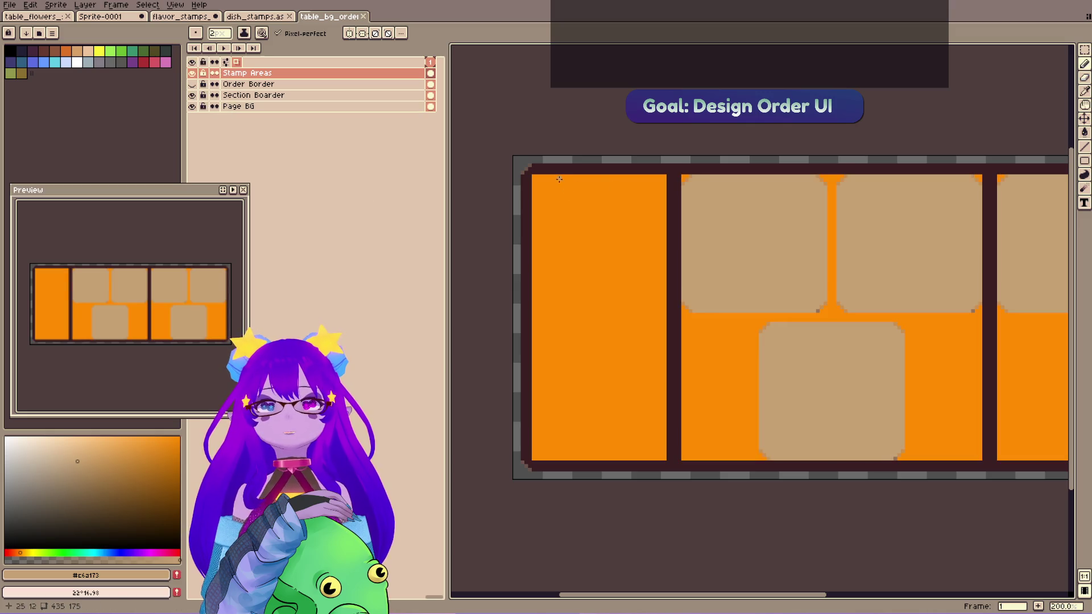
pyautogui.press('v')
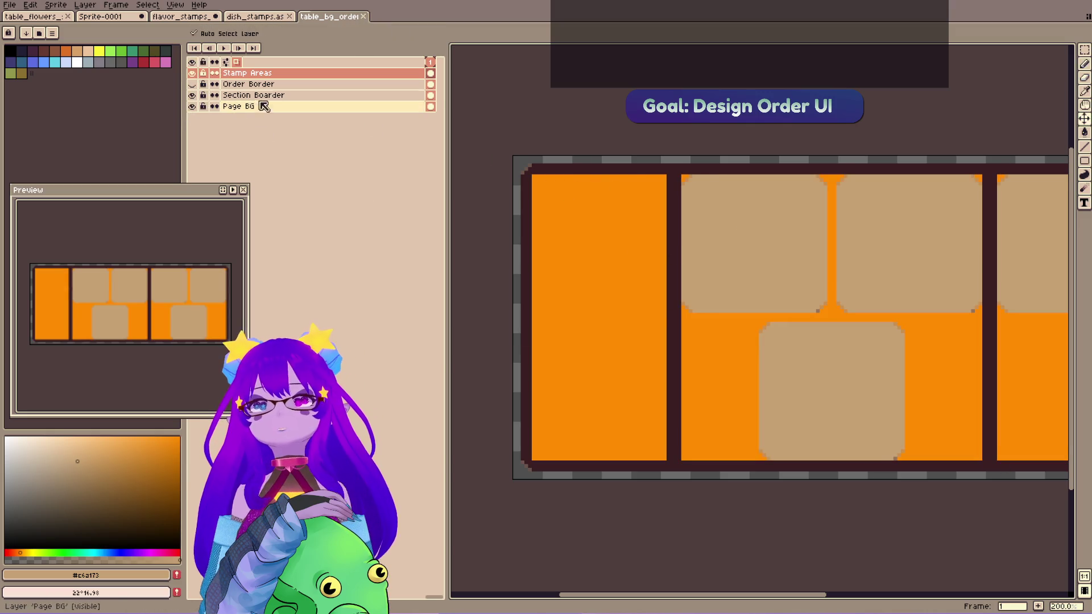
pyautogui.click(330, 95)
pyautogui.press('m')
pyautogui.press('w')
pyautogui.click(590, 305)
# Step: Hide Section Boarder and bucket-fill the left section tan on the Stamp Areas layer
pyautogui.click(191, 84)
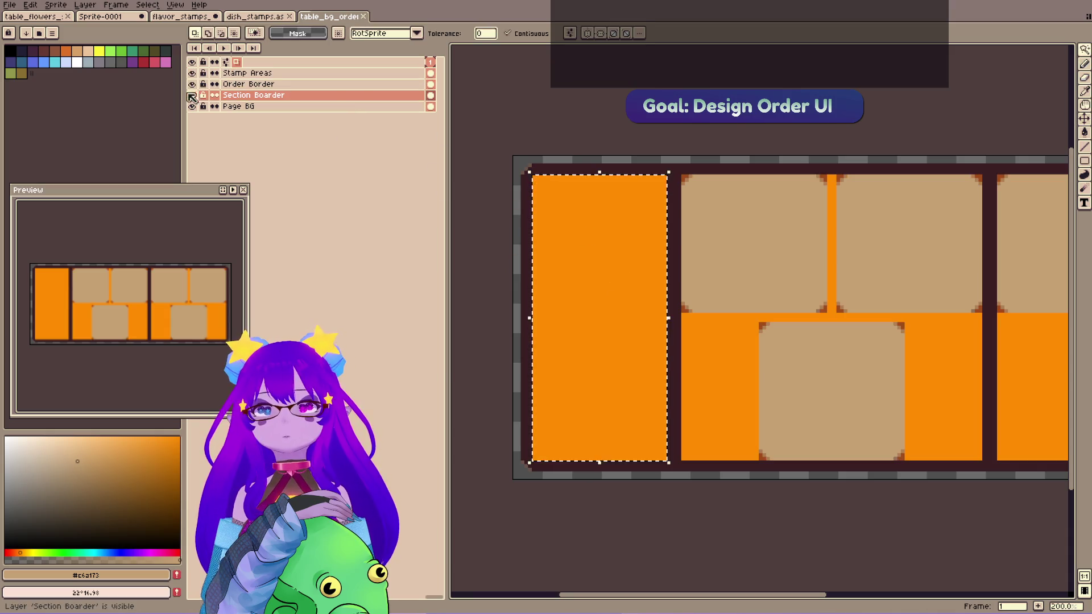
pyautogui.click(192, 84)
pyautogui.click(250, 85)
pyautogui.click(300, 69)
pyautogui.hotkey('ctrl', 'd')
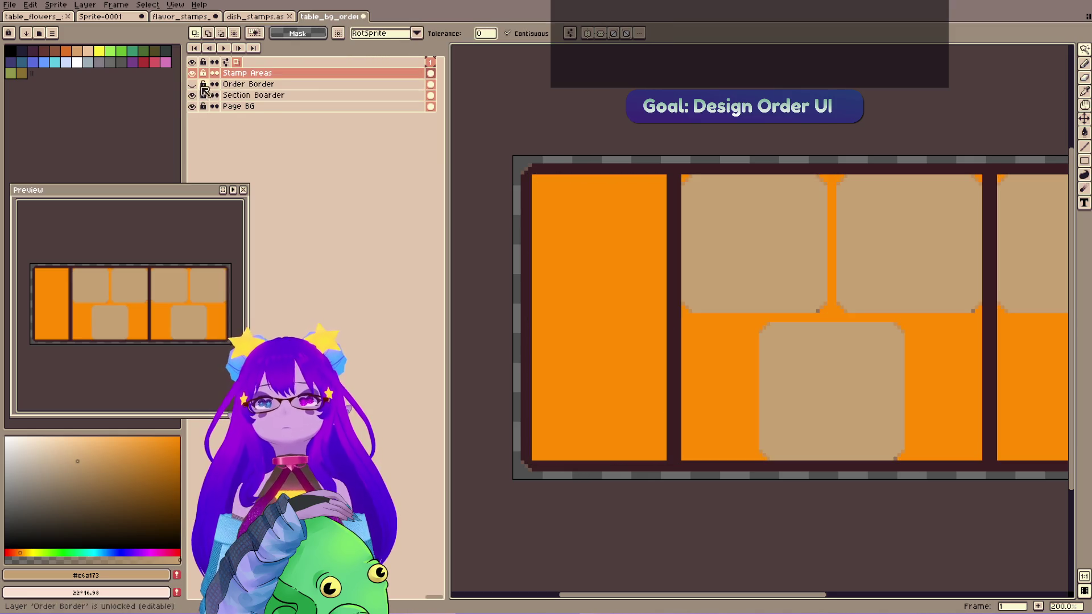
pyautogui.click(192, 95)
pyautogui.press('g')
pyautogui.click(600, 275)
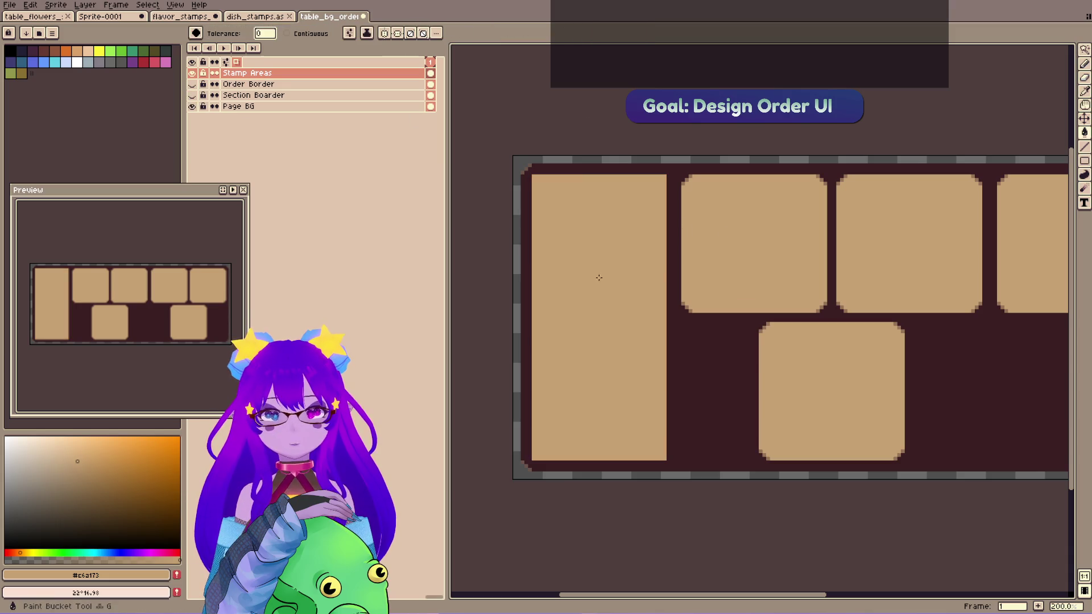
# Step: Step the tan slot's bottom-right corner and line it with mid-brown pixels picked from the artwork
pyautogui.scroll(7, 690, 485)
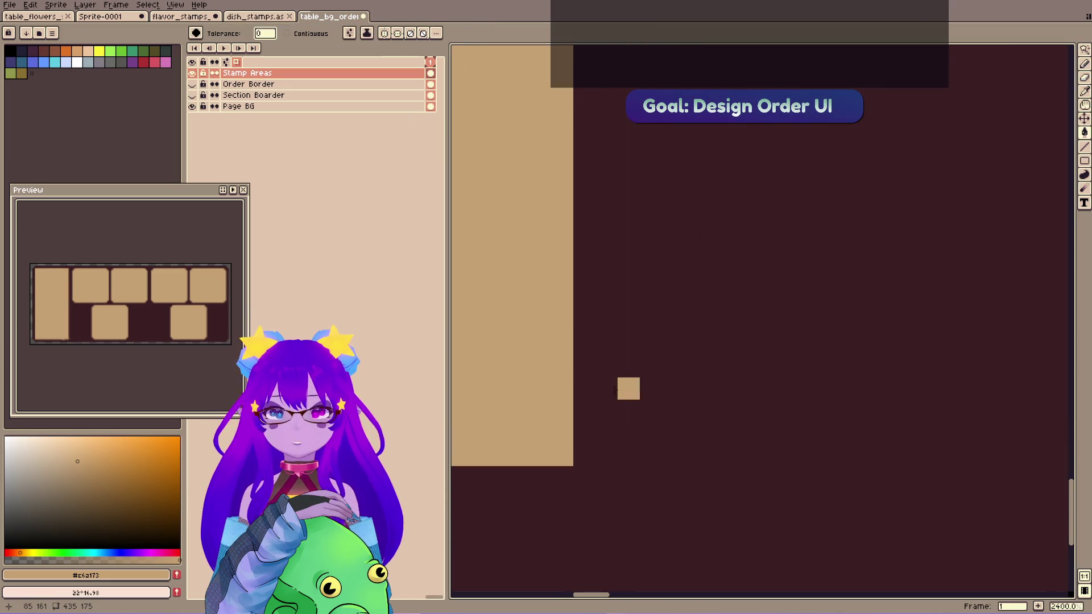
pyautogui.press('e')
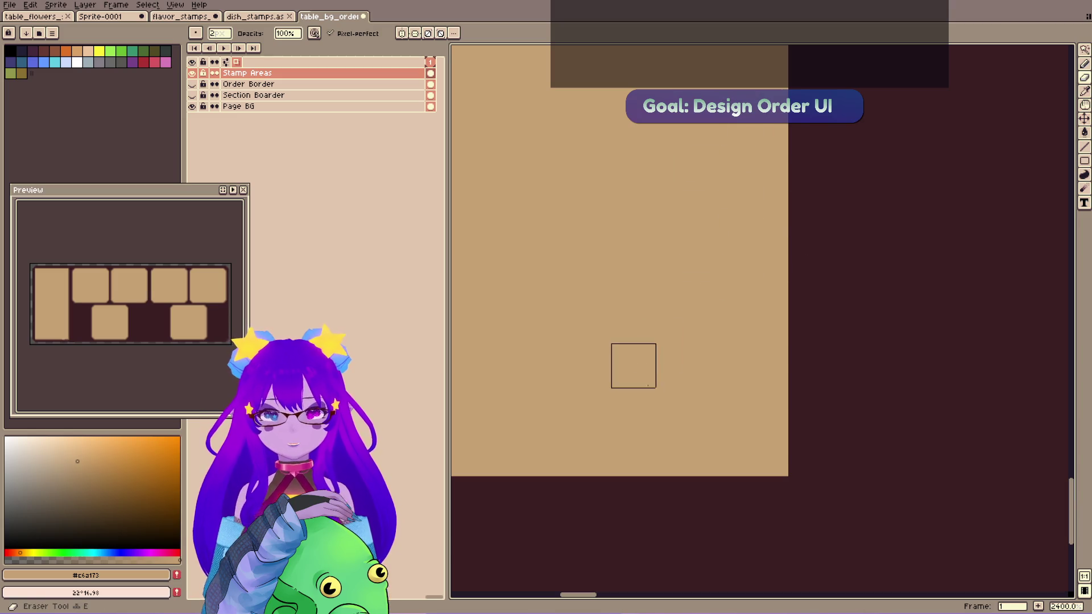
pyautogui.click(768, 455)
pyautogui.click(768, 409)
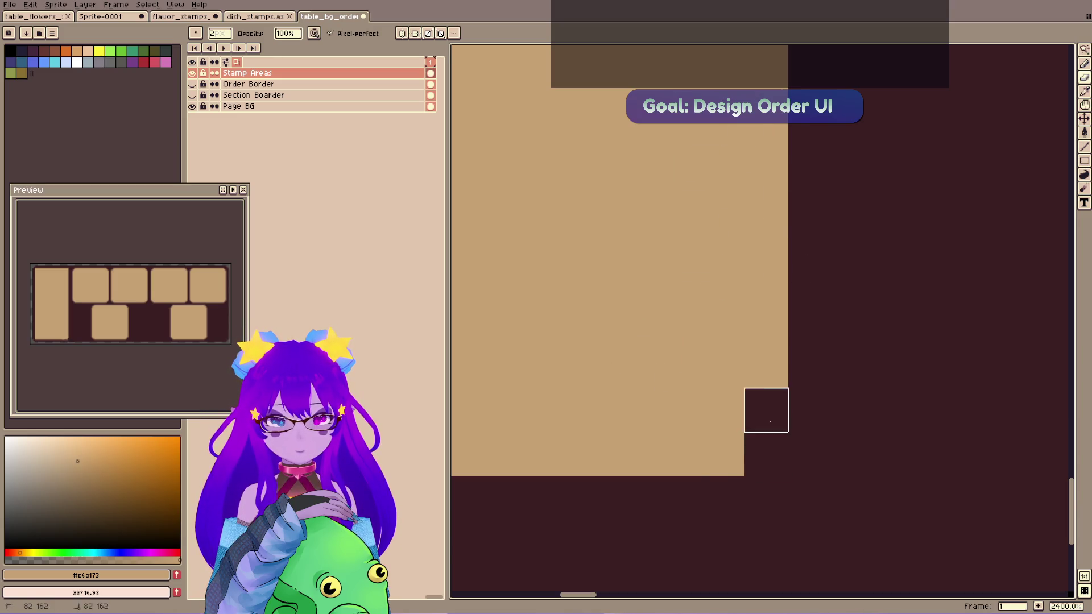
pyautogui.click(722, 455)
pyautogui.scroll(-7, 773, 300)
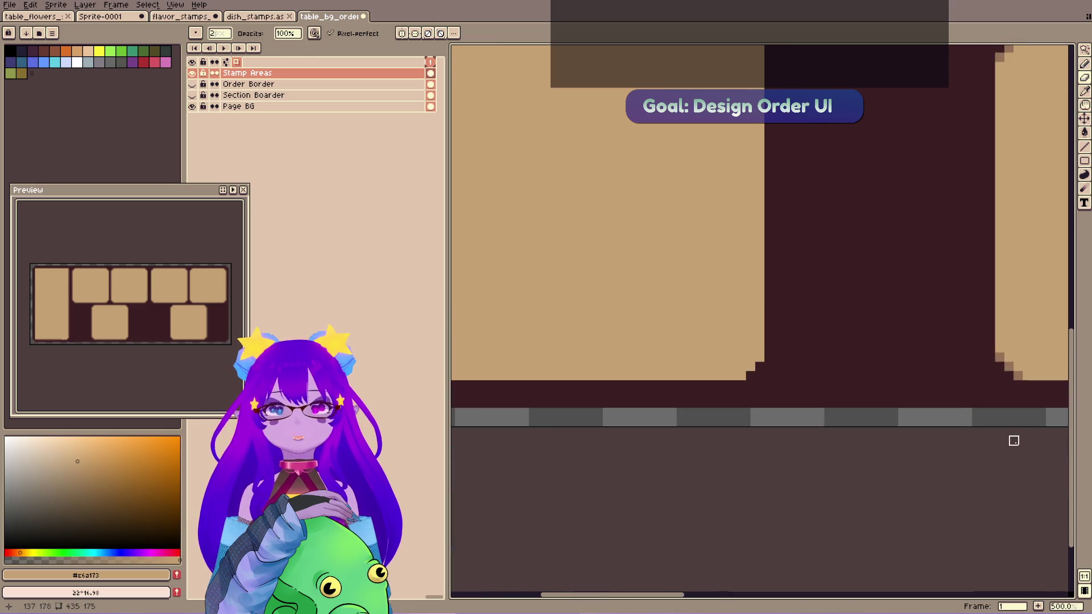
pyautogui.press('x')
pyautogui.press('i')
pyautogui.click(1008, 355)
pyautogui.press('b')
pyautogui.scroll(7, 734, 385)
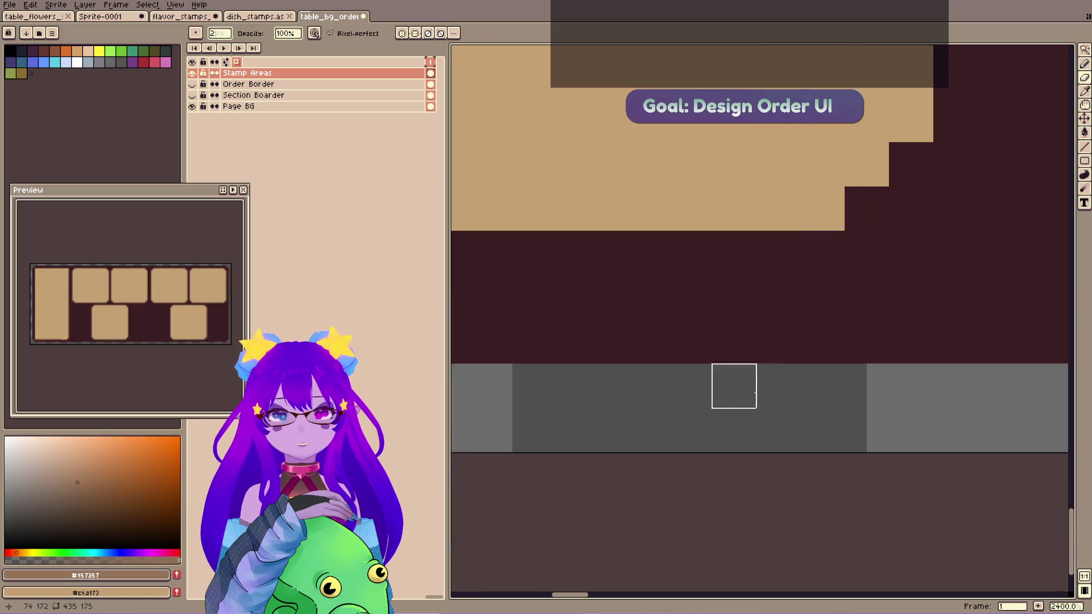
pyautogui.scroll(3, 890, 165)
pyautogui.moveTo(815, 318)
pyautogui.mouseDown()
pyautogui.moveTo(744, 358)
pyautogui.moveTo(725, 381)
pyautogui.moveTo(724, 426)
pyautogui.mouseUp()
pyautogui.scroll(-9, 751, 452)
# Step: Carve the slot's lower-left and upper corners into steps, painting the corner pixel mid-brown
pyautogui.press('e')
pyautogui.scroll(9, 739, 443)
pyautogui.moveTo(666, 448)
pyautogui.mouseDown()
pyautogui.moveTo(638, 461)
pyautogui.moveTo(637, 415)
pyautogui.moveTo(683, 461)
pyautogui.mouseUp()
pyautogui.press('b')
pyautogui.click(730, 473)
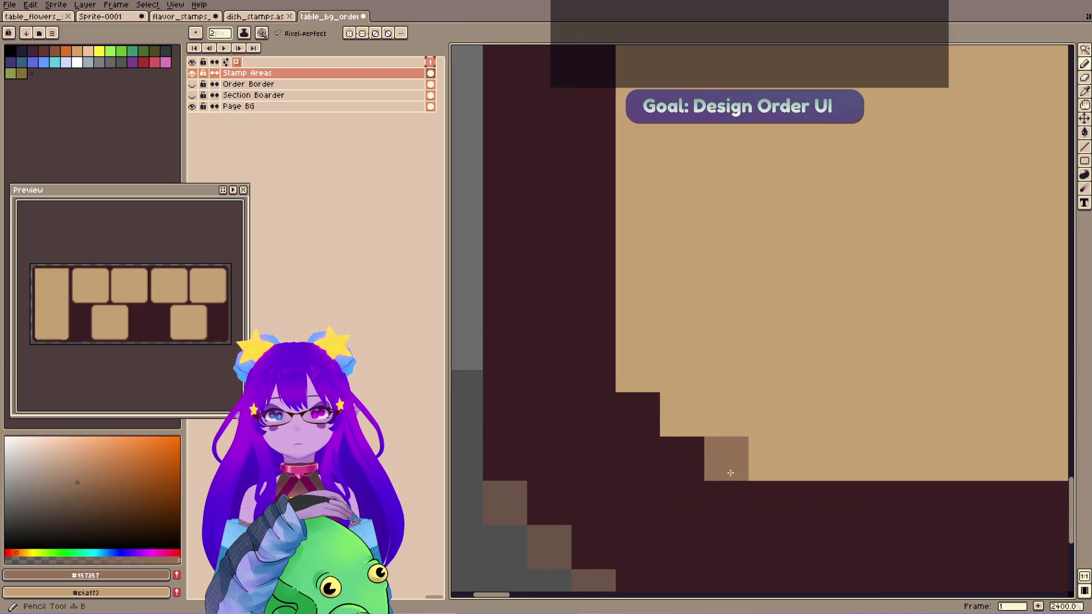
pyautogui.scroll(-6, 679, 518)
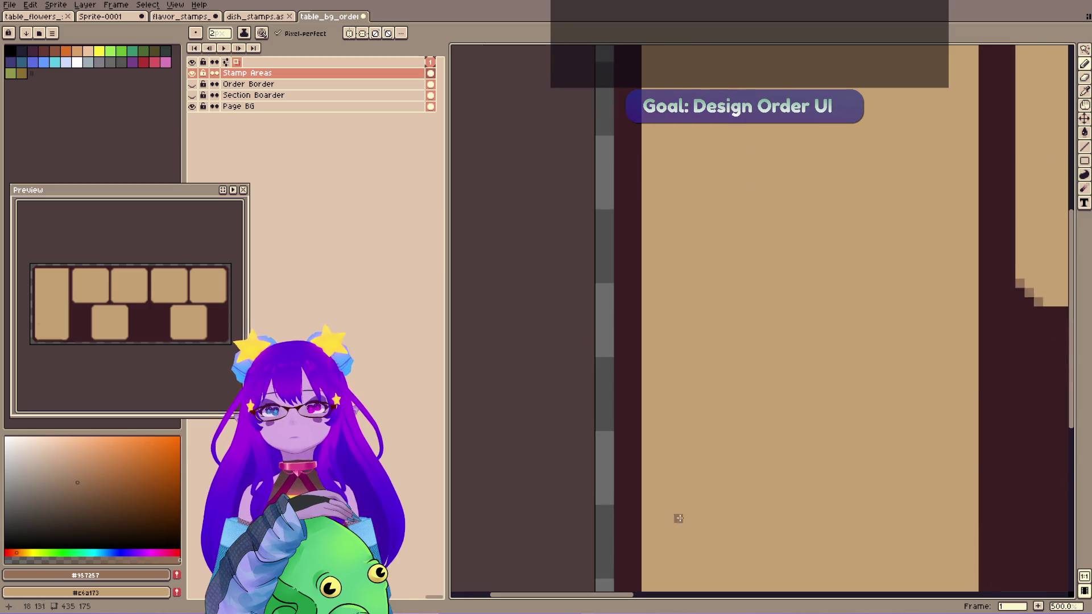
pyautogui.scroll(10, 680, 355)
pyautogui.press('e')
pyautogui.moveTo(646, 253)
pyautogui.mouseDown()
pyautogui.moveTo(663, 344)
pyautogui.moveTo(711, 256)
pyautogui.mouseUp()
pyautogui.press('b')
pyautogui.click(736, 278)
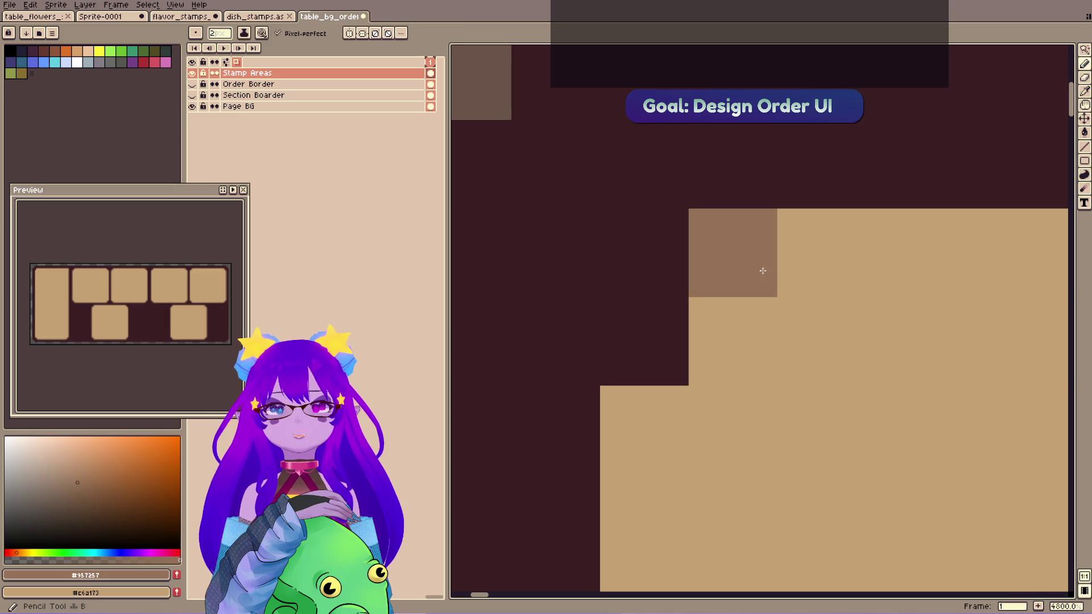
# Step: Finish the staircase corners of the tall left slot, erasing tan pixels and adding brown edge pixels
pyautogui.hscroll(-2, 763, 271)
pyautogui.click(751, 359)
pyautogui.click(644, 446)
pyautogui.scroll(-6, 881, 332)
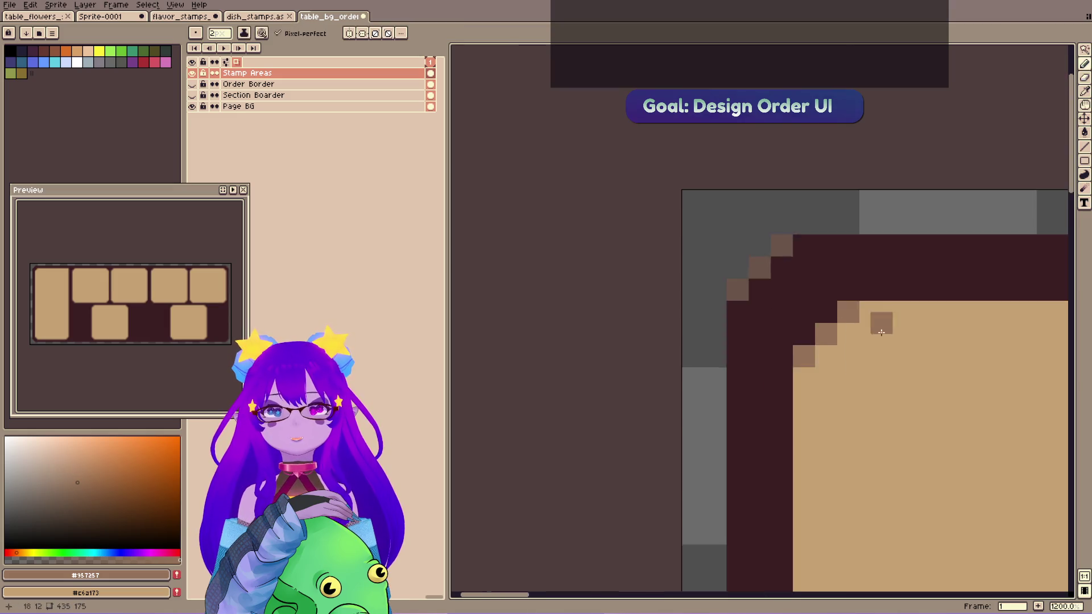
pyautogui.hscroll(10, 881, 332)
pyautogui.scroll(4, 810, 348)
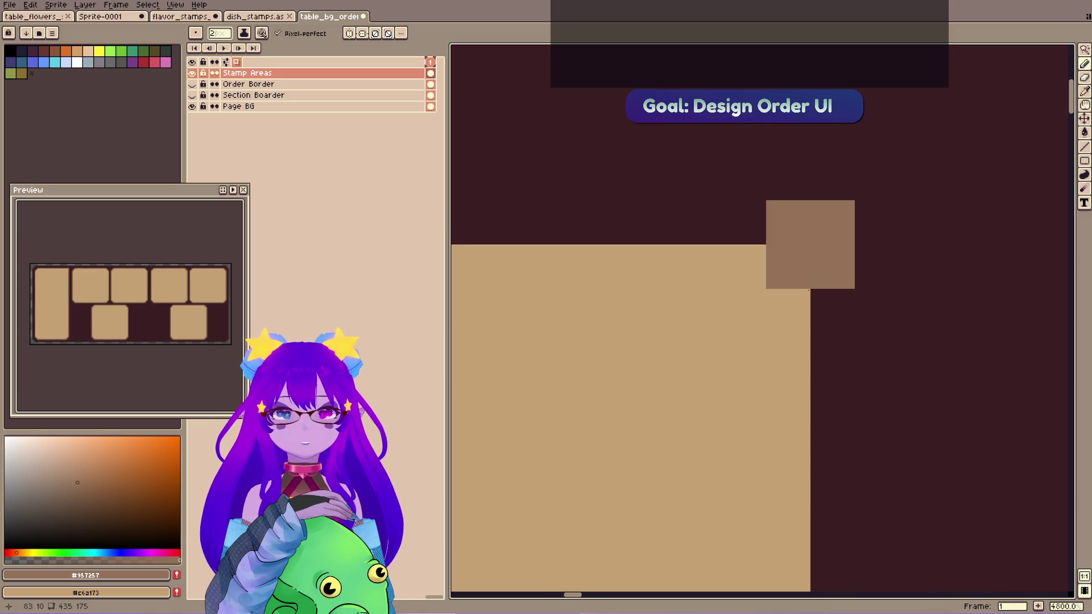
pyautogui.press('e')
pyautogui.click(796, 290)
pyautogui.click(677, 289)
pyautogui.click(766, 378)
pyautogui.press('b')
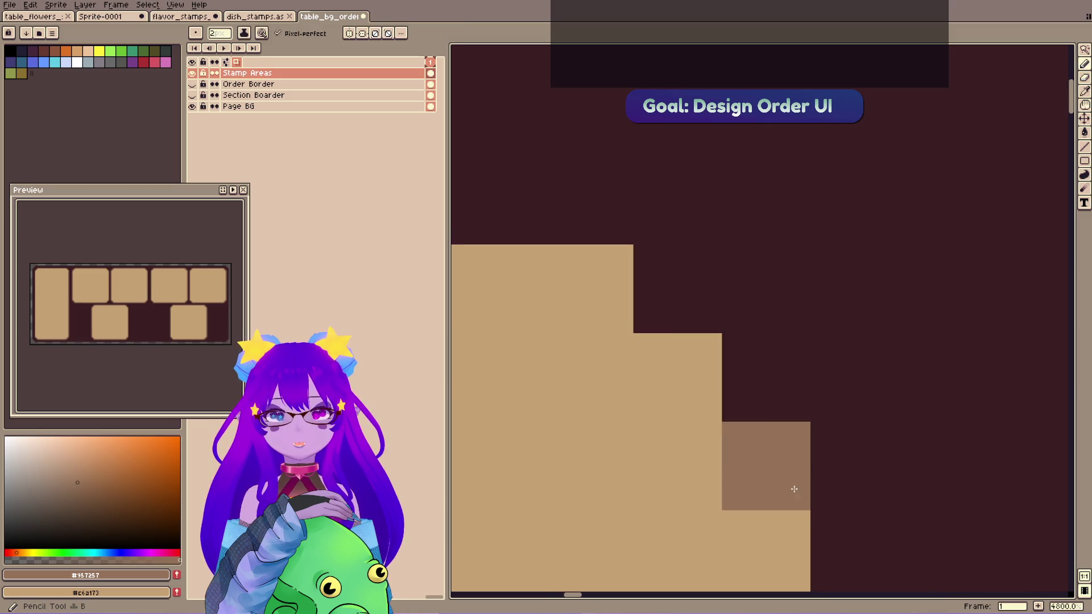
pyautogui.click(709, 382)
pyautogui.click(592, 284)
pyautogui.scroll(-8, 791, 418)
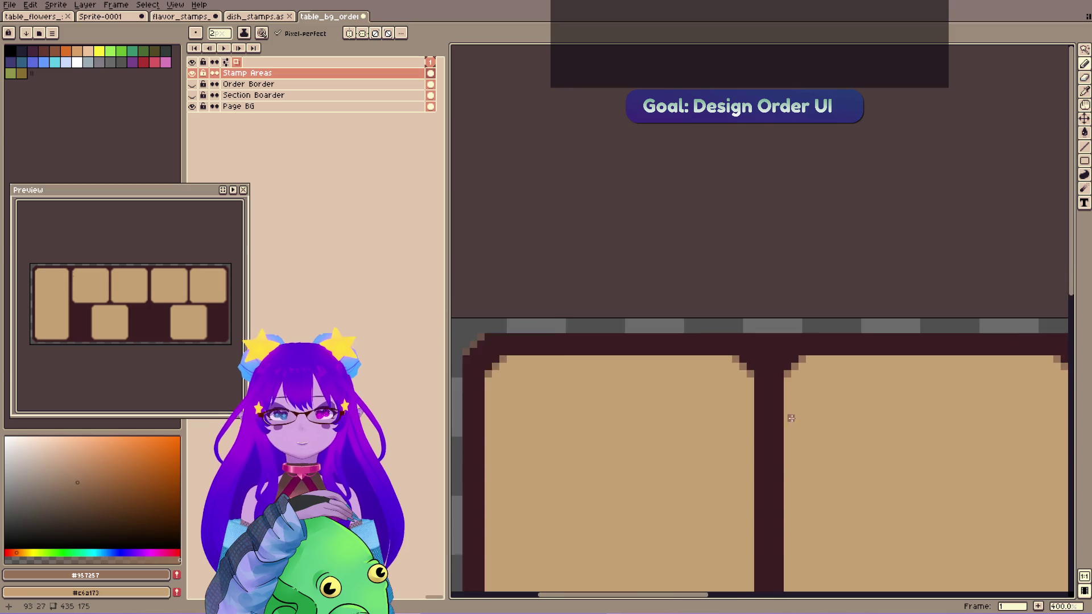
pyautogui.scroll(-3, 791, 418)
# Step: Save table_bg_order_panel.aseprite and recentre the order panel on the canvas
pyautogui.hotkey('ctrl', 's')
pyautogui.scroll(-3, 718, 300)
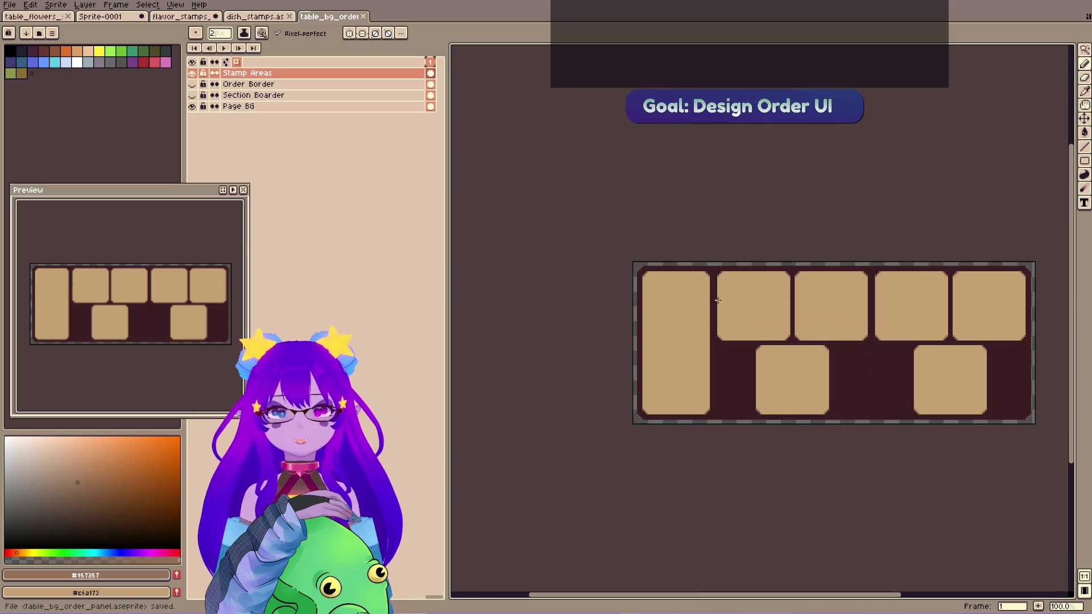
pyautogui.moveTo(827, 330); pyautogui.dragTo(706, 304)
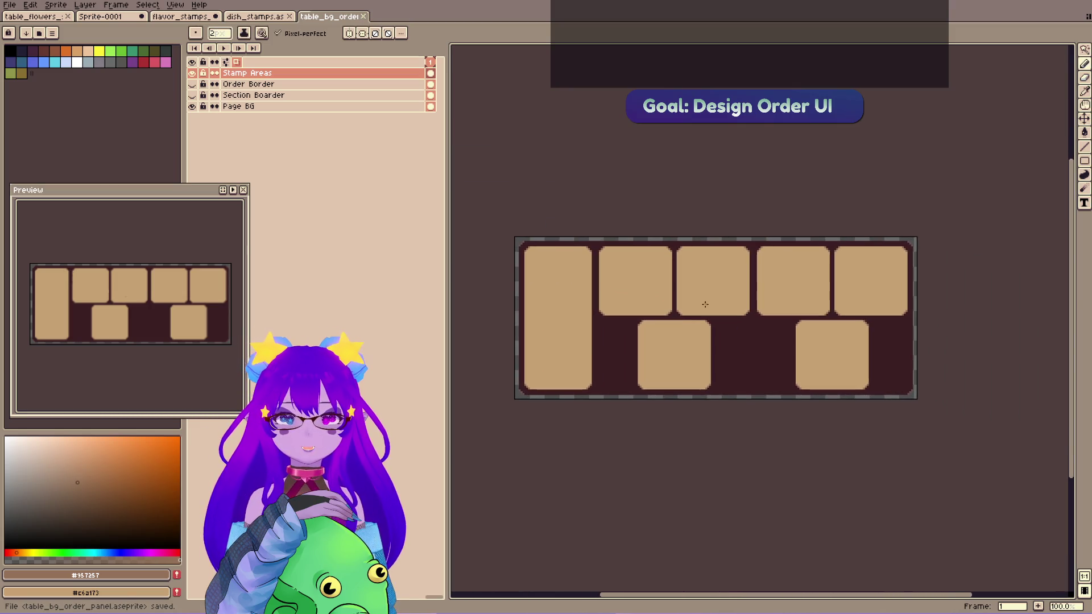
# Step: Export the order panel artwork via Export As to table_bg_order_panel.png
pyautogui.click(9, 5)
pyautogui.moveTo(31, 107)
pyautogui.click(162, 109)
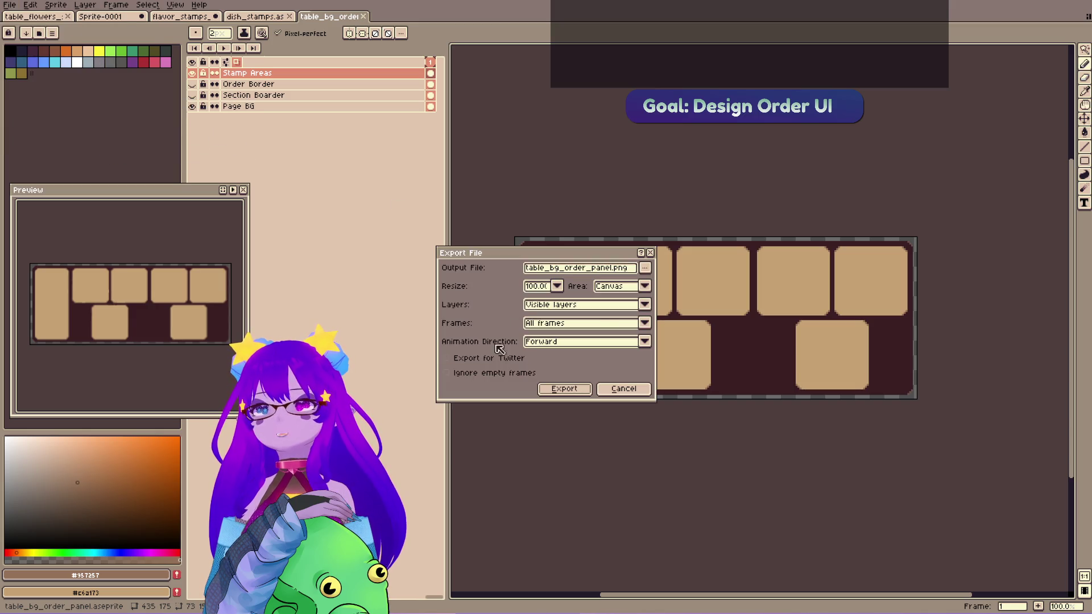
pyautogui.click(565, 389)
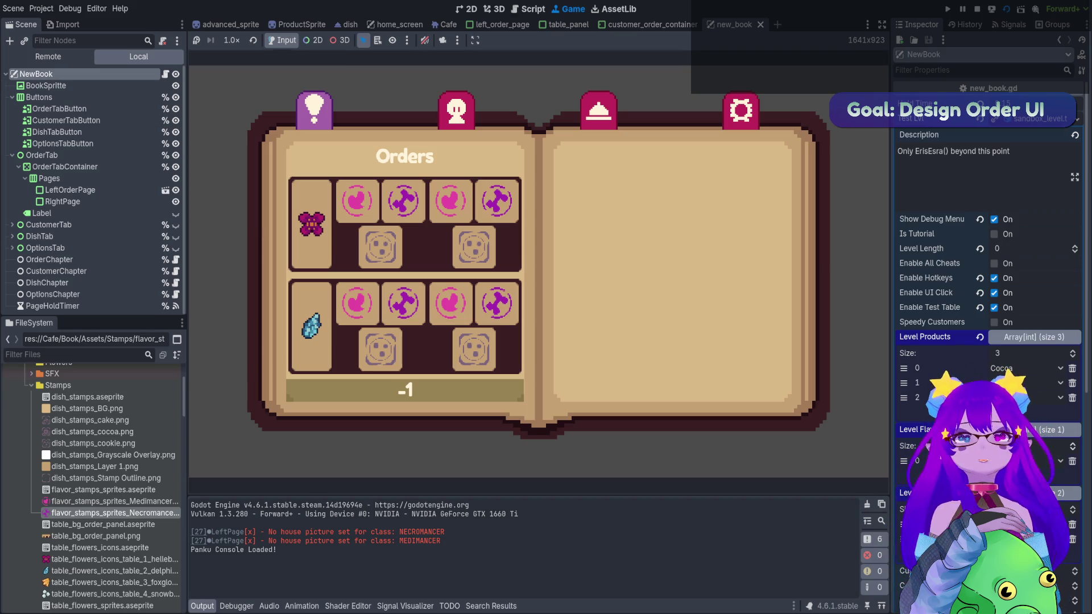
# Step: Stop the game, rerun the new_book scene from the 2D view to preview panels, then stop and save
pyautogui.press('F8')
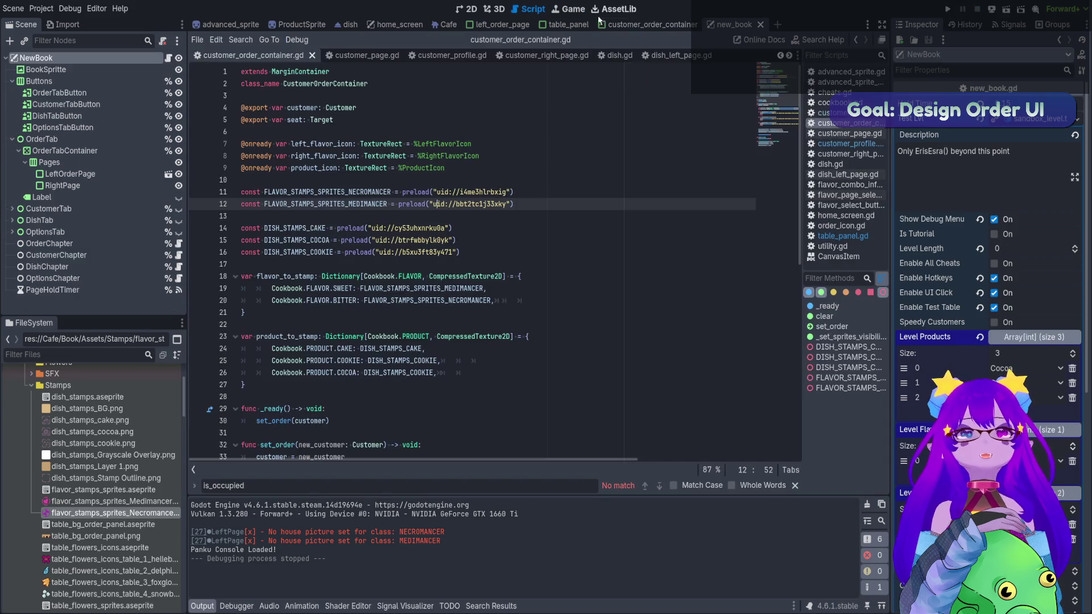
pyautogui.click(468, 8)
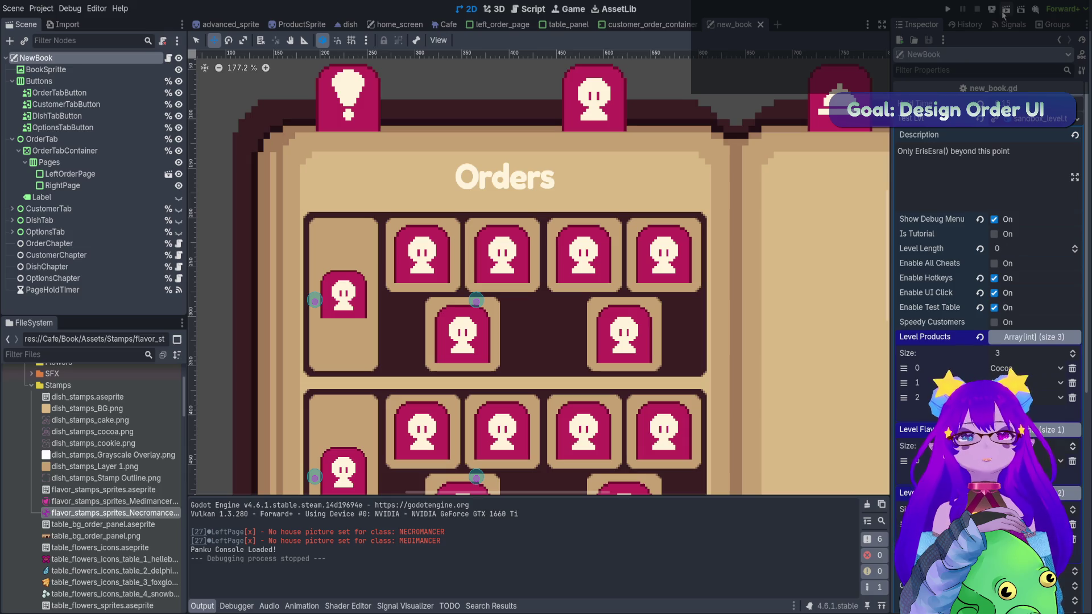
pyautogui.click(1005, 11)
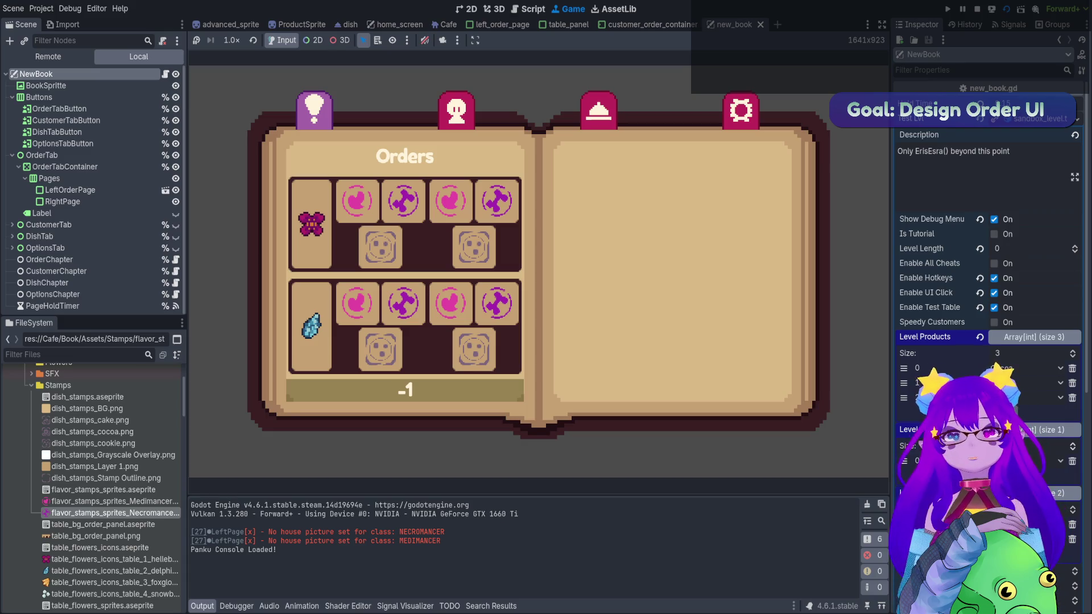
pyautogui.click(977, 9)
pyautogui.hotkey('ctrl', 's')
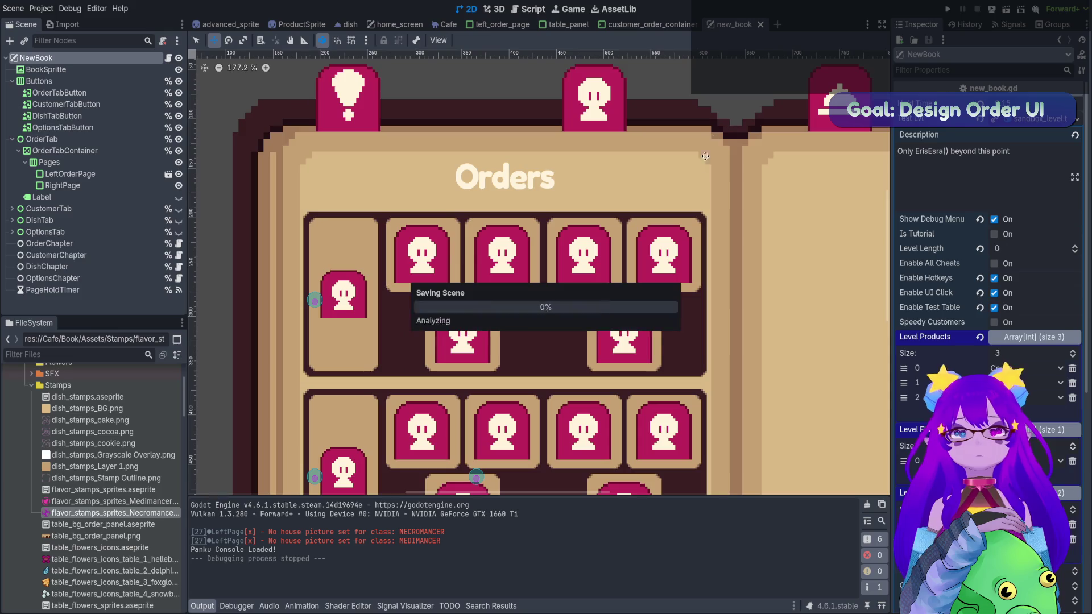
# Step: Zoom and pan over the Orders page's stamp slots and title, then open customer_order_container
pyautogui.scroll(-3, 705, 156)
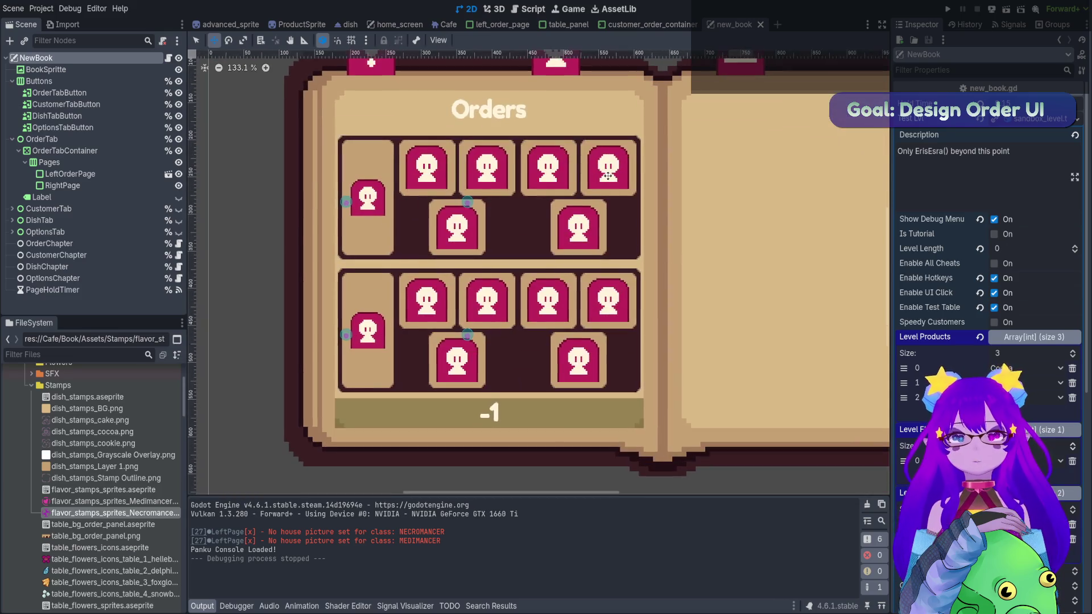
pyautogui.scroll(4, 341, 322)
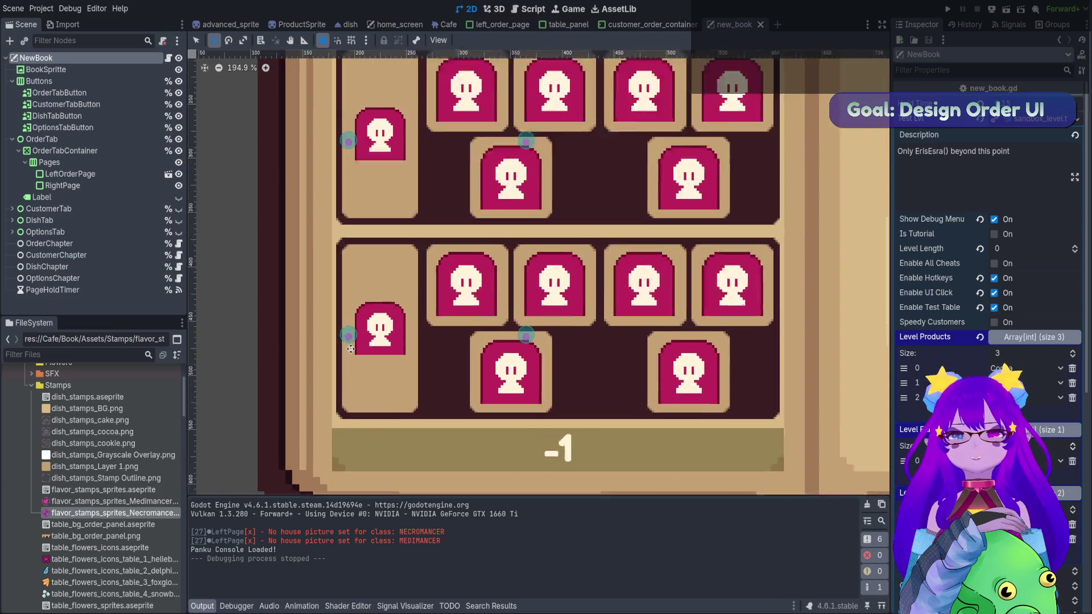
pyautogui.scroll(8, 351, 348)
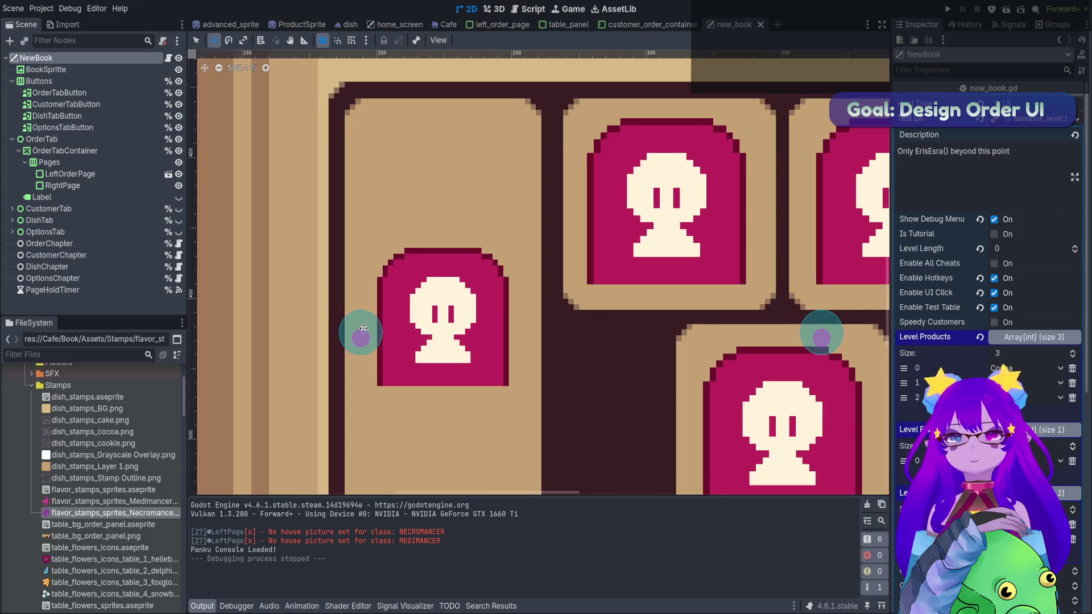
pyautogui.moveTo(363, 328); pyautogui.dragTo(392, 322)
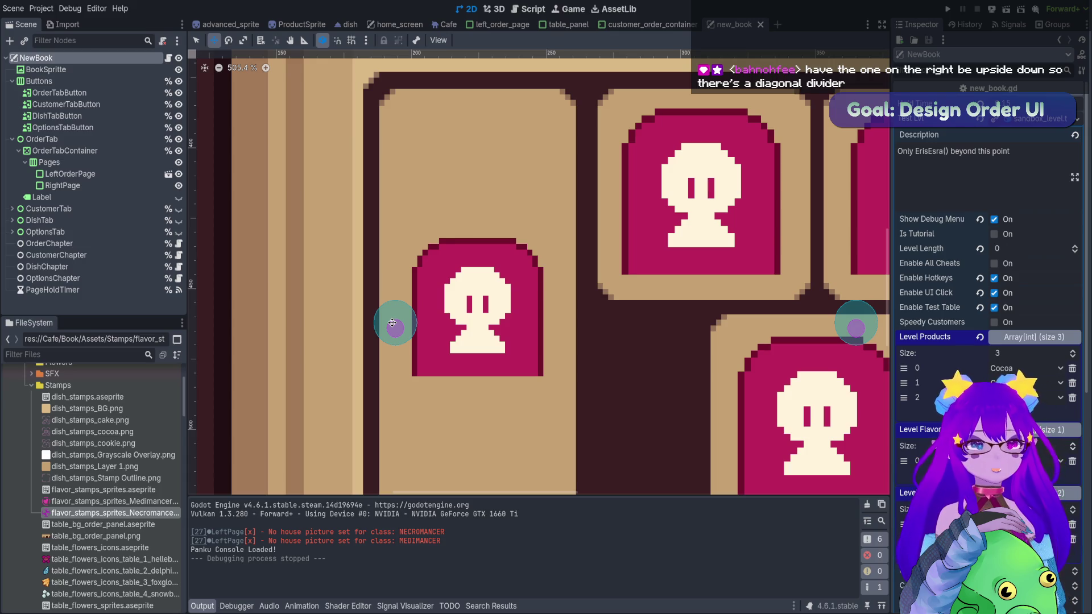
pyautogui.scroll(-8, 671, 250)
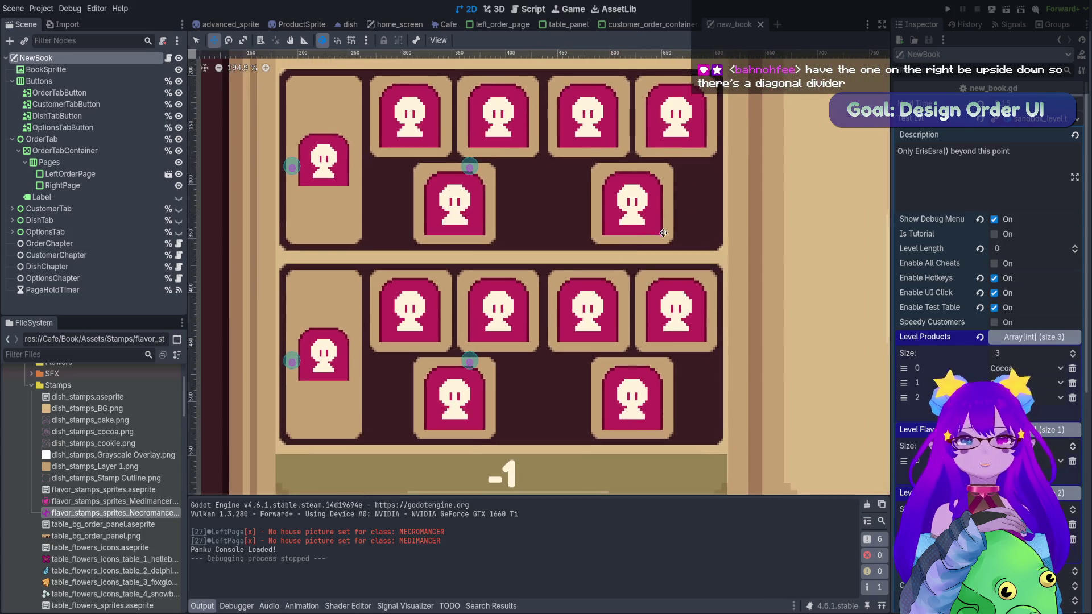
pyautogui.moveTo(663, 232); pyautogui.dragTo(658, 305)
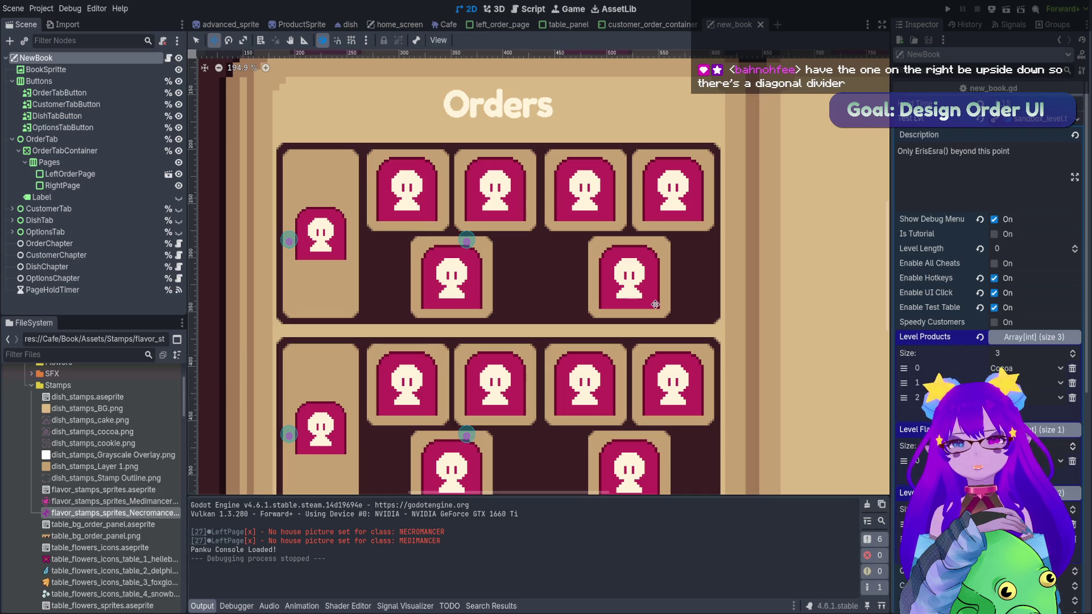
pyautogui.scroll(2, 604, 204)
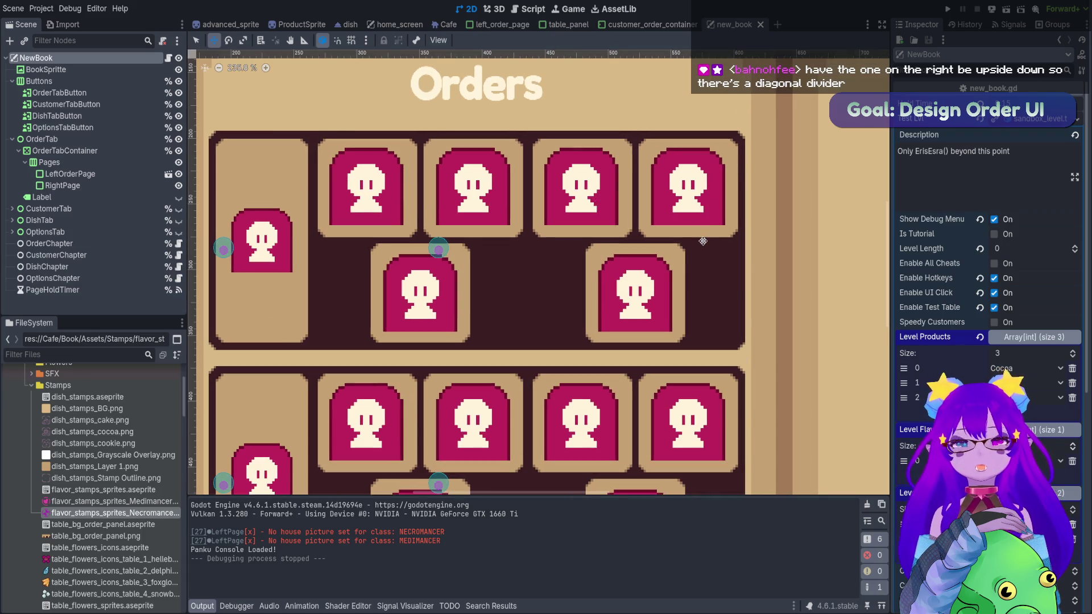
pyautogui.scroll(-3, 653, 317)
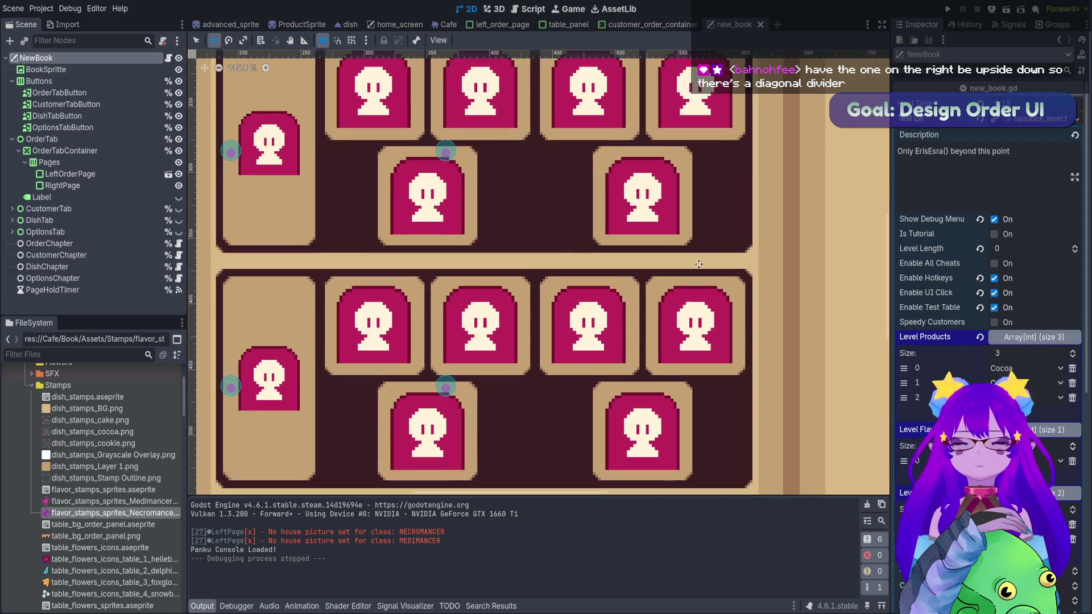
pyautogui.click(645, 24)
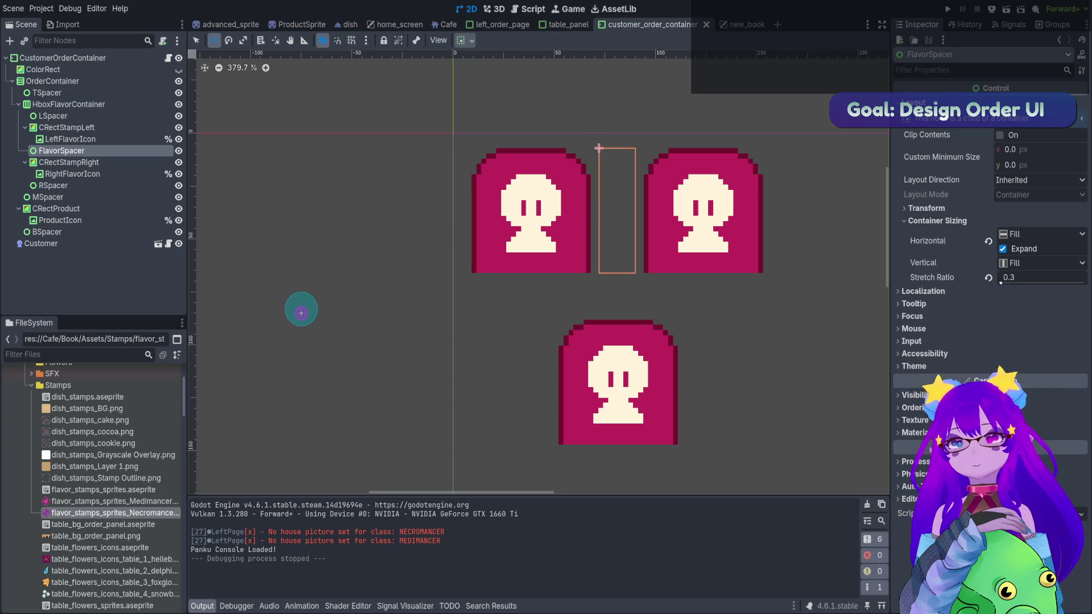
# Step: Pan across the FlavorSpacer flavor-stamp layout, then switch to the table_panel scene
pyautogui.moveTo(301, 309); pyautogui.dragTo(256, 329)
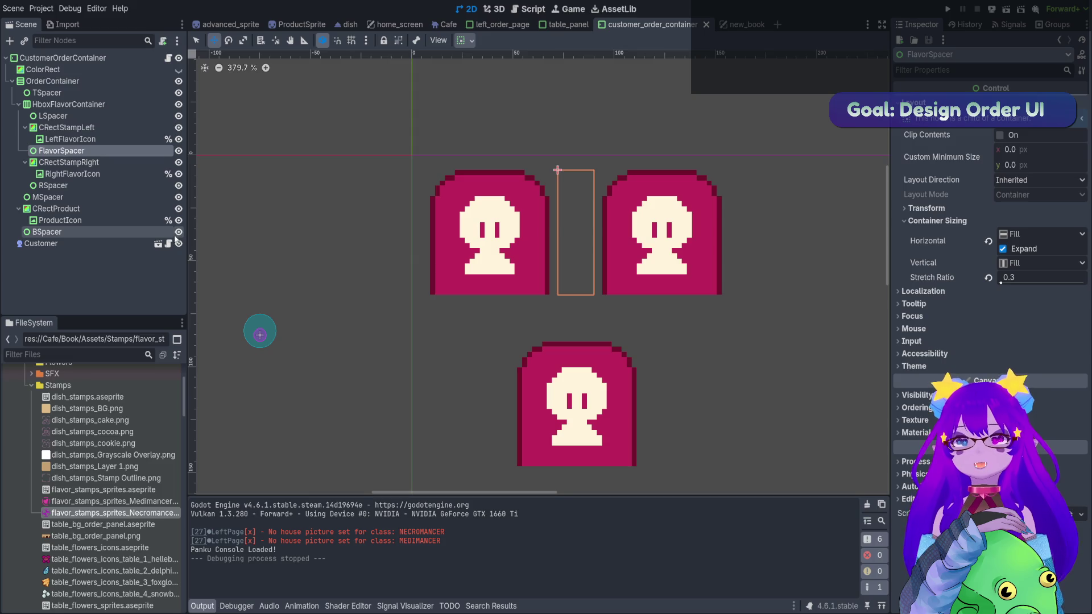
pyautogui.moveTo(722, 277); pyautogui.dragTo(699, 255)
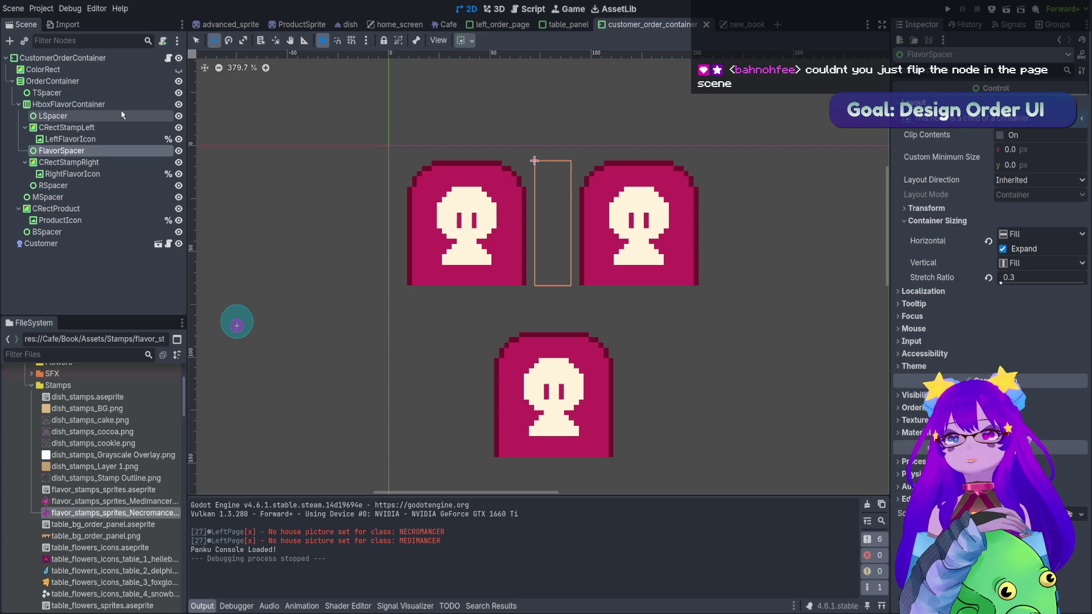
pyautogui.click(571, 26)
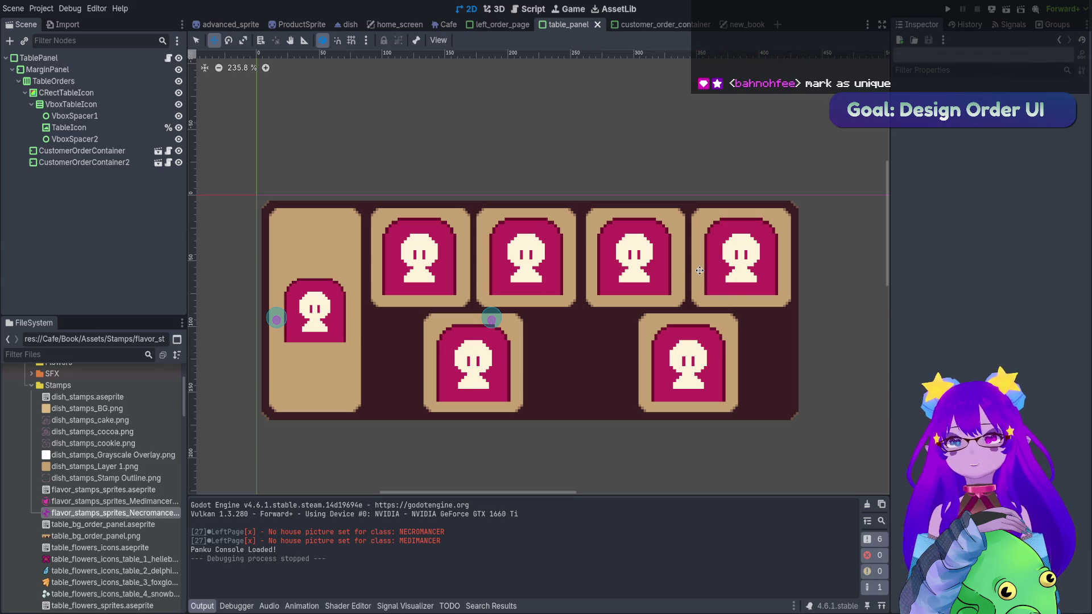
# Step: Glance at left_order_page, return to table_panel, select CustomerOrderContainer2 and show the 2D layout
pyautogui.click(512, 26)
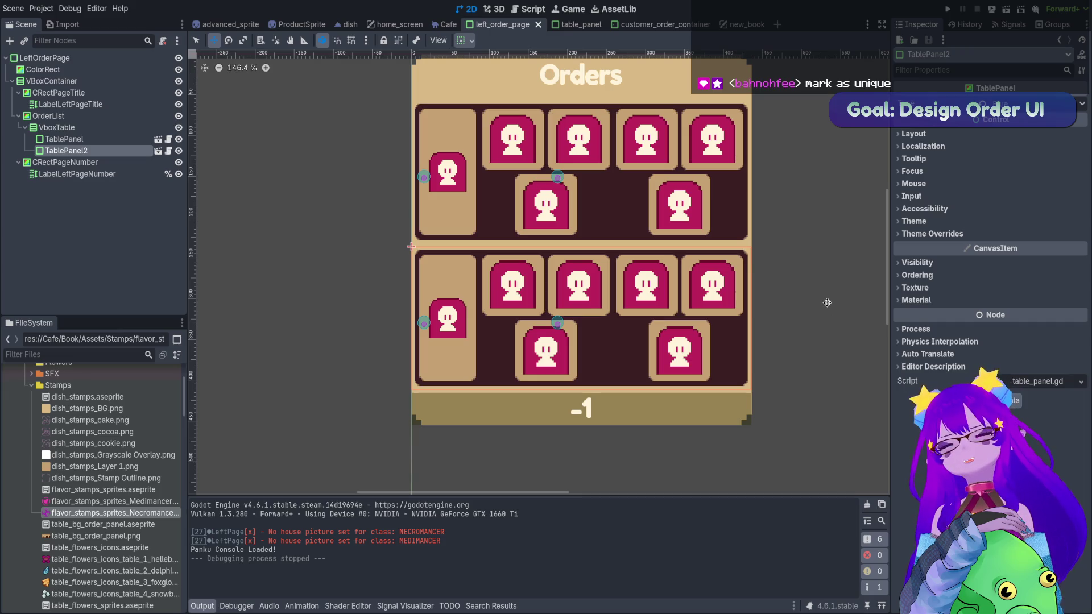
pyautogui.click(591, 25)
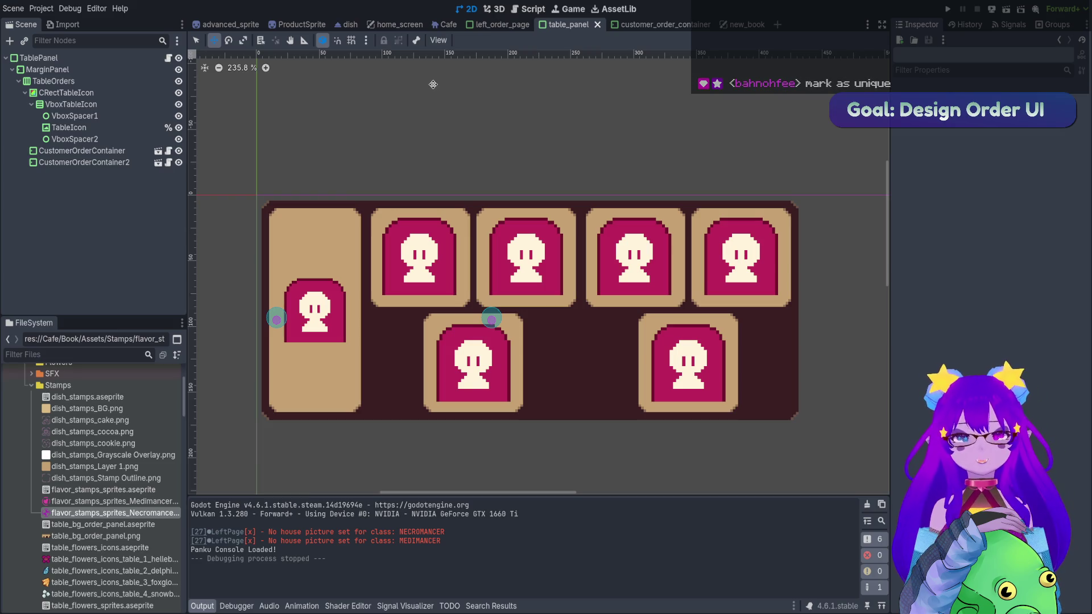
pyautogui.click(113, 162)
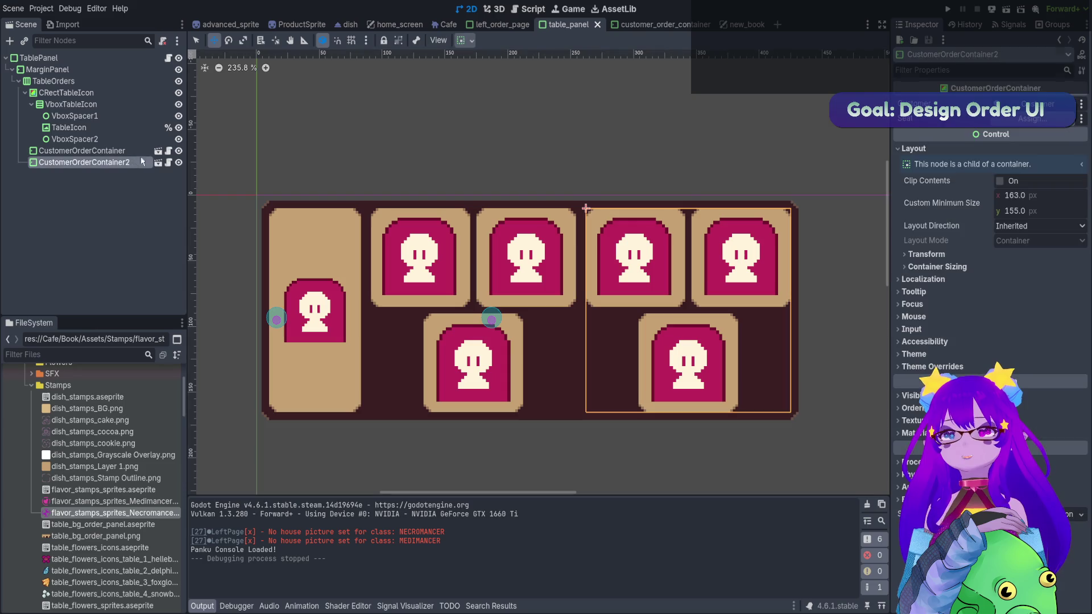
pyautogui.click(169, 162)
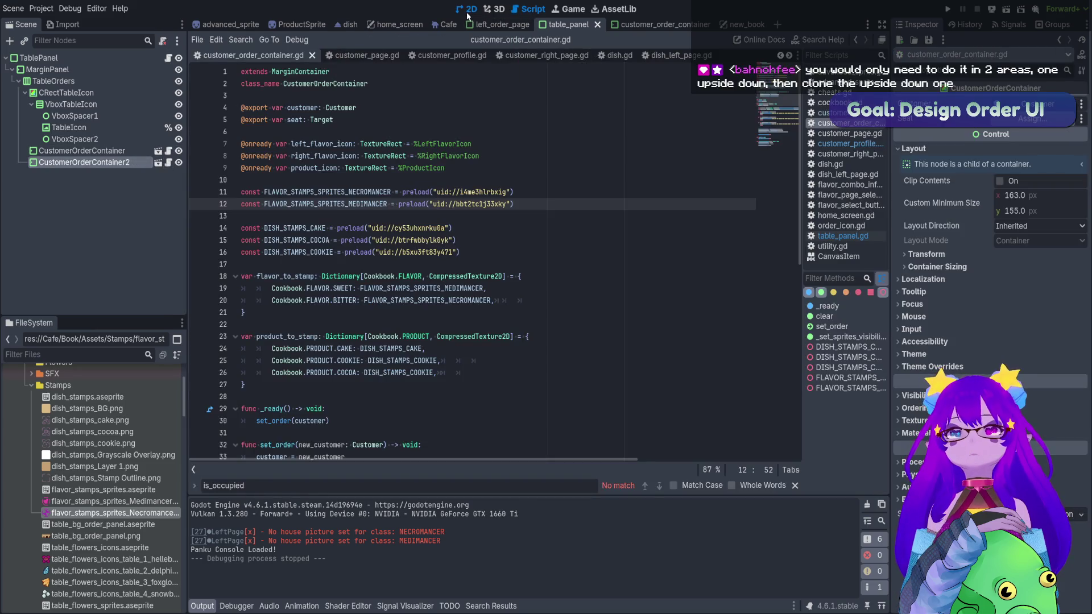
pyautogui.click(468, 11)
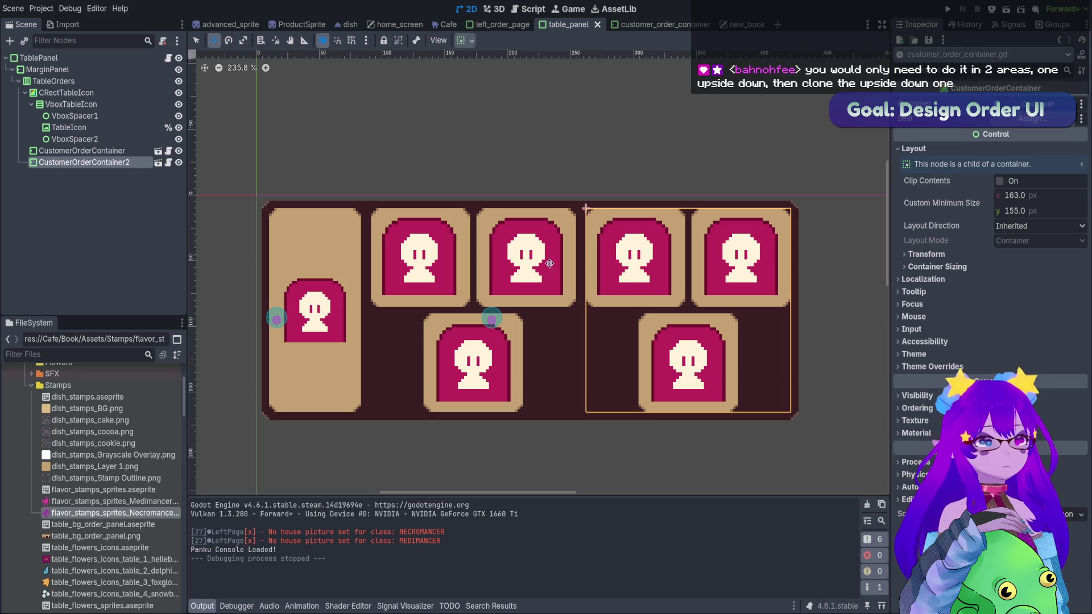
# Step: Compare both customer order containers, then open customer_order_container.tscn from CustomerOrderContainer2
pyautogui.click(109, 163)
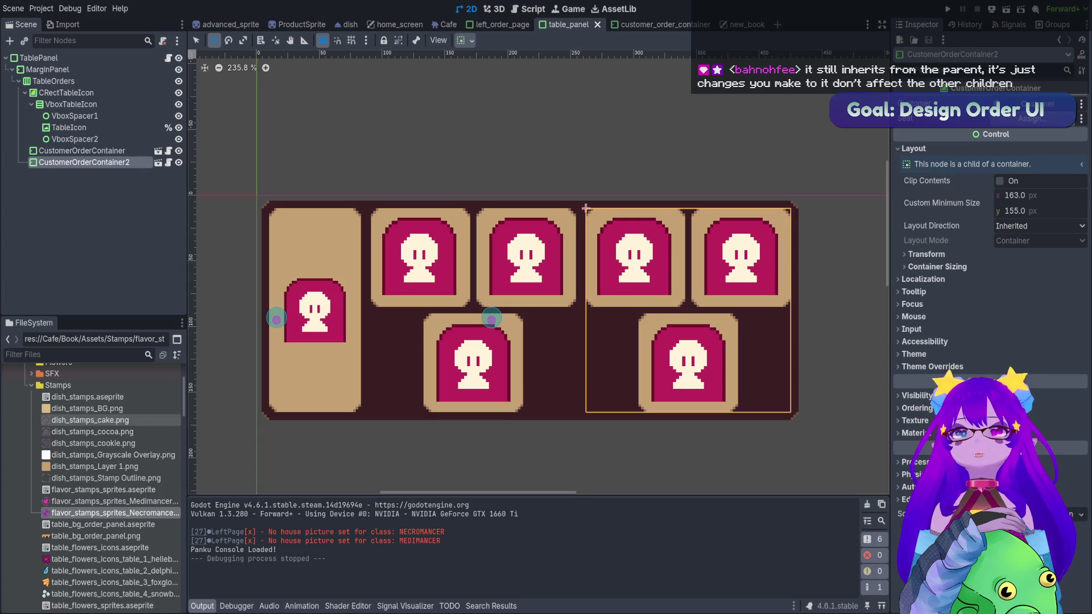
pyautogui.click(83, 151)
pyautogui.click(87, 164)
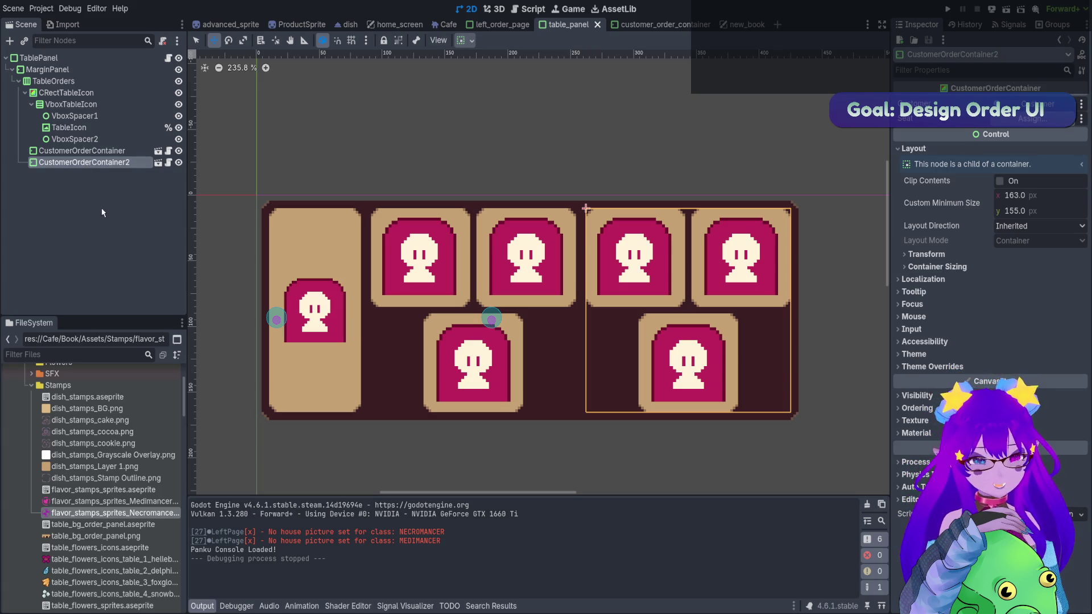
pyautogui.click(158, 162)
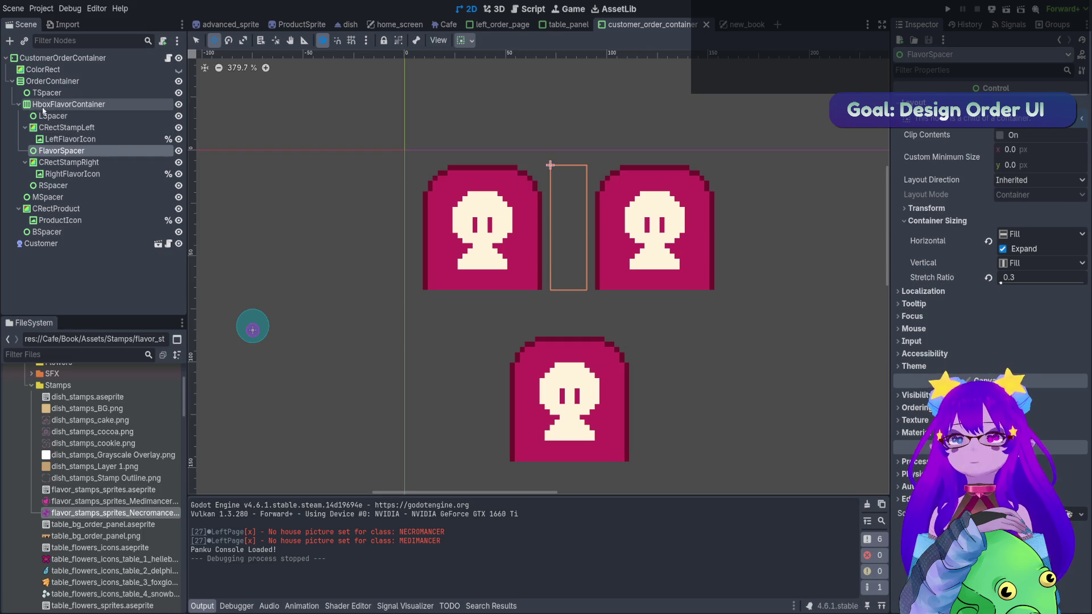
# Step: Collapse the stamp nodes, drag CRectProduct above HboxFlavorContainer, and check the result in table_panel
pyautogui.click(25, 128)
pyautogui.click(25, 150)
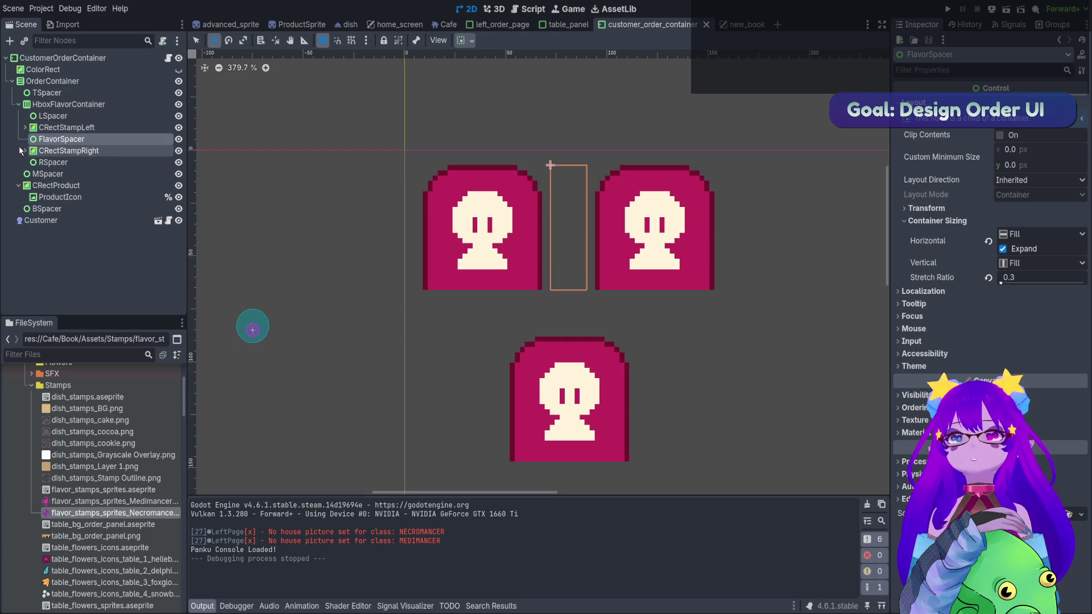
pyautogui.click(44, 152)
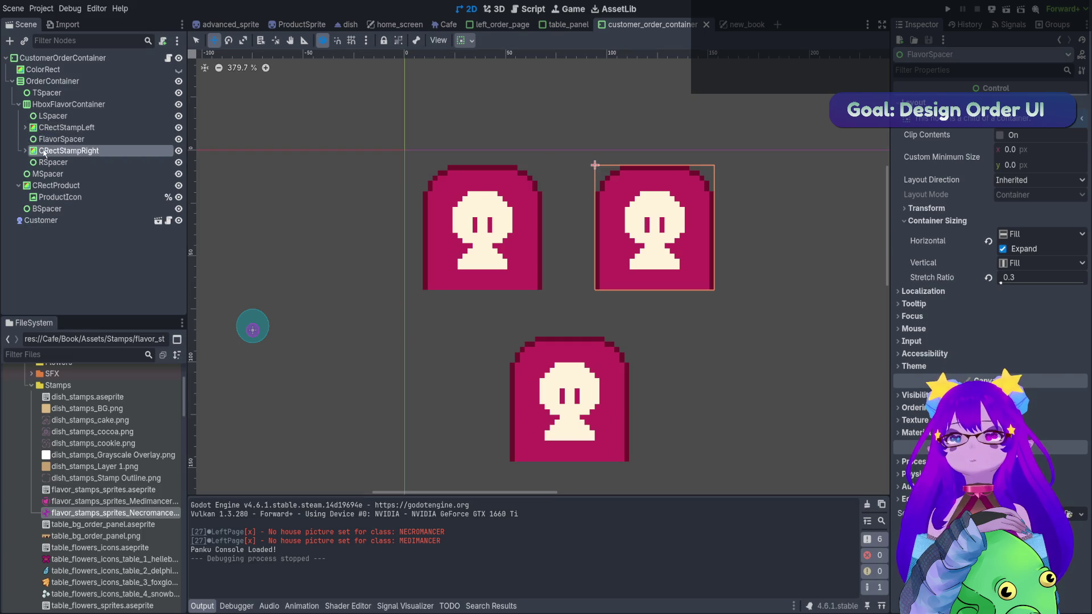
pyautogui.click(19, 105)
pyautogui.click(37, 106)
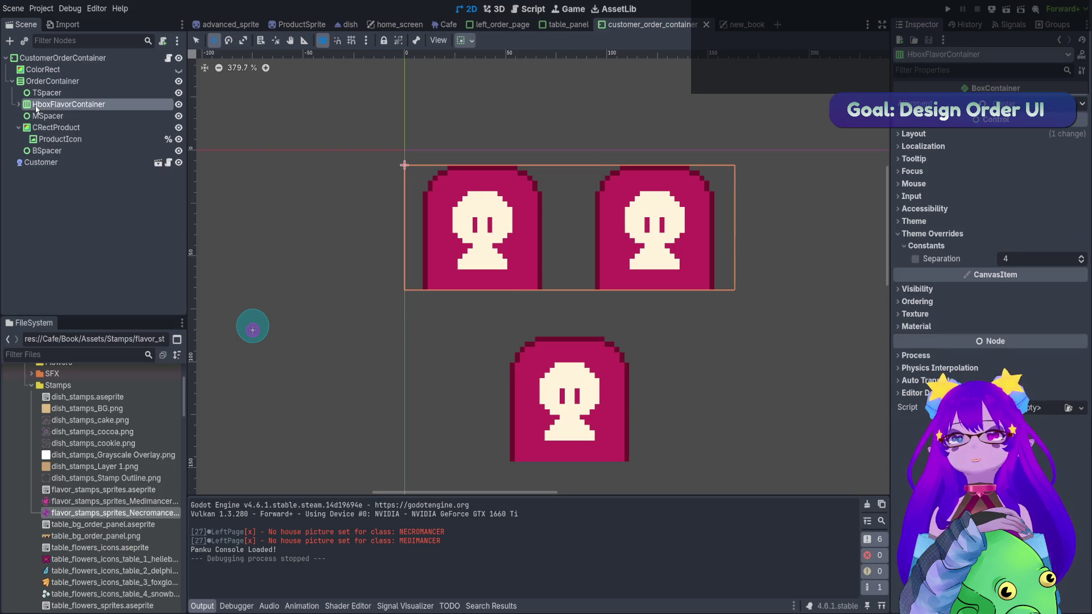
pyautogui.click(31, 129)
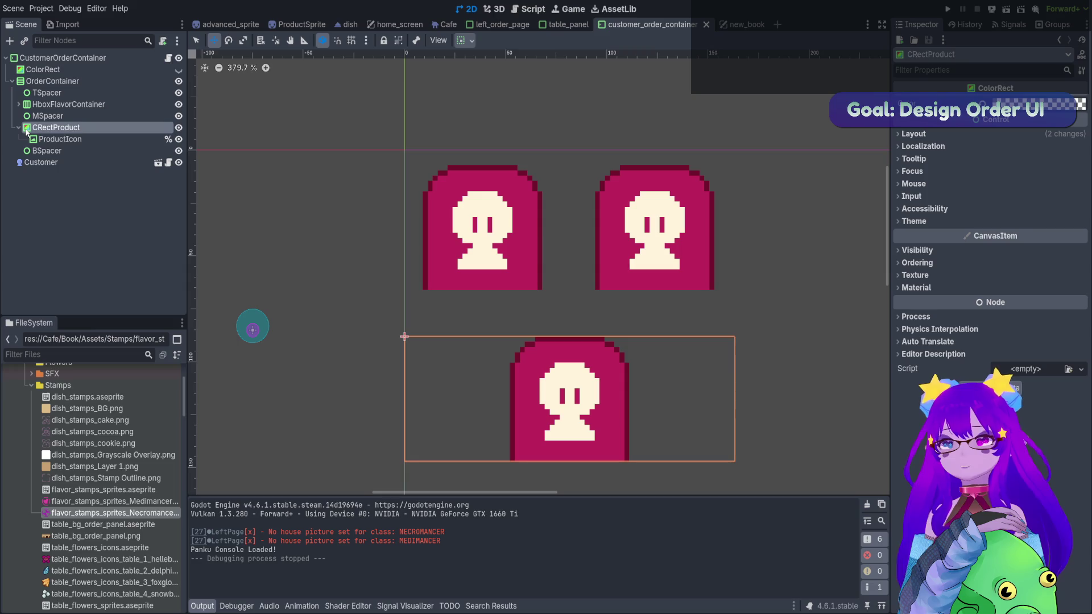
pyautogui.click(18, 127)
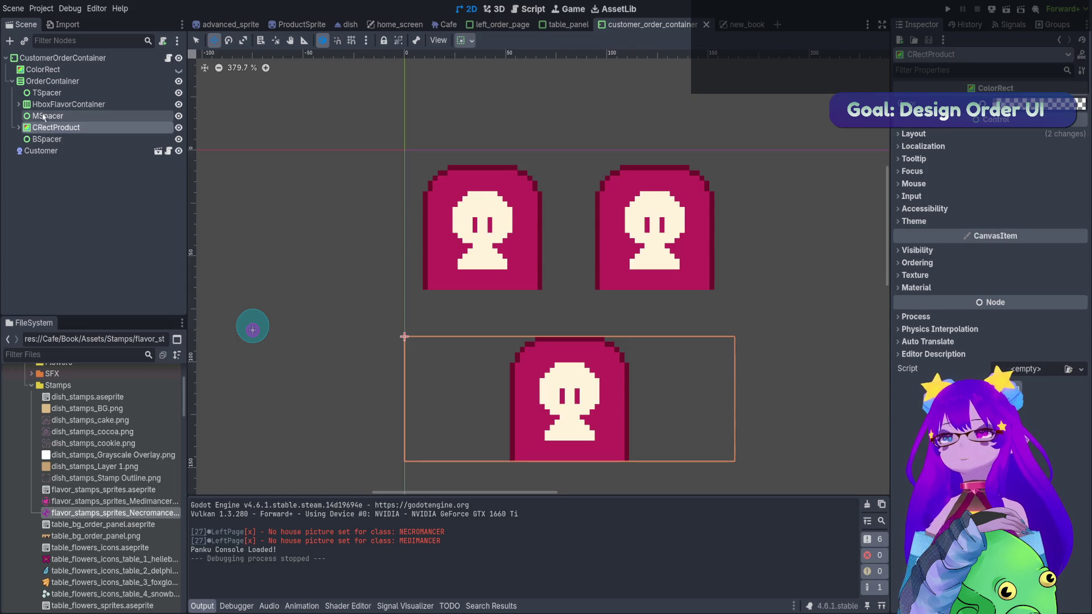
pyautogui.moveTo(32, 130)
pyautogui.mouseDown()
pyautogui.moveTo(33, 101)
pyautogui.moveTo(34, 137)
pyautogui.mouseUp()
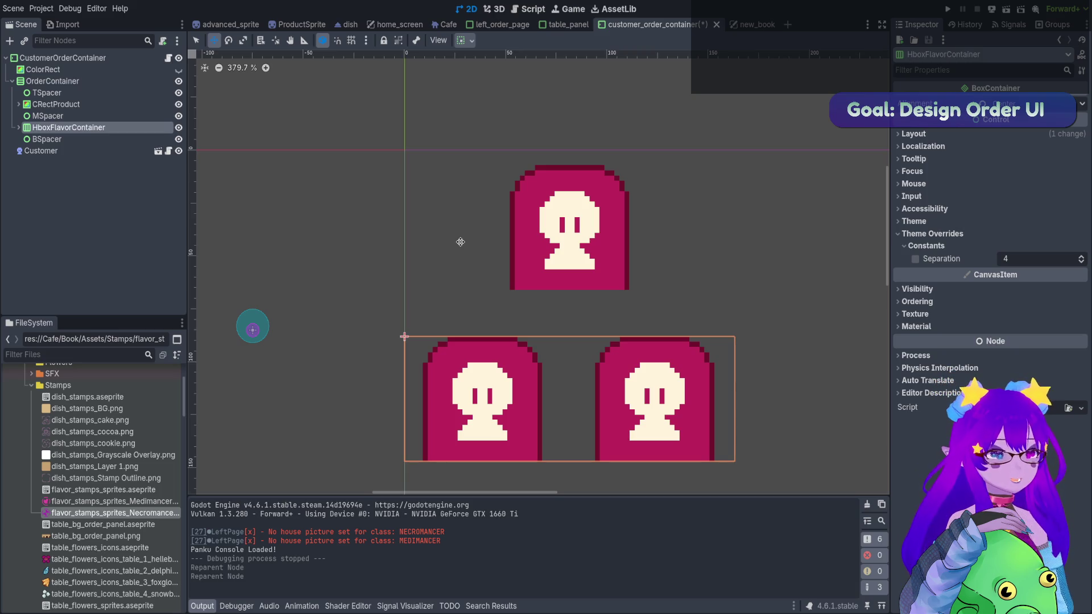
pyautogui.click(579, 25)
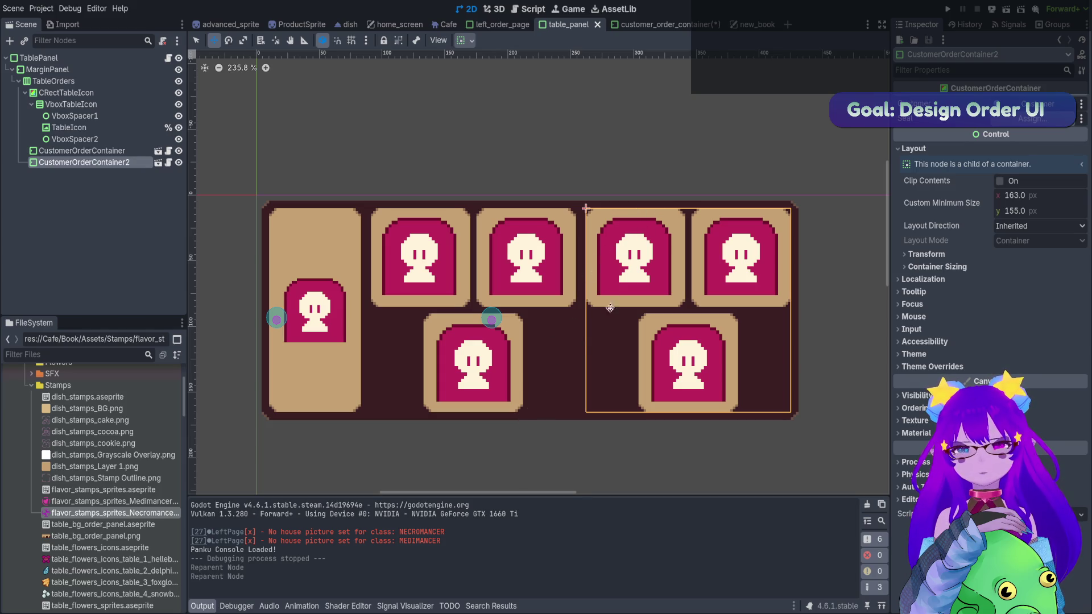
# Step: Undo the CRectProduct move so flavours sit above product, save, and reopen the scene from table_panel
pyautogui.click(660, 24)
pyautogui.hotkey('ctrl', 'z')
pyautogui.hotkey('ctrl', 'z')
pyautogui.hotkey('ctrl', 'z')
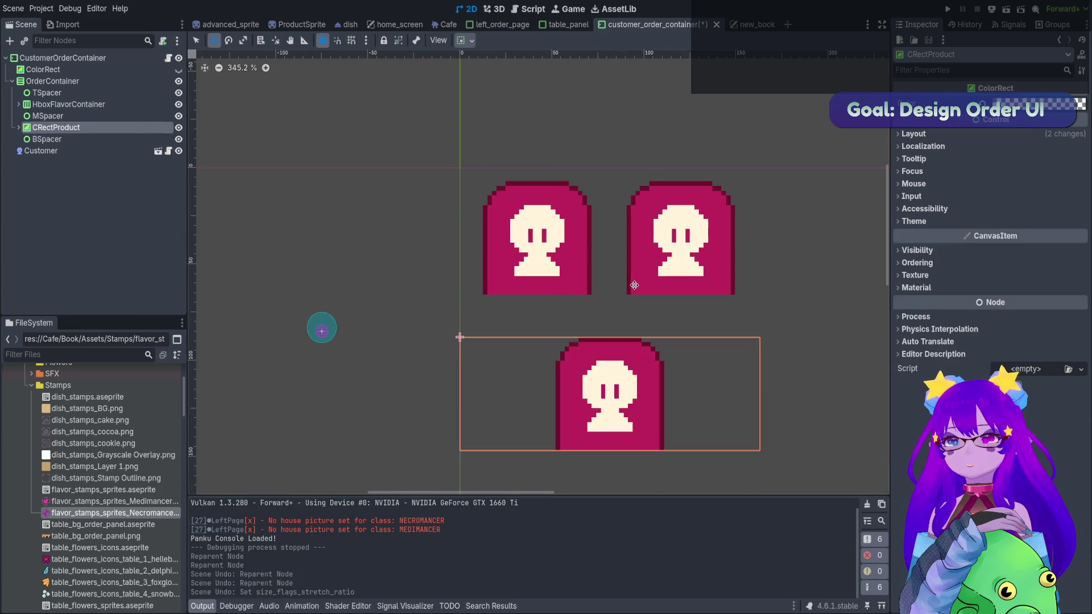
pyautogui.hotkey('ctrl', 'shift', 'z')
pyautogui.hotkey('ctrl', 's')
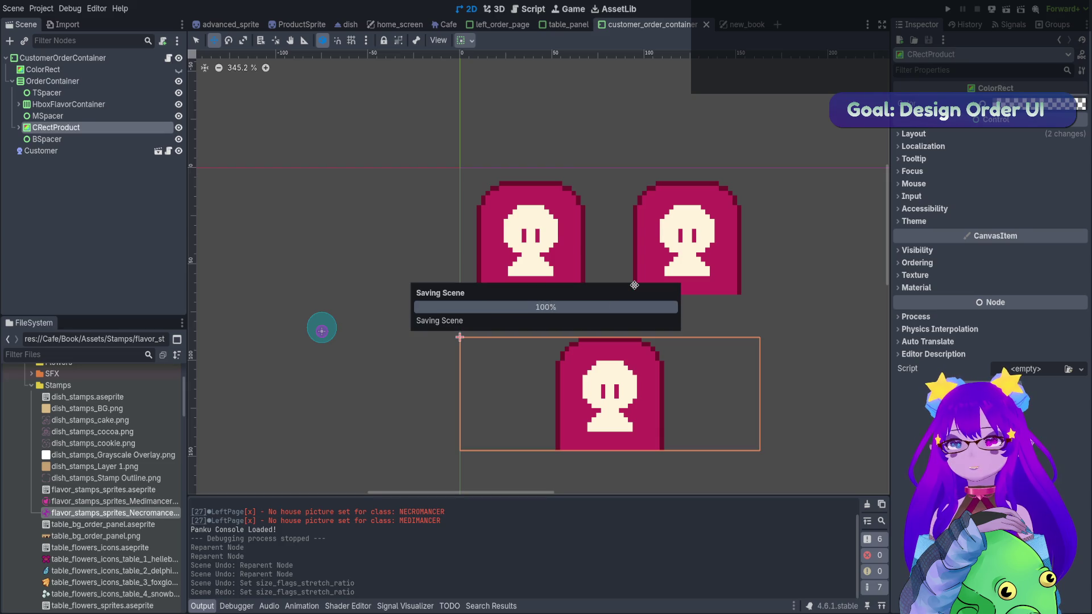
pyautogui.click(583, 26)
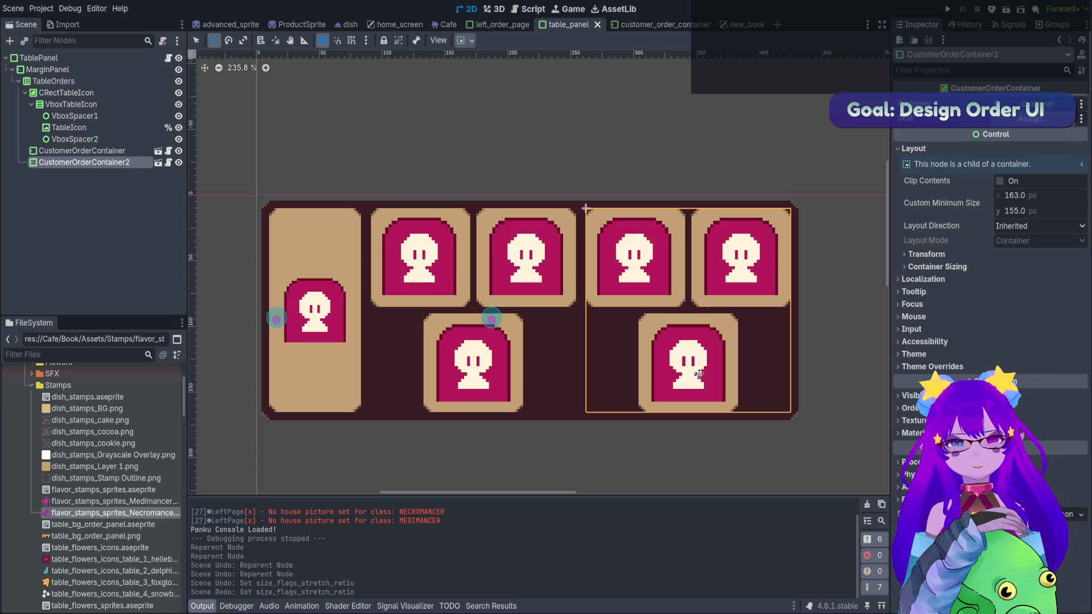
pyautogui.scroll(3, 473, 314)
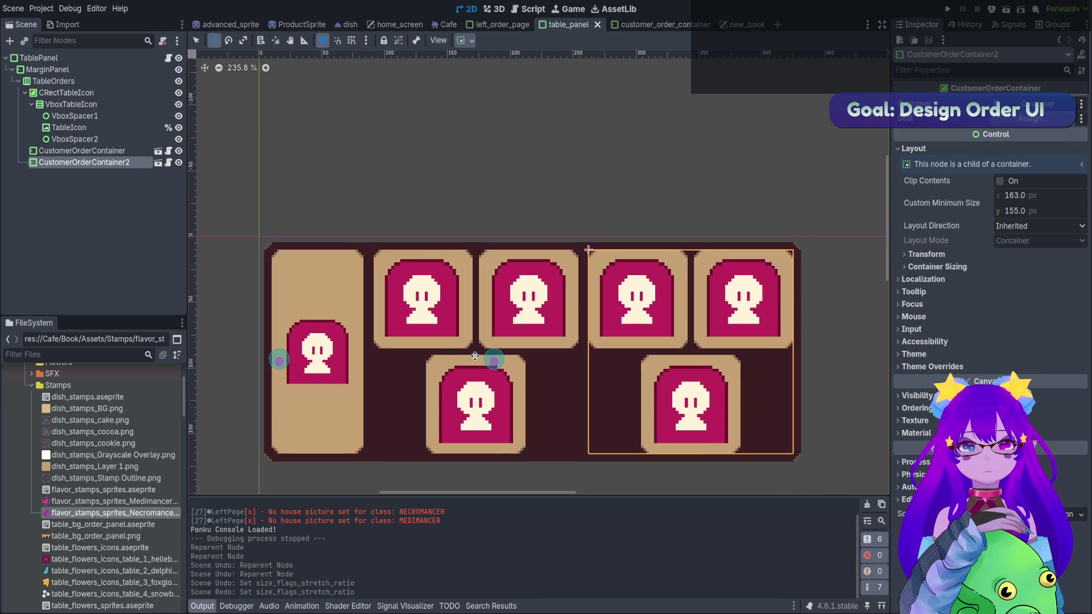
pyautogui.click(158, 163)
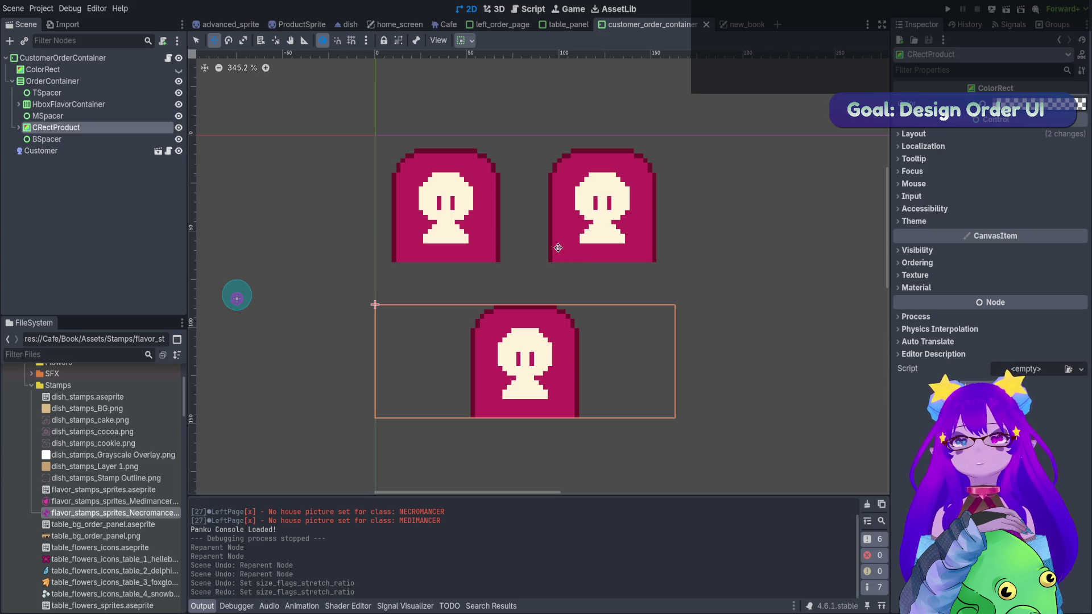
# Step: Select the Customer node, glance at the stamps in 2D, then return to customer_order_container.gd
pyautogui.click(169, 58)
pyautogui.click(137, 149)
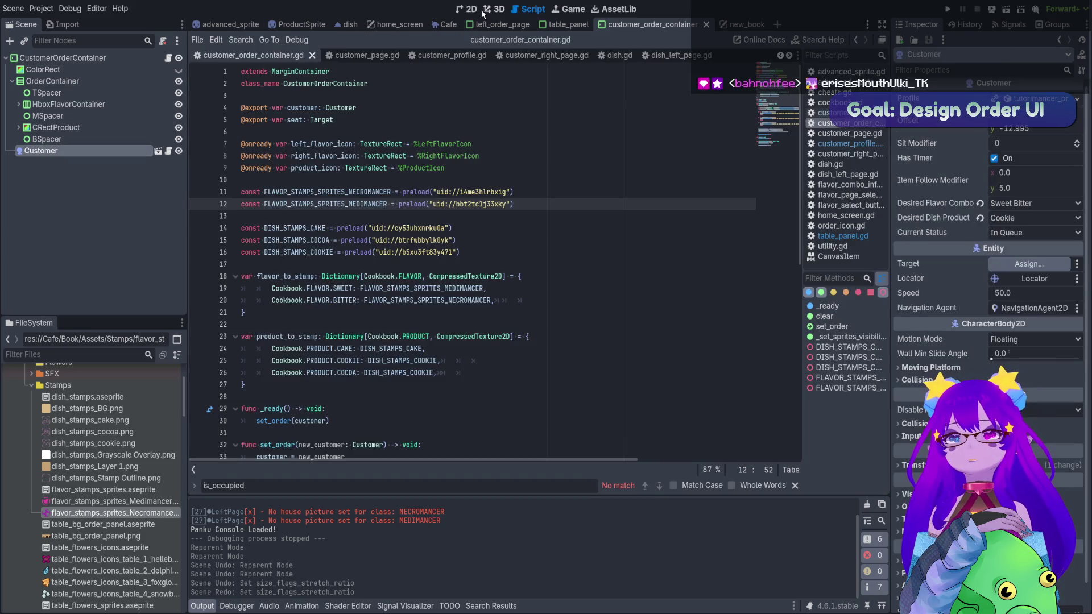
pyautogui.click(468, 9)
pyautogui.moveTo(389, 270); pyautogui.dragTo(392, 268)
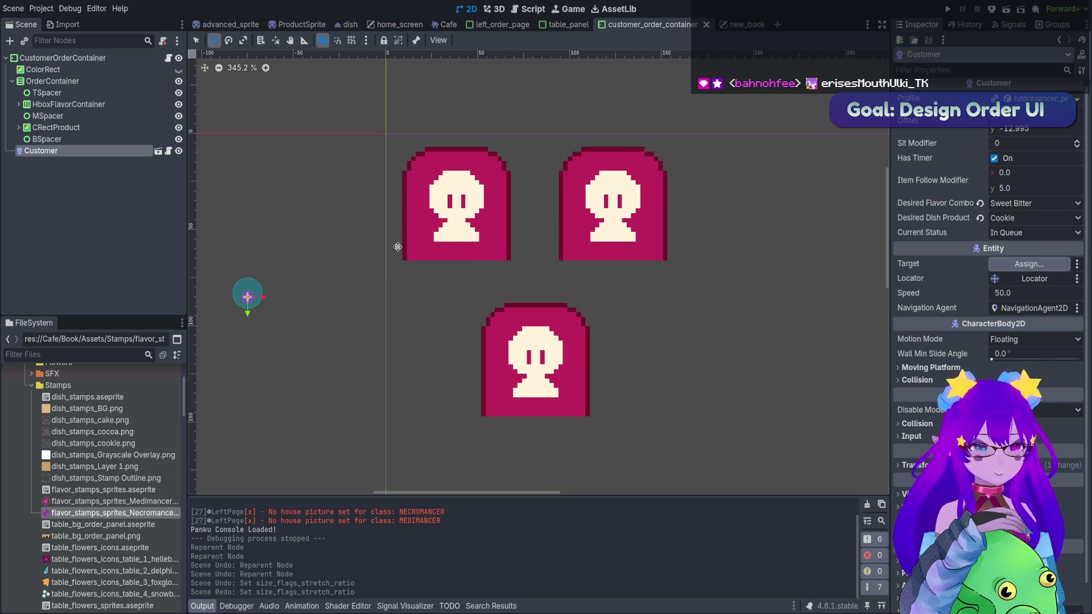
pyautogui.click(168, 58)
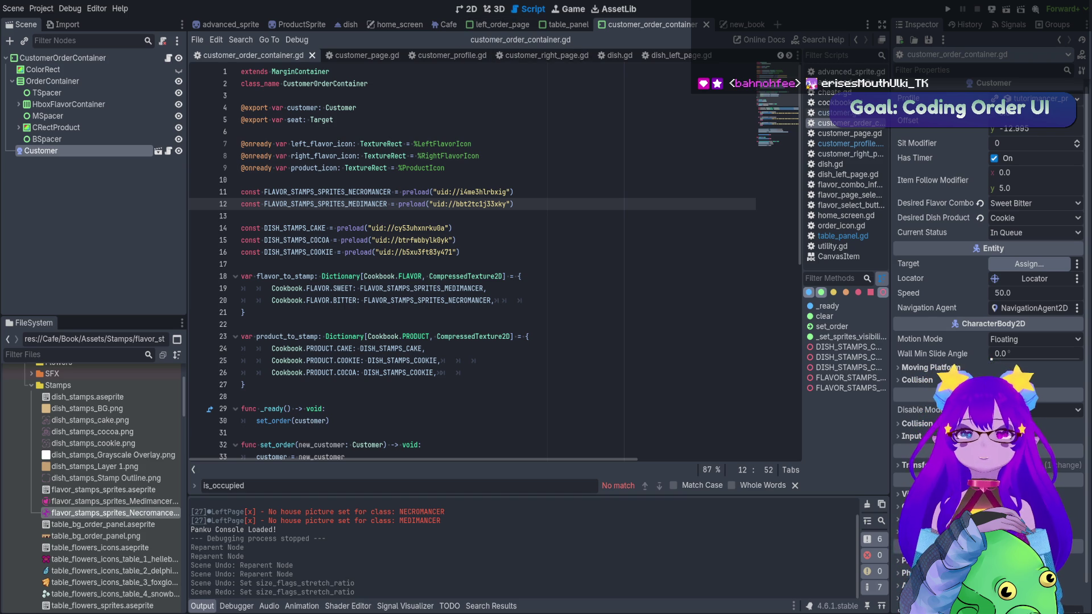
# Step: Review set_order's flavour type assignments on lines 35–36 and the product icon texture line
pyautogui.scroll(-10, 472, 262)
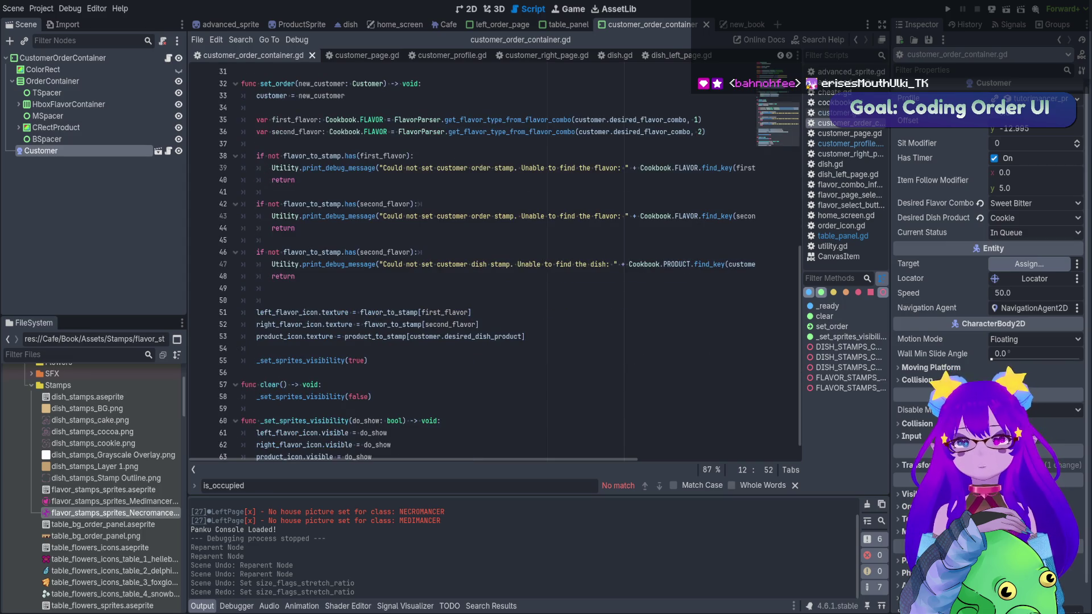
pyautogui.scroll(5, 473, 262)
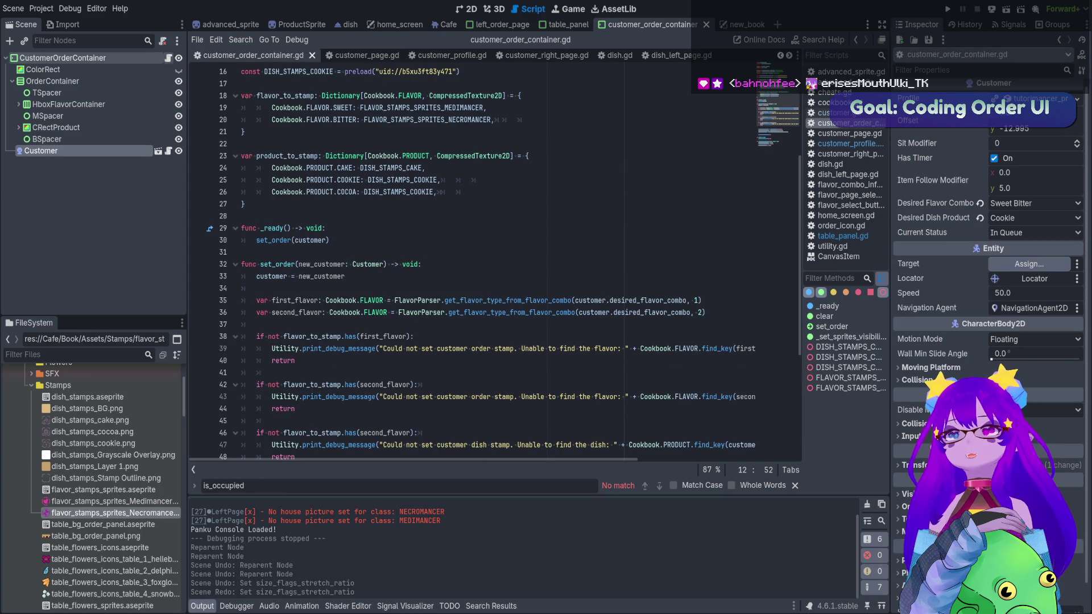
pyautogui.scroll(-1, 357, 262)
pyautogui.scroll(-2, 358, 262)
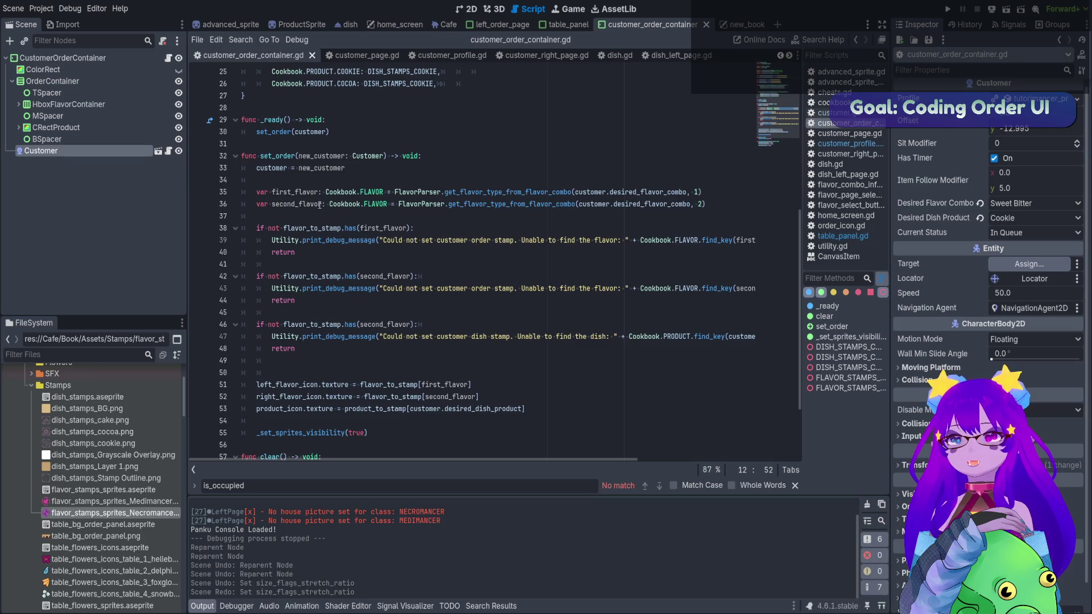
pyautogui.click(294, 157)
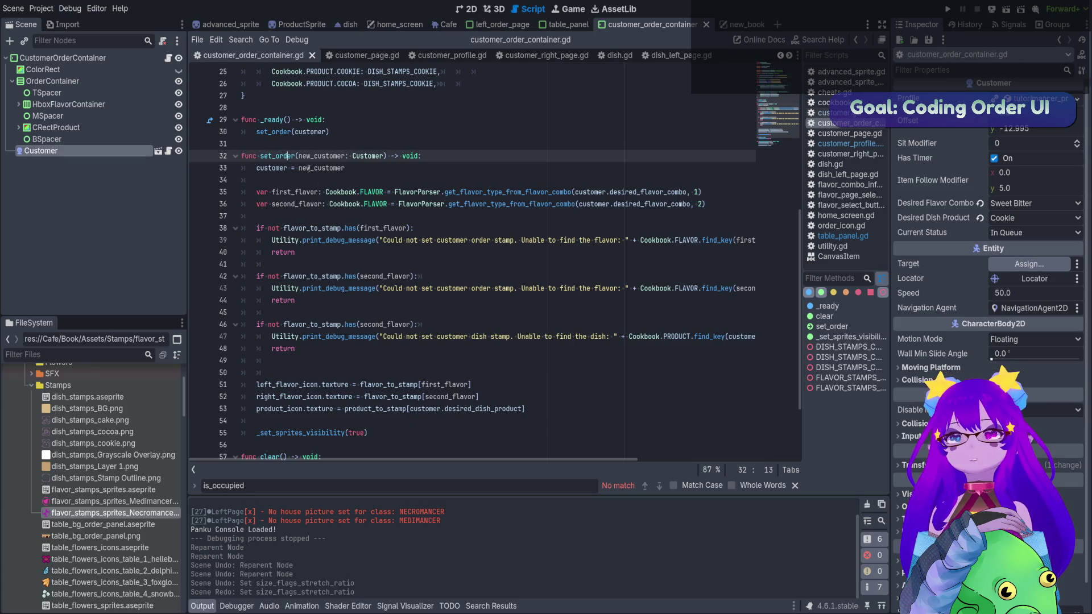
pyautogui.moveTo(389, 192); pyautogui.dragTo(391, 202)
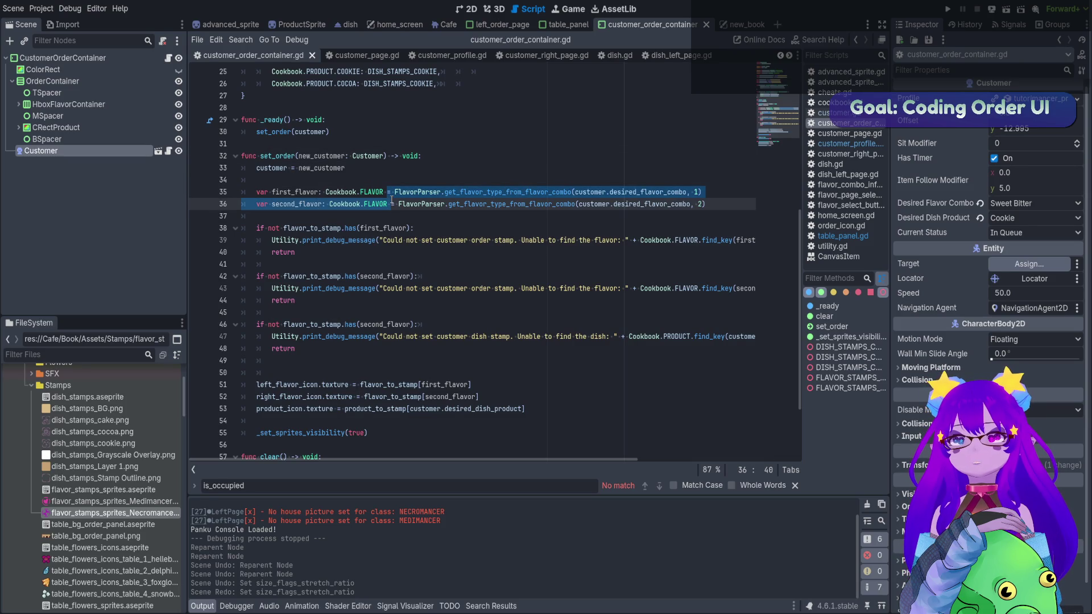
pyautogui.scroll(-1, 391, 202)
pyautogui.click(391, 373)
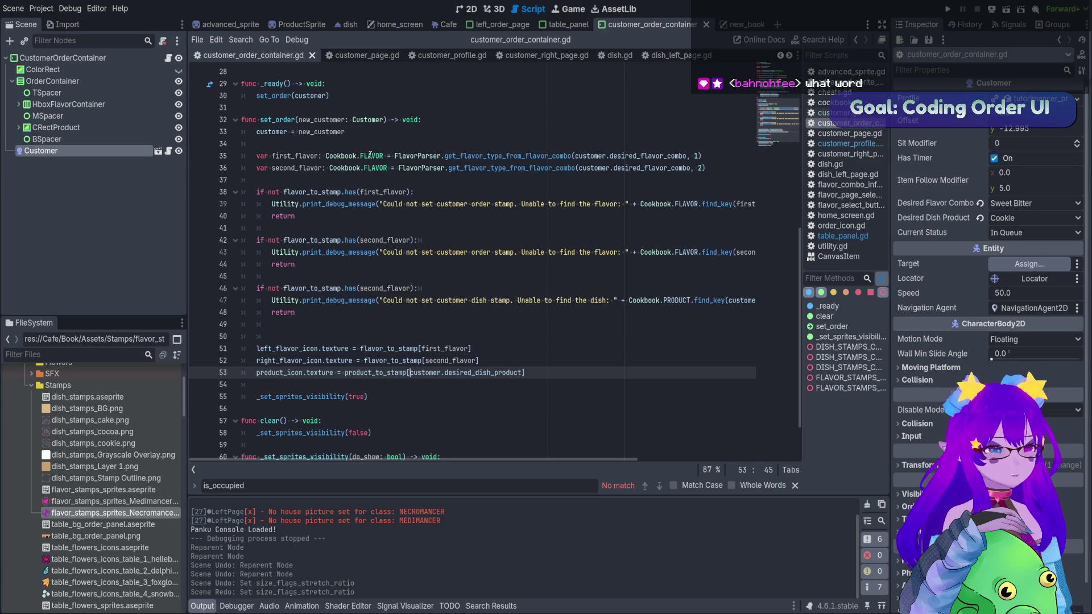
# Step: Inspect the _set_sprites_visibility call in clear() and set_order's new_customer parameter
pyautogui.scroll(-1, 620, 404)
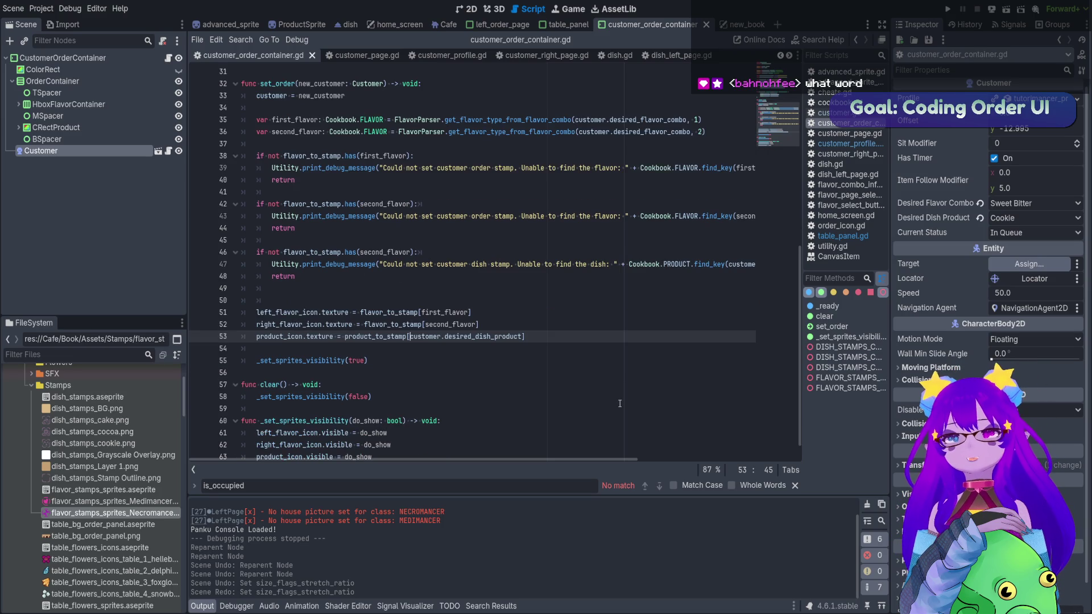
pyautogui.scroll(-1, 559, 335)
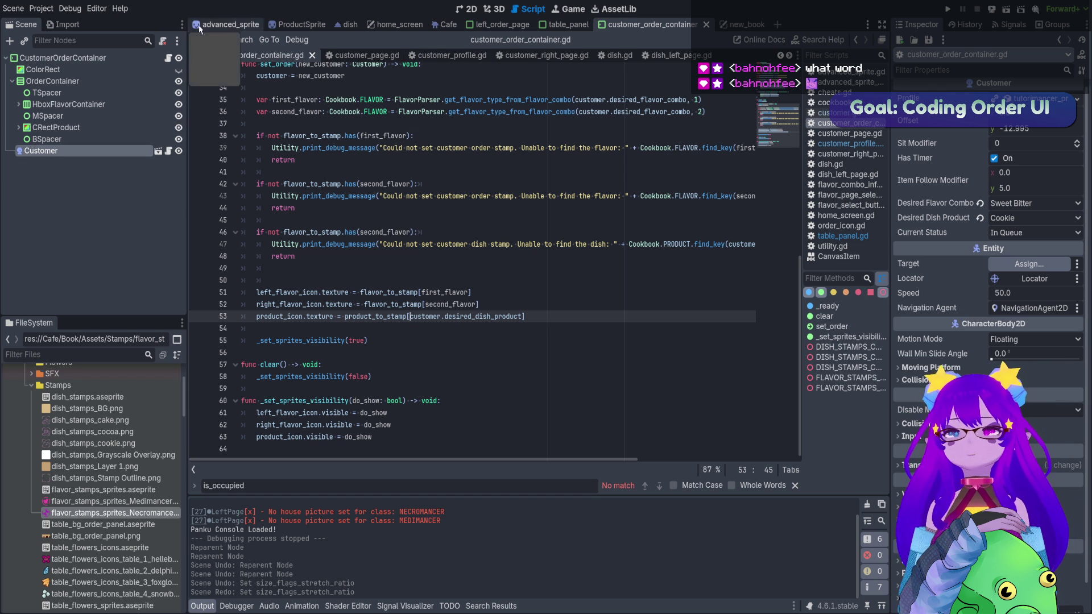
pyautogui.moveTo(283, 376); pyautogui.dragTo(340, 378)
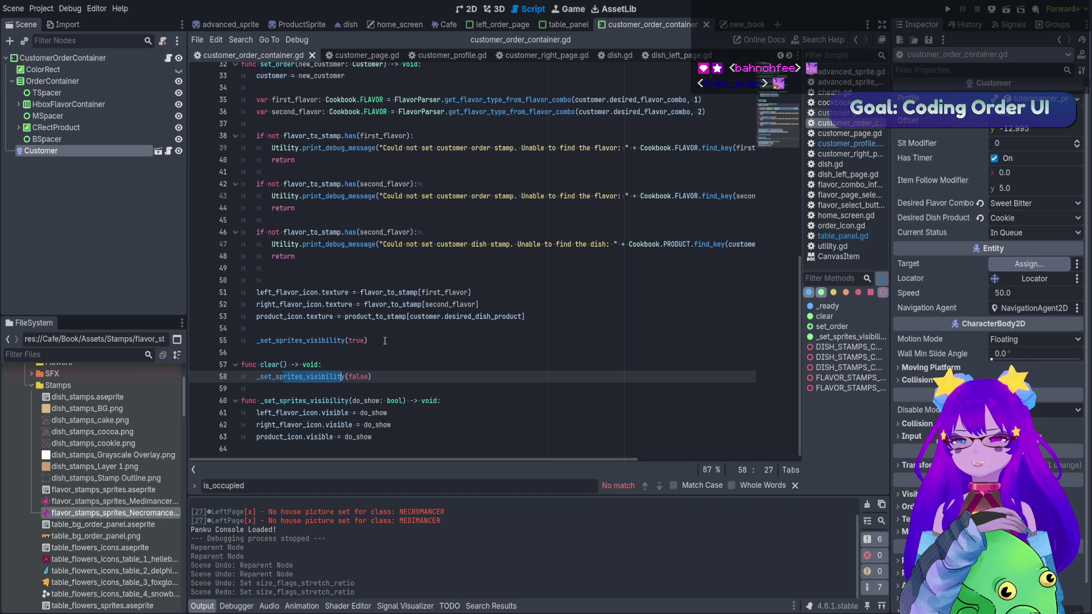
pyautogui.moveTo(294, 378); pyautogui.dragTo(317, 379)
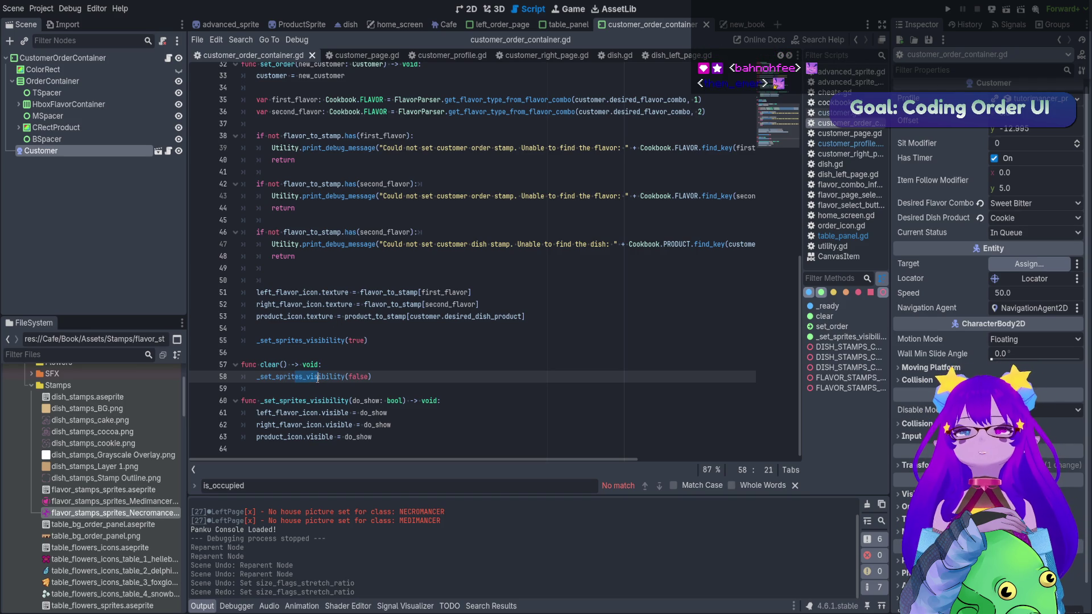
pyautogui.press('Down')
pyautogui.press('Down')
pyautogui.scroll(7, 333, 399)
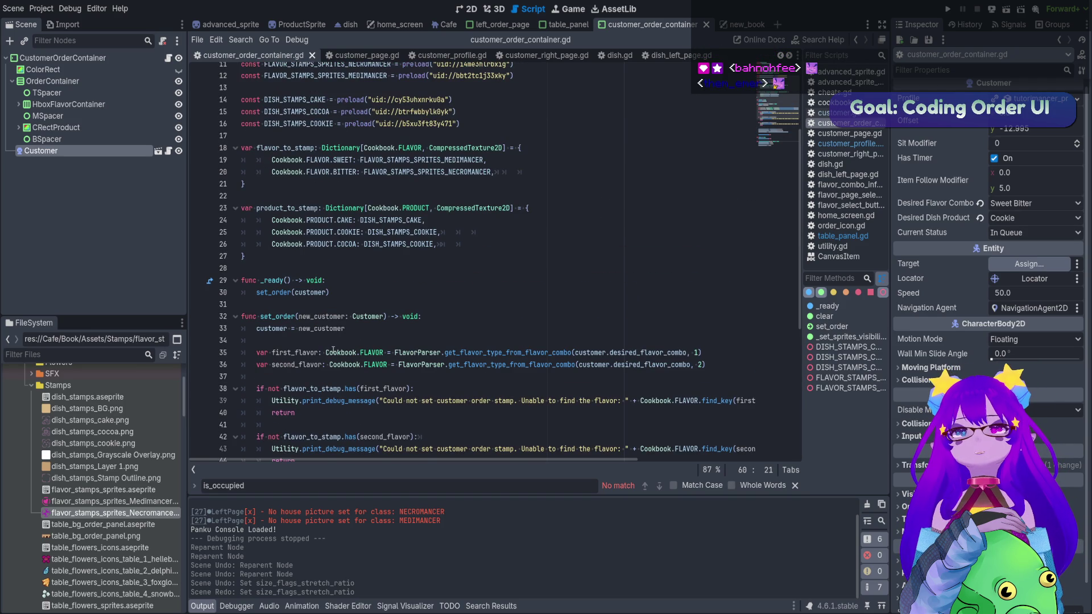
pyautogui.moveTo(307, 316); pyautogui.dragTo(345, 317)
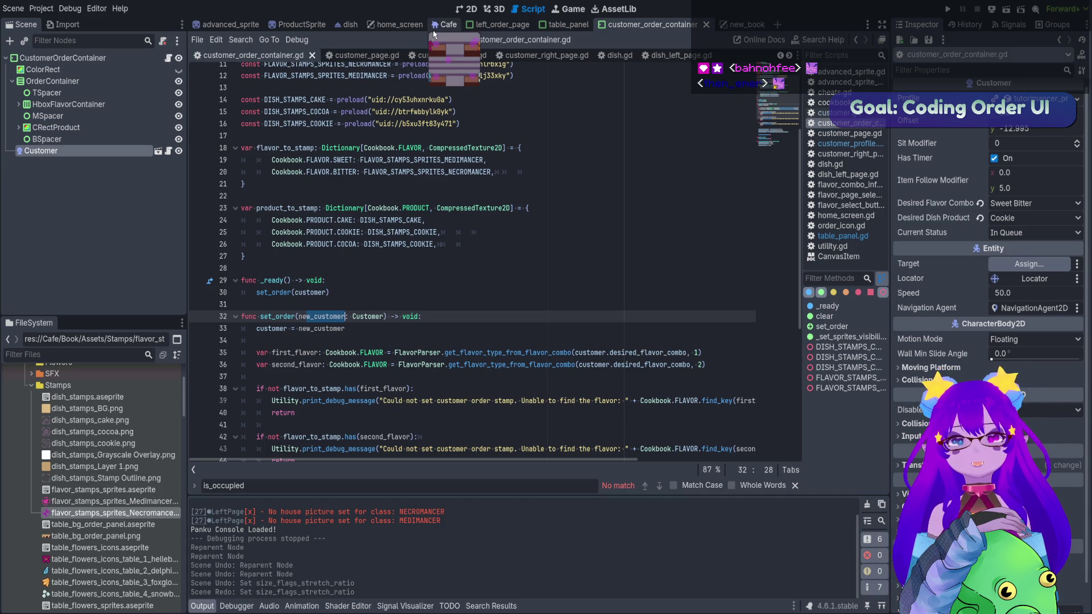
# Step: Return to the 2D view and select Top Seat 5 in the book scene
pyautogui.click(470, 11)
pyautogui.scroll(-2, 481, 153)
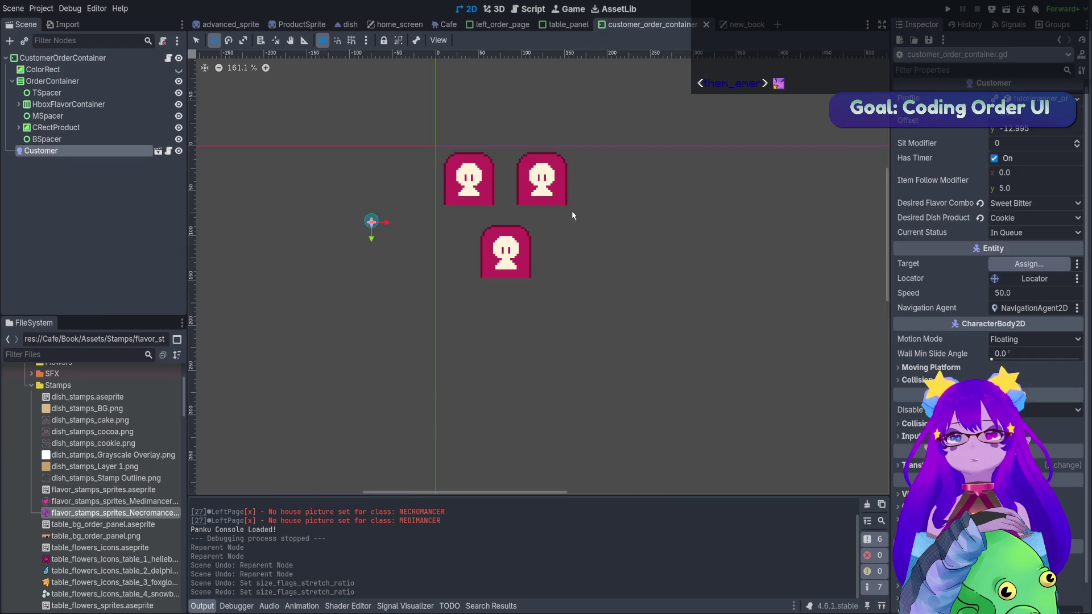
pyautogui.click(90, 268)
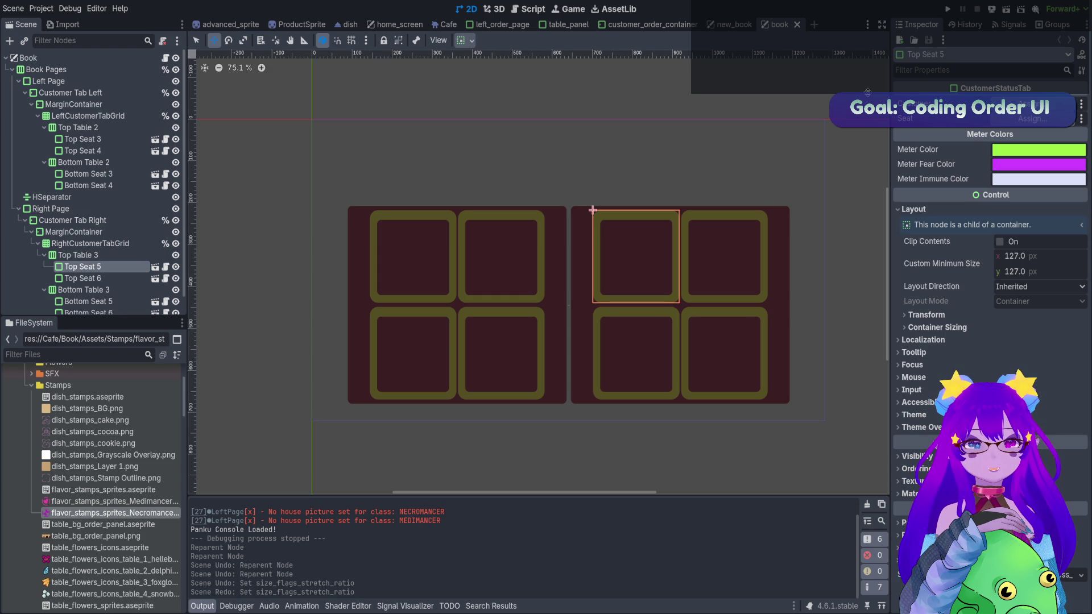
# Step: Open customer_progress_tab.gd from the seat's instance and find connect_customer_panel
pyautogui.click(154, 267)
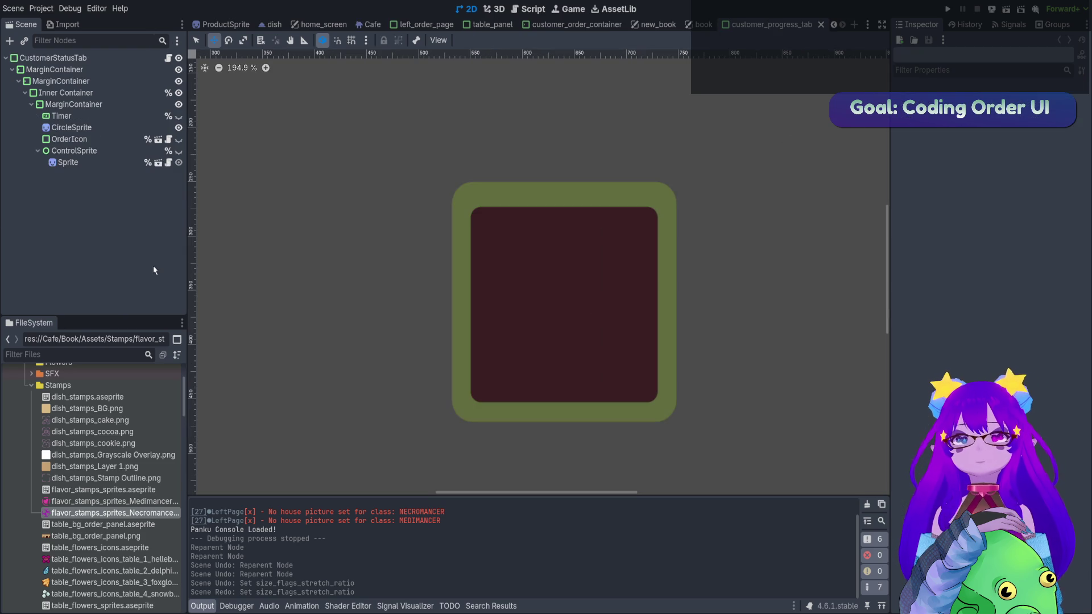
pyautogui.click(167, 58)
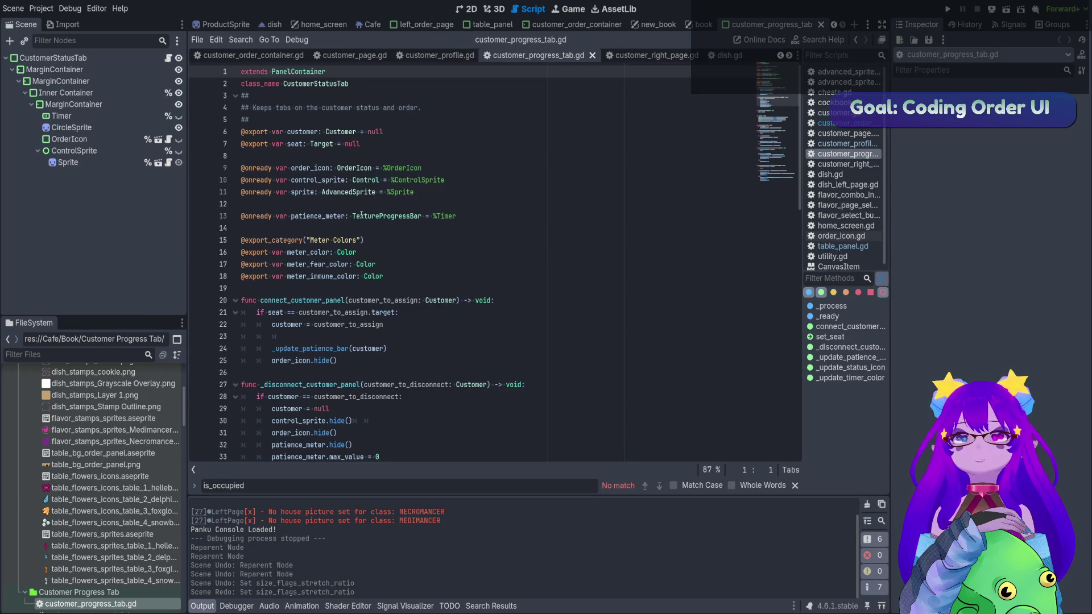
pyautogui.scroll(-2, 361, 213)
pyautogui.click(333, 228)
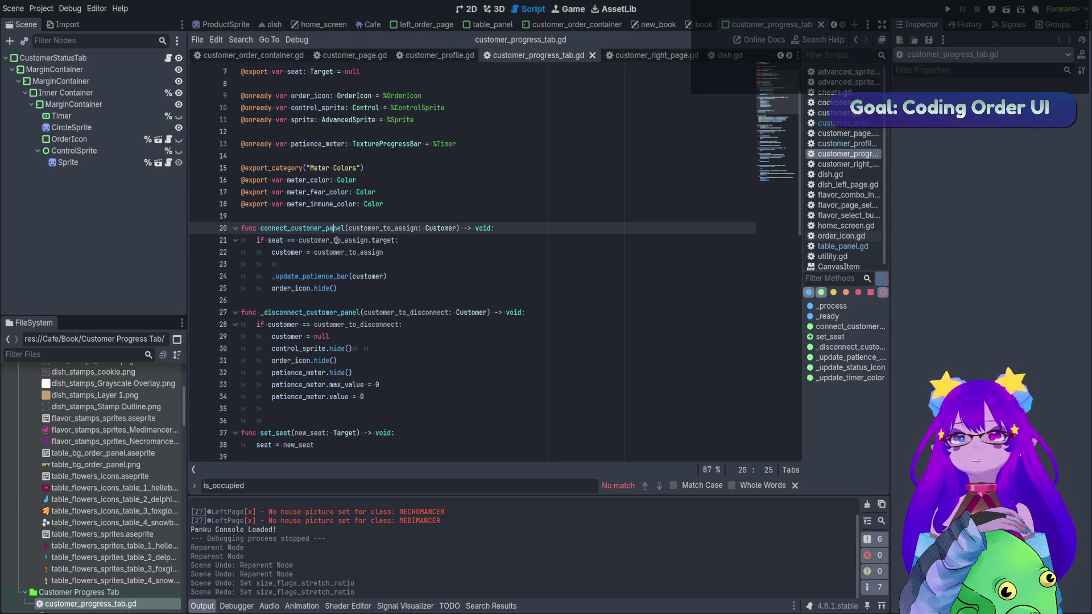
pyautogui.scroll(-3, 343, 269)
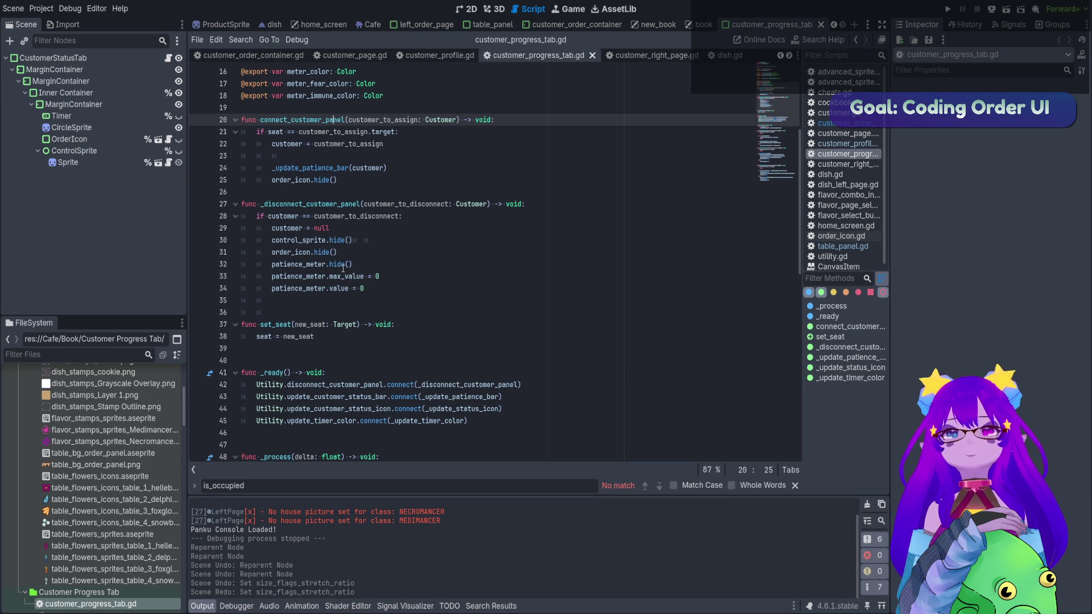
pyautogui.scroll(-14, 385, 276)
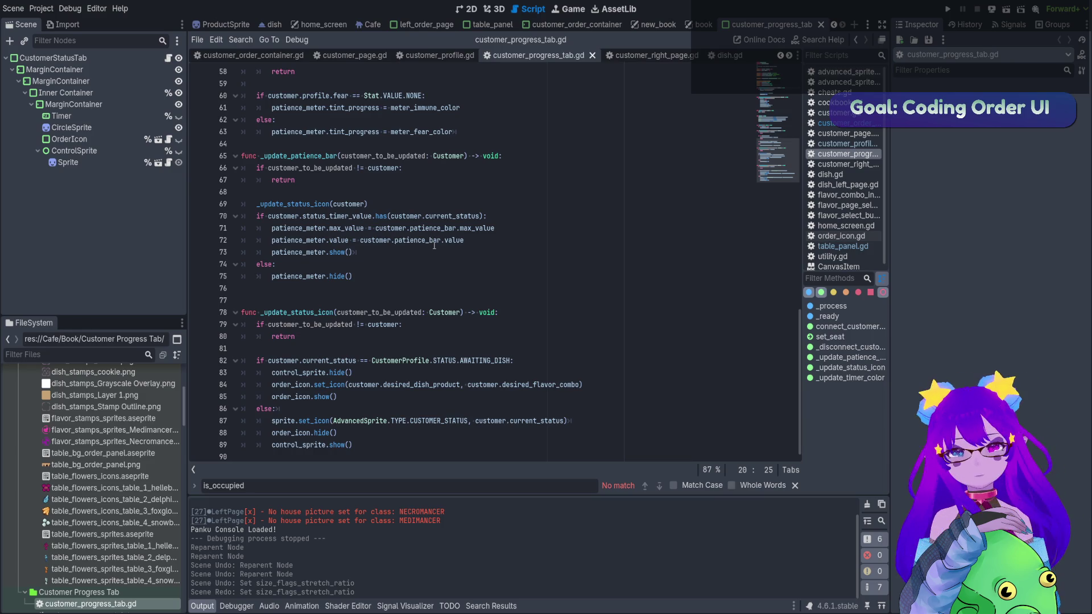
pyautogui.scroll(6, 397, 229)
# Step: Select and copy lines 20–38 holding the connect, disconnect and set_seat functions
pyautogui.moveTo(316, 216); pyautogui.dragTo(345, 348)
pyautogui.scroll(-3, 338, 347)
pyautogui.moveTo(322, 279); pyautogui.dragTo(352, 348)
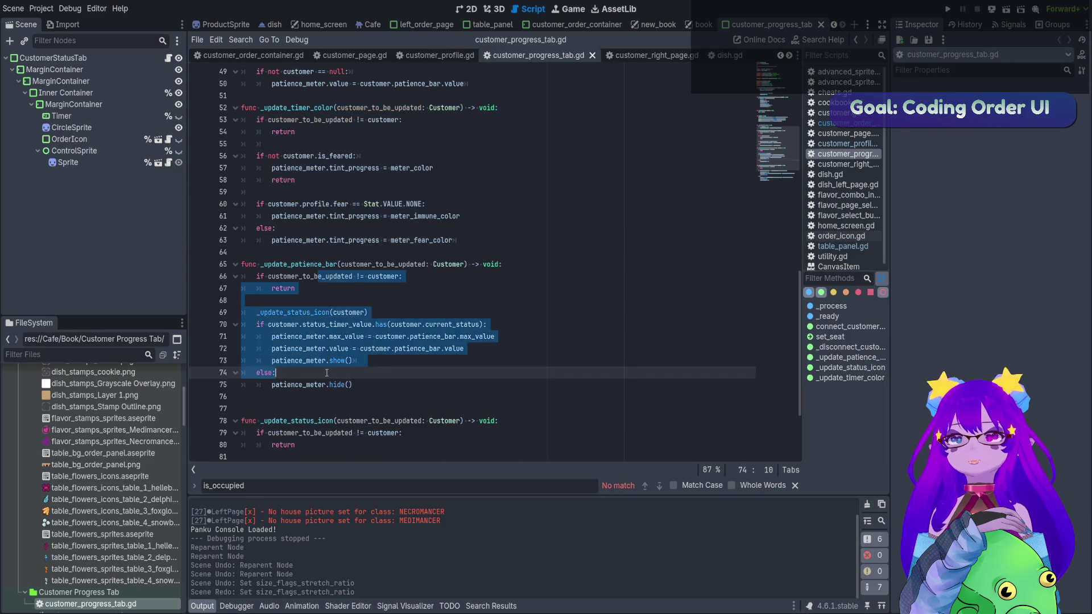
pyautogui.scroll(-3, 353, 348)
pyautogui.moveTo(256, 325); pyautogui.dragTo(398, 376)
pyautogui.scroll(5, 384, 396)
pyautogui.scroll(3, 384, 397)
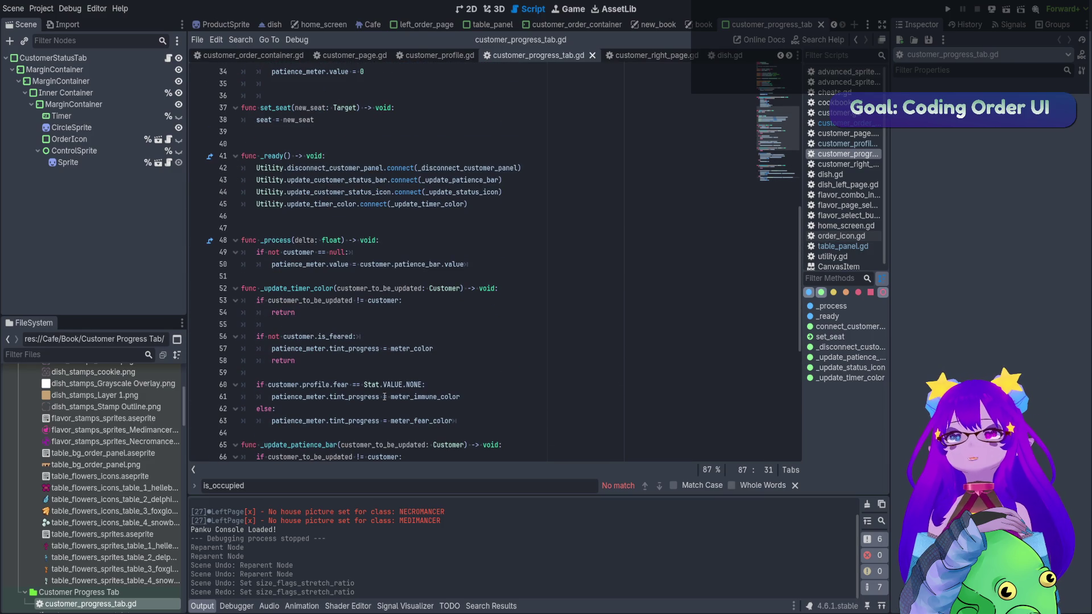
pyautogui.moveTo(410, 270); pyautogui.dragTo(241, 221)
pyautogui.scroll(4, 406, 306)
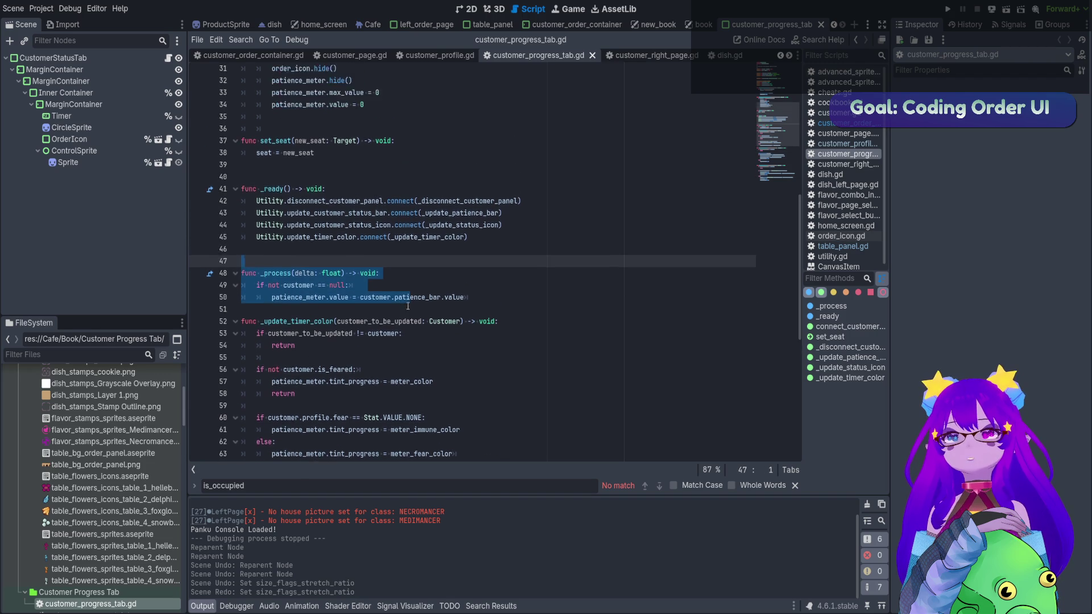
pyautogui.click(390, 324)
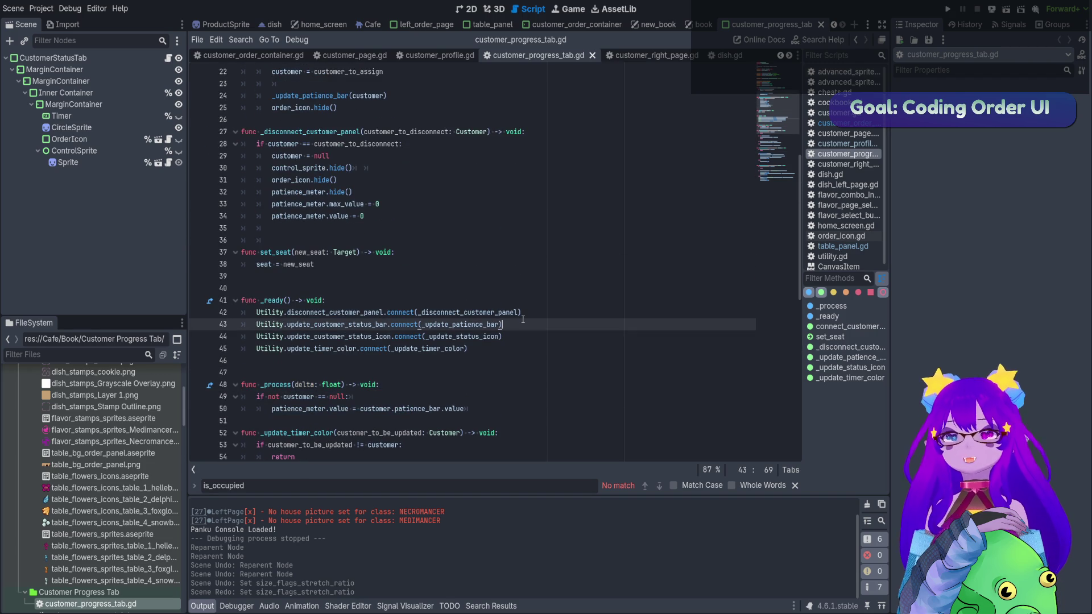
pyautogui.moveTo(391, 263)
pyautogui.mouseDown()
pyautogui.moveTo(342, 250)
pyautogui.moveTo(256, 194)
pyautogui.moveTo(228, 74)
pyautogui.moveTo(228, 196)
pyautogui.mouseUp()
pyautogui.hotkey('ctrl', 'c')
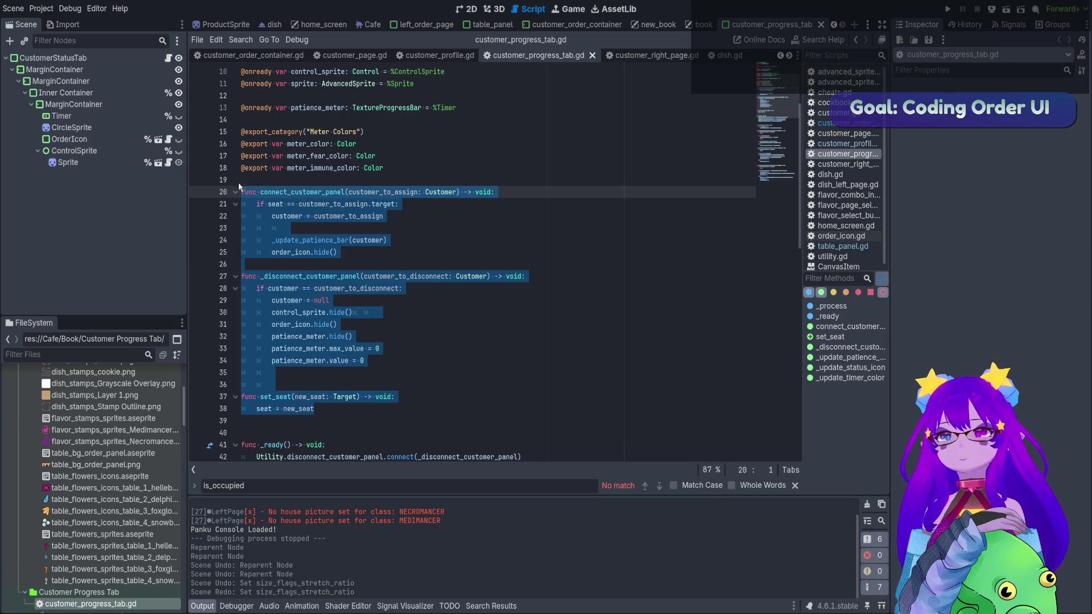
# Step: Return to the customer_order_container scene and its script
pyautogui.click(654, 24)
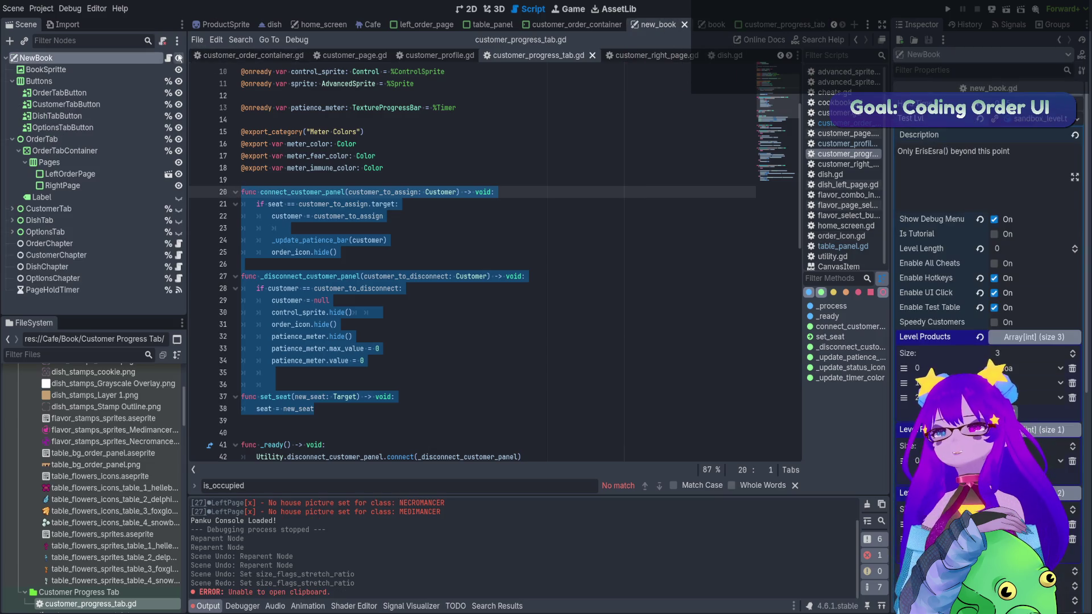
pyautogui.click(600, 24)
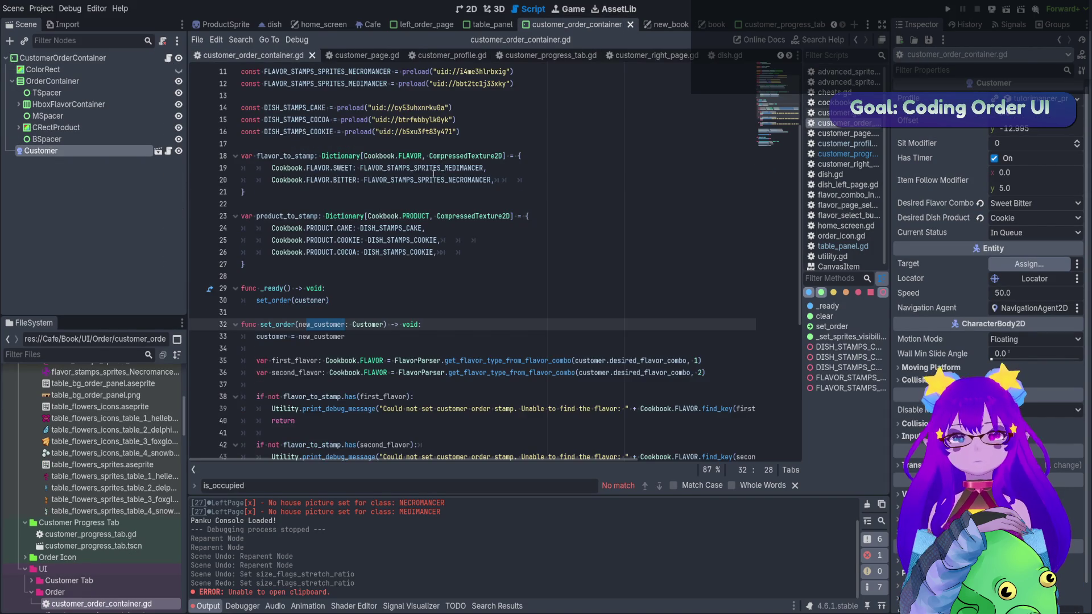
pyautogui.scroll(3, 434, 173)
pyautogui.click(68, 58)
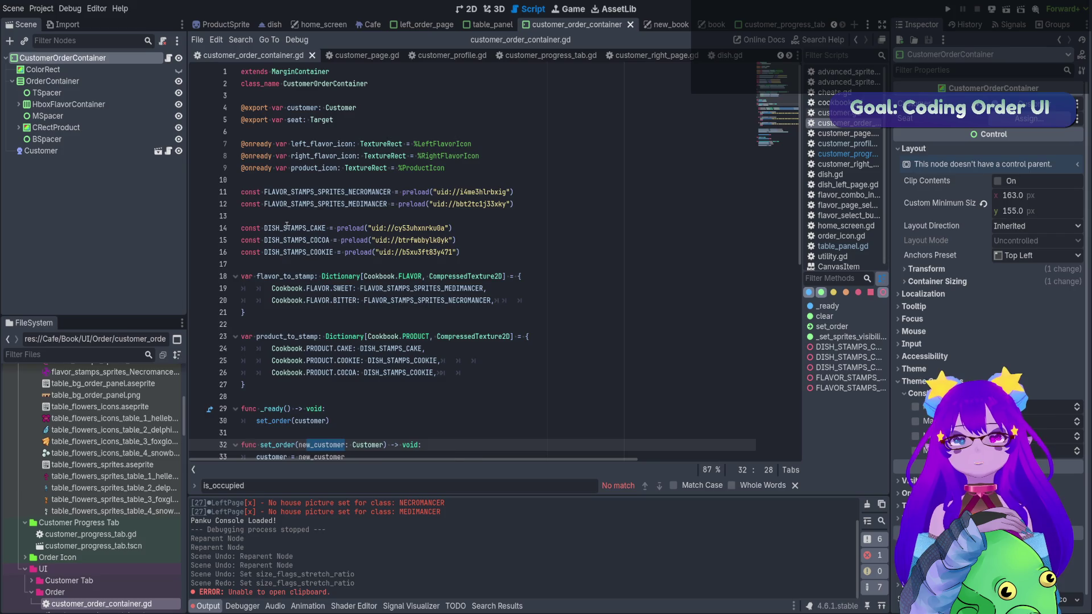
# Step: Paste the copied customer panel functions on a new line after _ready()
pyautogui.scroll(-6, 304, 212)
pyautogui.click(303, 215)
pyautogui.press('Return')
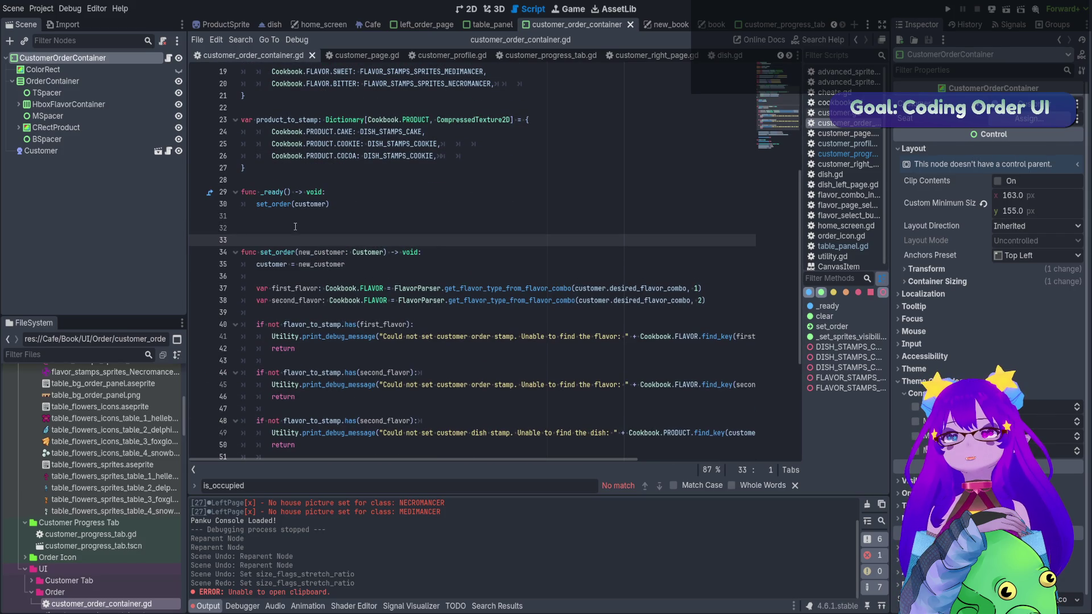
pyautogui.hotkey('ctrl', 'v')
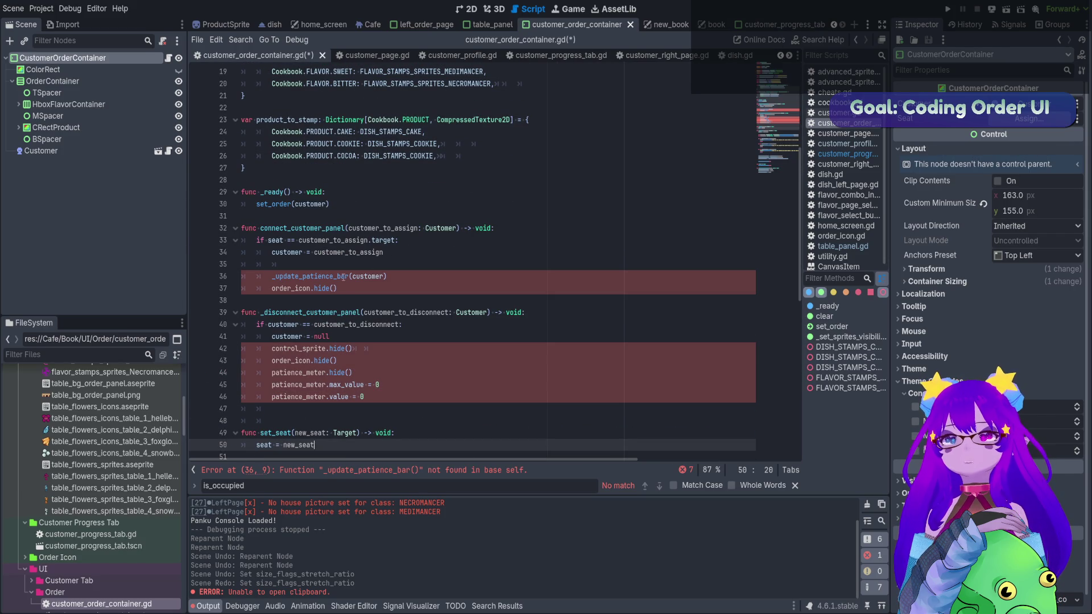
# Step: Delete the _update_patience_bar and order_icon lines from the pasted code
pyautogui.click(400, 277)
pyautogui.moveTo(386, 286); pyautogui.dragTo(228, 274)
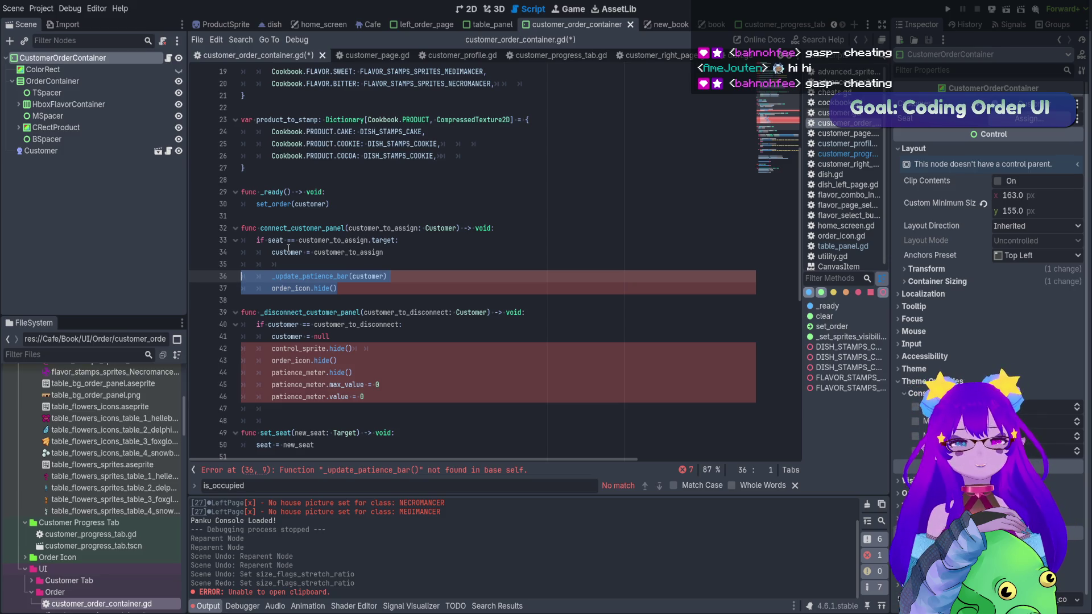
pyautogui.press('BackSpace')
pyautogui.press('BackSpace')
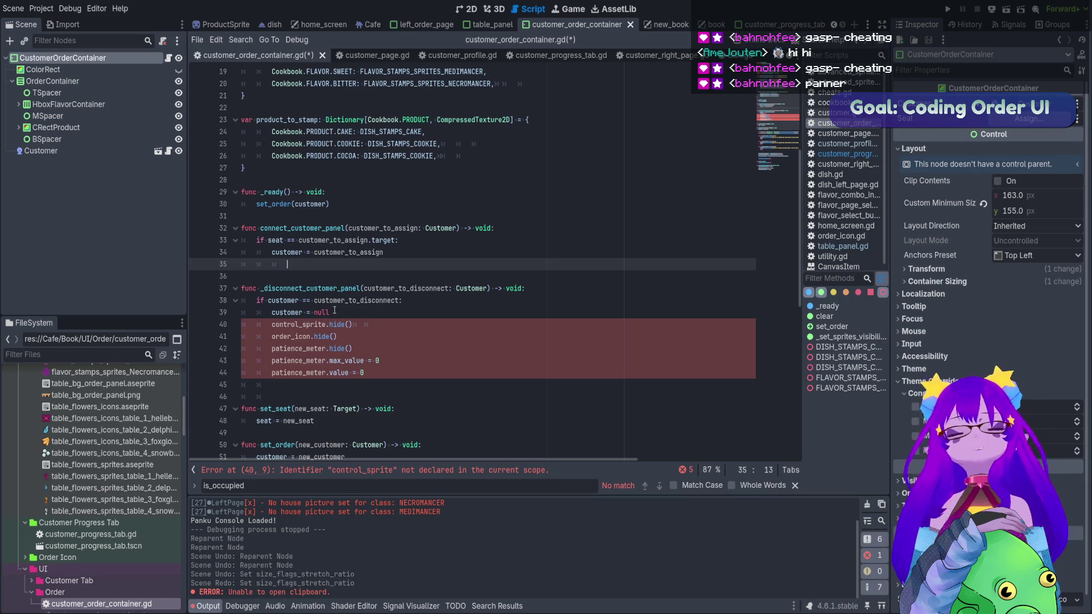
pyautogui.press('BackSpace')
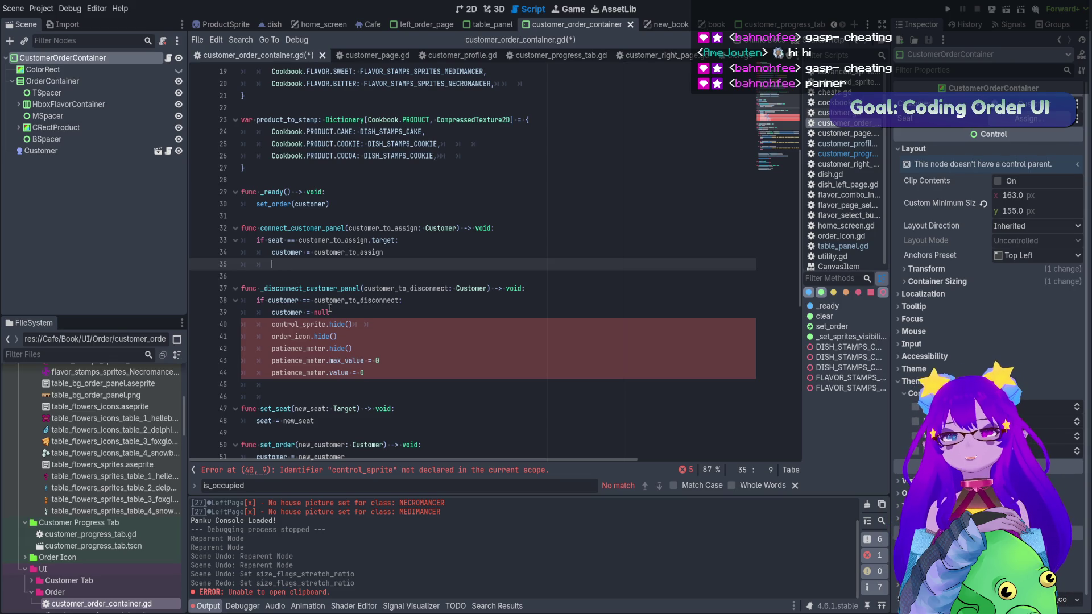
# Step: Delete the control_sprite, order icon and patience_meter reset lines
pyautogui.click(364, 241)
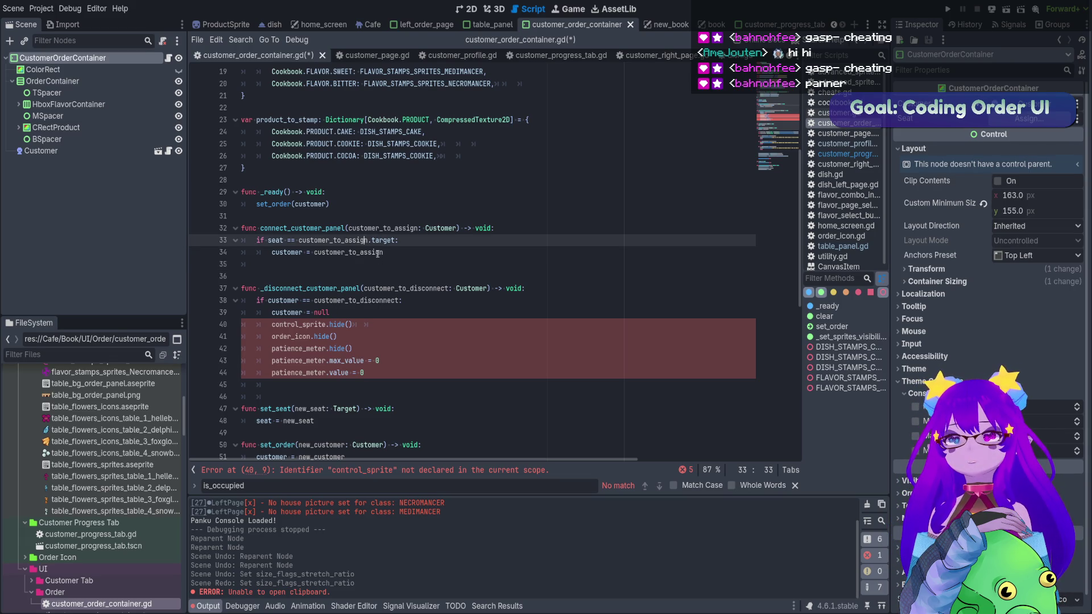
pyautogui.click(379, 252)
pyautogui.moveTo(403, 377); pyautogui.dragTo(228, 327)
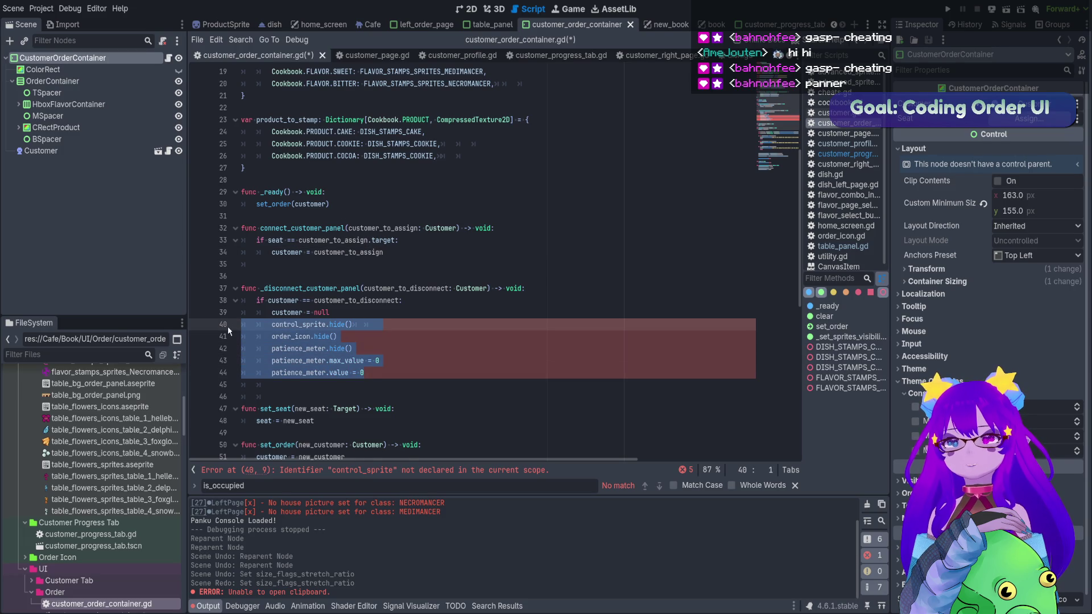
pyautogui.press('BackSpace')
pyautogui.click(287, 396)
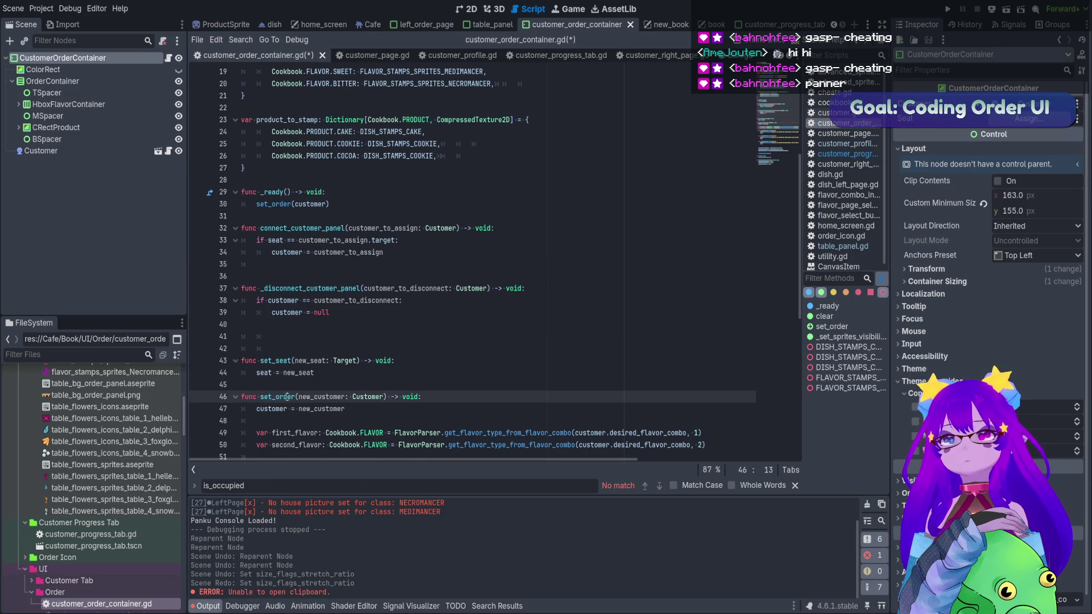
# Step: Try a set_order( line after the customer assignment, save, then remove it
pyautogui.click(372, 264)
pyautogui.press('Return')
pyautogui.write('set_order')
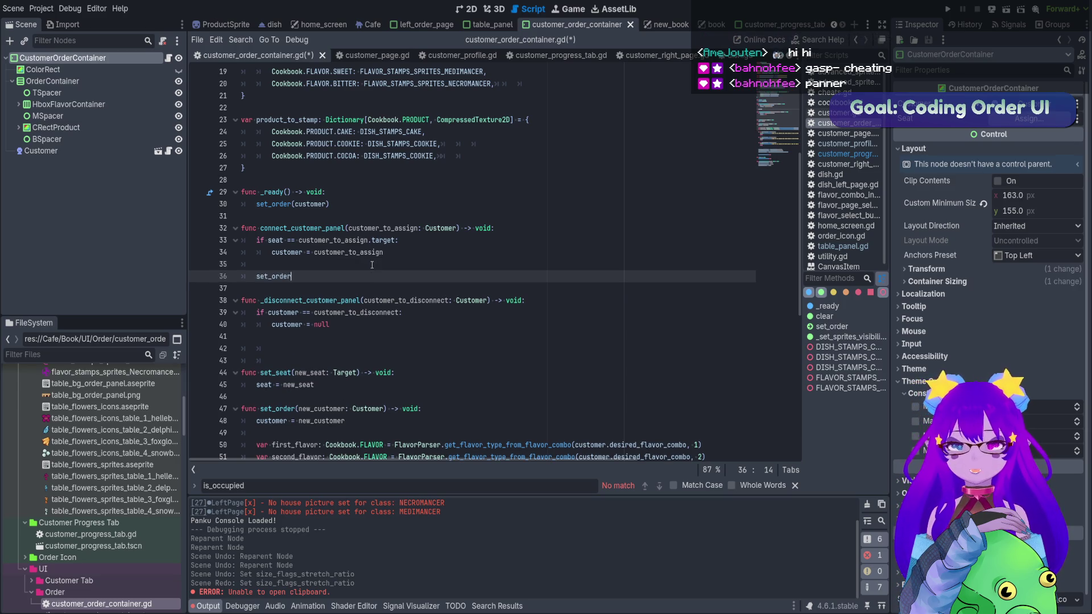
pyautogui.write('(')
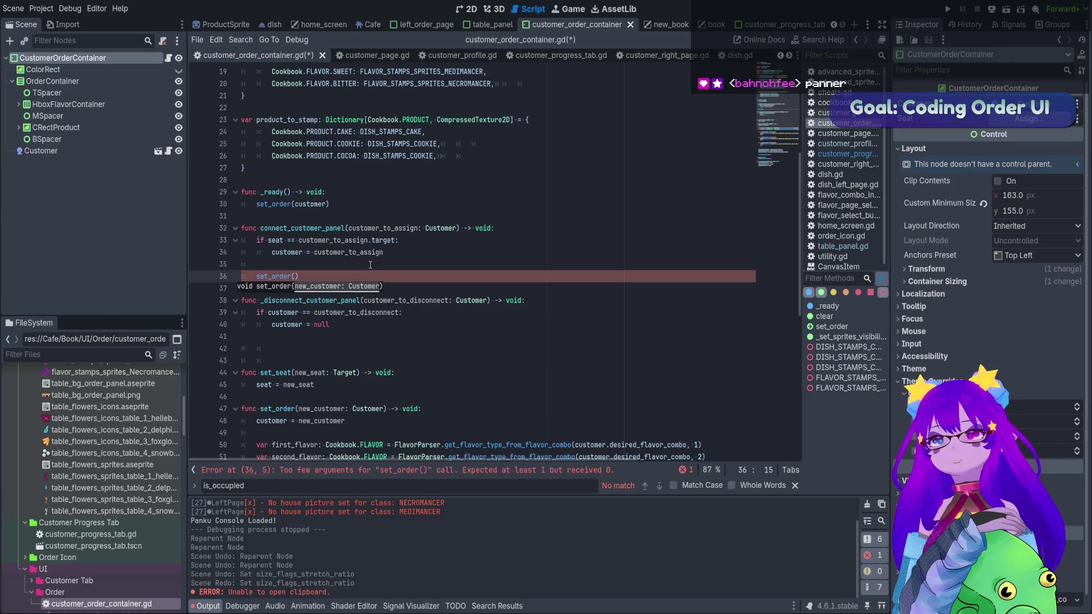
pyautogui.click(349, 252)
pyautogui.moveTo(317, 279); pyautogui.dragTo(256, 277)
pyautogui.hotkey('ctrl', 's')
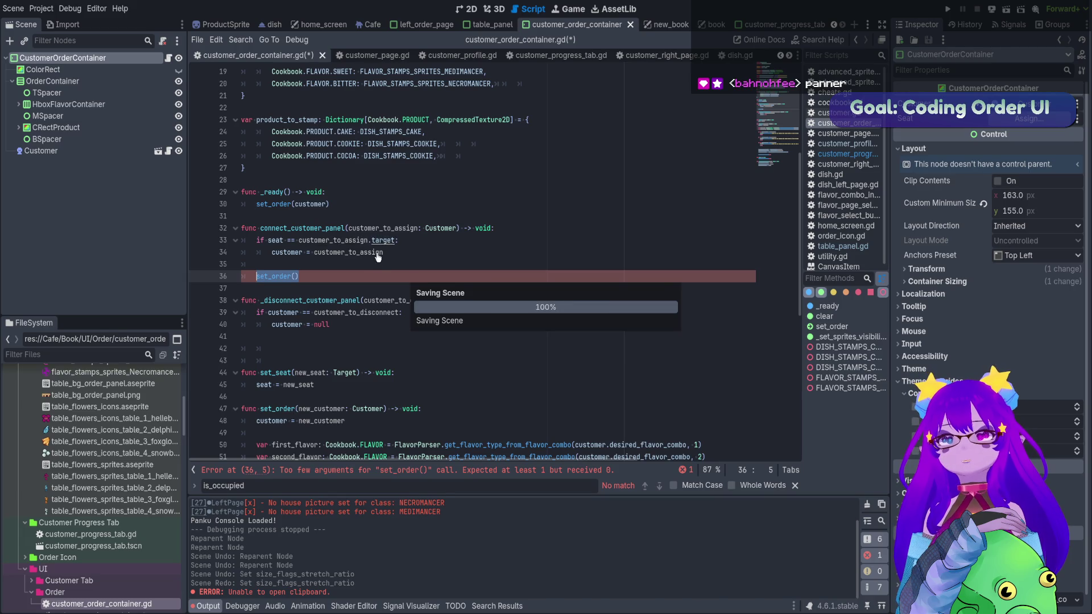
pyautogui.press('BackSpace')
# Step: Add set_order(customer_to_assign) directly under the seat check
pyautogui.click(424, 239)
pyautogui.press('Return')
pyautogui.hotkey('ctrl', 'v')
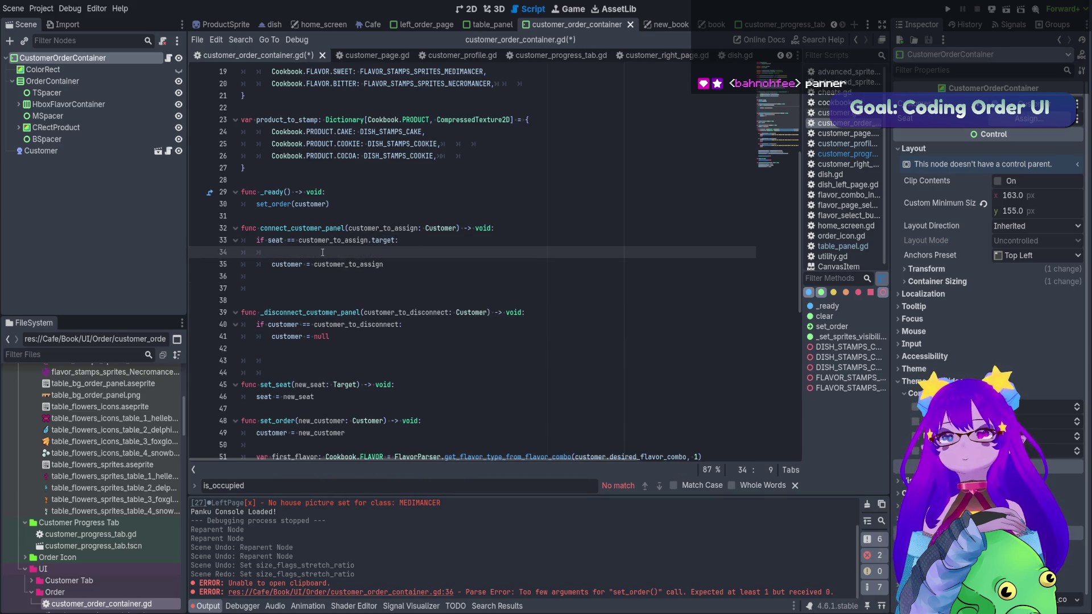
pyautogui.write('cu')
pyautogui.press('Down')
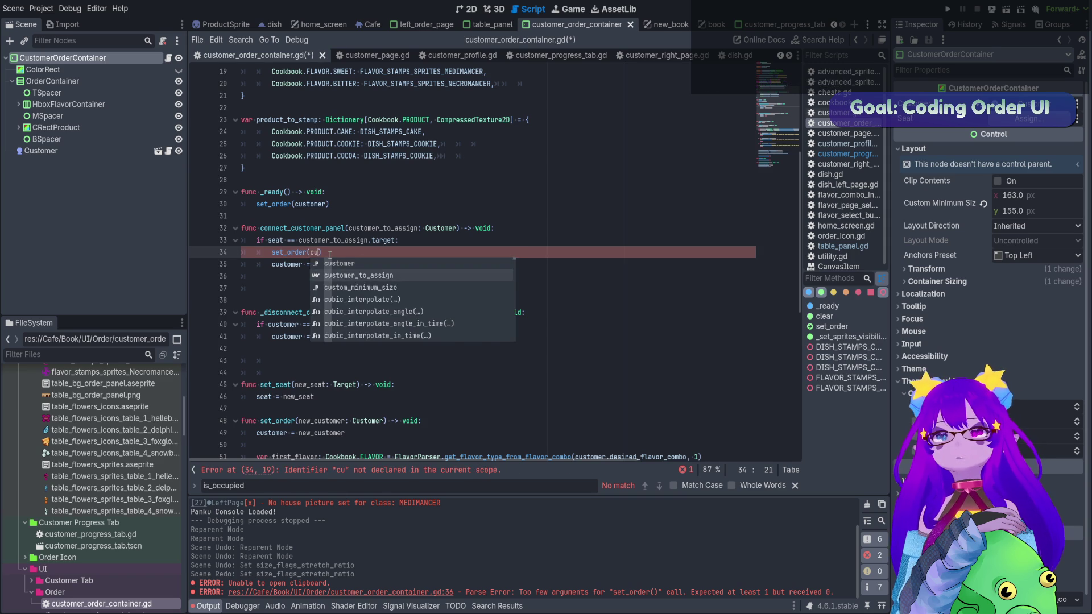
pyautogui.press('Return')
# Step: Delete the old 'customer = customer_to_assign' line and its leftover empty line
pyautogui.moveTo(399, 266); pyautogui.dragTo(237, 266)
pyautogui.press('BackSpace')
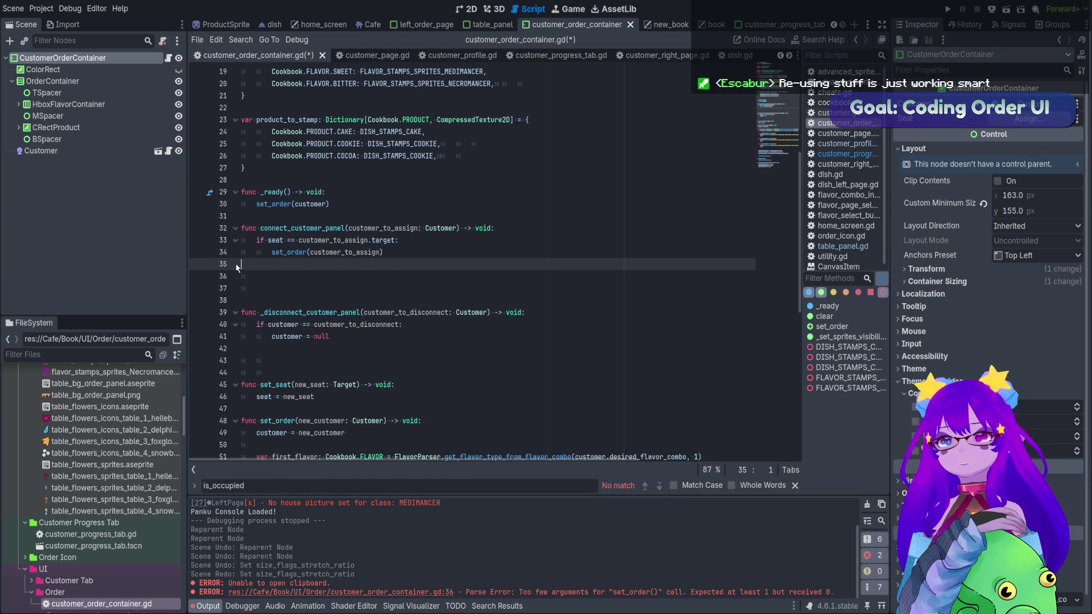
pyautogui.press('BackSpace')
pyautogui.moveTo(384, 252); pyautogui.dragTo(272, 252)
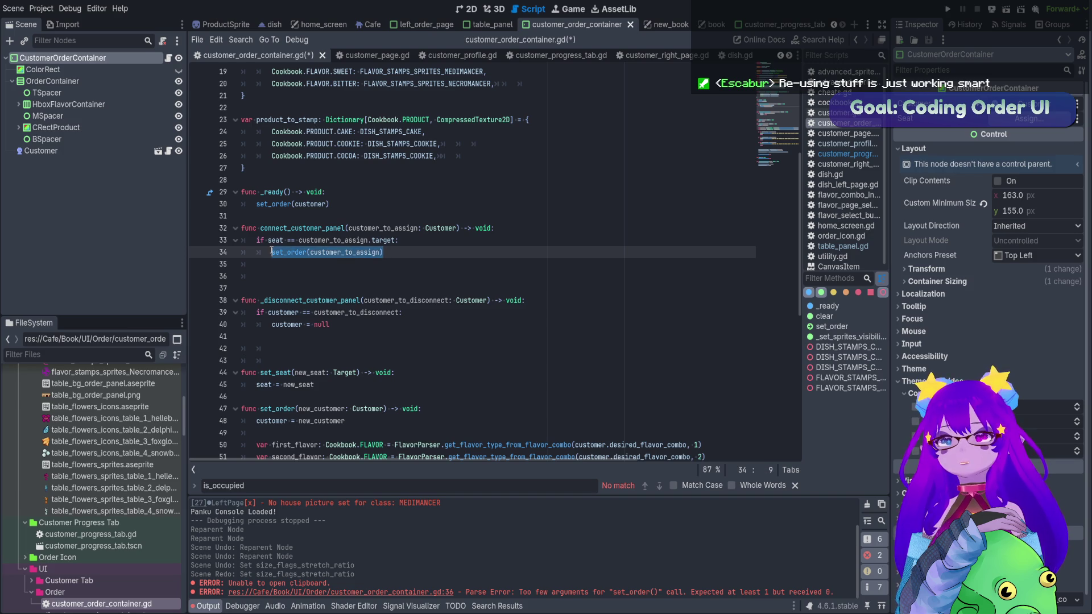
pyautogui.click(424, 312)
pyautogui.press('Return')
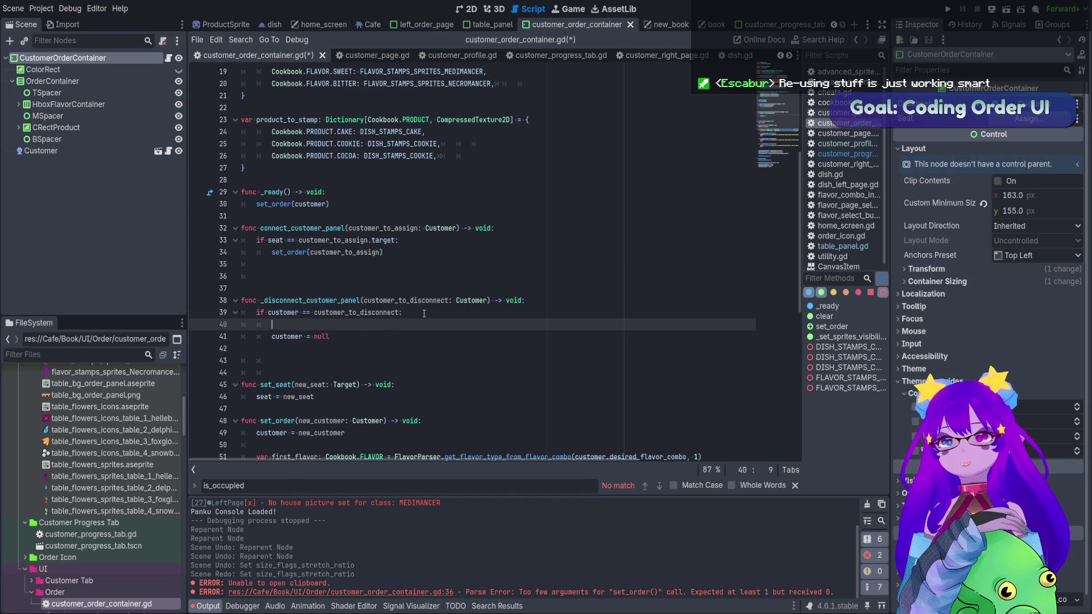
# Step: Add 'customer = null' to the end of the clear function
pyautogui.scroll(-10, 355, 395)
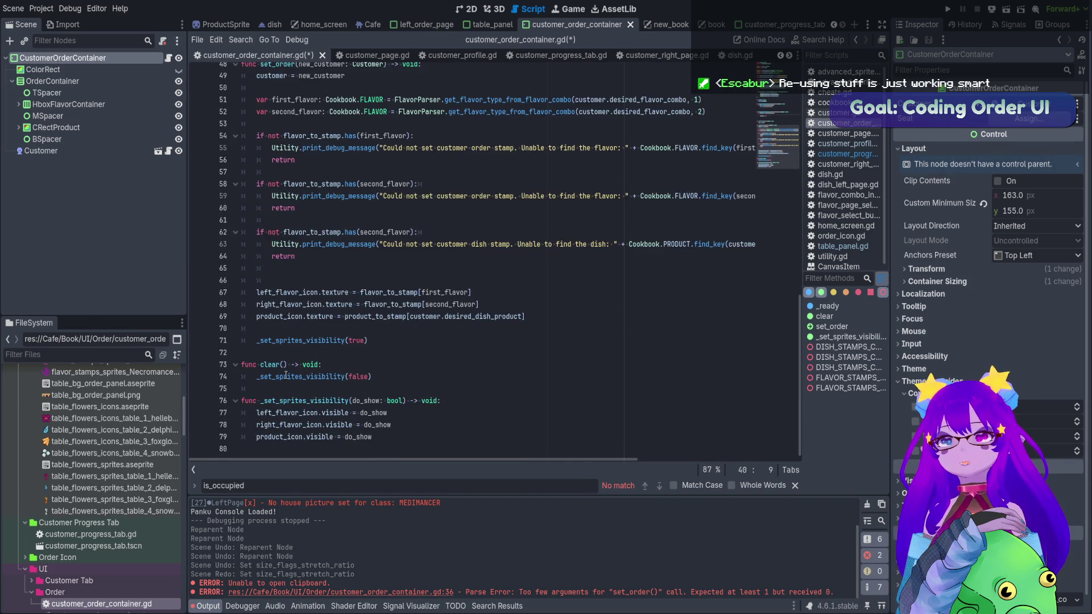
pyautogui.doubleClick(270, 365)
pyautogui.scroll(3, 373, 265)
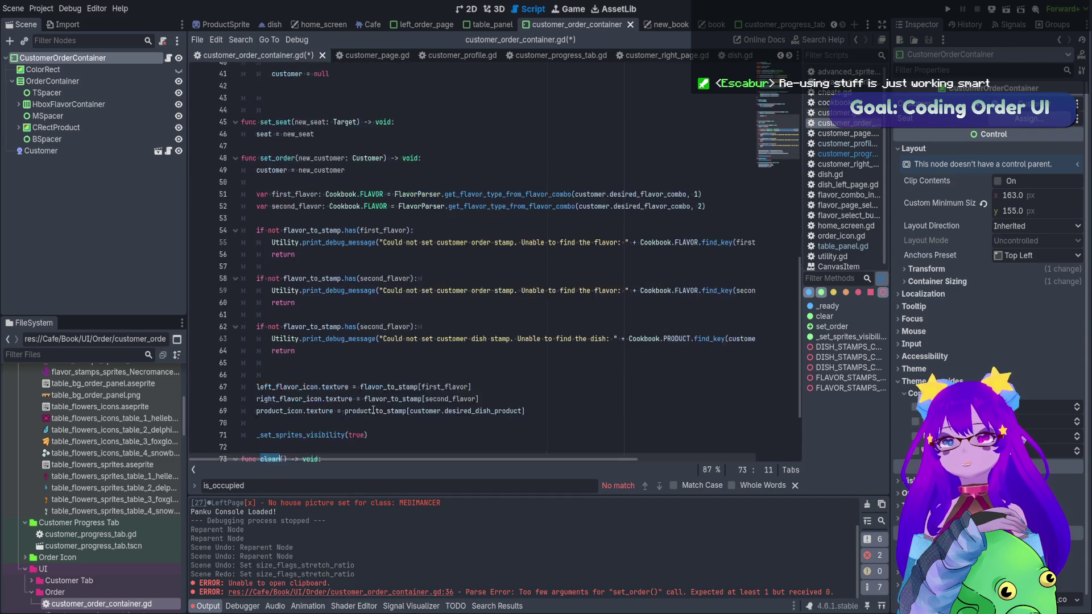
pyautogui.scroll(-3, 373, 411)
pyautogui.click(397, 376)
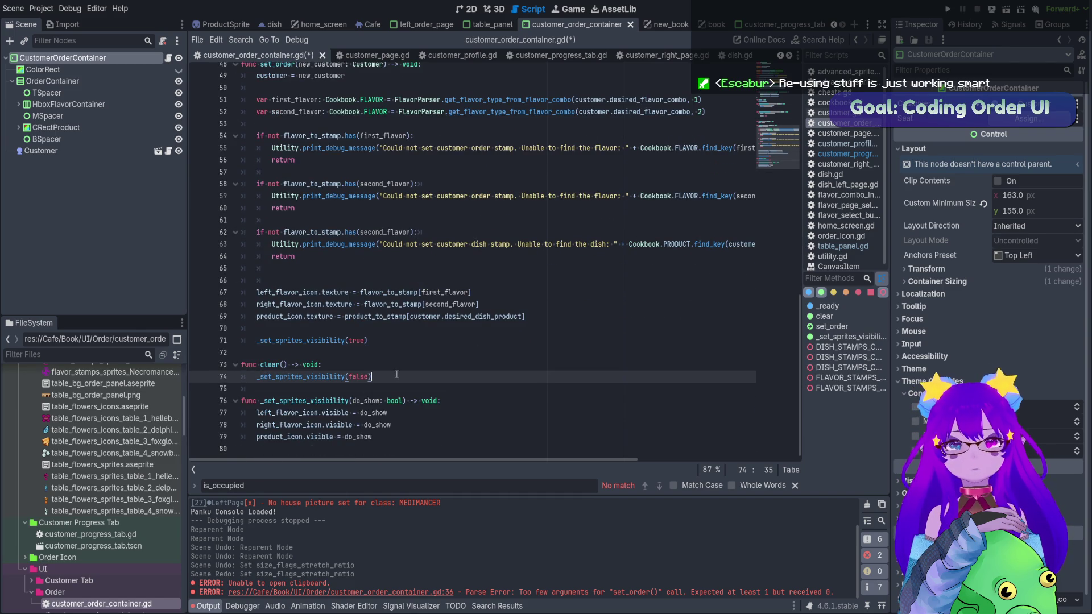
pyautogui.press('Return')
pyautogui.write('customer')
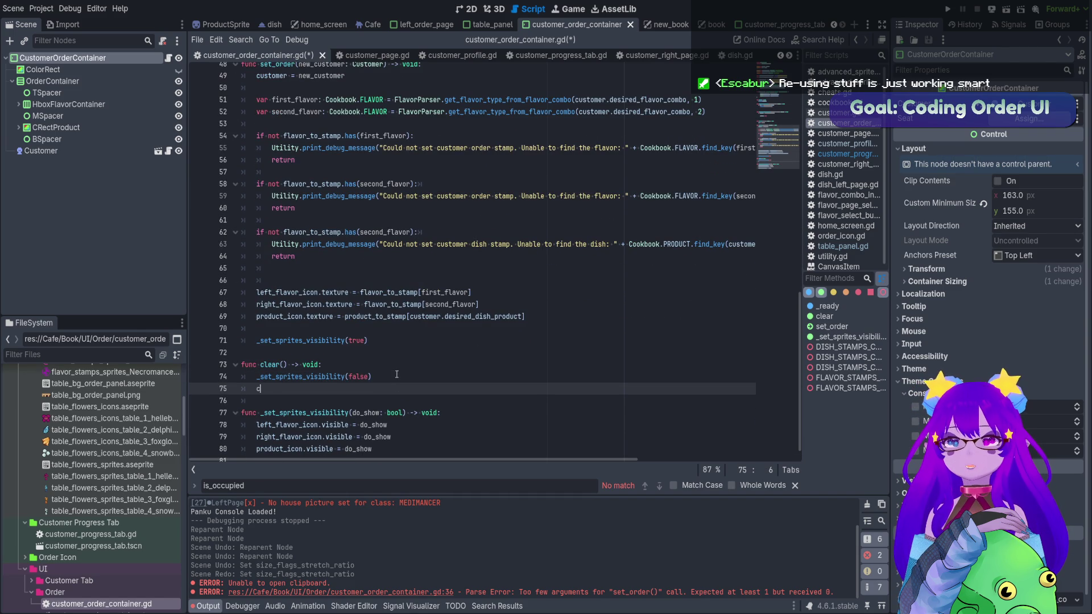
pyautogui.write(' = null')
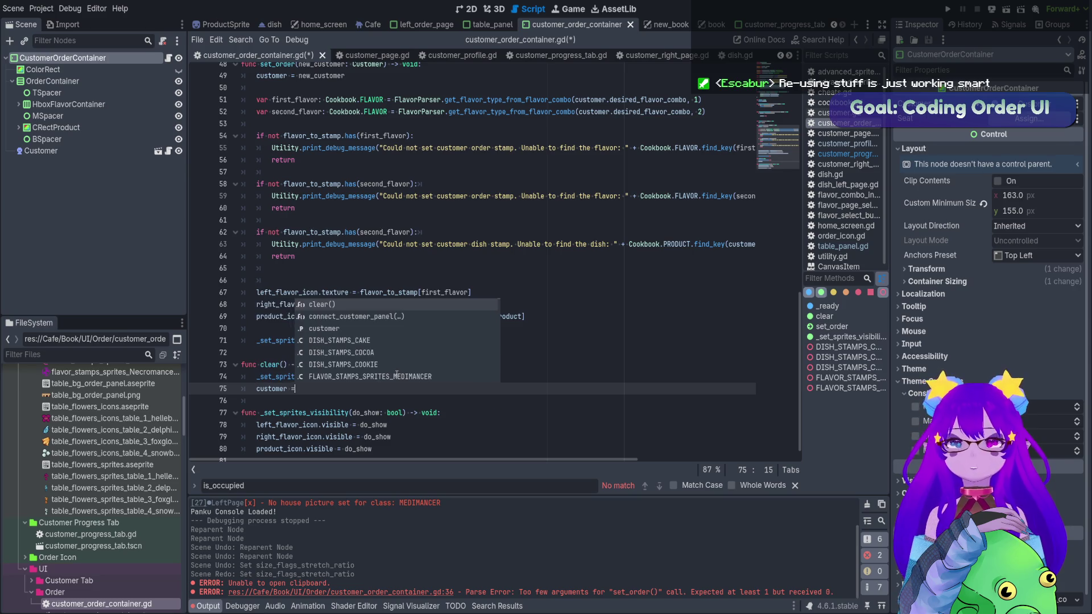
# Step: Rename clear to _clear and save the script
pyautogui.doubleClick(267, 366)
pyautogui.hotkey('ctrl', 's')
pyautogui.click(263, 366)
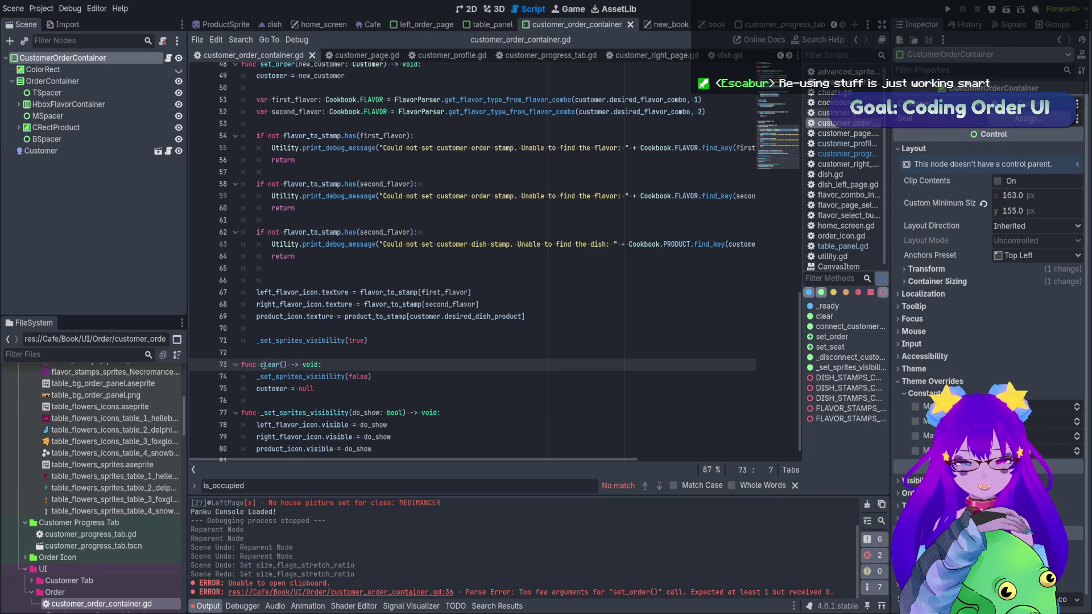
pyautogui.write('_')
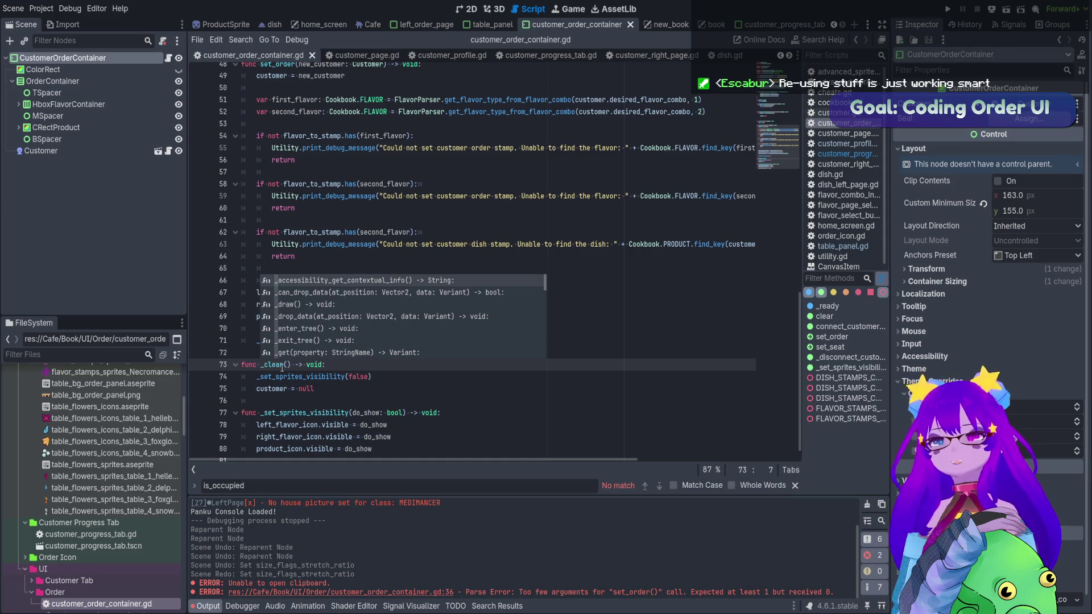
pyautogui.doubleClick(274, 364)
pyautogui.hotkey('ctrl', 'c')
pyautogui.hotkey('ctrl', 's')
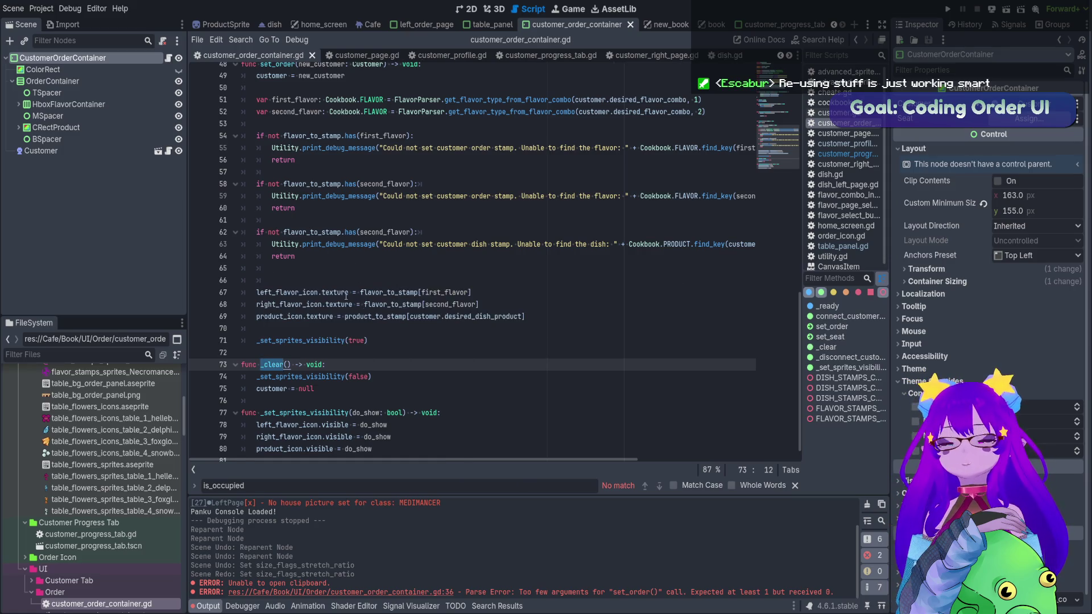
# Step: Make _disconnect_customer_panel call _clear() instead of setting customer to null, and save
pyautogui.scroll(8, 347, 296)
pyautogui.click(305, 256)
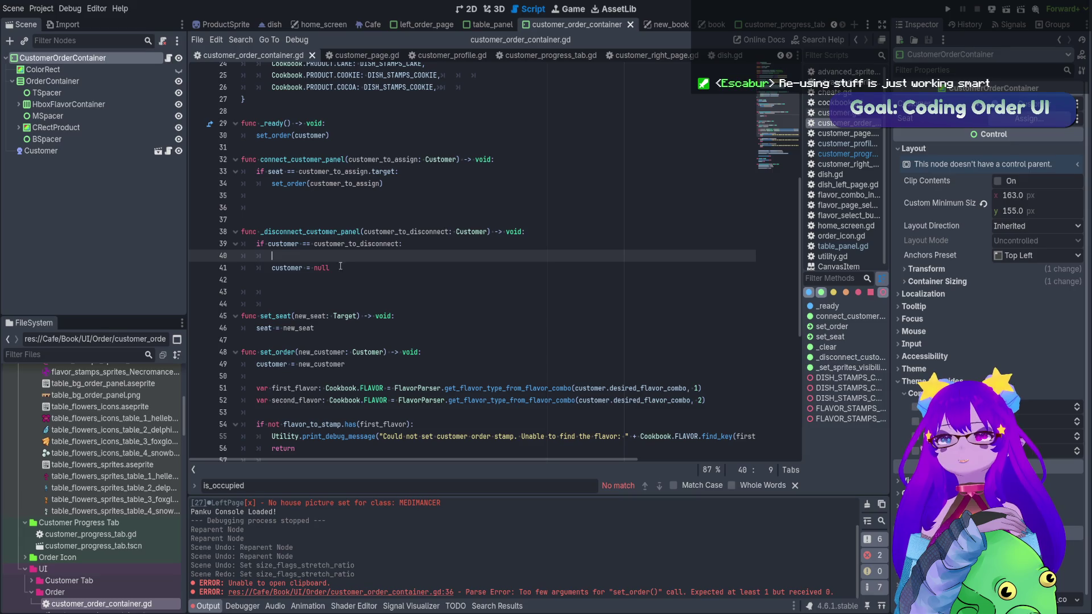
pyautogui.hotkey('ctrl', 'v')
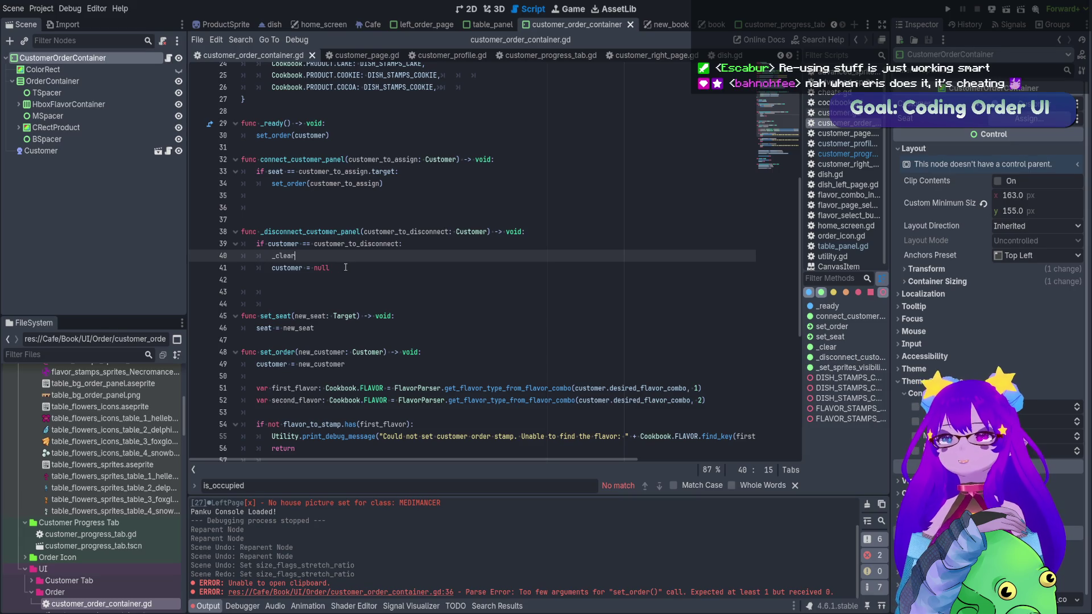
pyautogui.write('(')
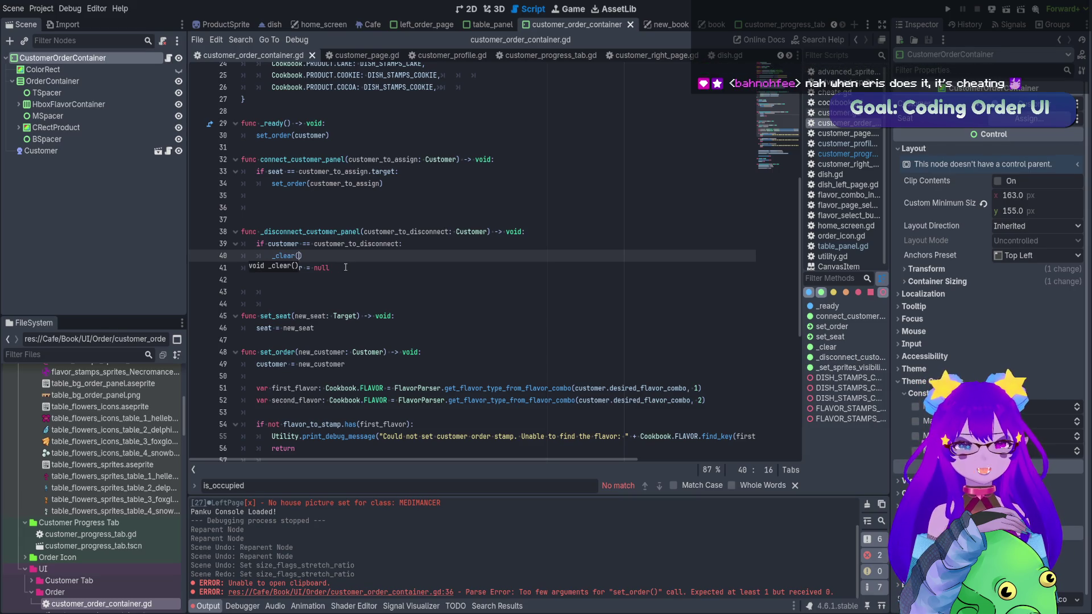
pyautogui.moveTo(344, 268); pyautogui.dragTo(225, 265)
pyautogui.press('BackSpace')
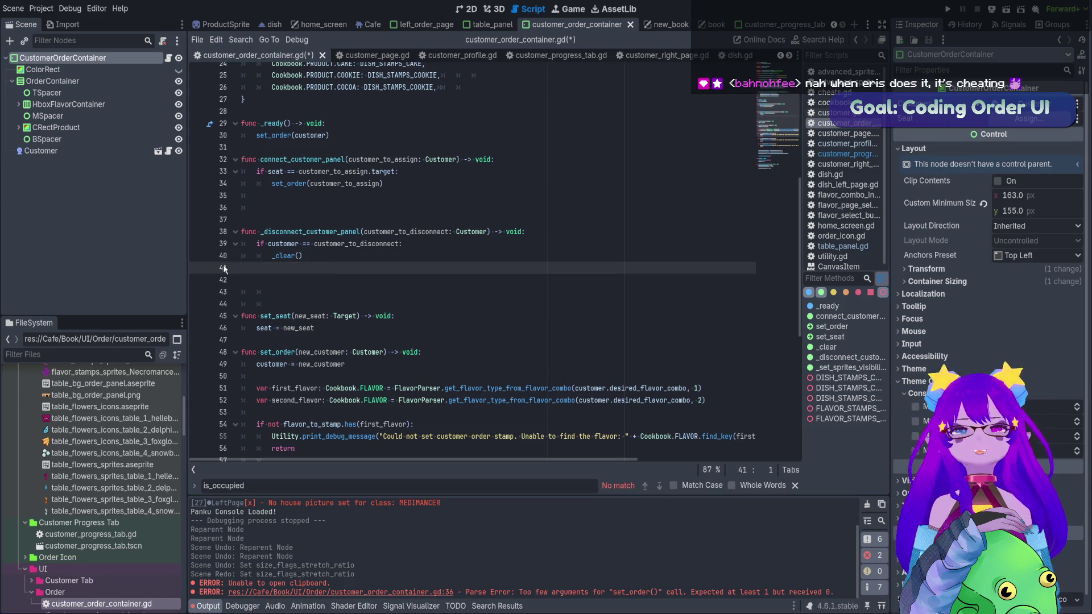
pyautogui.press('Down')
pyautogui.press('BackSpace')
pyautogui.press('BackSpace')
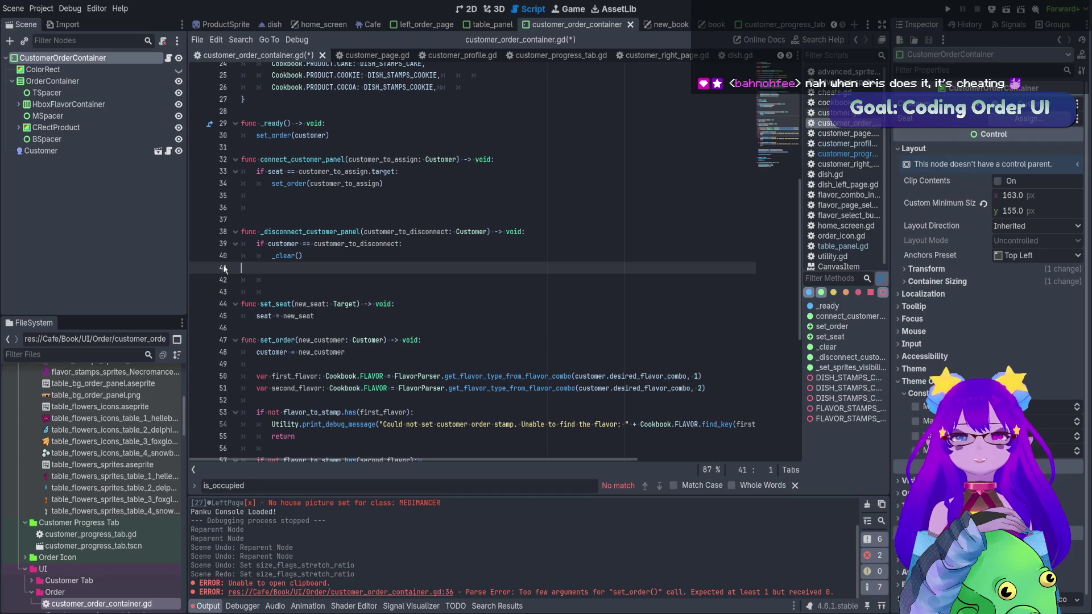
pyautogui.hotkey('ctrl', 's')
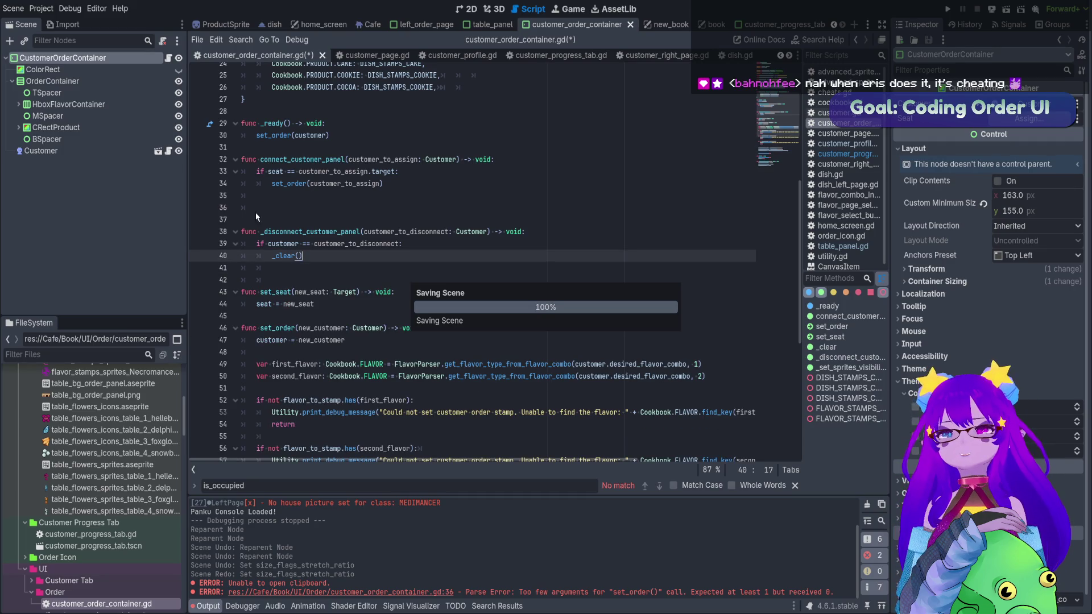
# Step: Remove extra blank lines between the functions and save the script
pyautogui.click(257, 208)
pyautogui.press('BackSpace')
pyautogui.press('BackSpace')
pyautogui.press('BackSpace')
pyautogui.moveTo(340, 220); pyautogui.dragTo(387, 239)
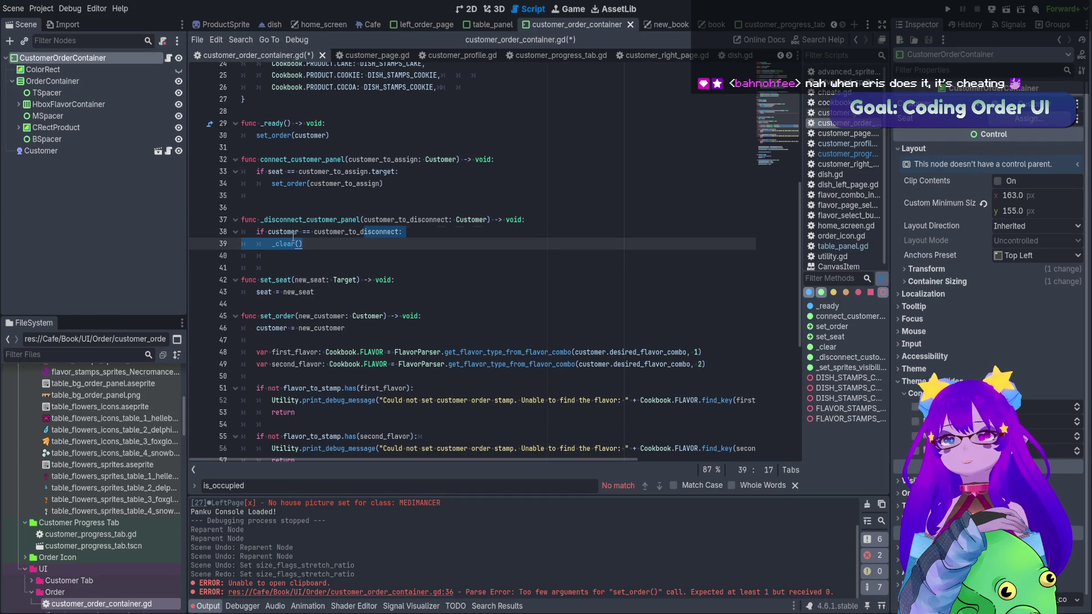
pyautogui.click(303, 172)
pyautogui.click(354, 161)
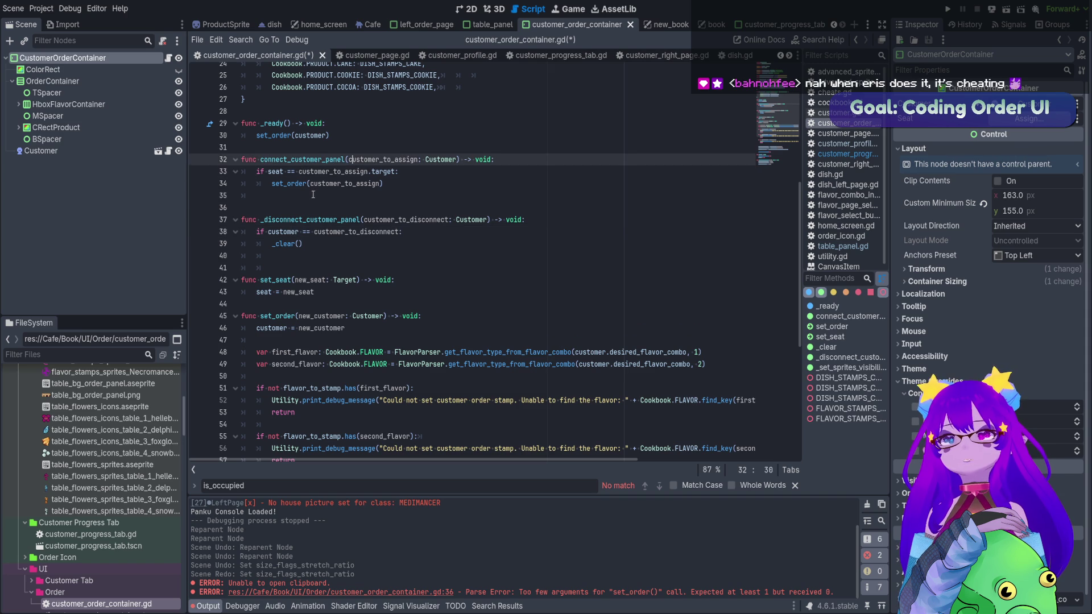
pyautogui.click(313, 196)
pyautogui.click(318, 209)
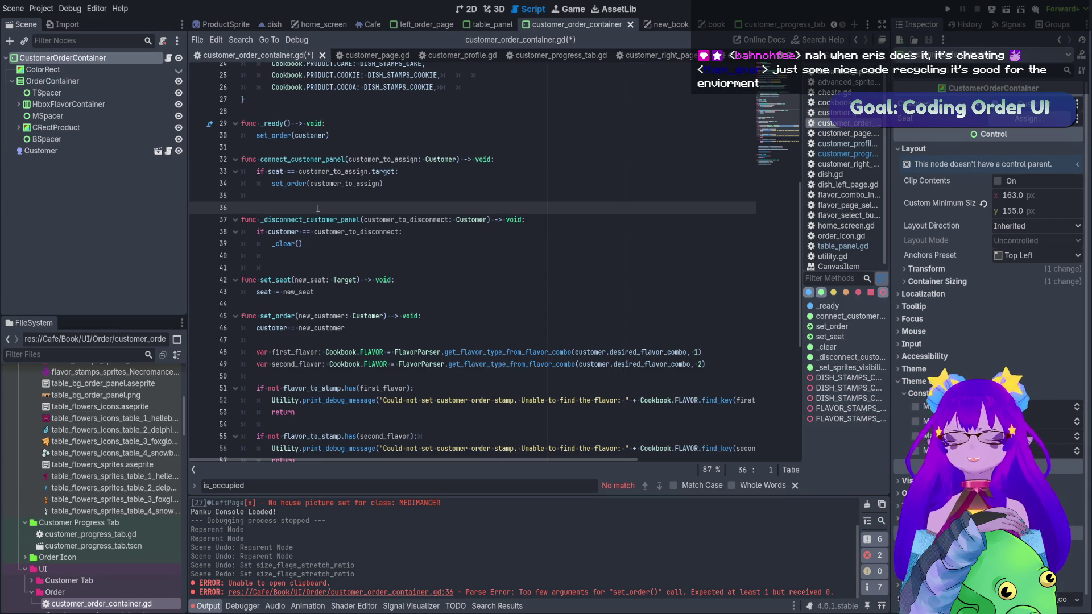
pyautogui.hotkey('ctrl', 's')
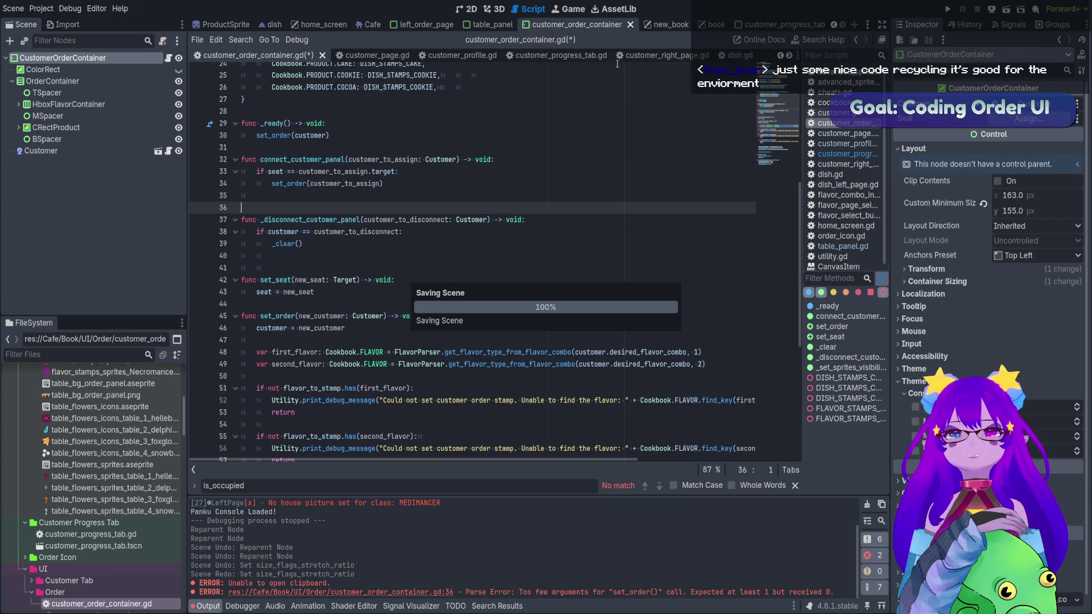
# Step: Switch to the customer_progress_tab scene and open customer_progress_tab.gd
pyautogui.click(759, 23)
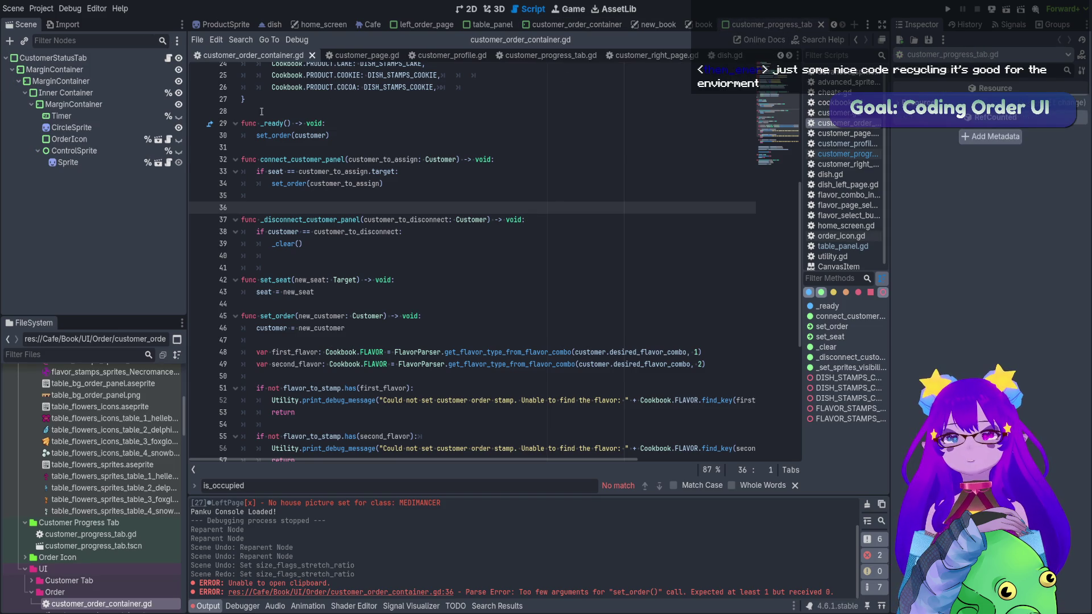
pyautogui.click(169, 58)
pyautogui.scroll(-5, 450, 179)
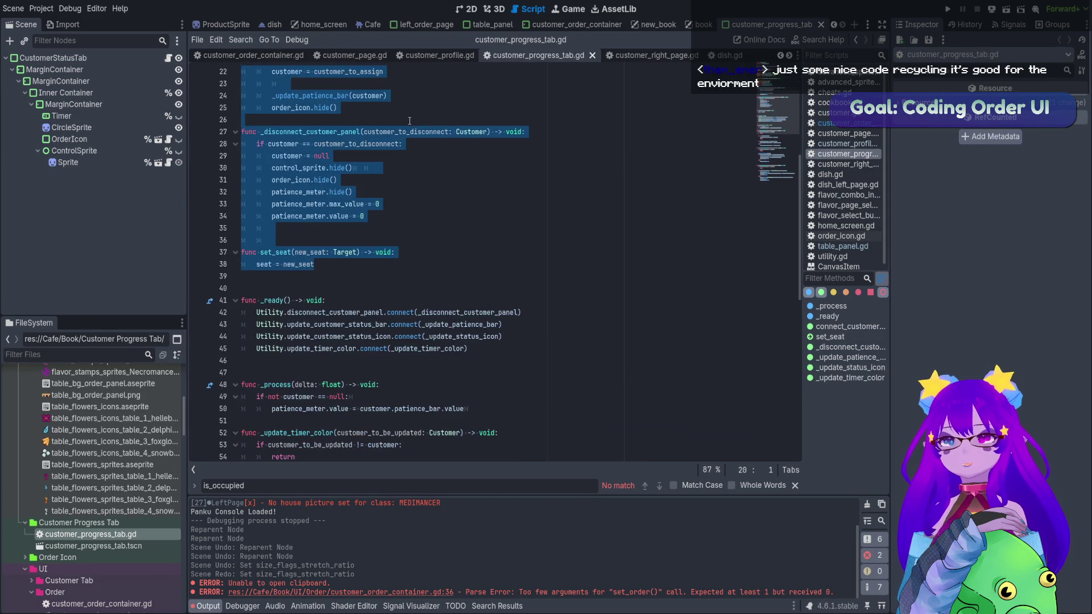
# Step: Review the disconnect, status bar and status icon connections and their handlers in _ready()
pyautogui.click(485, 239)
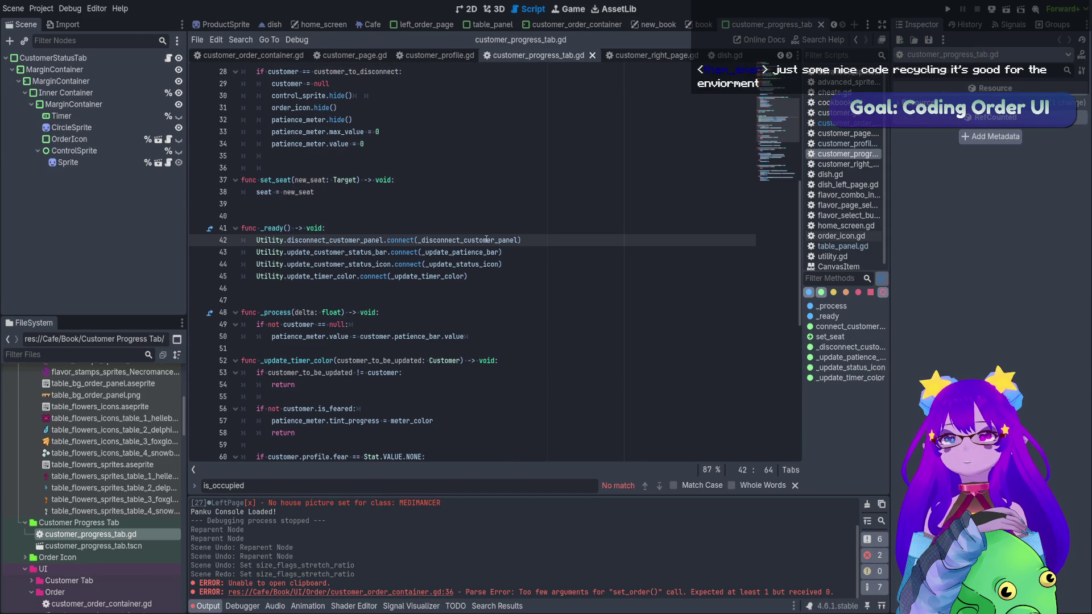
pyautogui.click(452, 264)
pyautogui.click(403, 264)
pyautogui.click(391, 252)
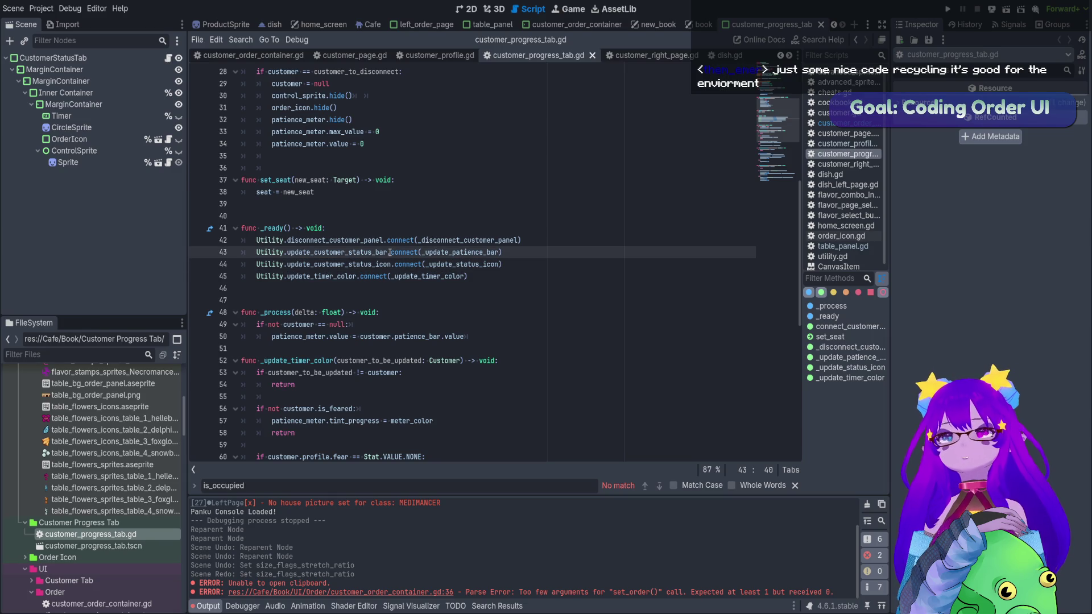
pyautogui.click(376, 252)
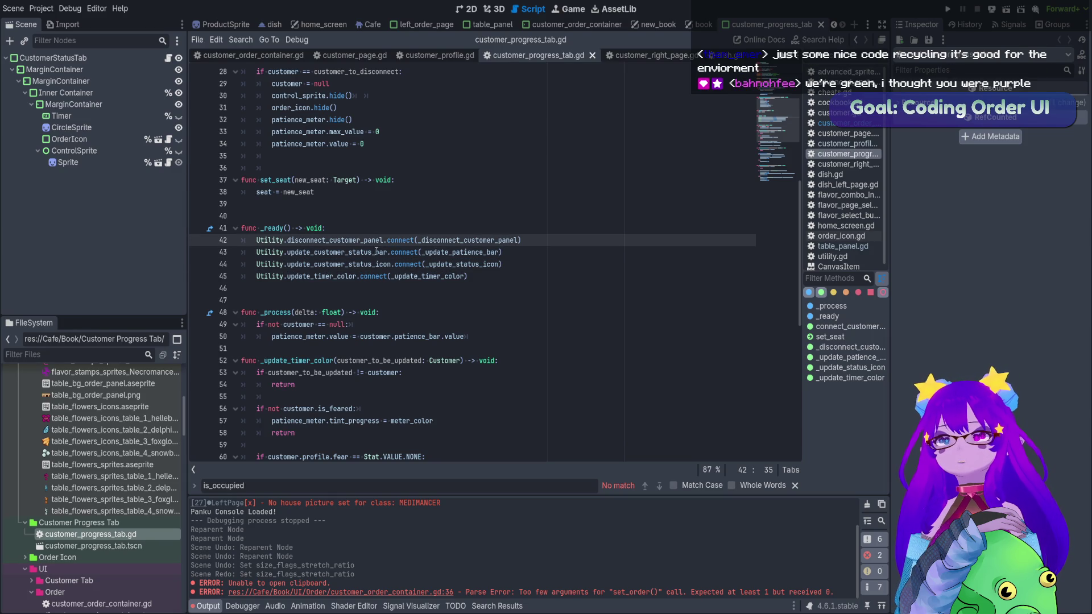
pyautogui.click(475, 251)
pyautogui.click(474, 264)
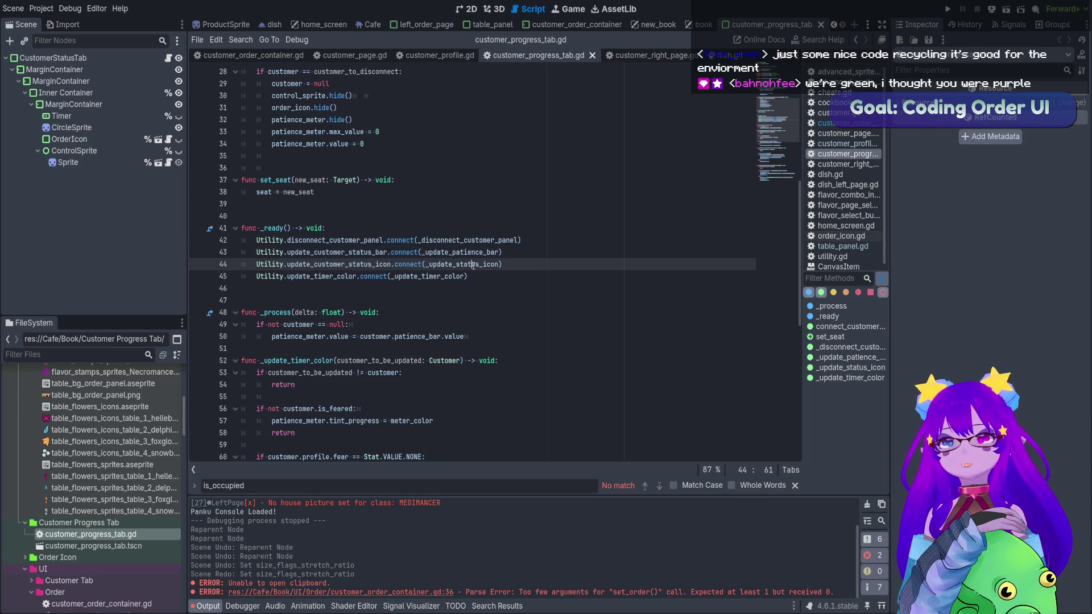
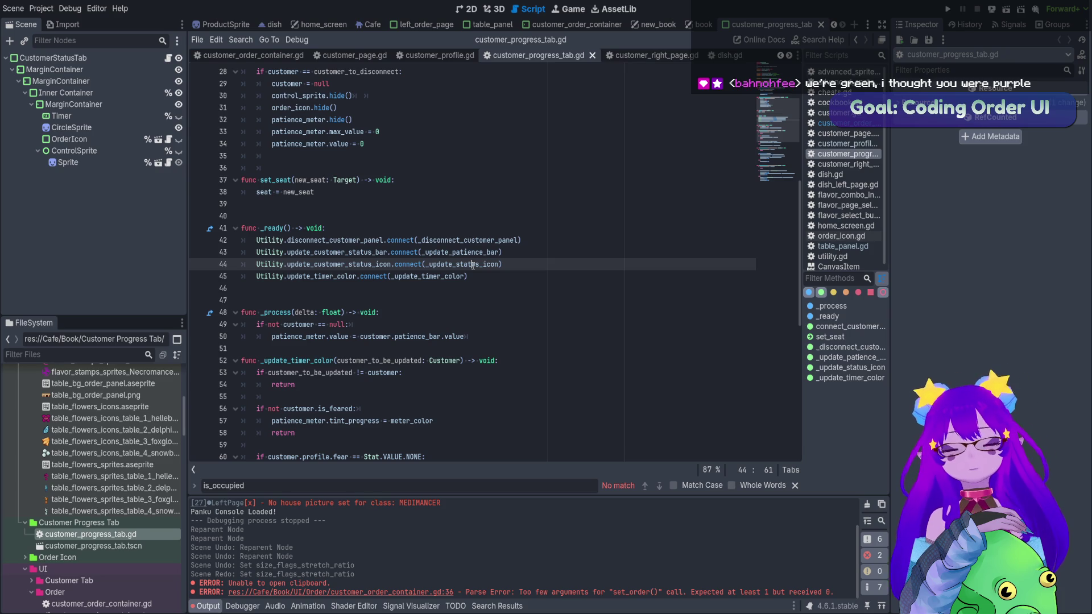
# Step: Pan across the new_book scene's Orders page, then bring up the book scene's seat-slot pages
pyautogui.click(462, 10)
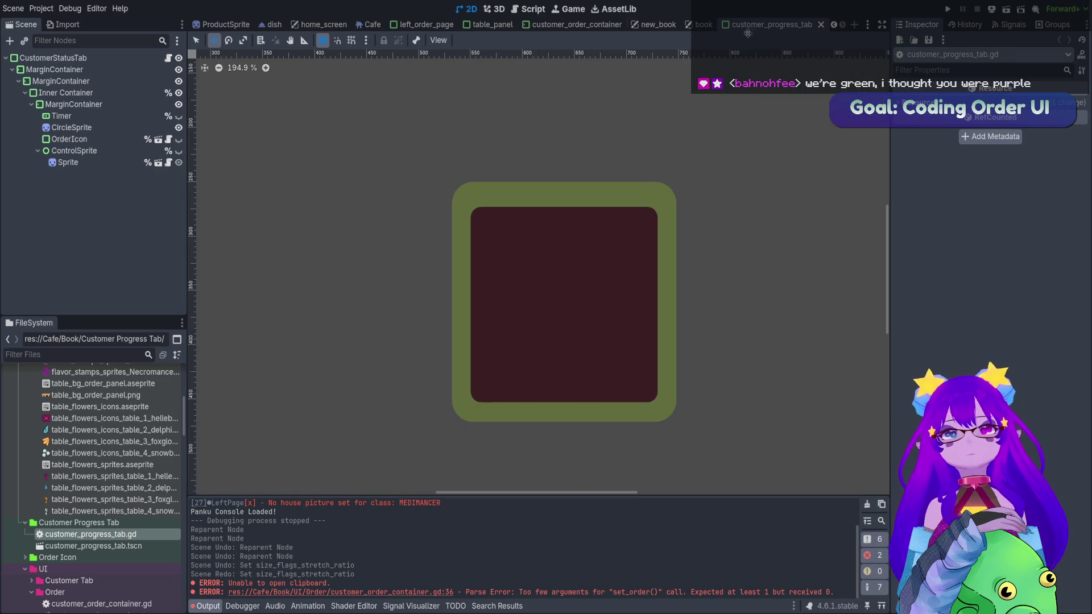
pyautogui.click(660, 25)
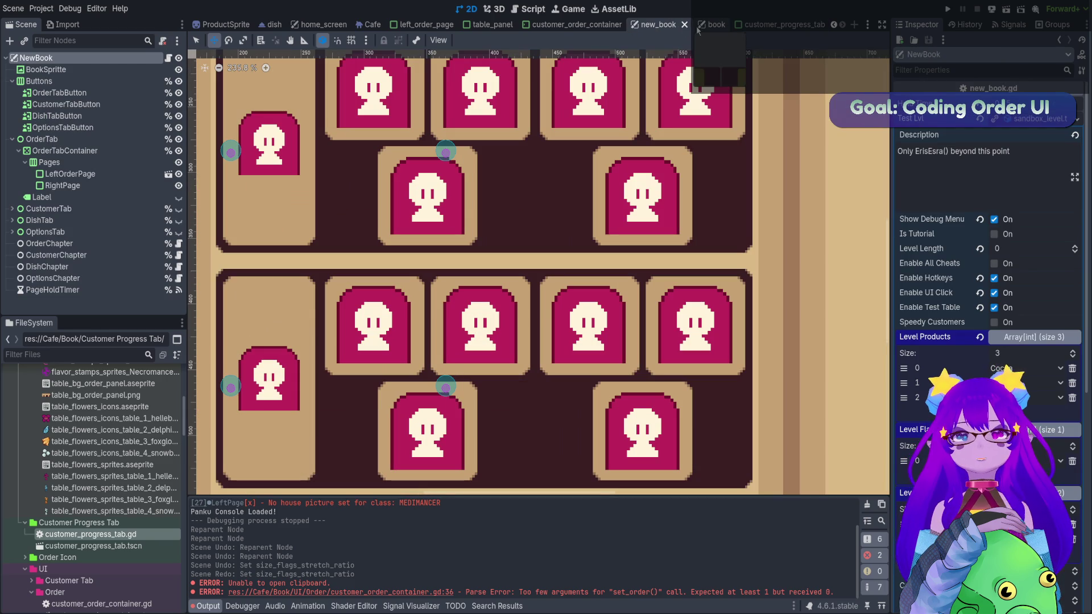
pyautogui.hotkey('ctrl', 'Tab')
pyautogui.click(660, 25)
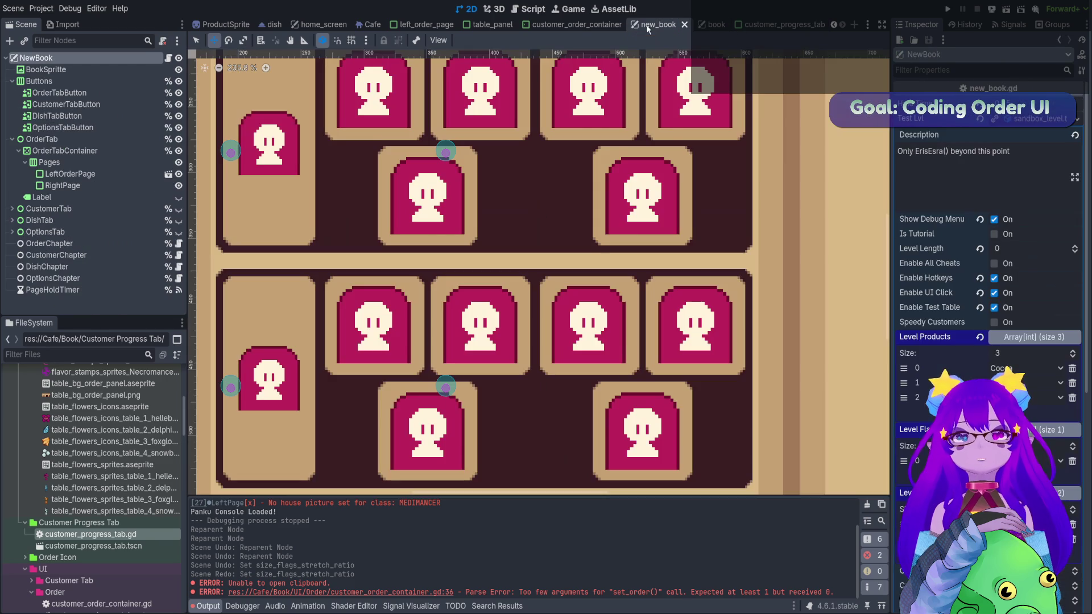
pyautogui.scroll(-2, 432, 215)
pyautogui.moveTo(448, 217)
pyautogui.mouseDown()
pyautogui.moveTo(437, 268)
pyautogui.moveTo(474, 204)
pyautogui.moveTo(478, 212)
pyautogui.mouseUp()
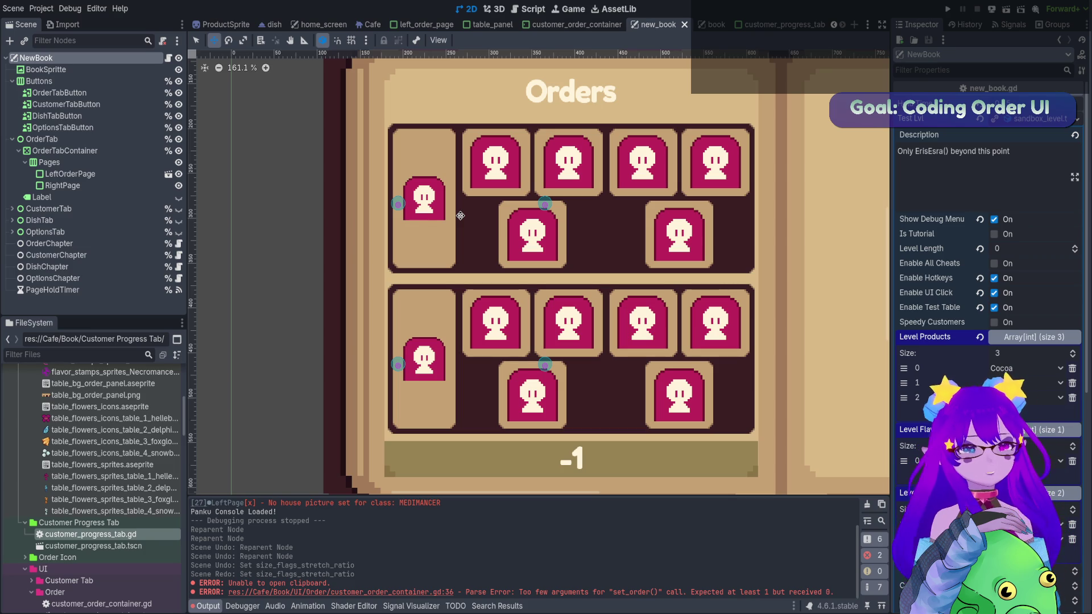
pyautogui.click(708, 24)
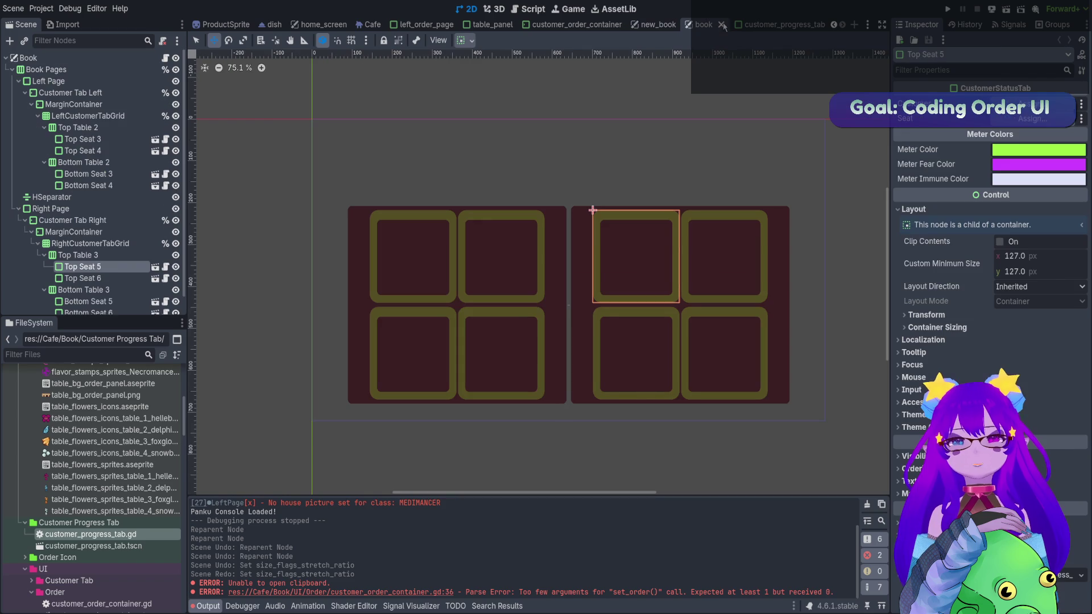
# Step: Run the game, toggle the book open and closed with Escape while walking, then open the Panku console
pyautogui.click(948, 9)
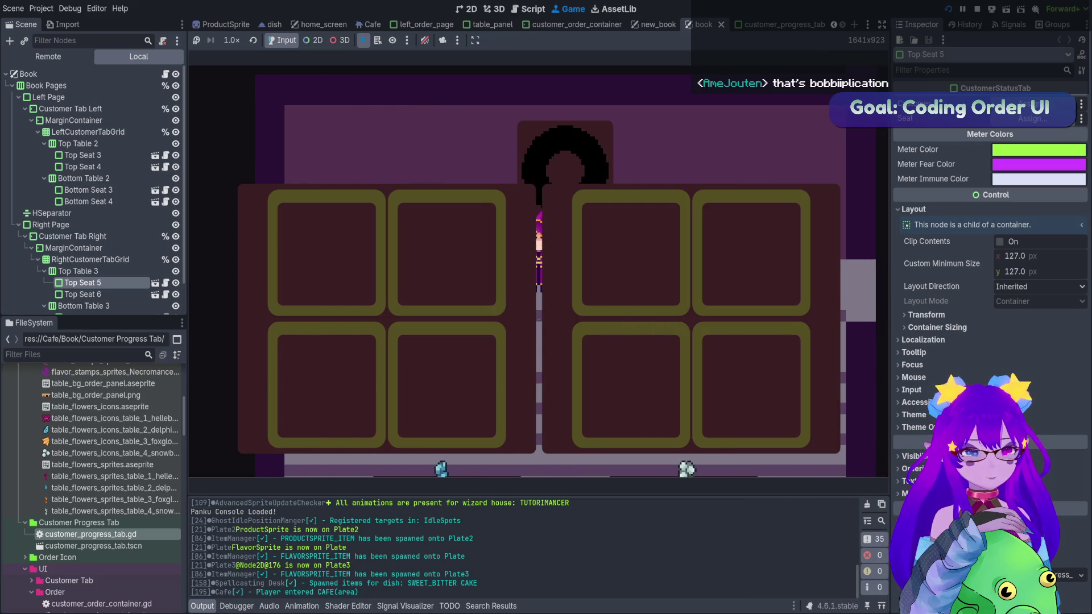
pyautogui.press('Escape')
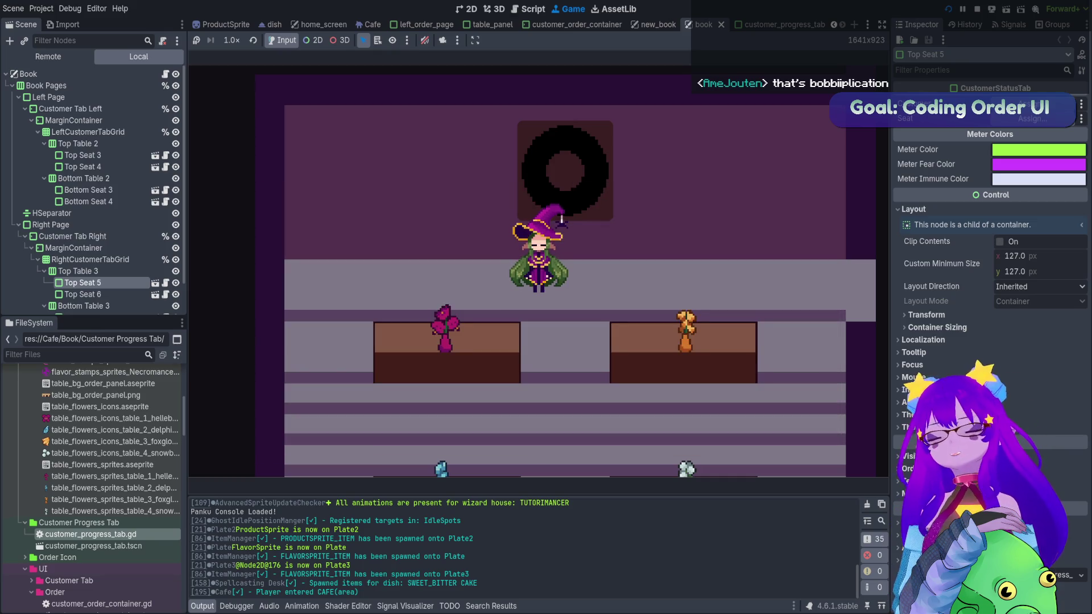
pyautogui.press('Right')
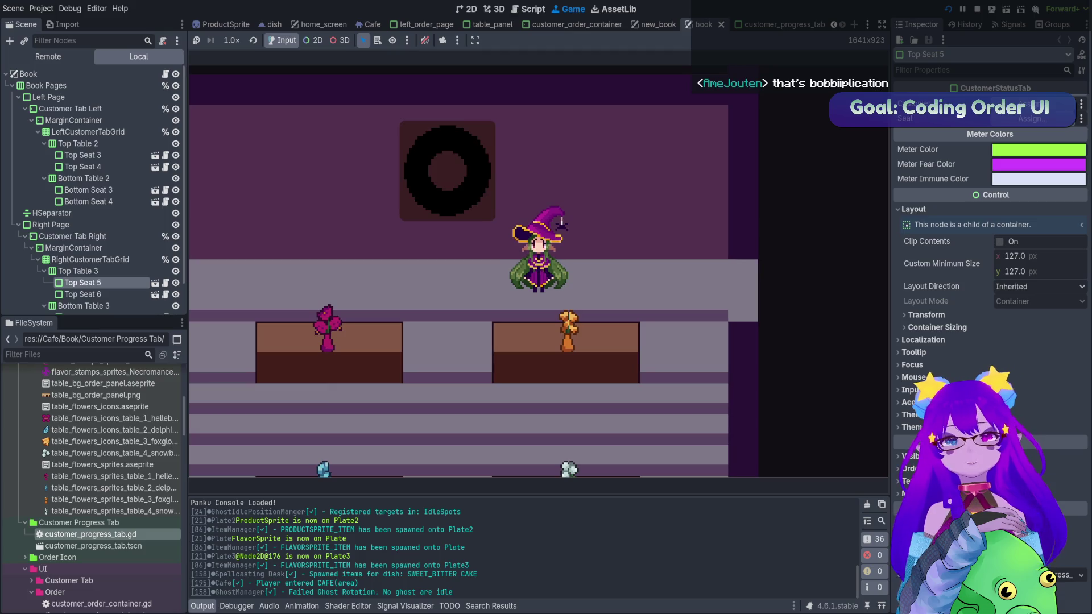
pyautogui.press('Left')
pyautogui.press('Escape')
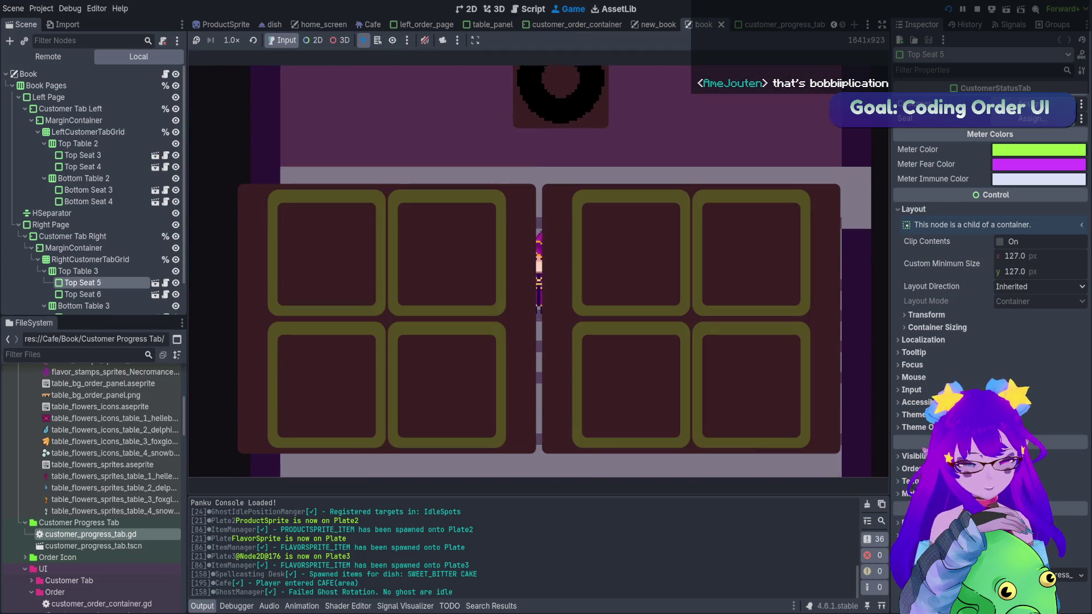
pyautogui.press('Escape')
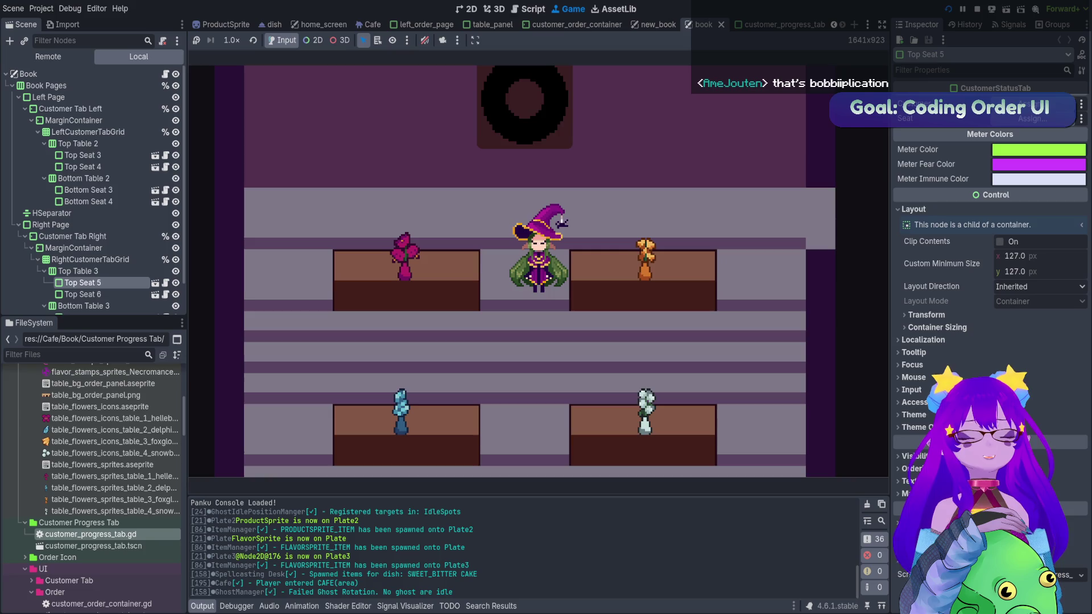
pyautogui.press('Escape')
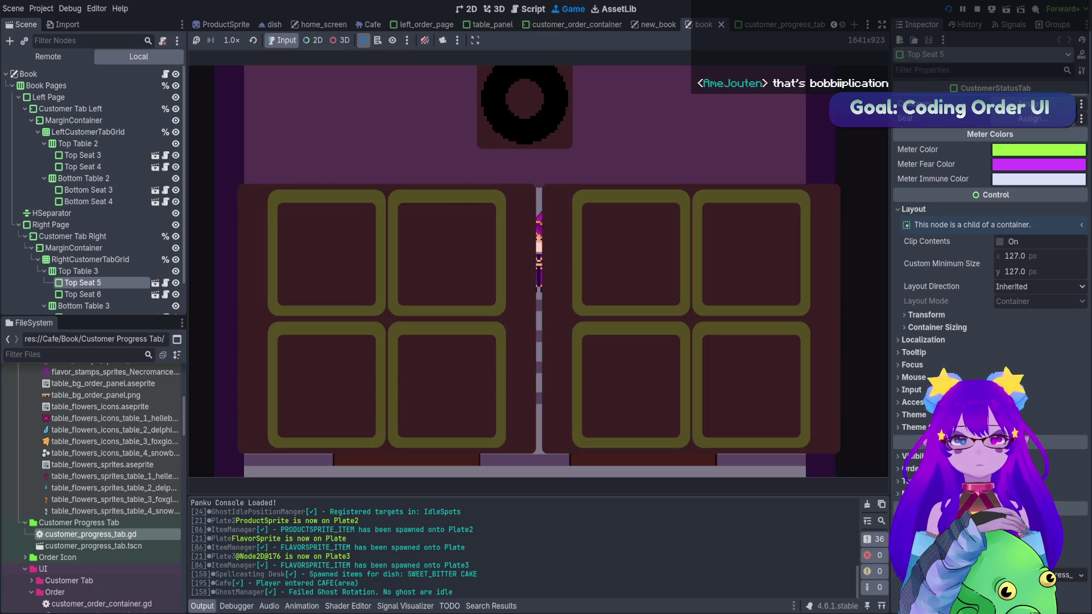
pyautogui.press('Escape')
pyautogui.press('`')
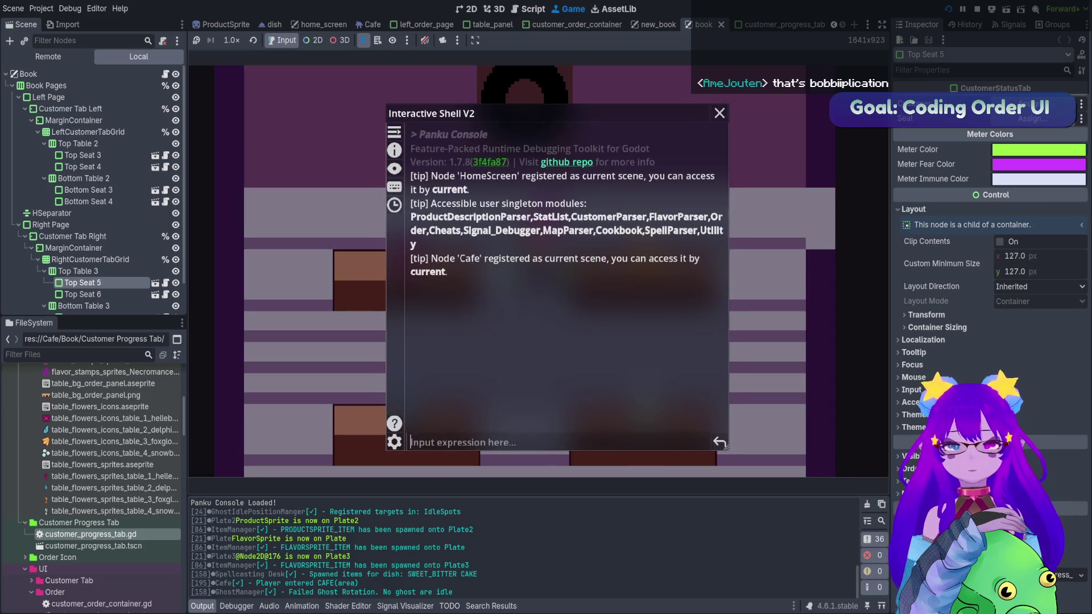
# Step: Run Cheats.spawn_customer() in the Panku shell, seat the new customer, and open the book to see its meter
pyautogui.write('spawn')
pyautogui.press('Tab')
pyautogui.press('Tab')
pyautogui.press('Tab')
pyautogui.press('Tab')
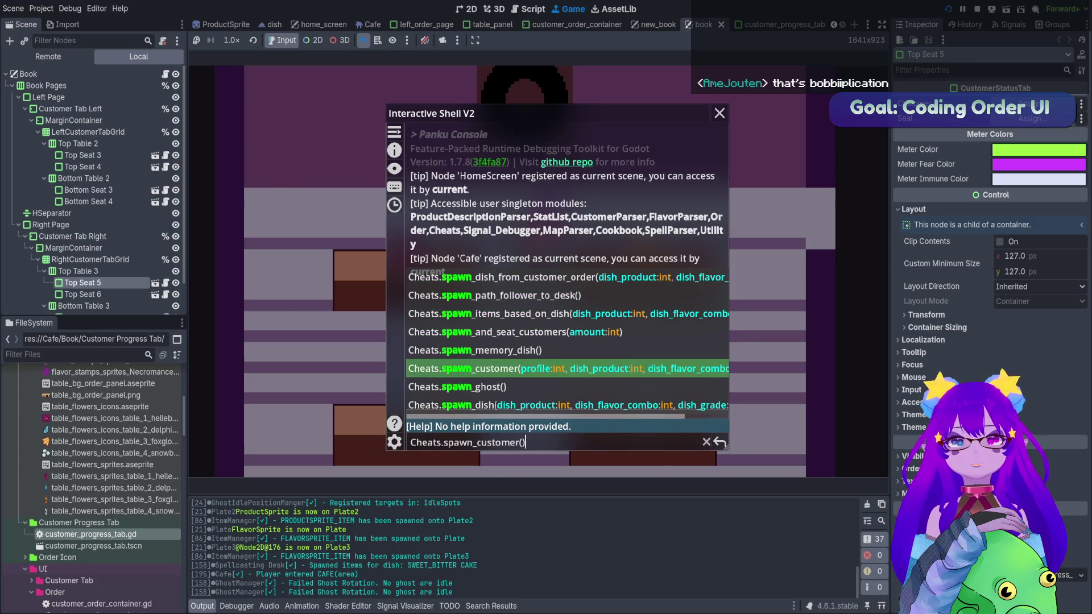
pyautogui.press('Return')
pyautogui.press('Escape')
pyautogui.press('Escape')
pyautogui.press('a')
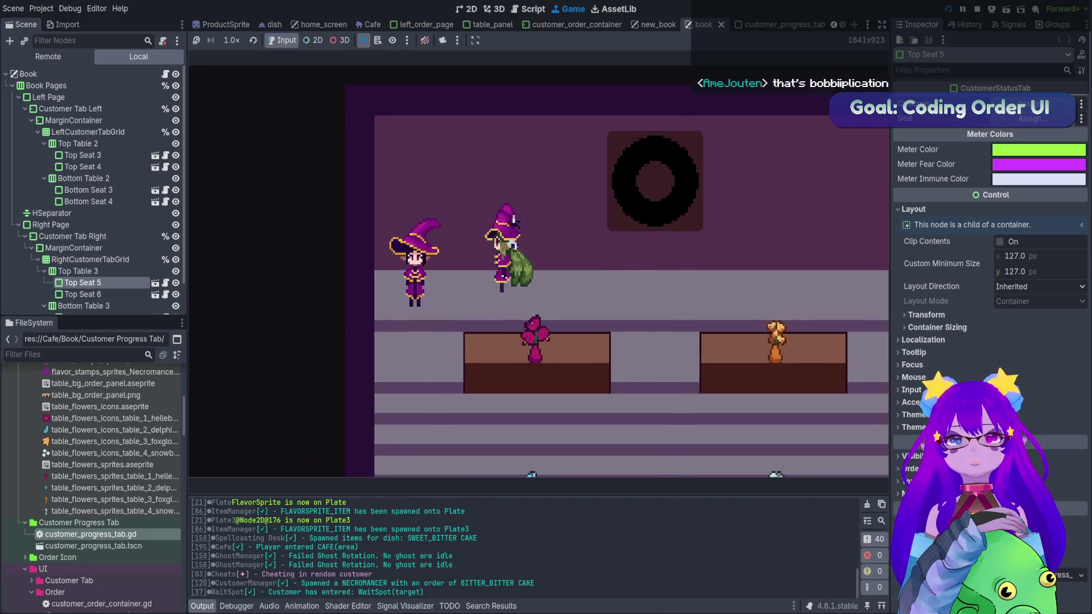
pyautogui.press('e')
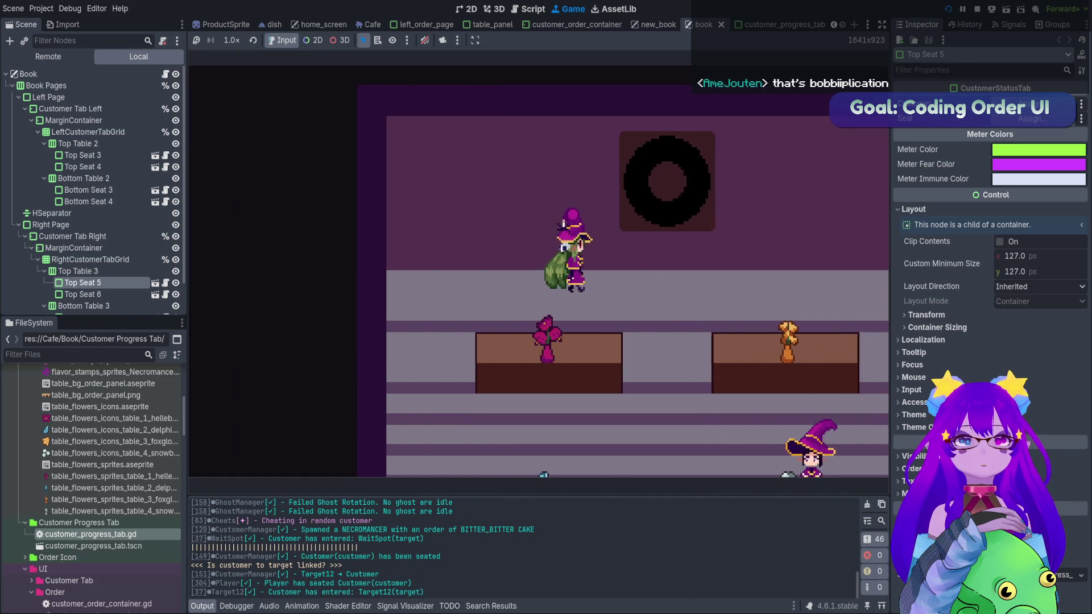
pyautogui.press('Tab')
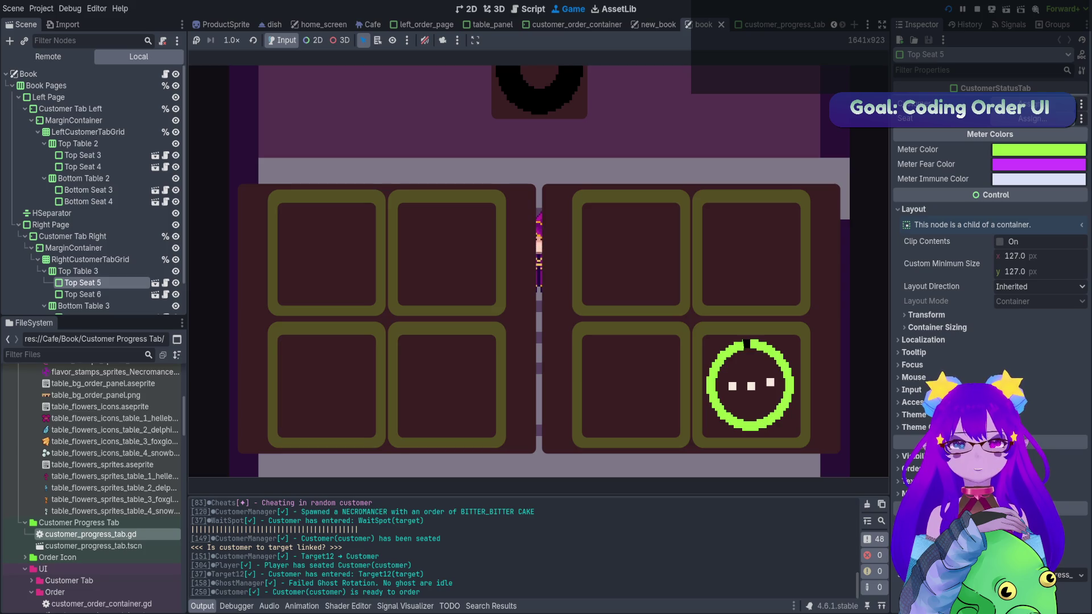
# Step: Walk the player around the café, toggling the book to check the customer's progress meter
pyautogui.press('w')
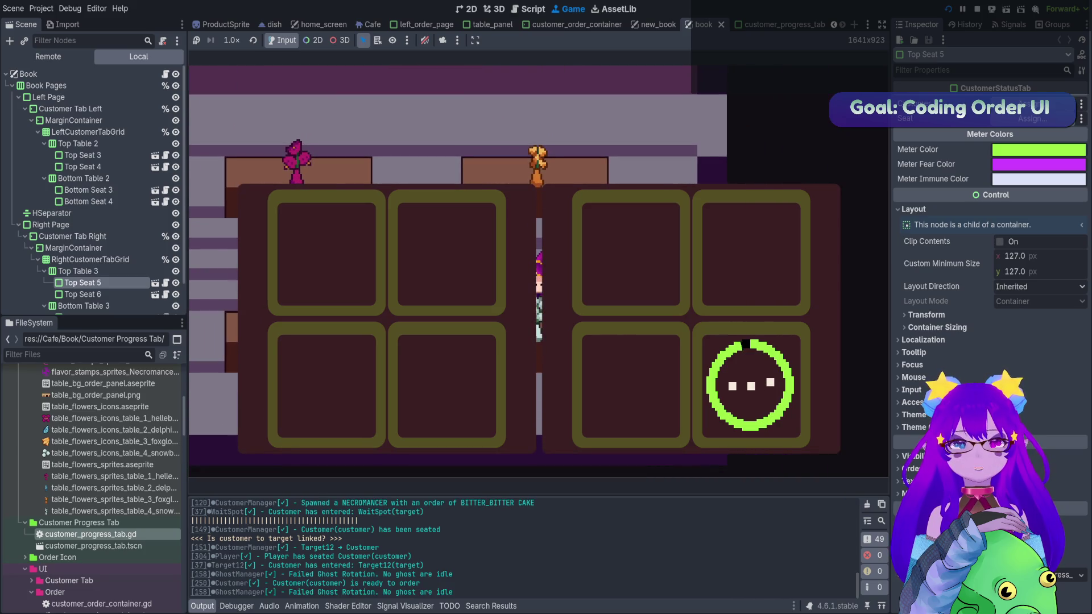
pyautogui.press('Tab')
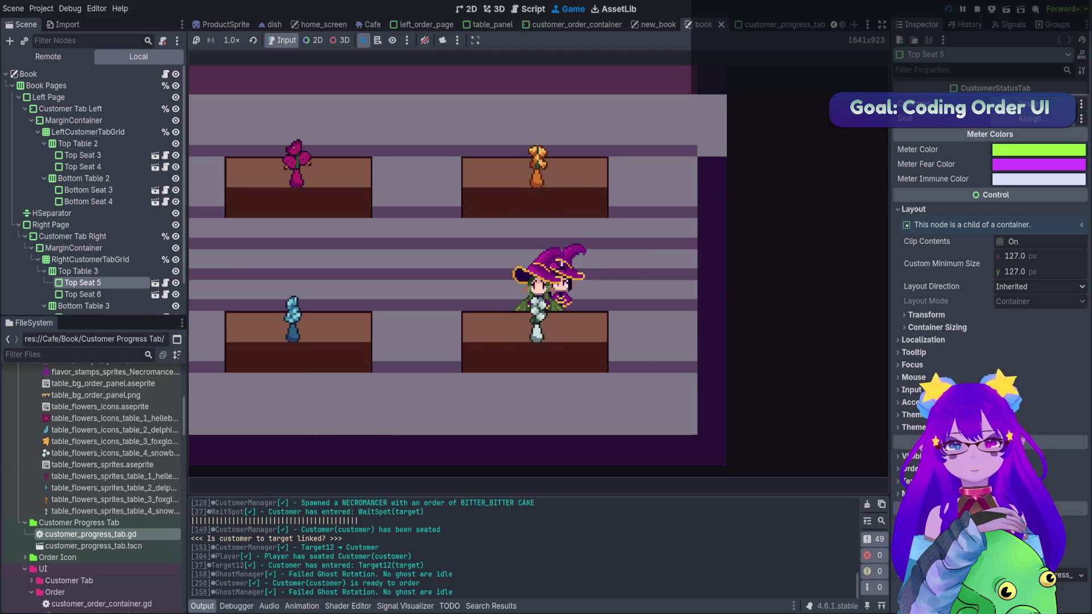
pyautogui.press('d')
pyautogui.press('Tab')
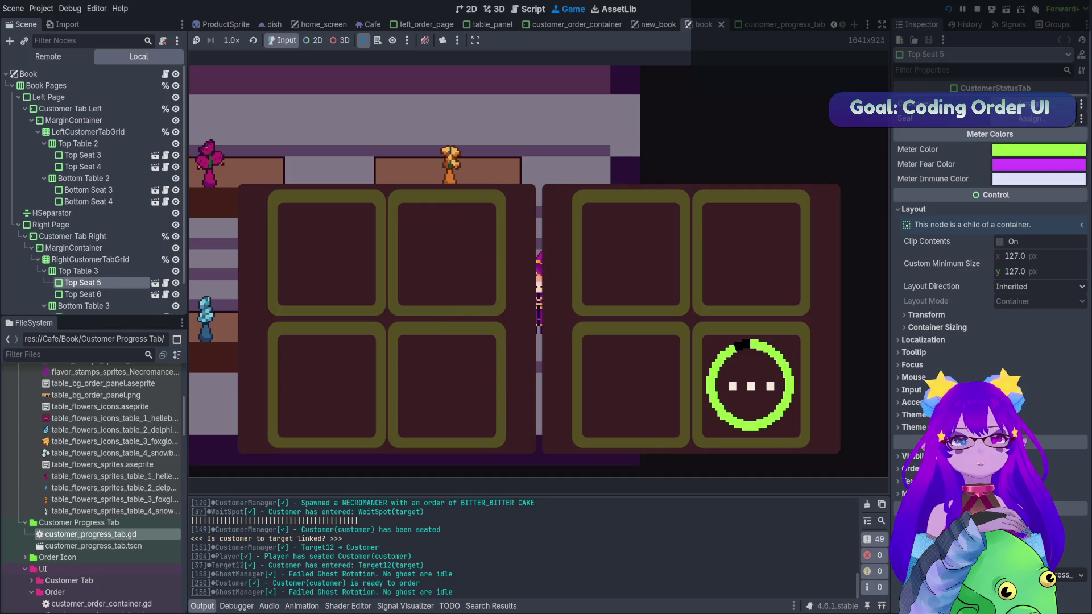
pyautogui.press('Tab')
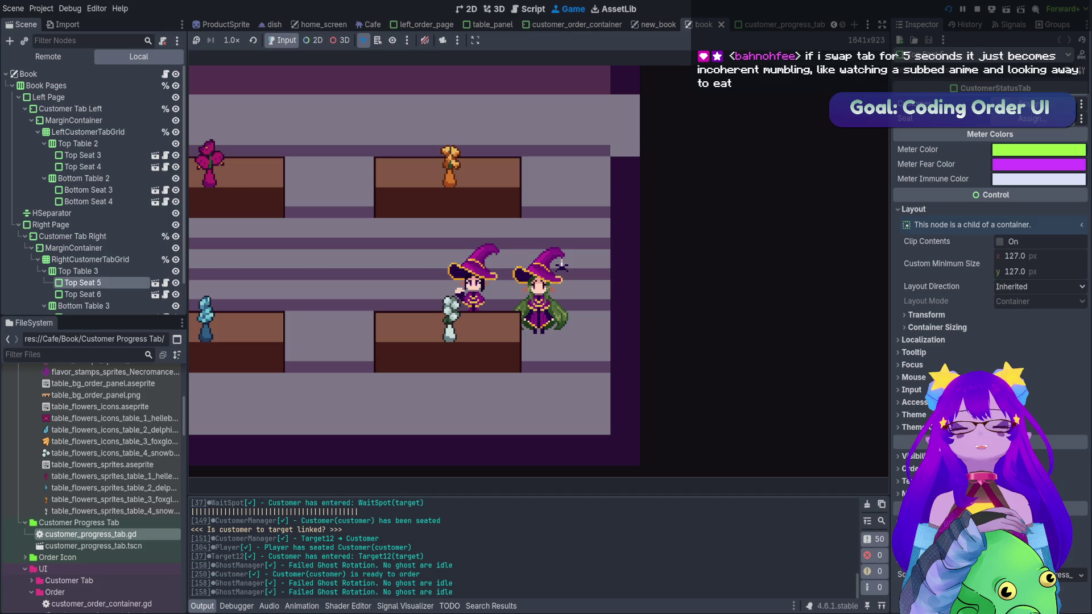
pyautogui.press('Tab')
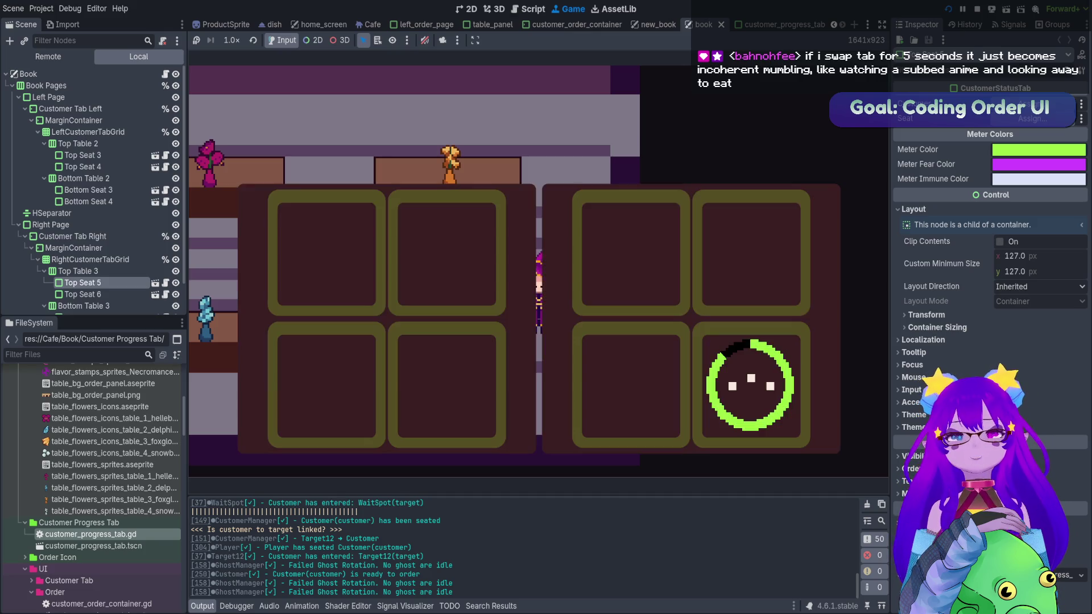
pyautogui.press('Tab')
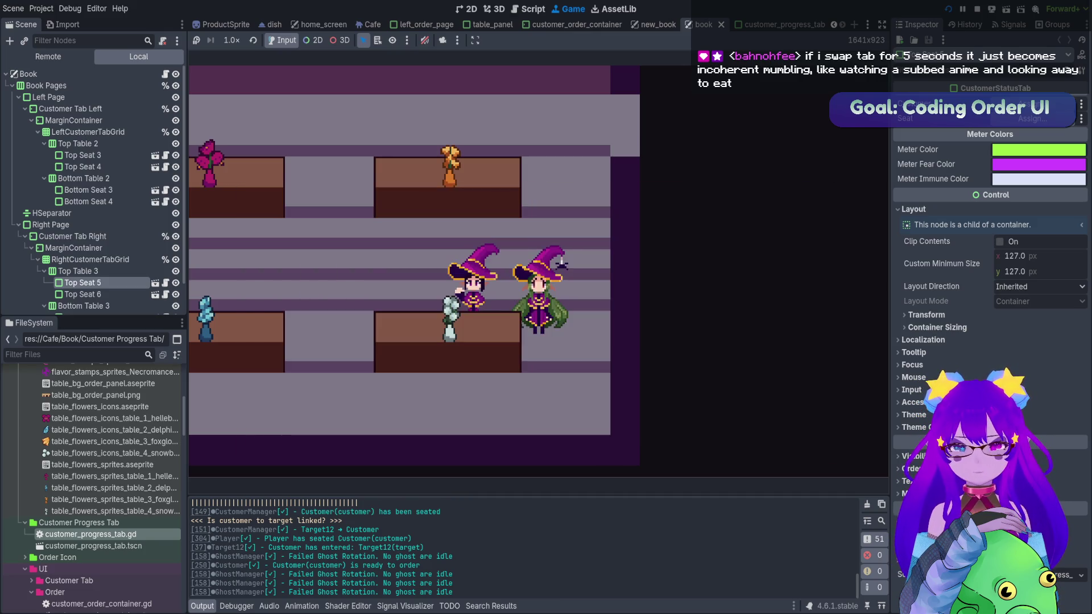
pyautogui.press('Tab')
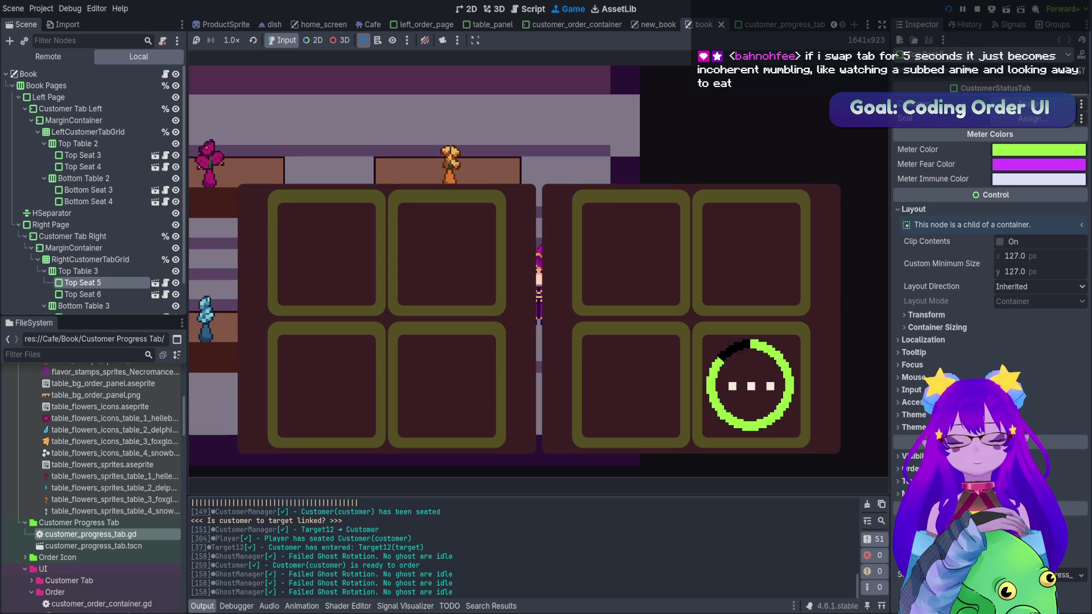
# Step: Keep walking with the book toggled open and closed, then stop the game with F8 and return to new_book
pyautogui.press('a')
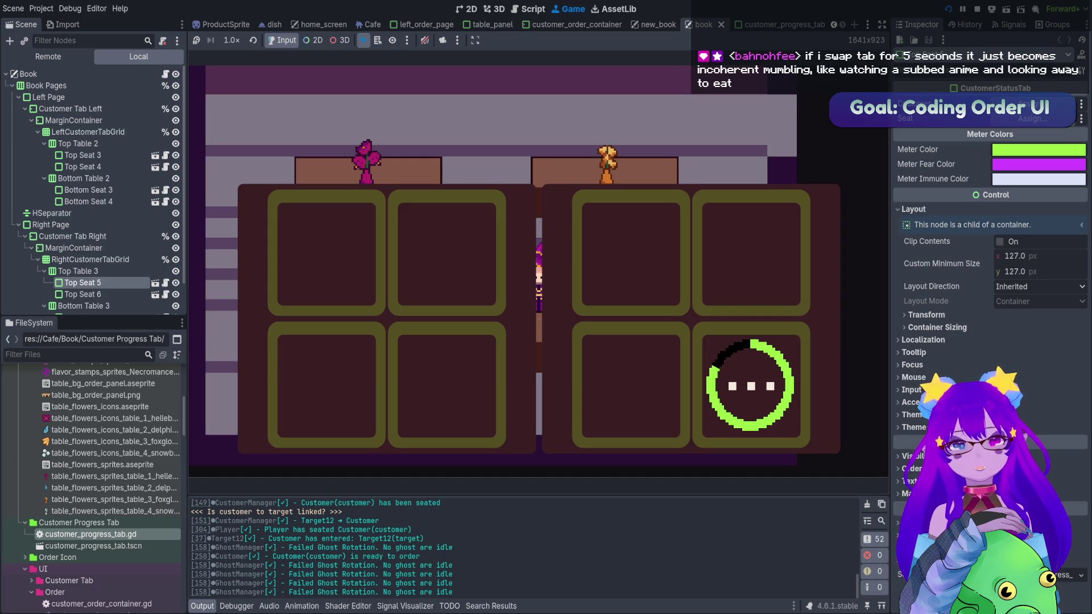
pyautogui.press('d')
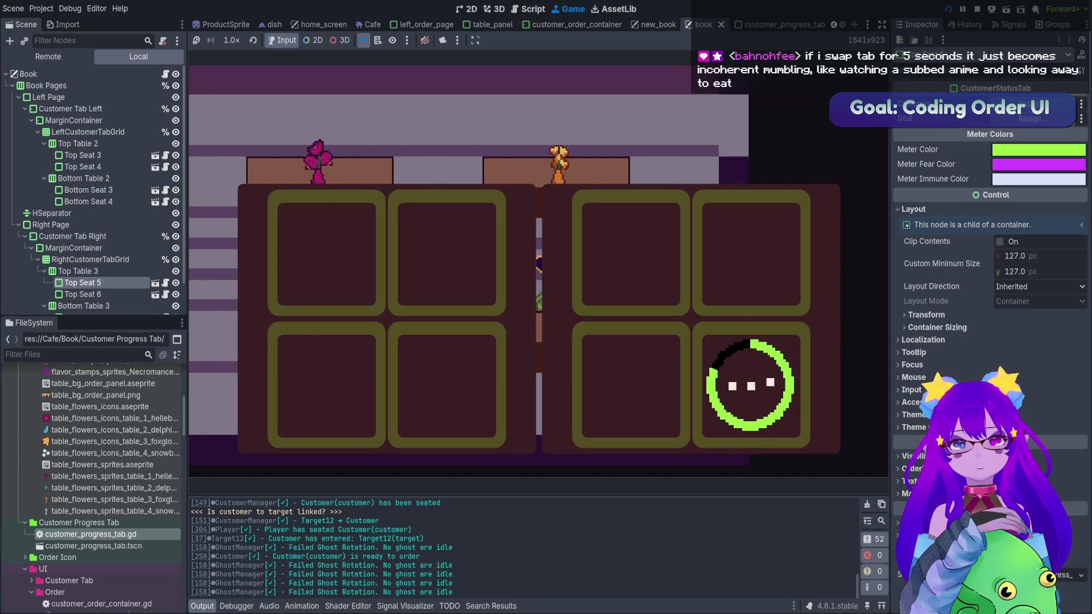
pyautogui.press('Tab')
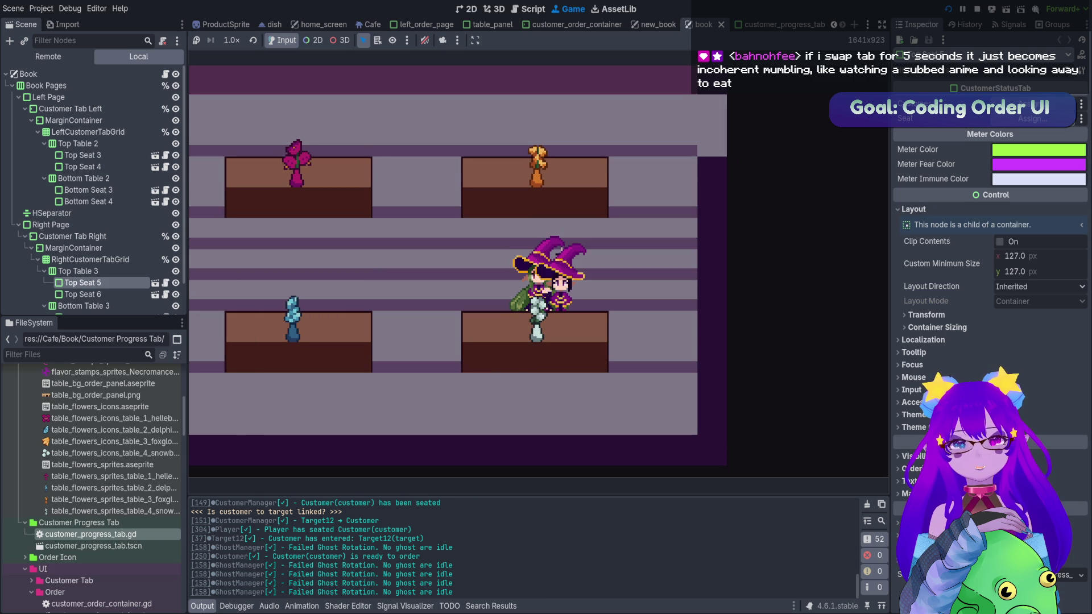
pyautogui.press('Tab')
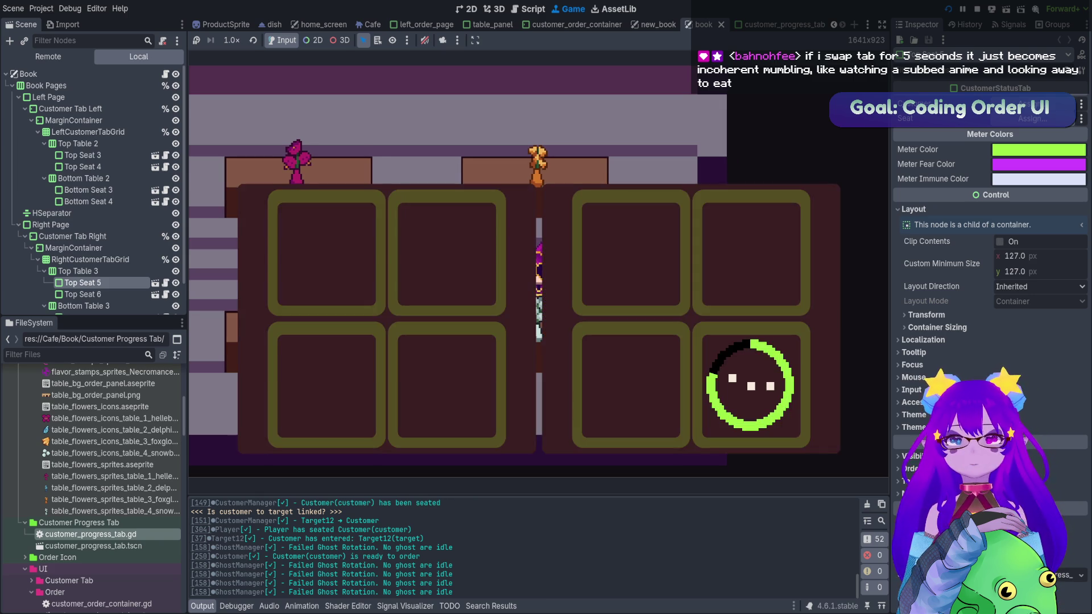
pyautogui.press('a')
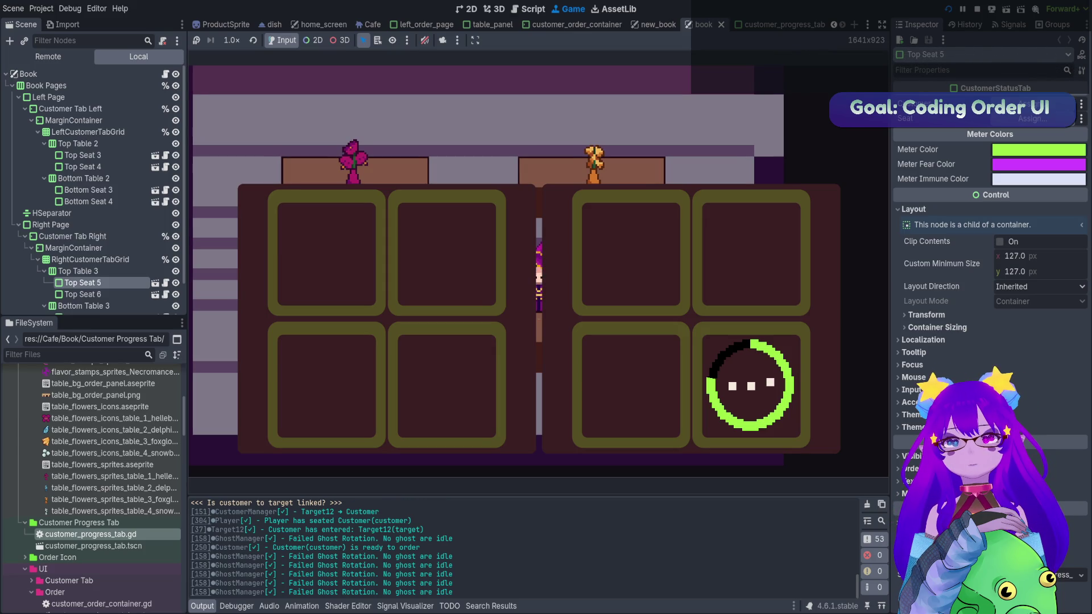
pyautogui.press('Tab')
pyautogui.press('Tab')
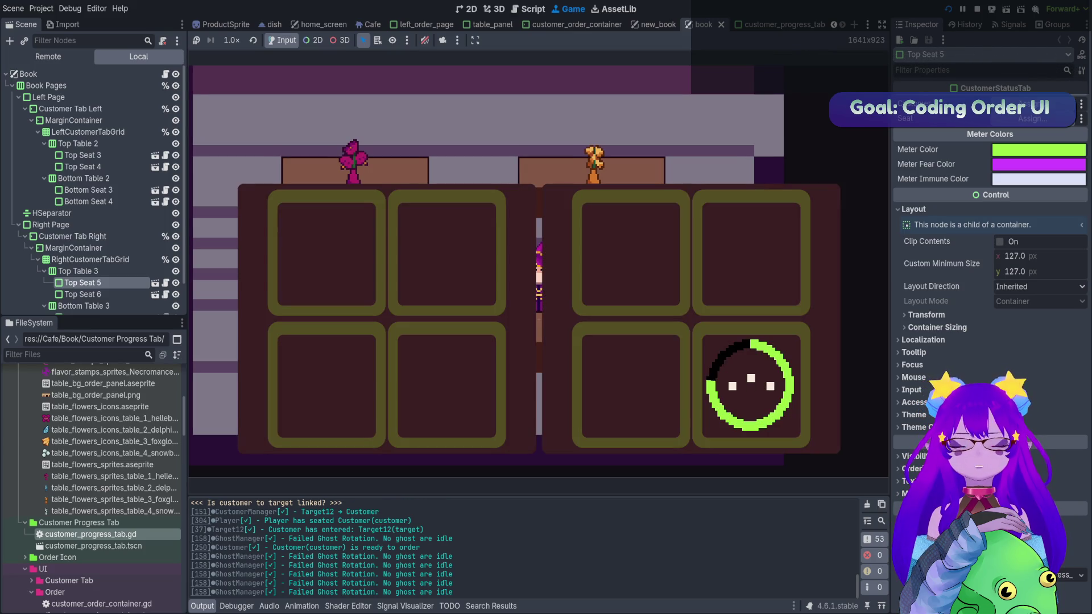
pyautogui.press('w')
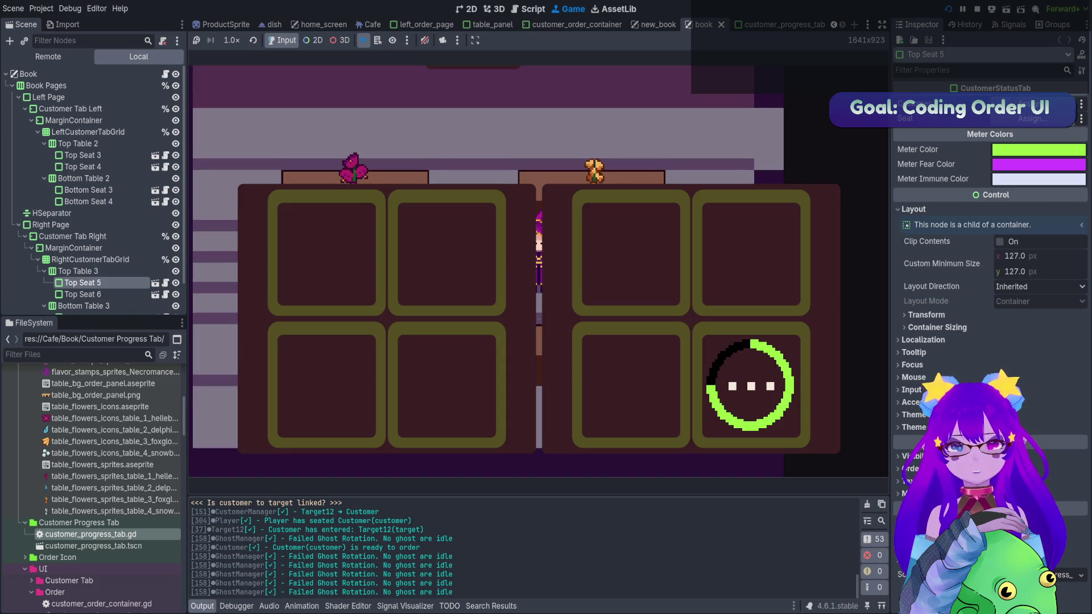
pyautogui.press('Tab')
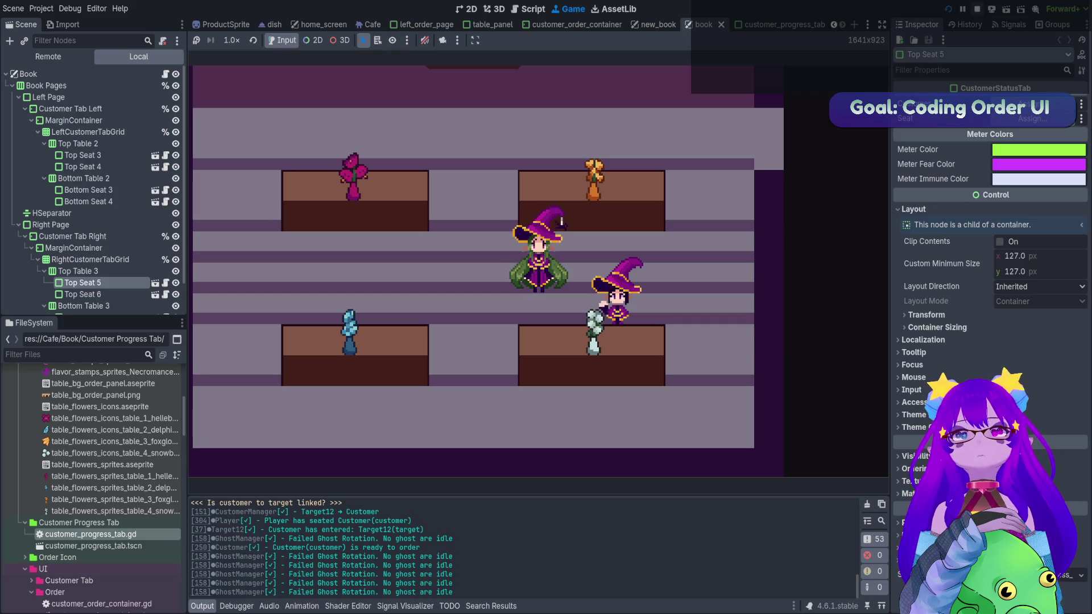
pyautogui.press('F8')
pyautogui.click(676, 29)
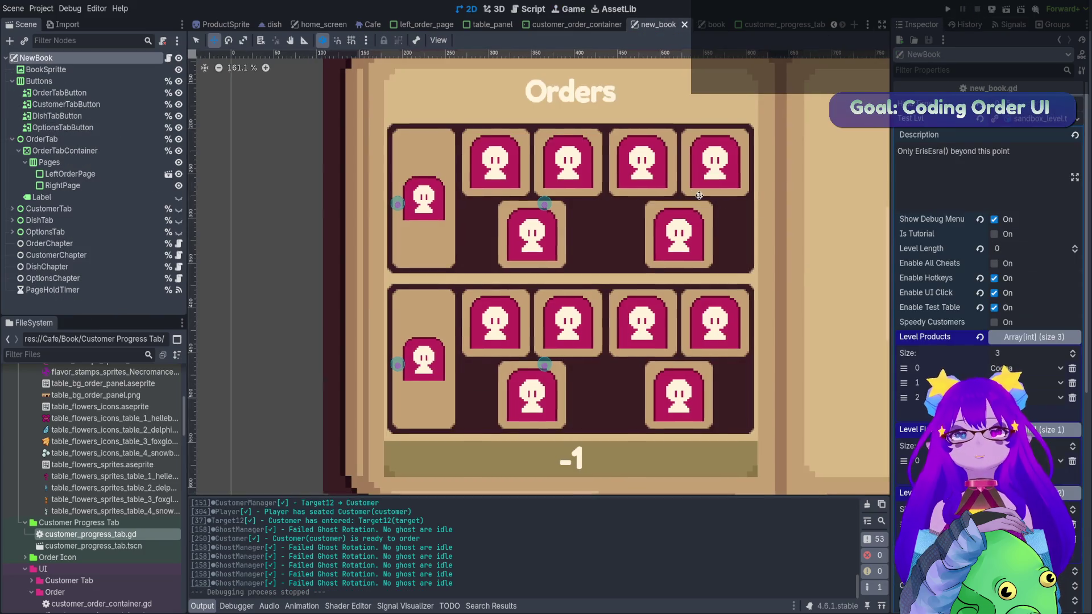
# Step: In left_order_page, hide and reshow TablePanel2 and inspect its Visibility settings
pyautogui.hscroll(3, 587, 236)
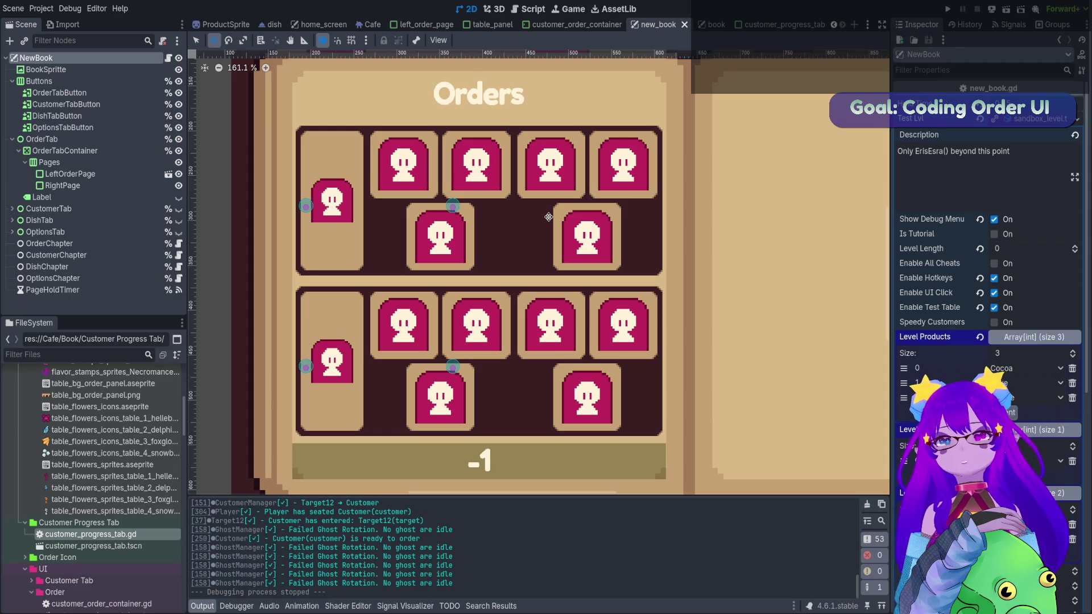
pyautogui.click(169, 175)
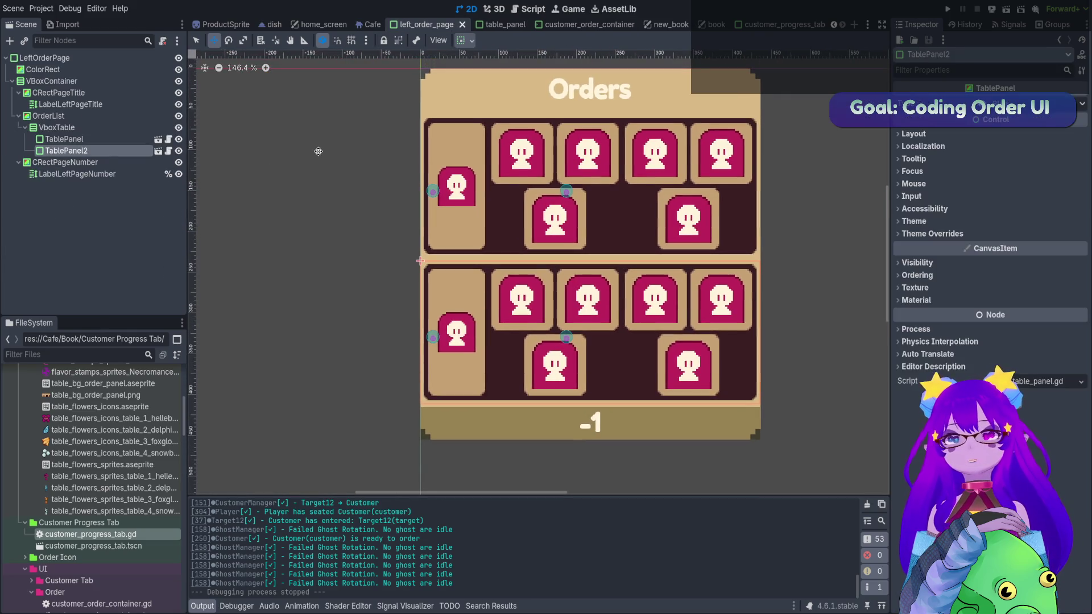
pyautogui.click(178, 151)
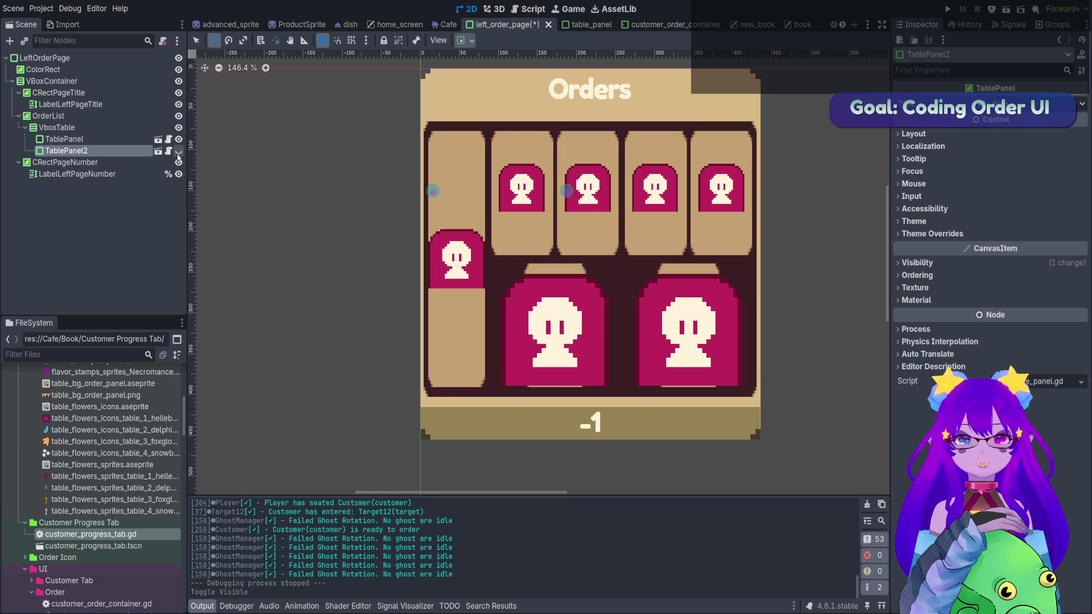
pyautogui.click(178, 151)
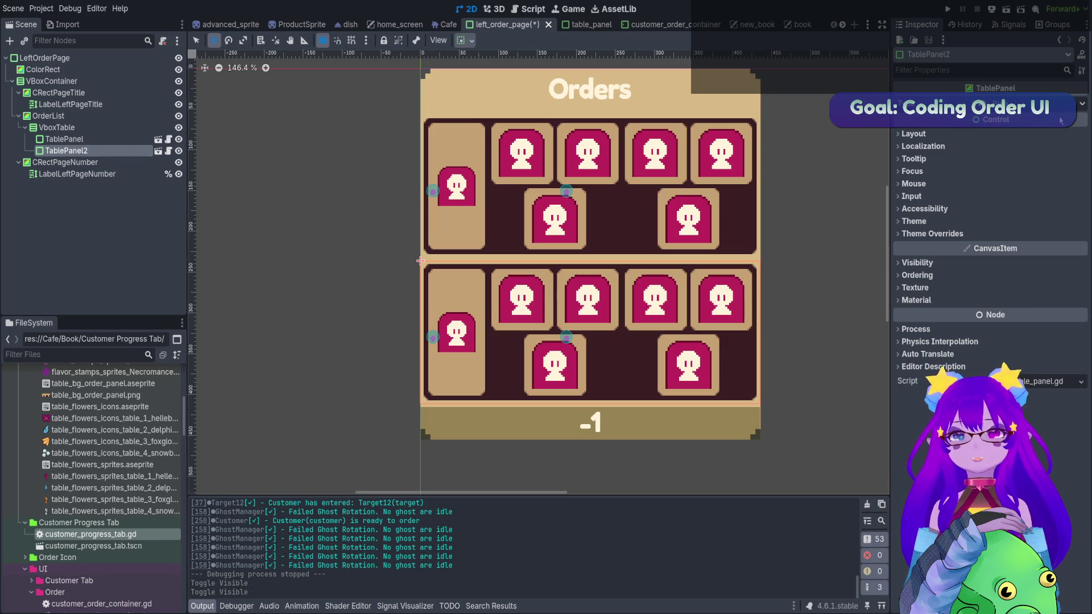
pyautogui.click(942, 261)
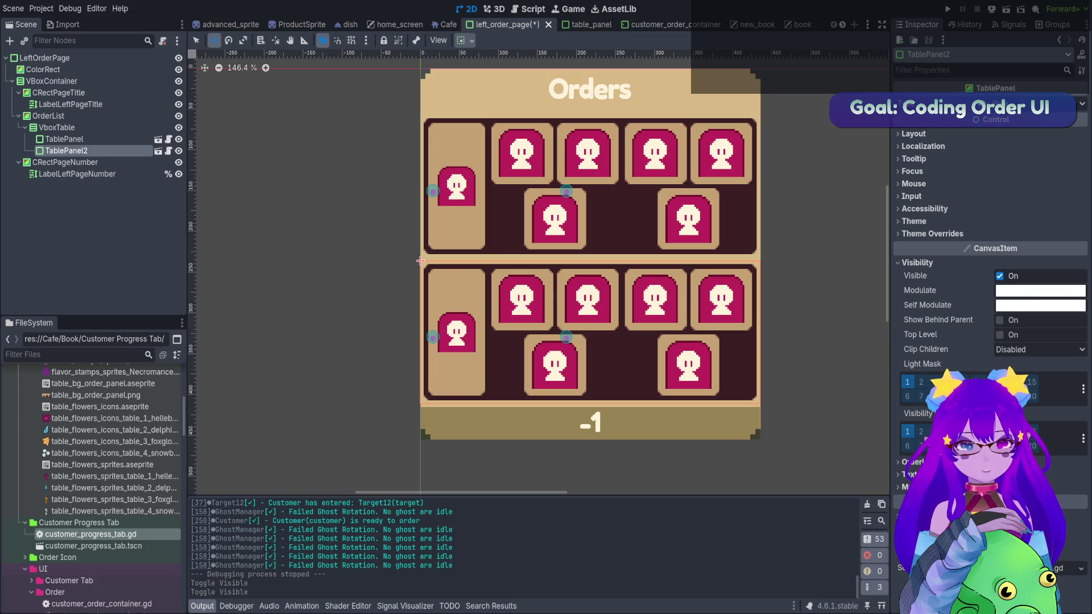
pyautogui.hotkey('ctrl', 'z')
pyautogui.hotkey('ctrl', 'shift', 'z')
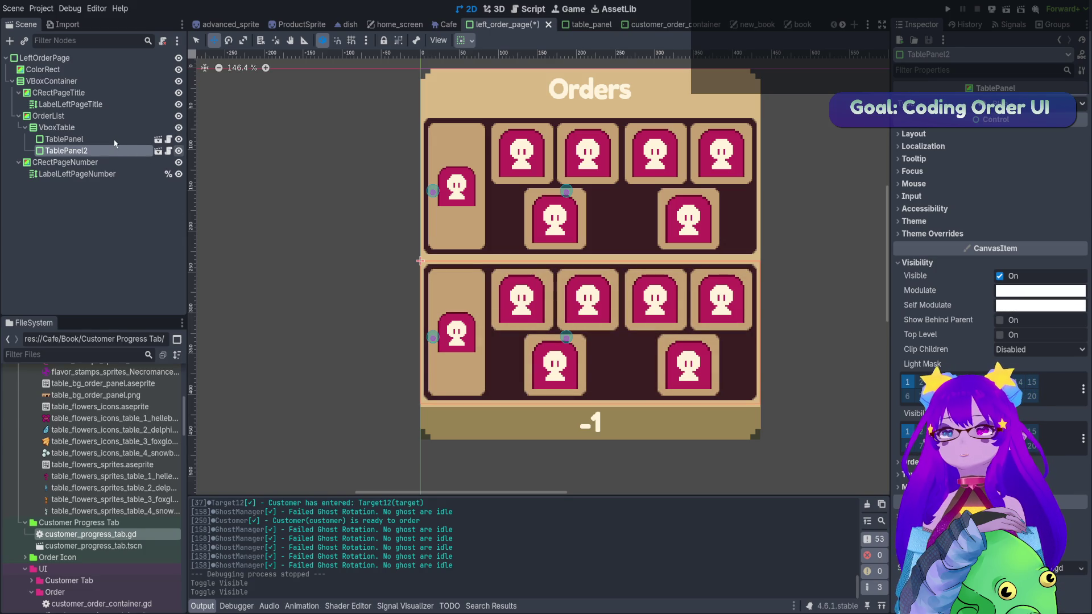
pyautogui.click(159, 151)
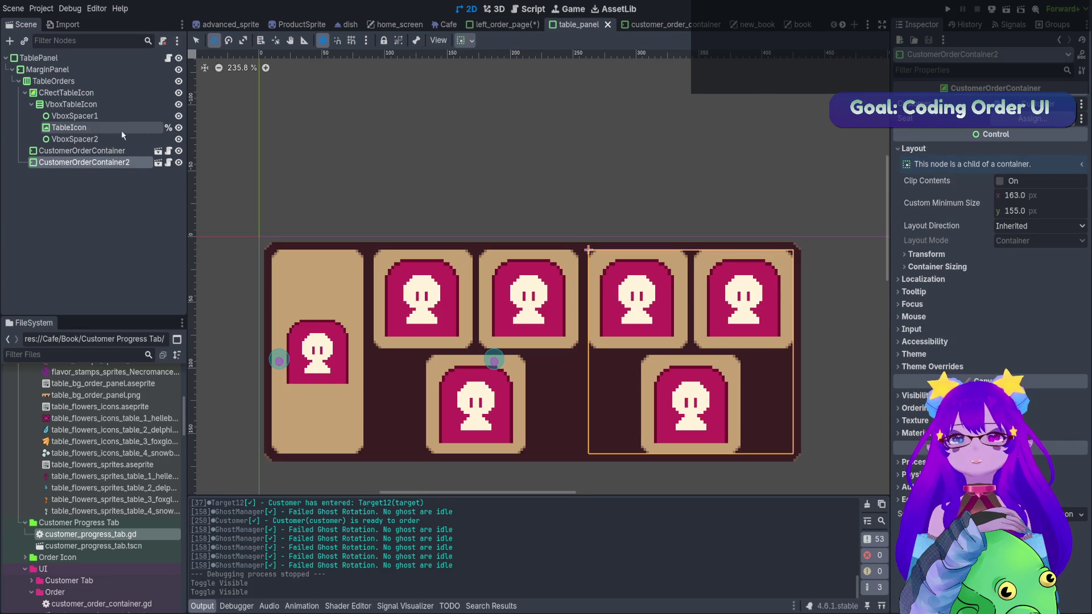
# Step: Toggle visibility of the table icon, TableOrders, and both customer order containers to test them
pyautogui.click(178, 105)
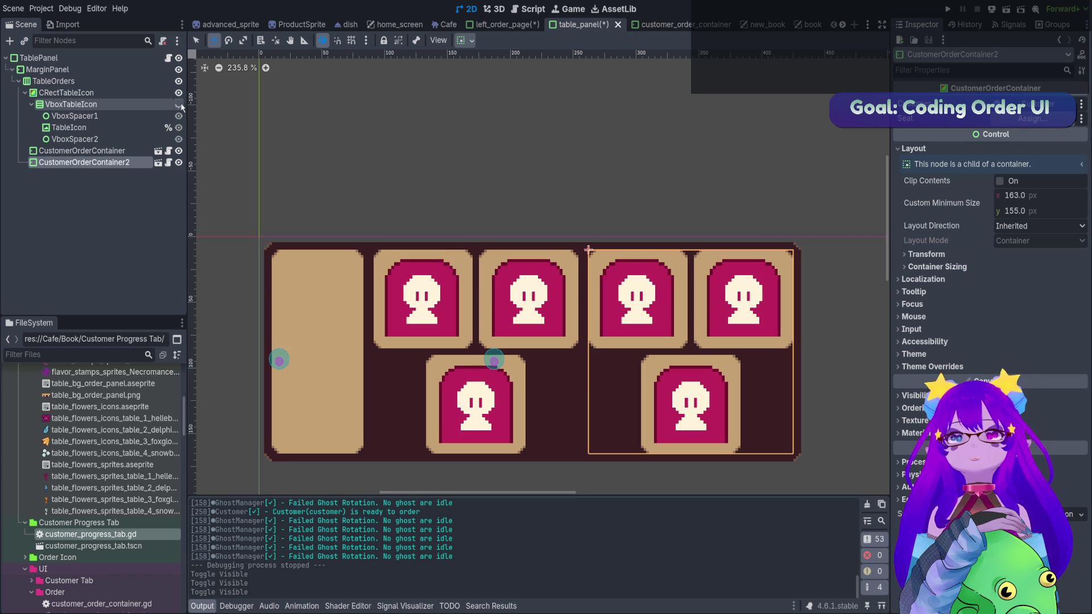
pyautogui.press('f')
pyautogui.click(178, 104)
pyautogui.click(18, 83)
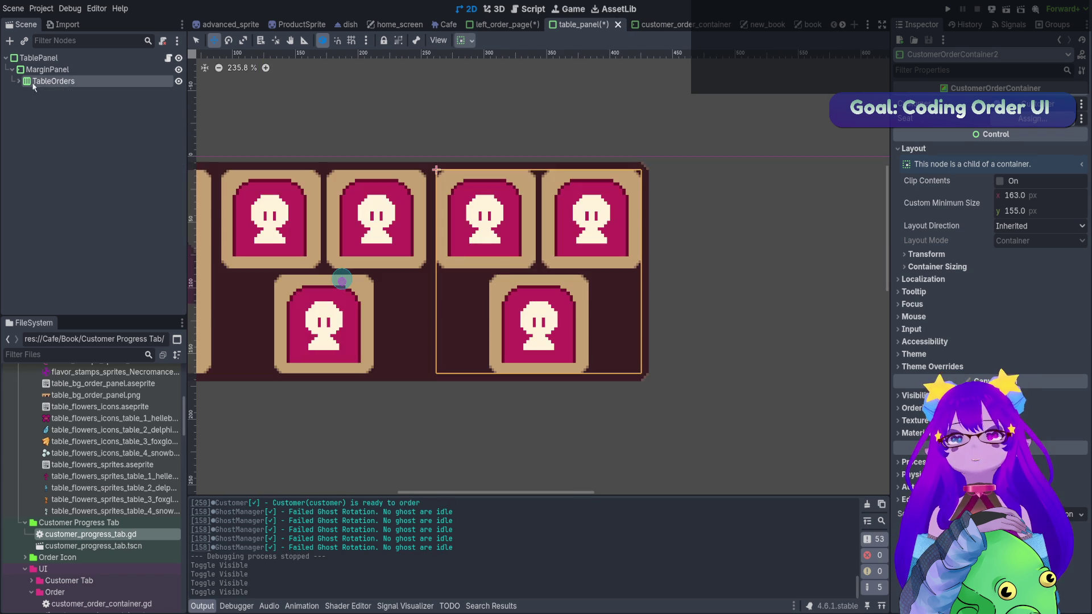
pyautogui.click(178, 81)
pyautogui.moveTo(411, 142); pyautogui.dragTo(441, 164)
pyautogui.hscroll(-3, 455, 157)
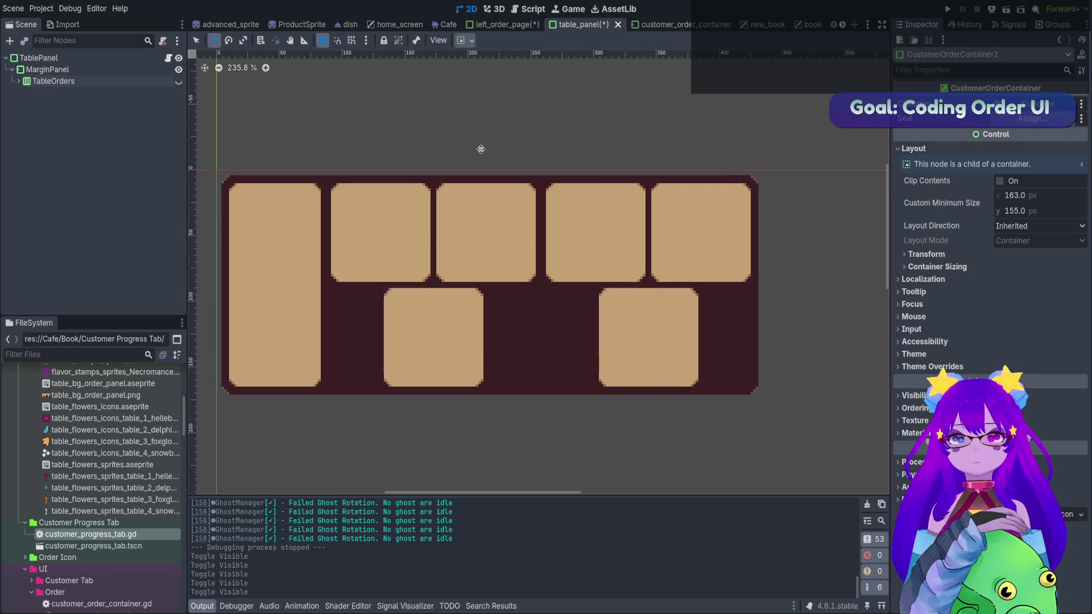
pyautogui.click(178, 82)
pyautogui.click(19, 82)
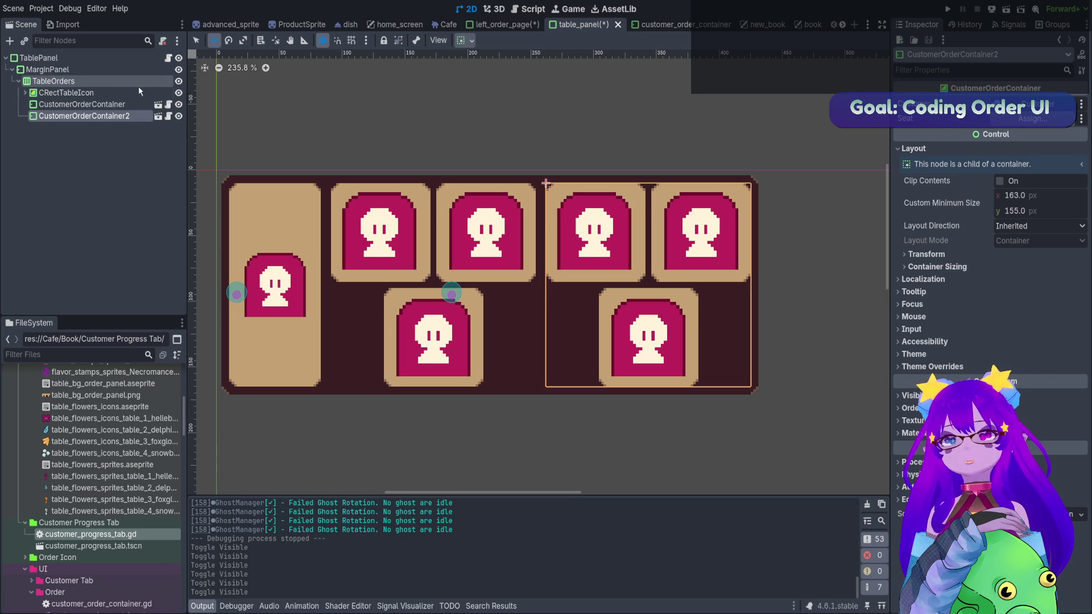
pyautogui.click(178, 105)
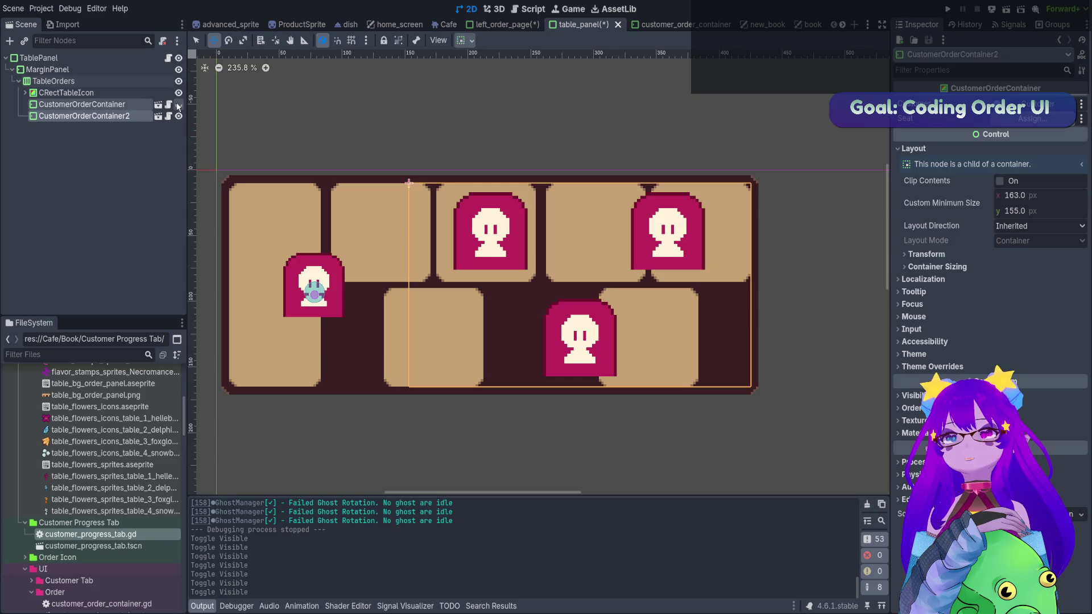
pyautogui.click(178, 105)
pyautogui.click(178, 116)
pyautogui.click(178, 116)
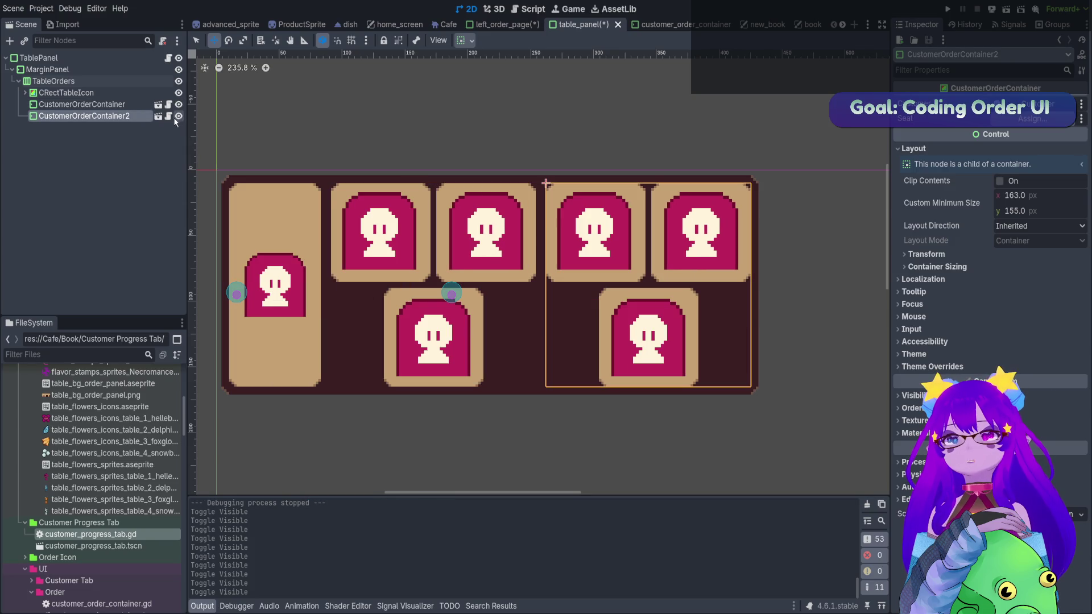
# Step: Select the first CustomerOrderContainer and set its Modulate alpha to 0, hiding its portraits
pyautogui.click(82, 105)
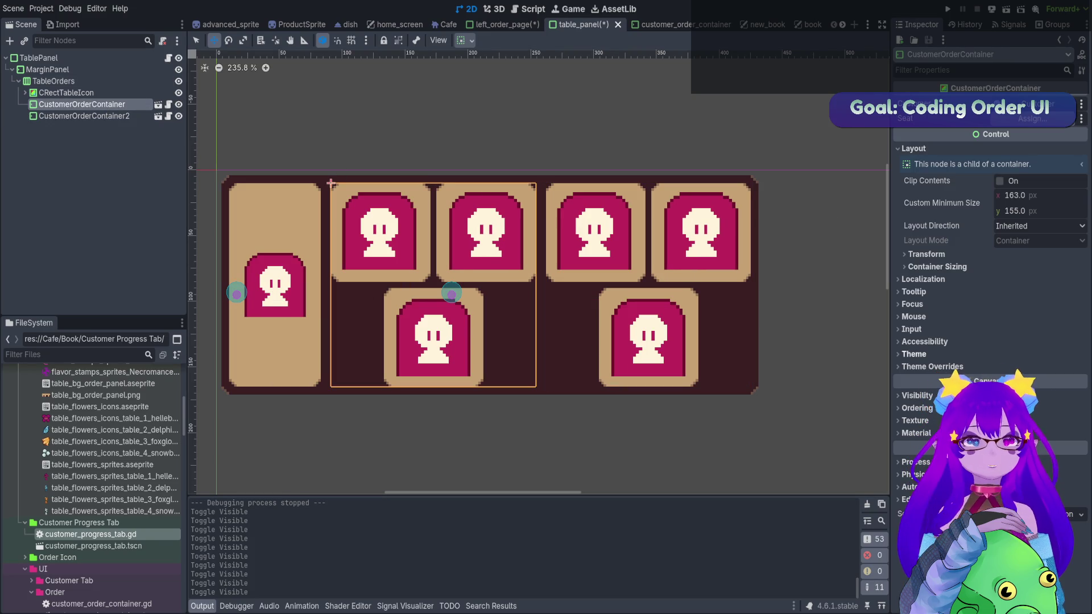
pyautogui.click(998, 367)
pyautogui.click(988, 367)
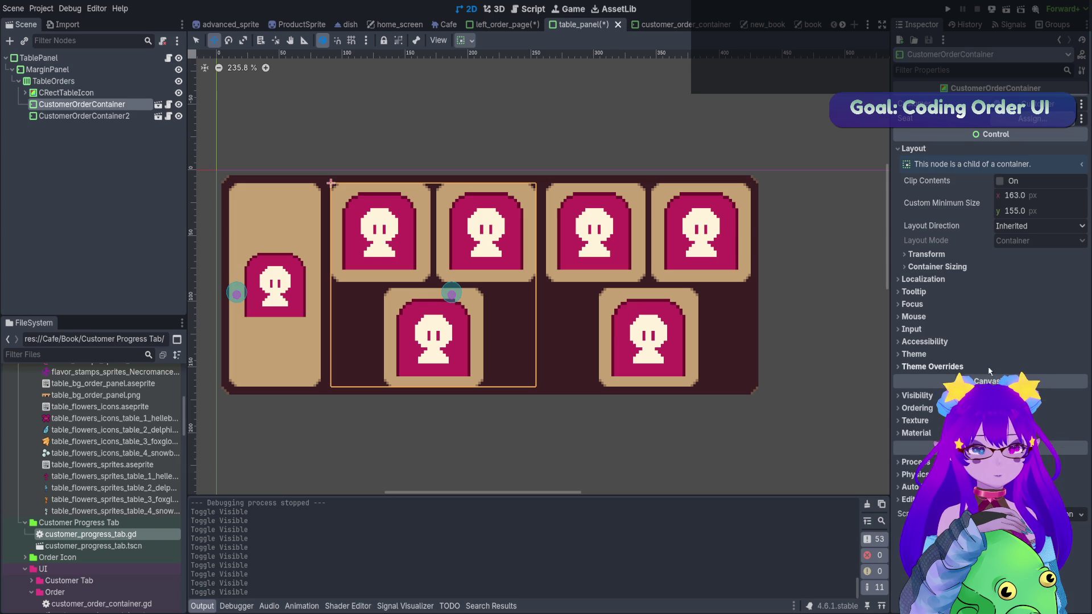
pyautogui.click(989, 395)
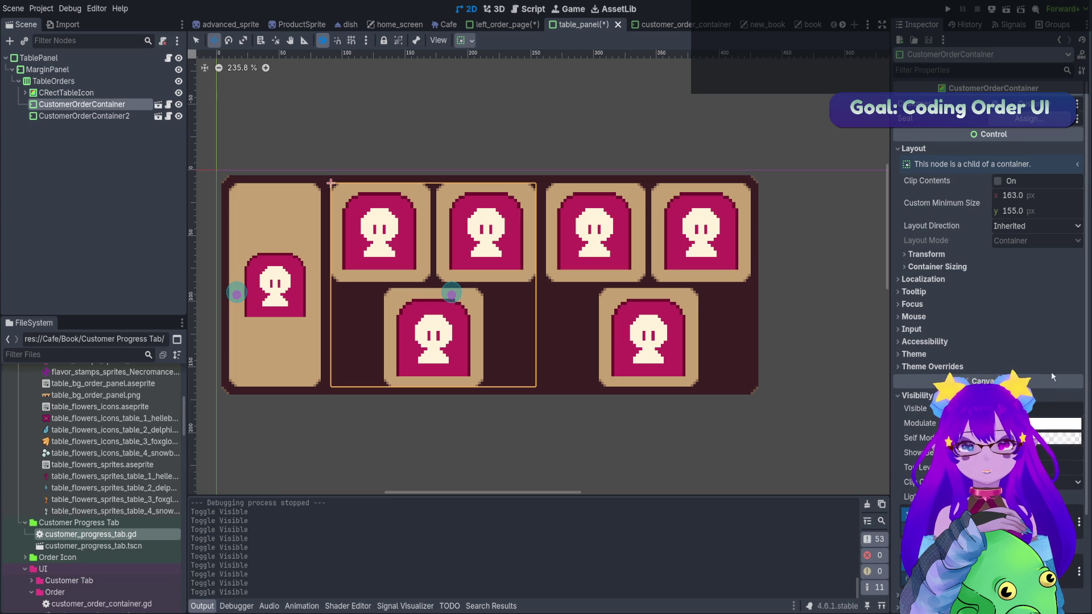
pyautogui.hotkey('ctrl', 'z')
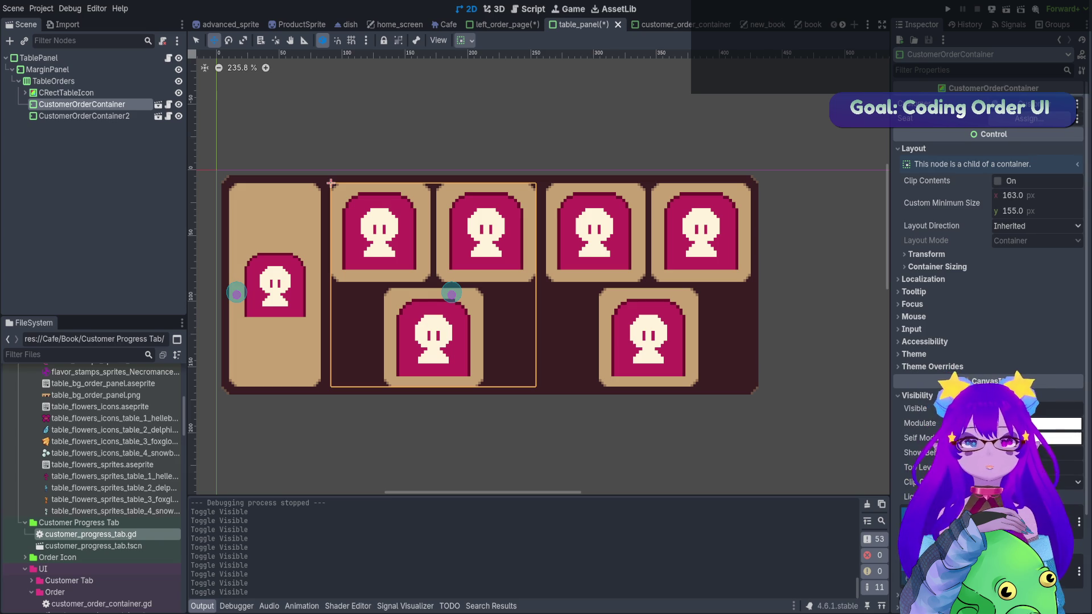
pyautogui.hotkey('ctrl', 'shift', 'z')
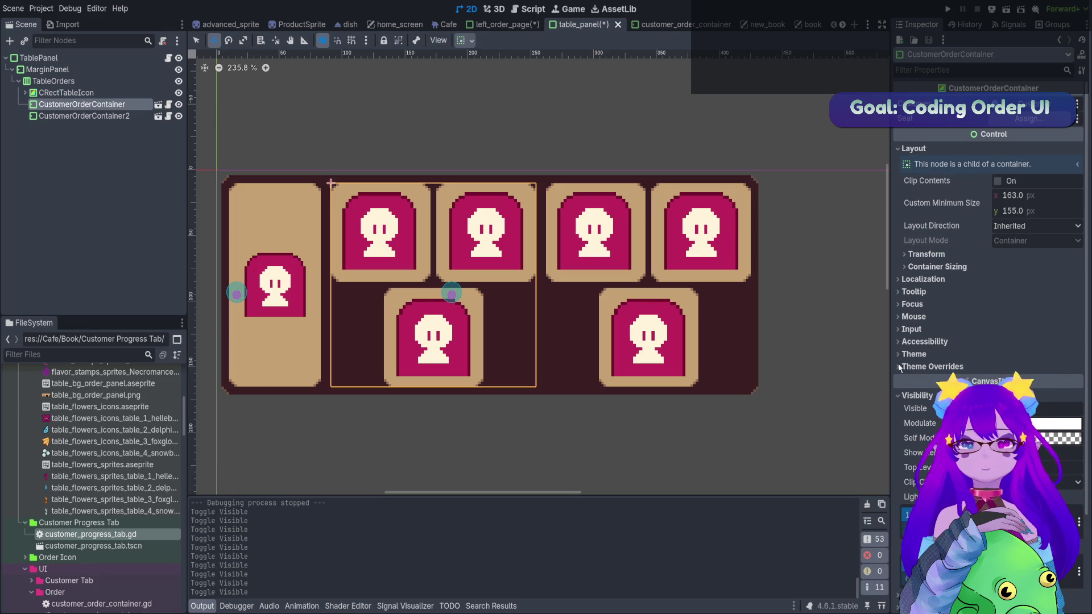
pyautogui.hotkey('ctrl', 'z')
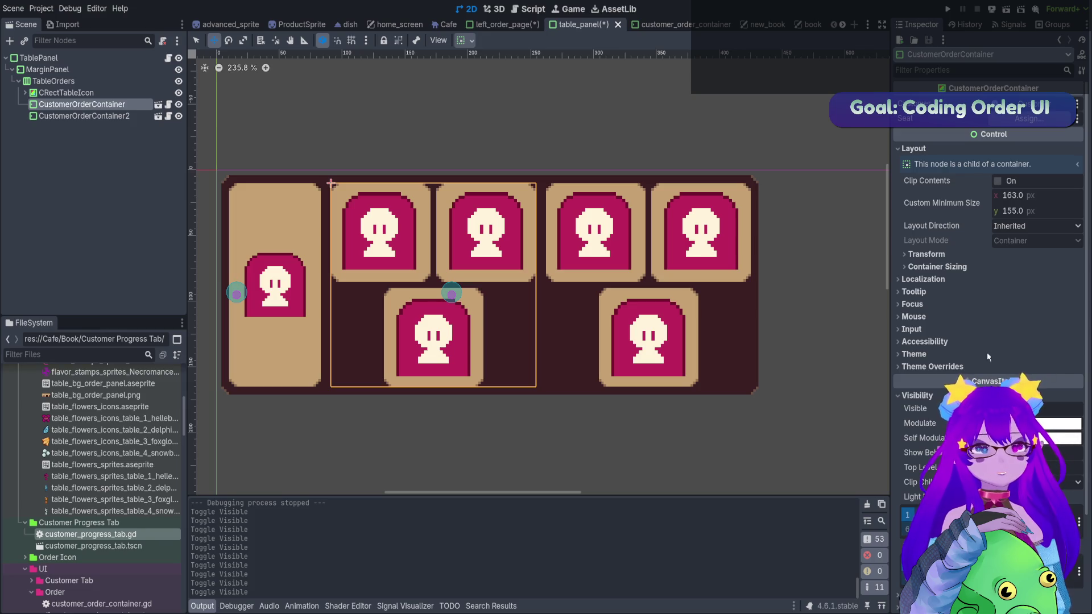
pyautogui.hotkey('ctrl', 'shift', 'z')
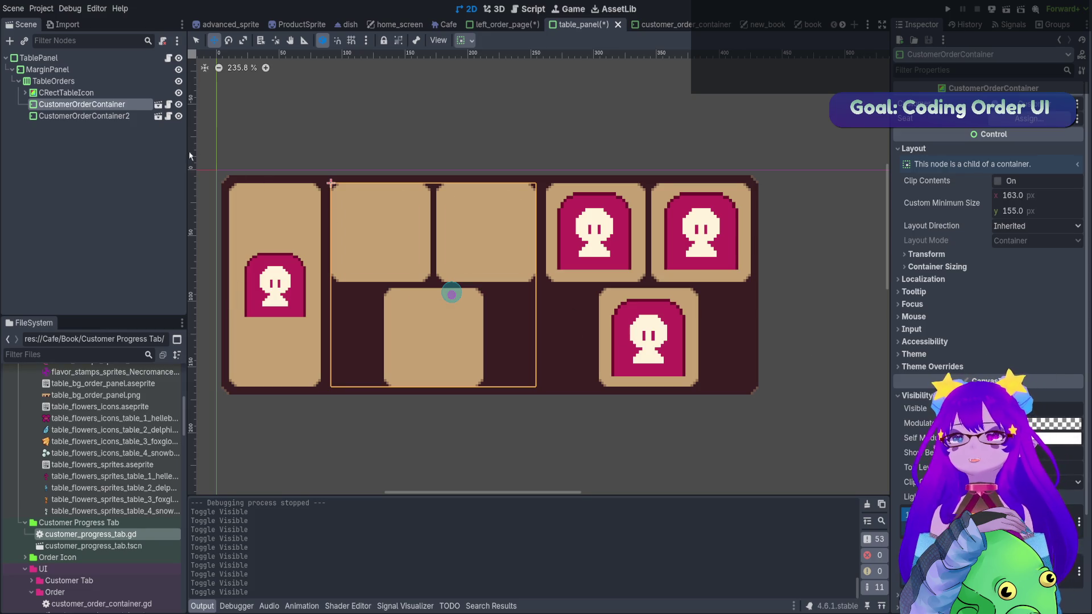
# Step: Return CustomerOrderContainer's Modulate to opaque white and save table_panel
pyautogui.moveTo(496, 138); pyautogui.dragTo(546, 146)
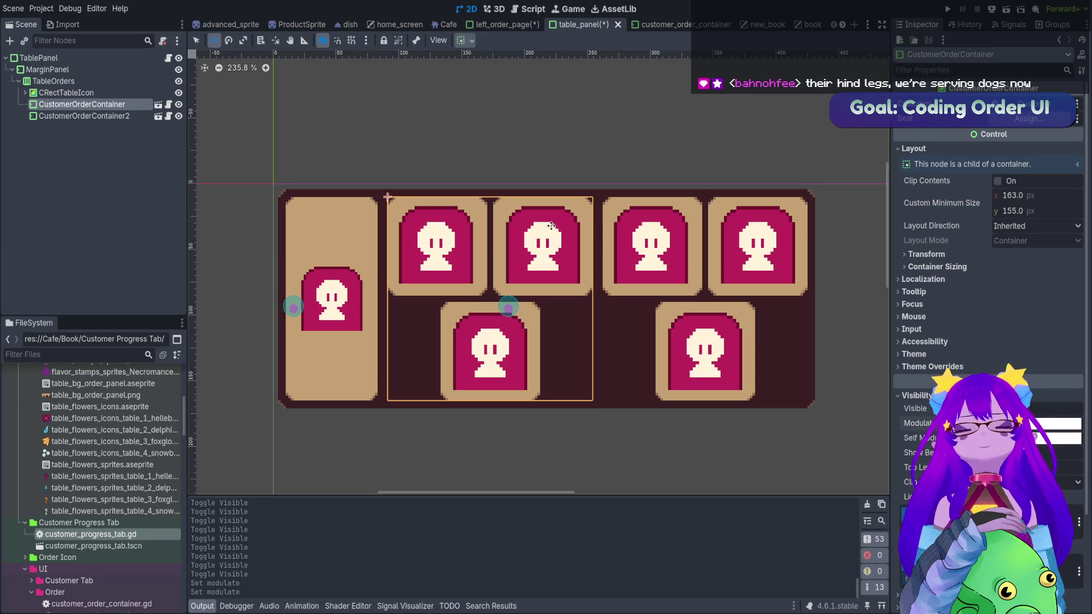
pyautogui.hotkey('ctrl', 's')
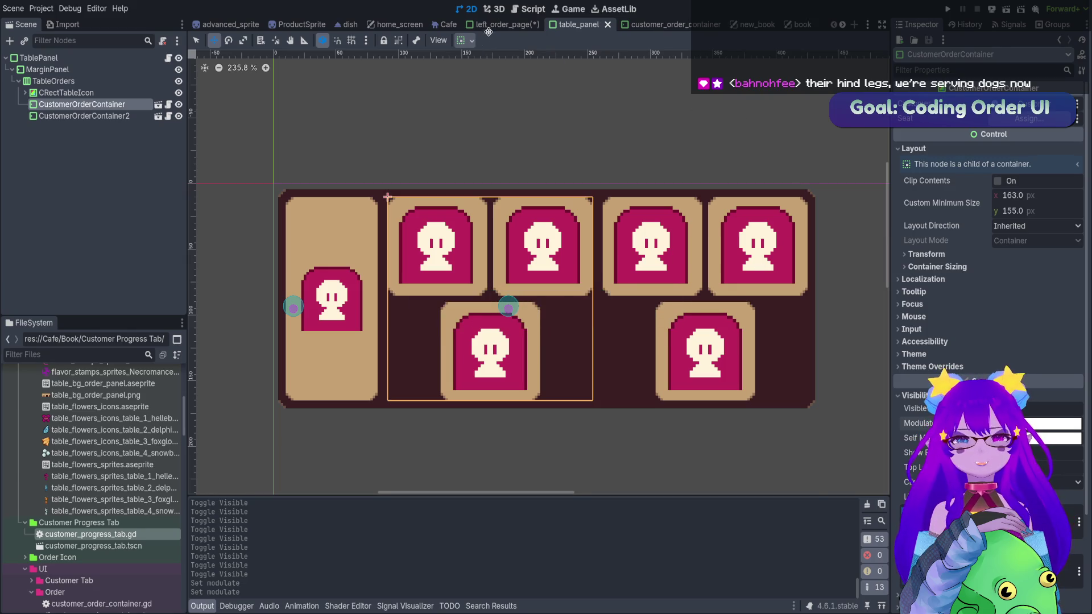
# Step: Select both order tables in left_order_page, then look over the area above the book in new_book
pyautogui.click(489, 25)
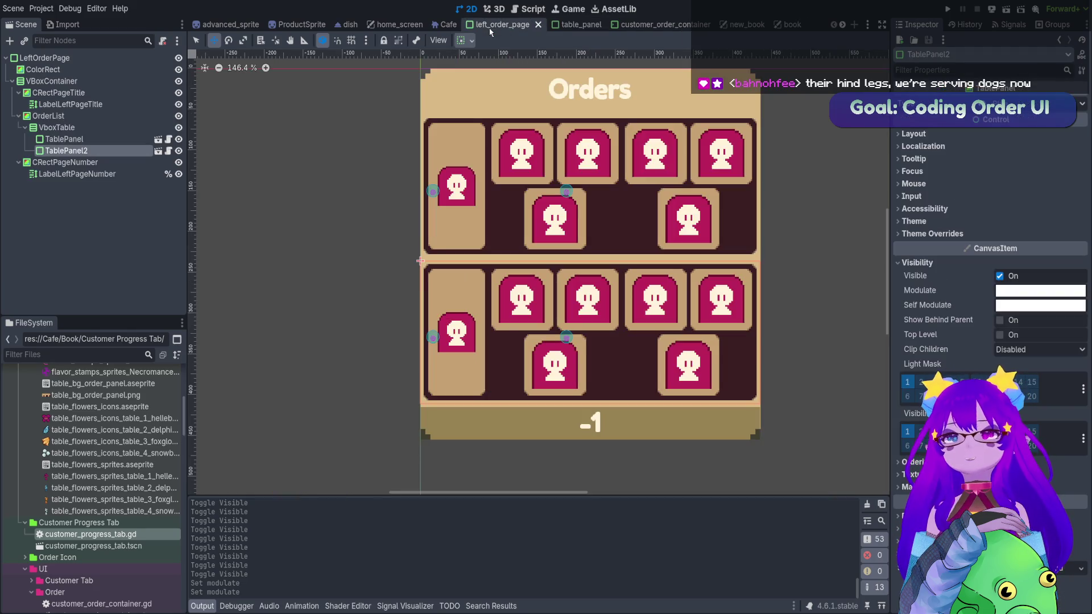
pyautogui.click(63, 142)
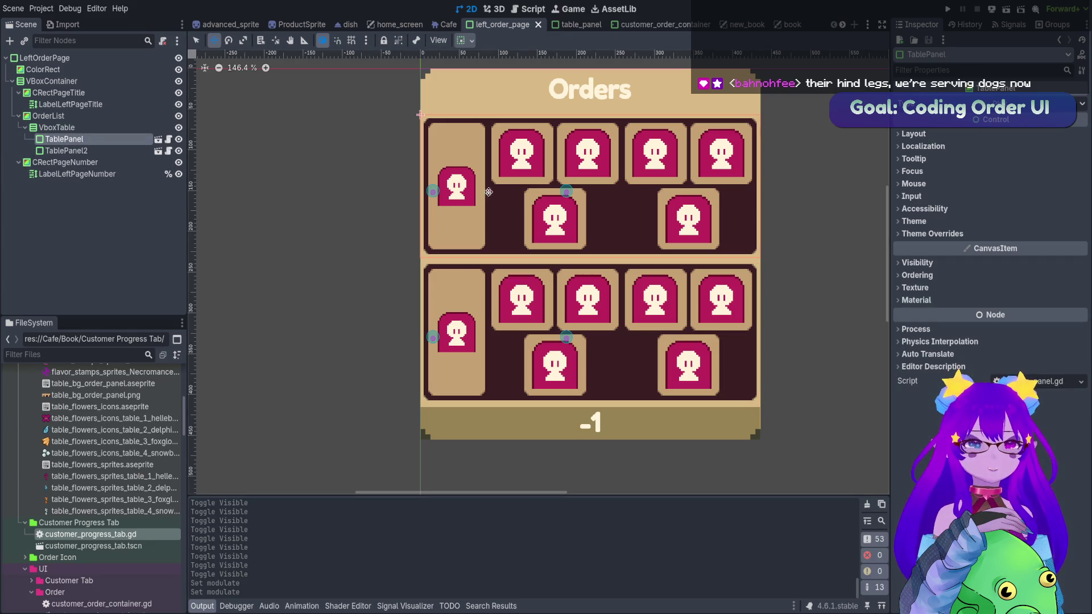
pyautogui.click(64, 151)
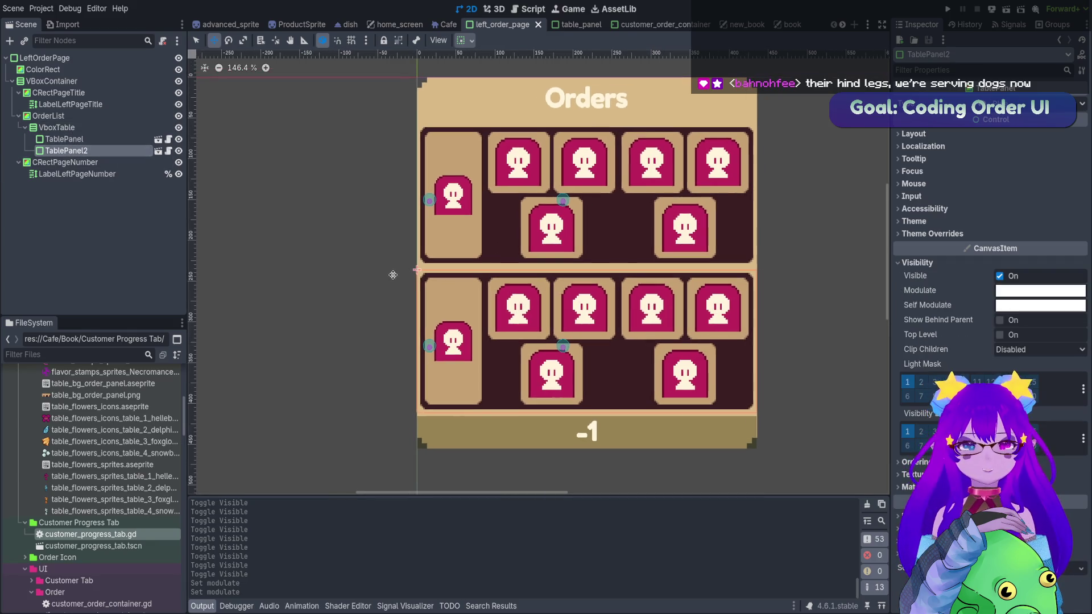
pyautogui.click(786, 28)
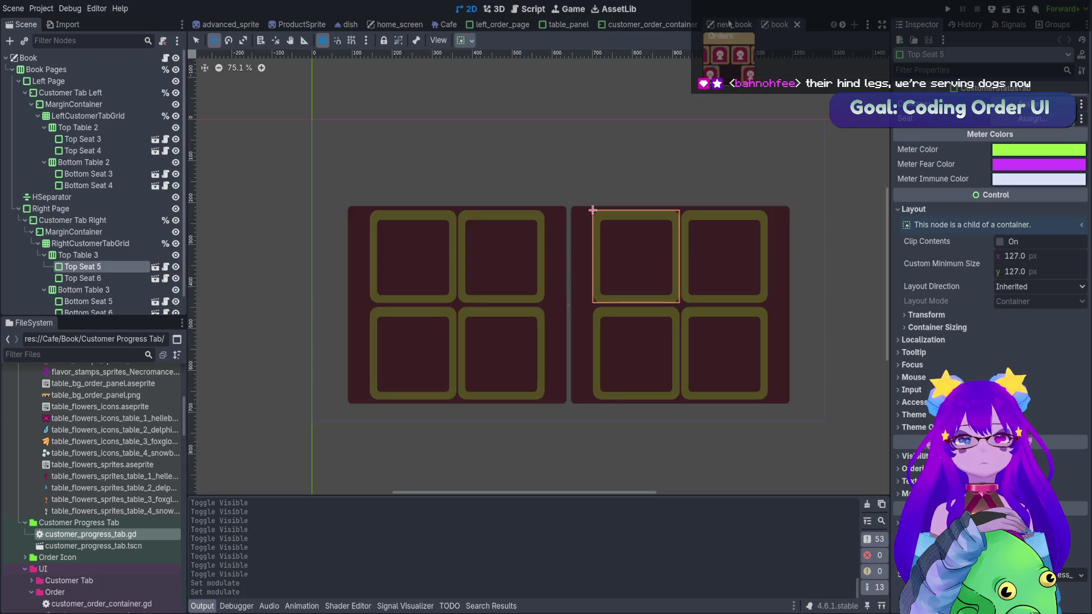
pyautogui.click(731, 25)
pyautogui.scroll(-2, 546, 169)
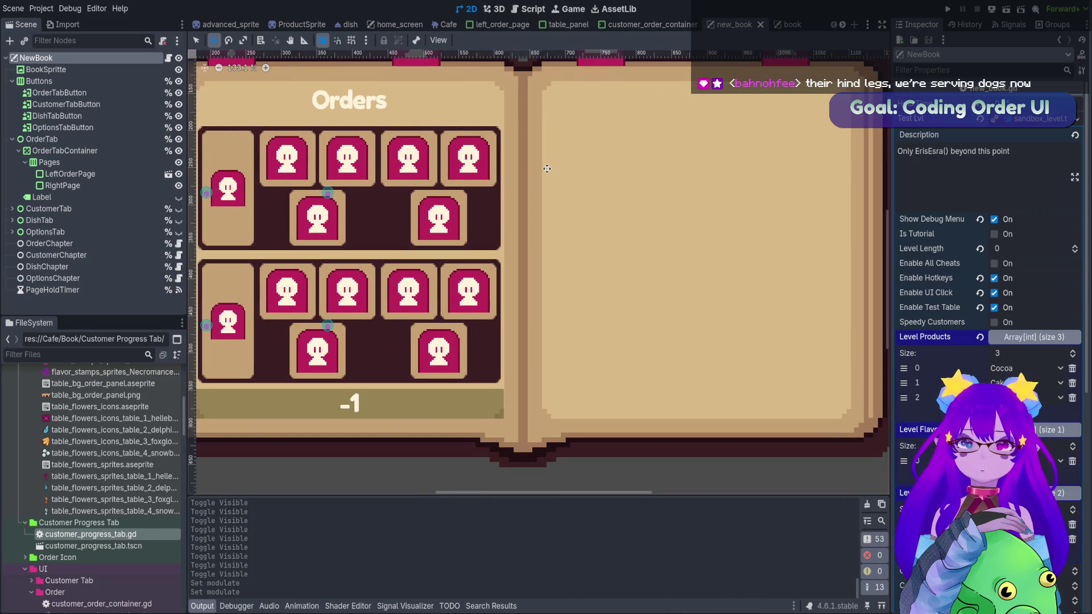
pyautogui.moveTo(547, 169); pyautogui.dragTo(541, 211)
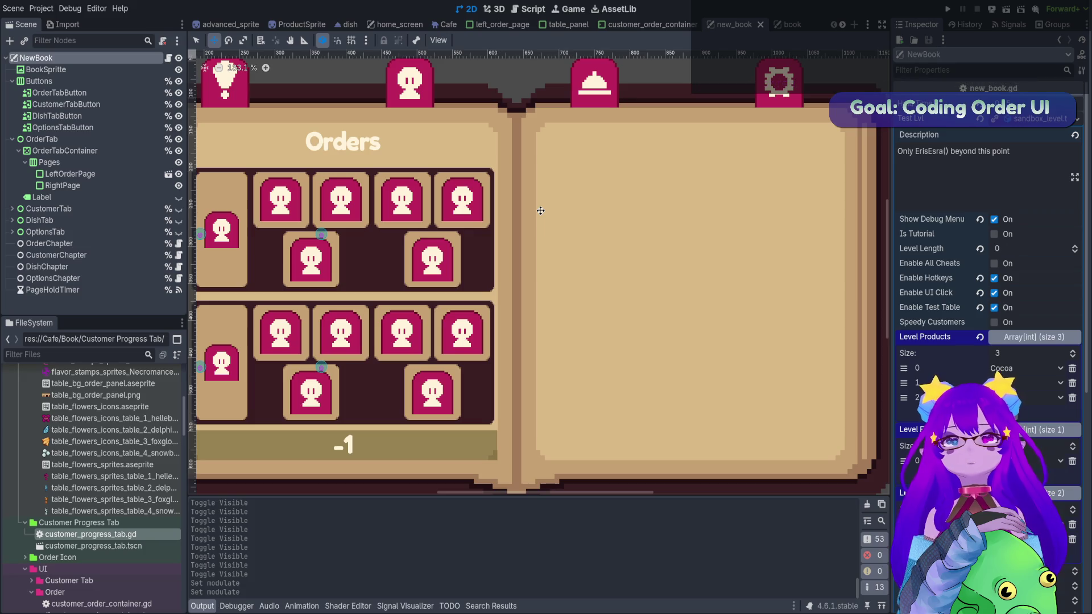
# Step: Check the customer order container scene, then open customer_progress_tab from Top Seat 5 in the book scene
pyautogui.click(657, 24)
pyautogui.scroll(5, 516, 222)
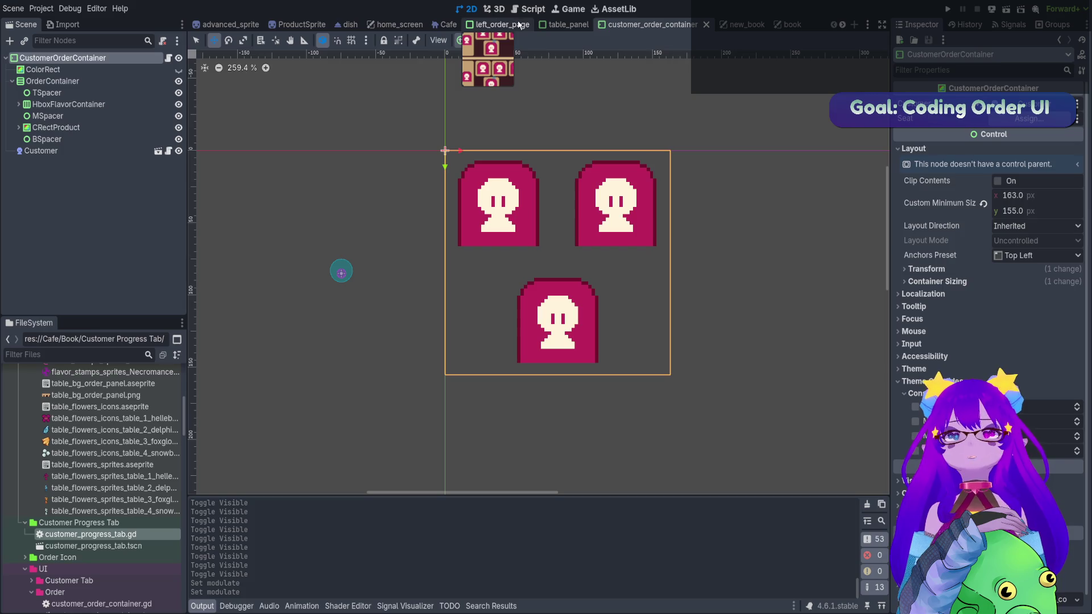
pyautogui.click(736, 25)
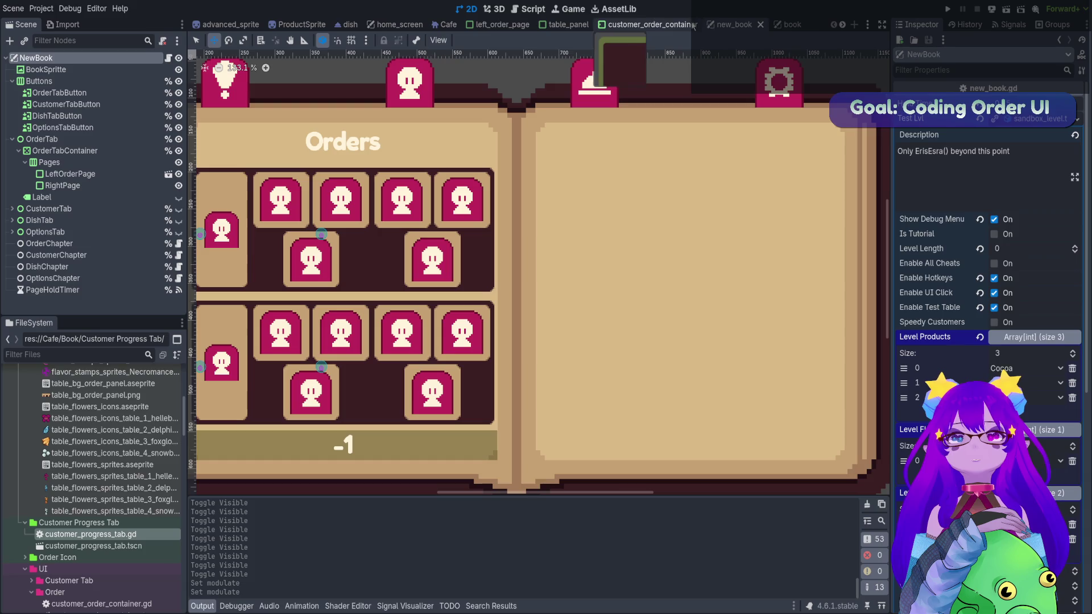
pyautogui.click(777, 27)
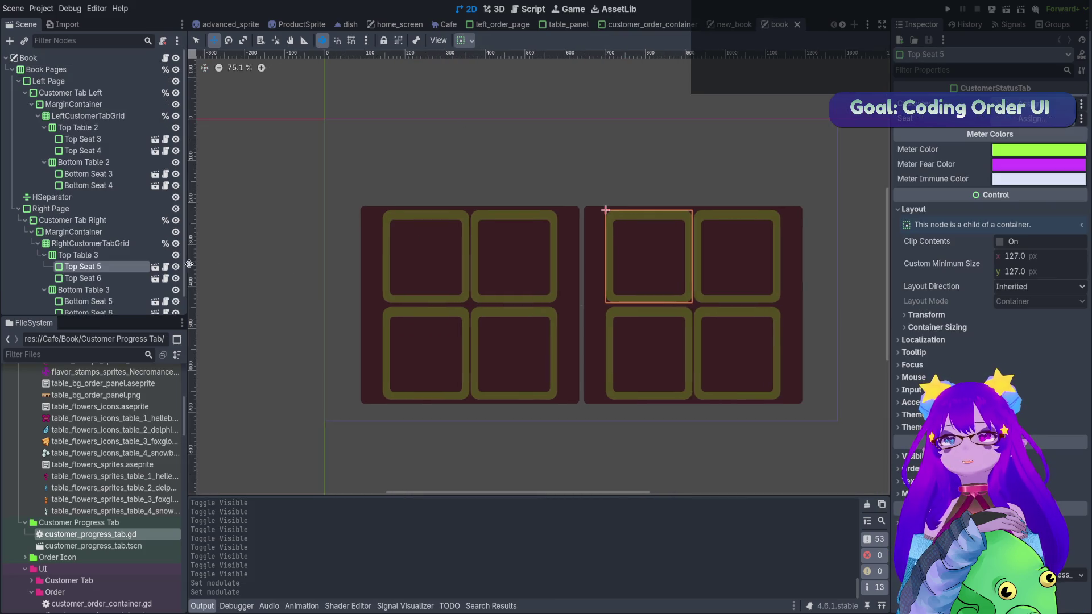
pyautogui.click(155, 267)
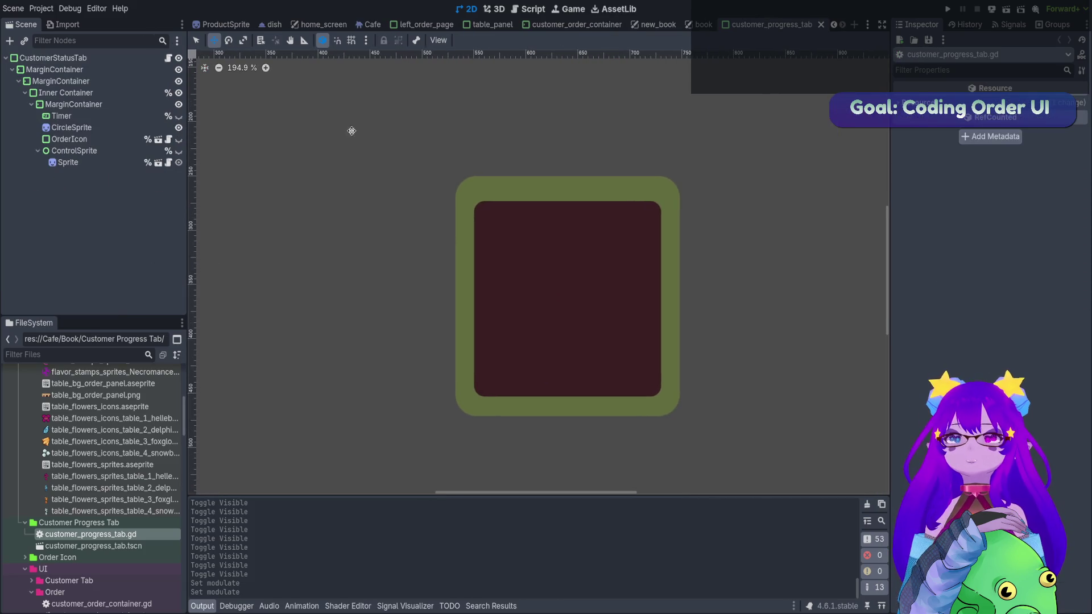
# Step: Review customer_progress_tab.gd's new_seat parameter and disconnect_customer_panel connection code
pyautogui.click(167, 58)
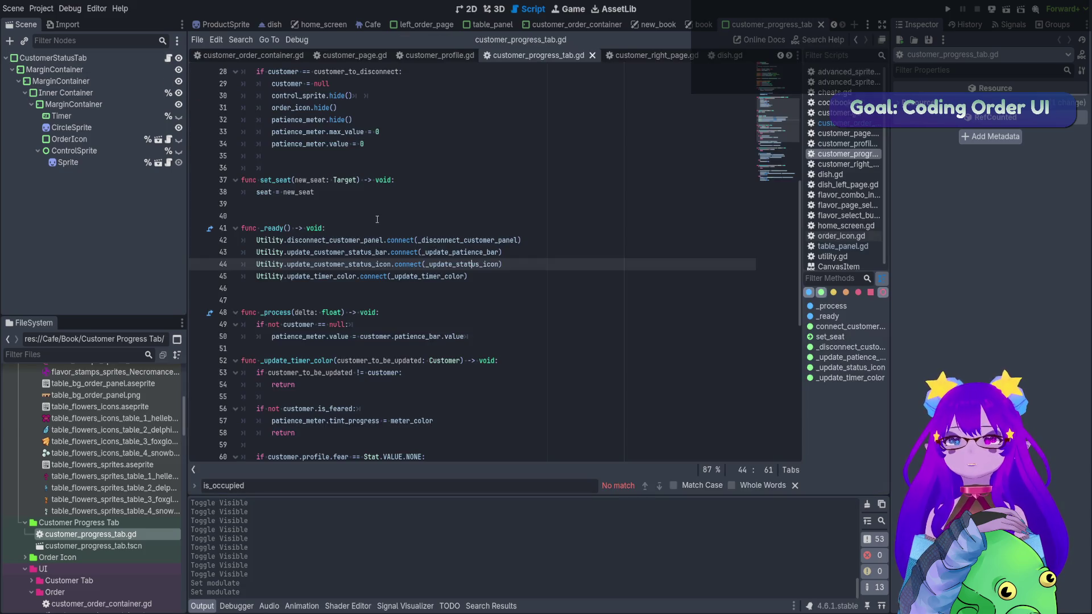
pyautogui.moveTo(345, 240); pyautogui.dragTo(372, 240)
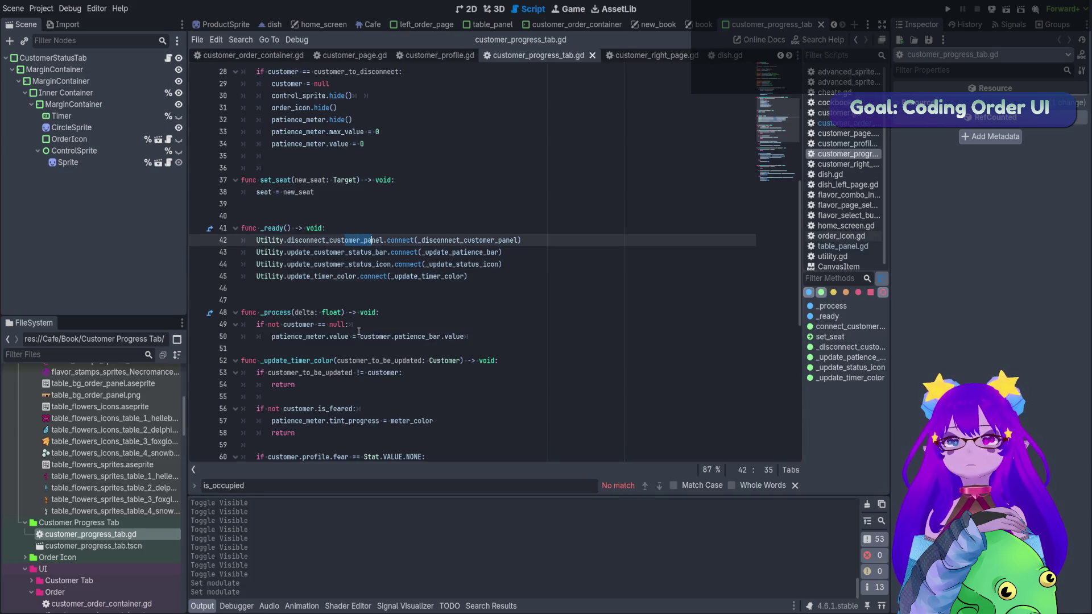
pyautogui.moveTo(314, 180); pyautogui.dragTo(333, 179)
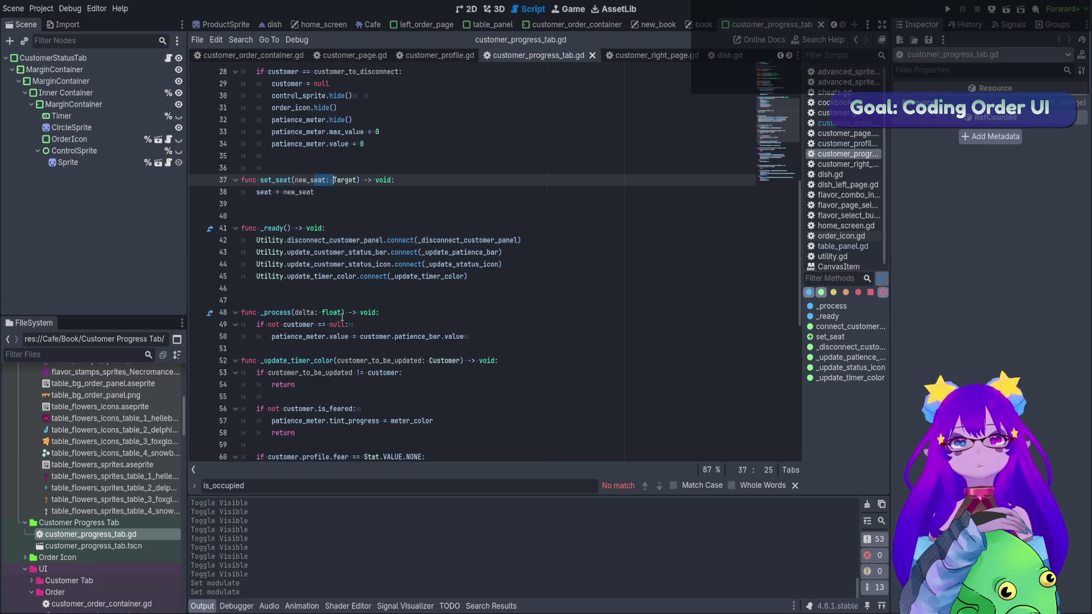
pyautogui.moveTo(356, 240); pyautogui.dragTo(372, 240)
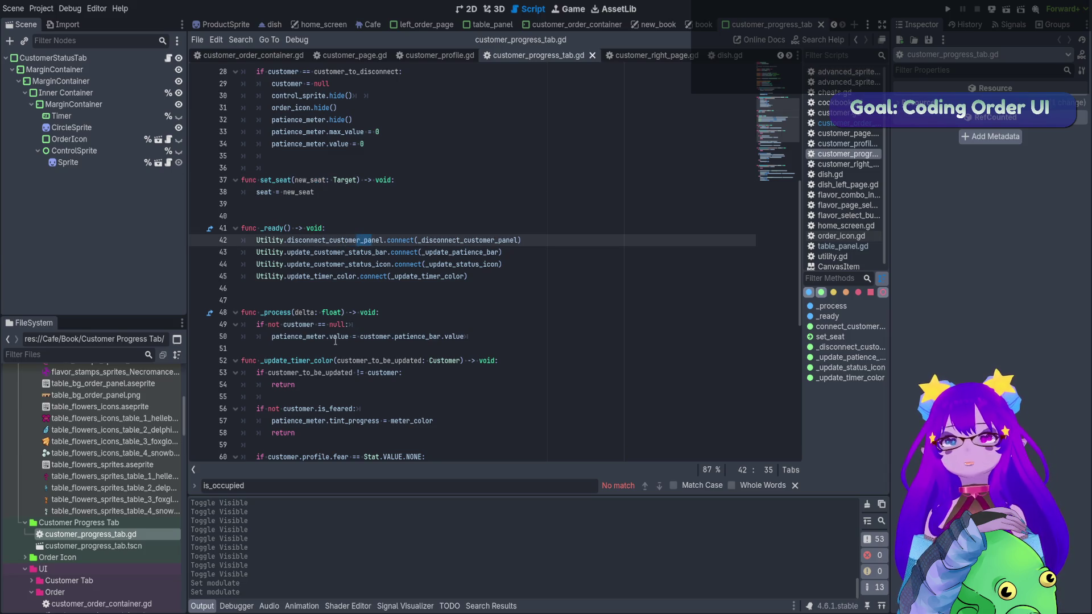
pyautogui.click(346, 276)
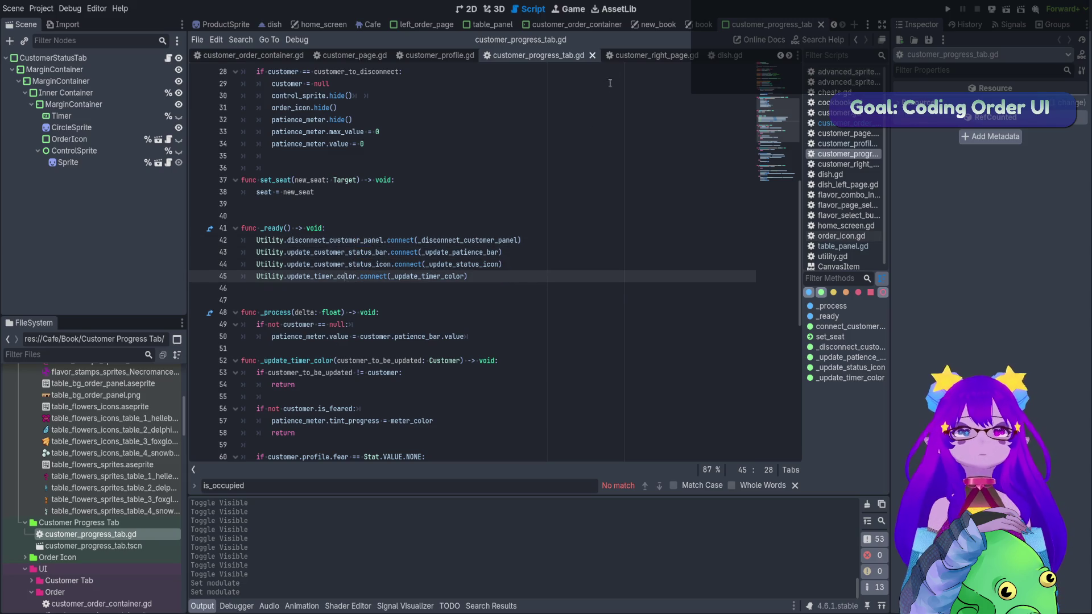
pyautogui.click(613, 27)
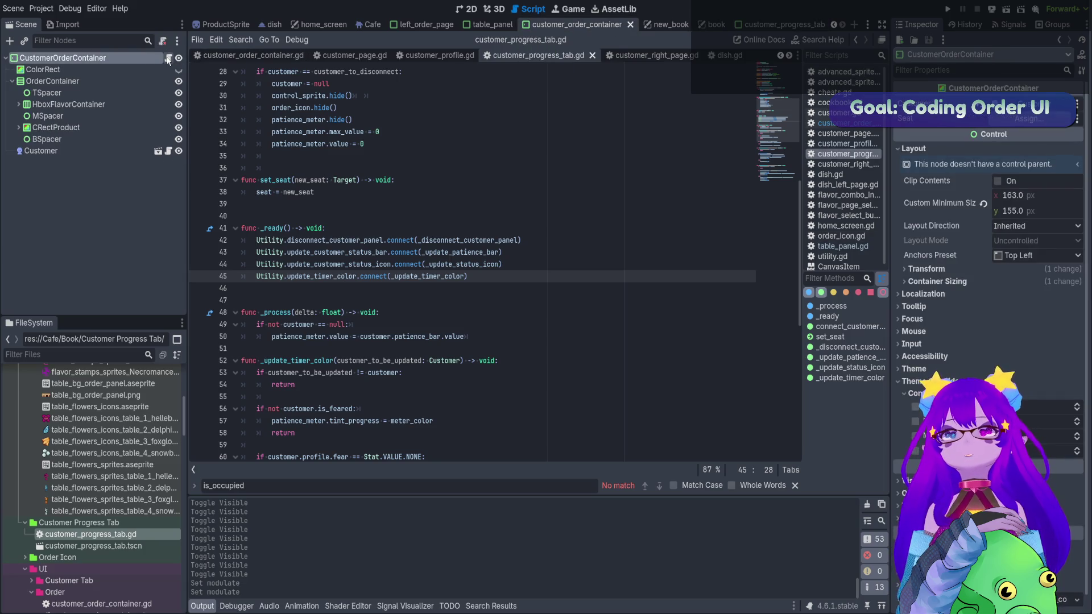
pyautogui.click(336, 168)
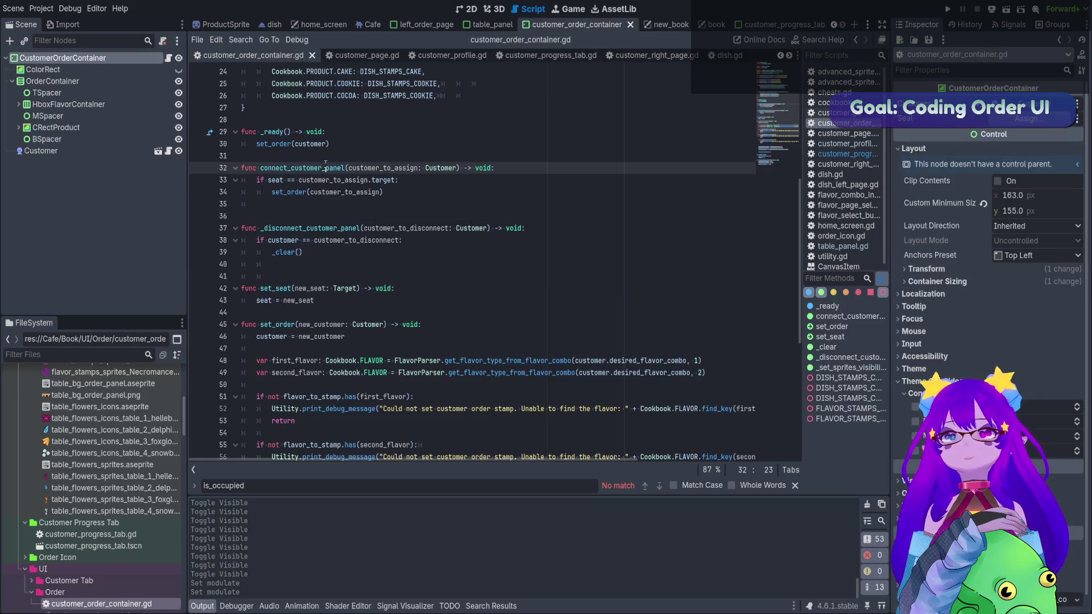
pyautogui.click(343, 228)
pyautogui.click(352, 225)
pyautogui.click(767, 26)
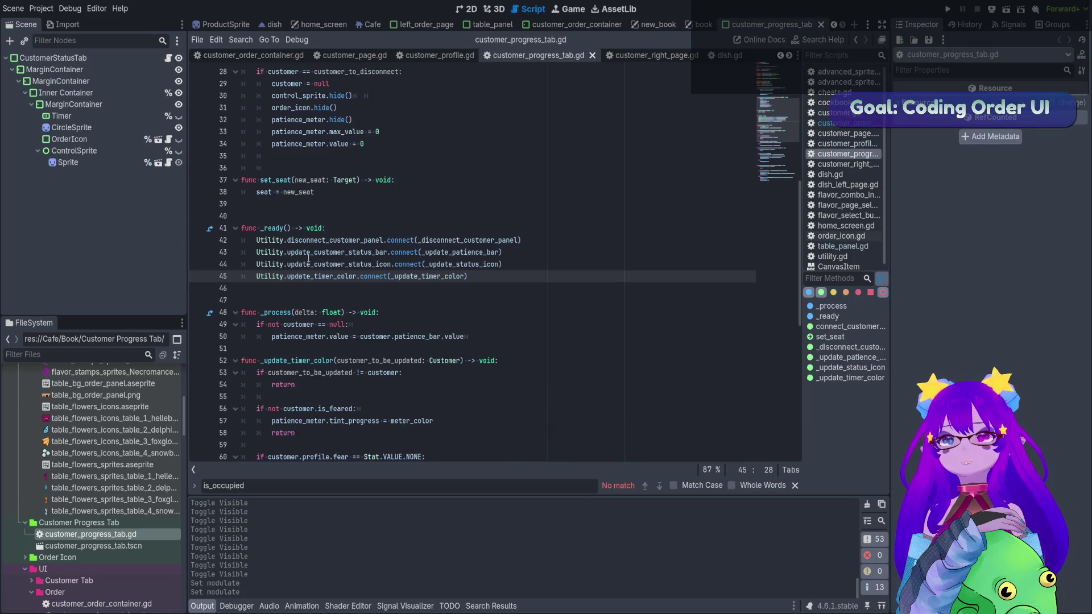
pyautogui.click(329, 240)
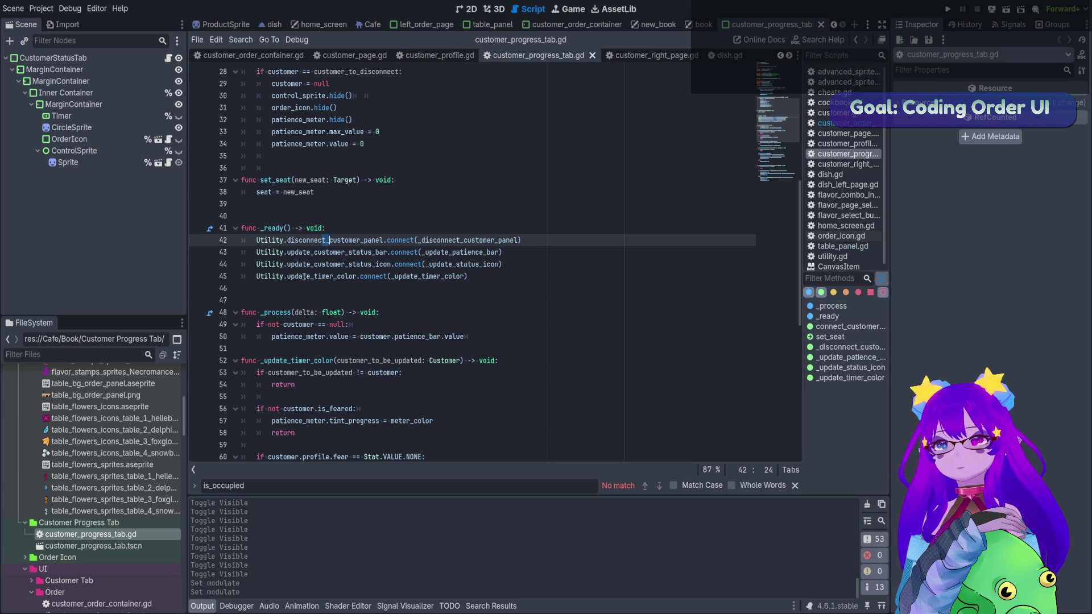
# Step: Select set_seat on line 37 and search all scripts for it, finding 4 matches in 4 files
pyautogui.click(280, 172)
pyautogui.doubleClick(281, 180)
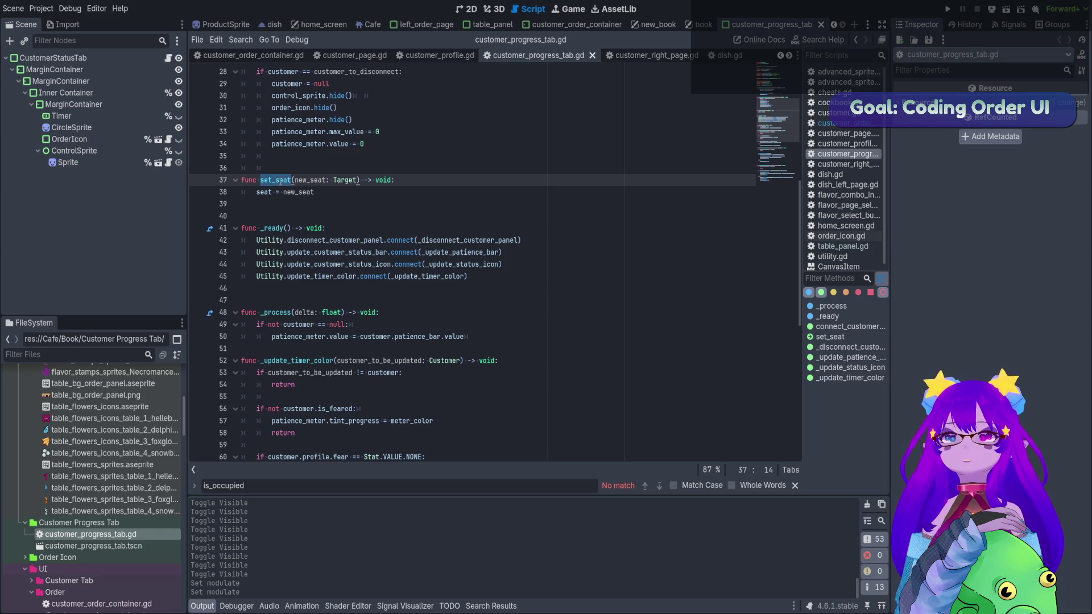
pyautogui.hotkey('ctrl', 'shift', 'f')
pyautogui.press('Return')
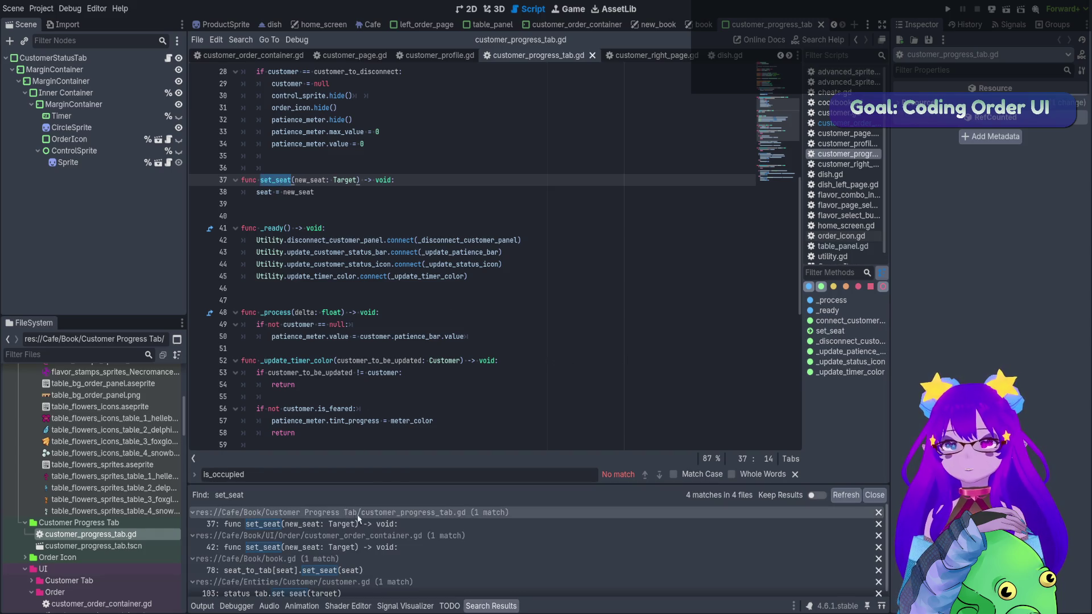
# Step: Open the set_seat results in customer_progress_tab.gd, customer_order_container.gd, and the call in customer.gd
pyautogui.click(372, 525)
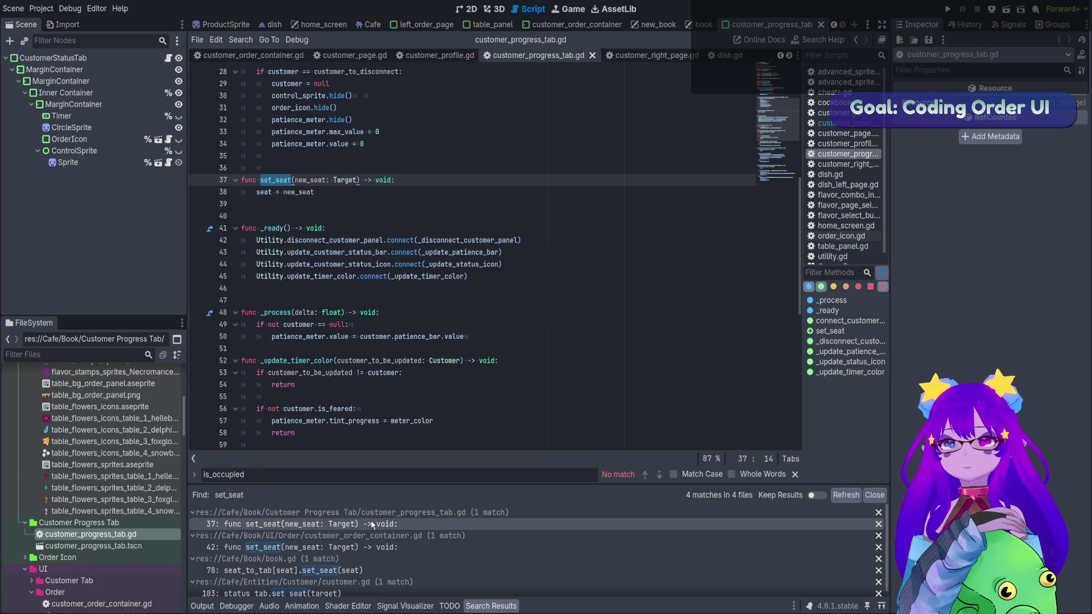
pyautogui.click(365, 547)
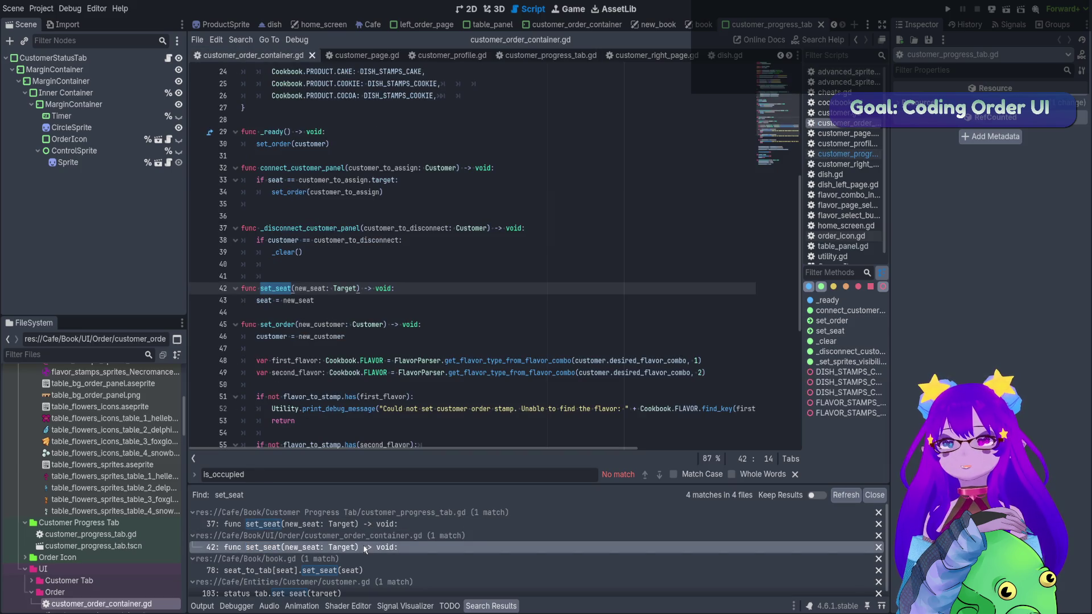
pyautogui.click(414, 582)
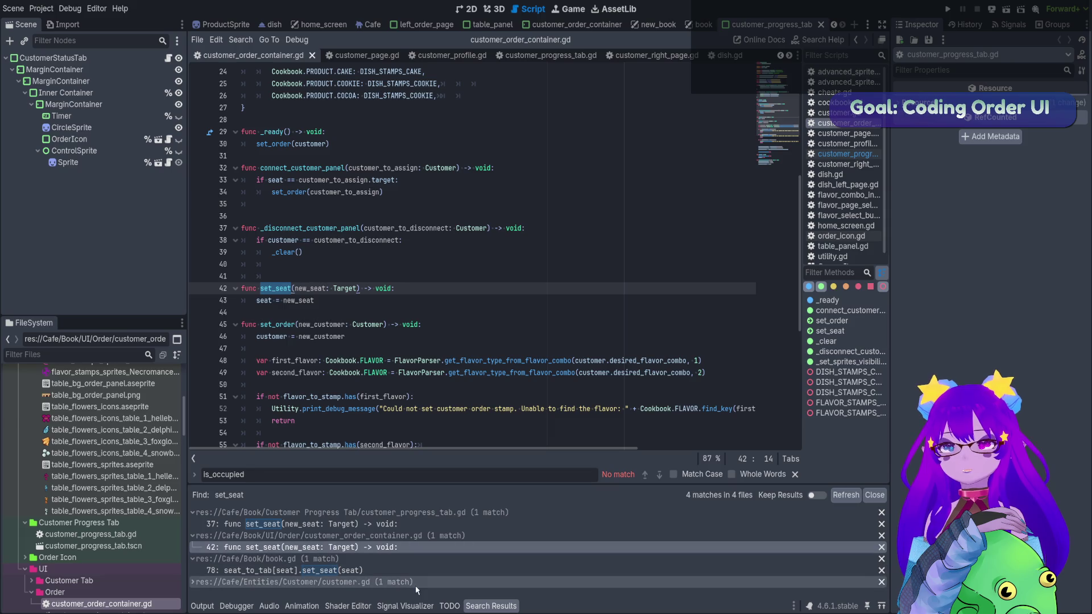
pyautogui.click(416, 583)
pyautogui.click(419, 590)
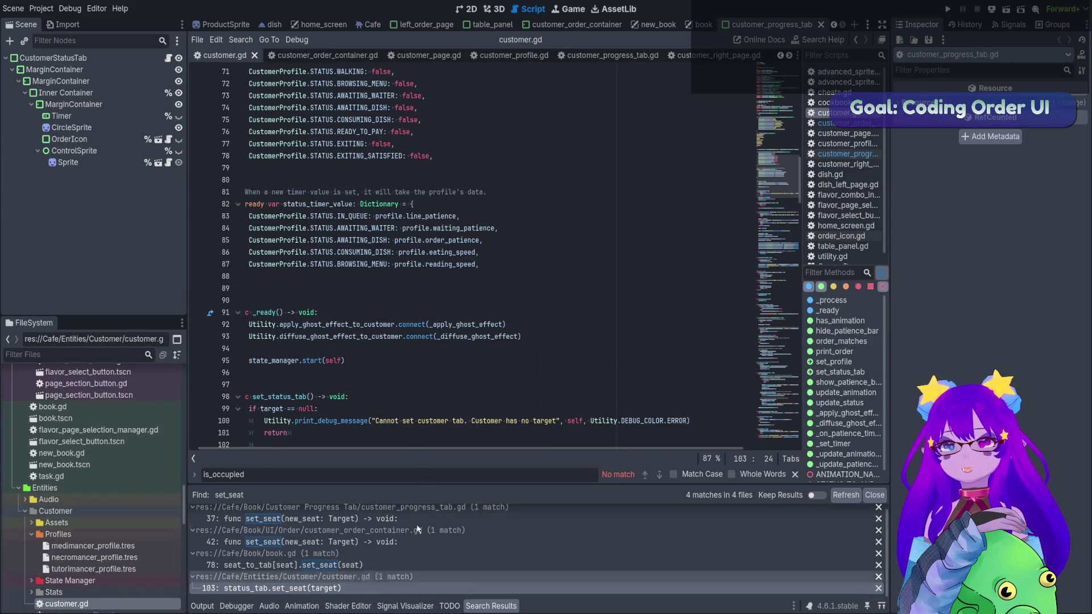
pyautogui.scroll(-4, 422, 341)
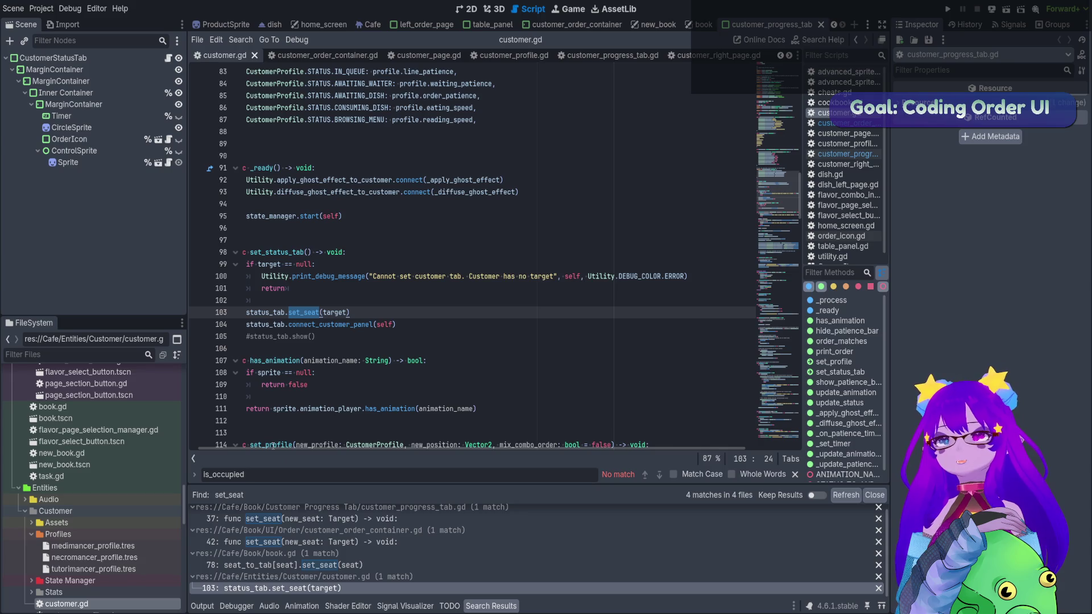
pyautogui.hscroll(-1, 273, 446)
# Step: Trace set_status_tab's set_seat call and connect_customer_panel, ending on customer_order_container's set_seat definition
pyautogui.click(300, 252)
pyautogui.doubleClick(300, 252)
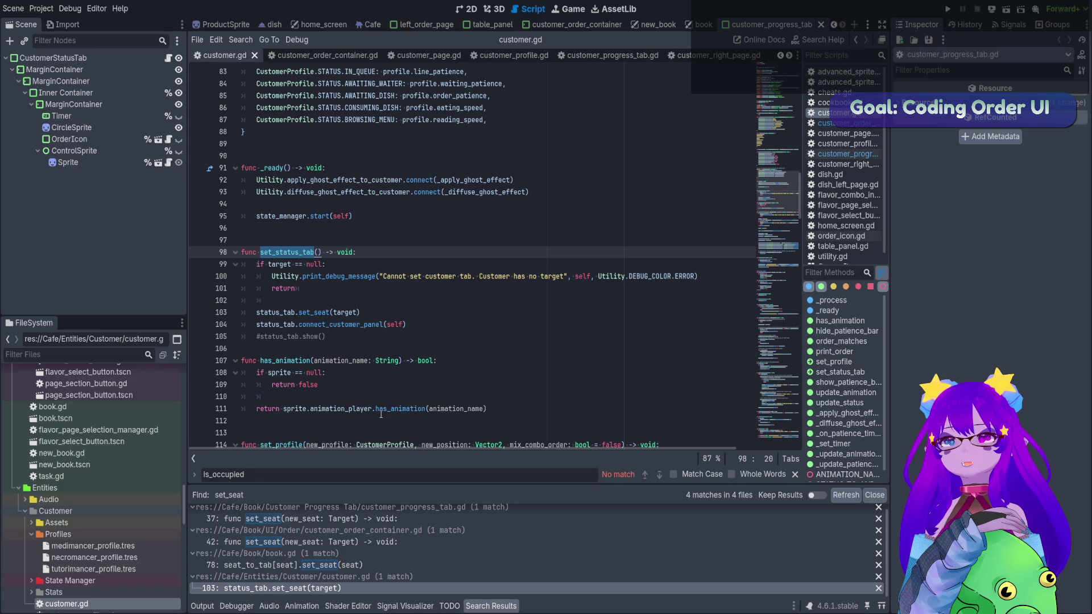
pyautogui.moveTo(272, 312); pyautogui.dragTo(354, 313)
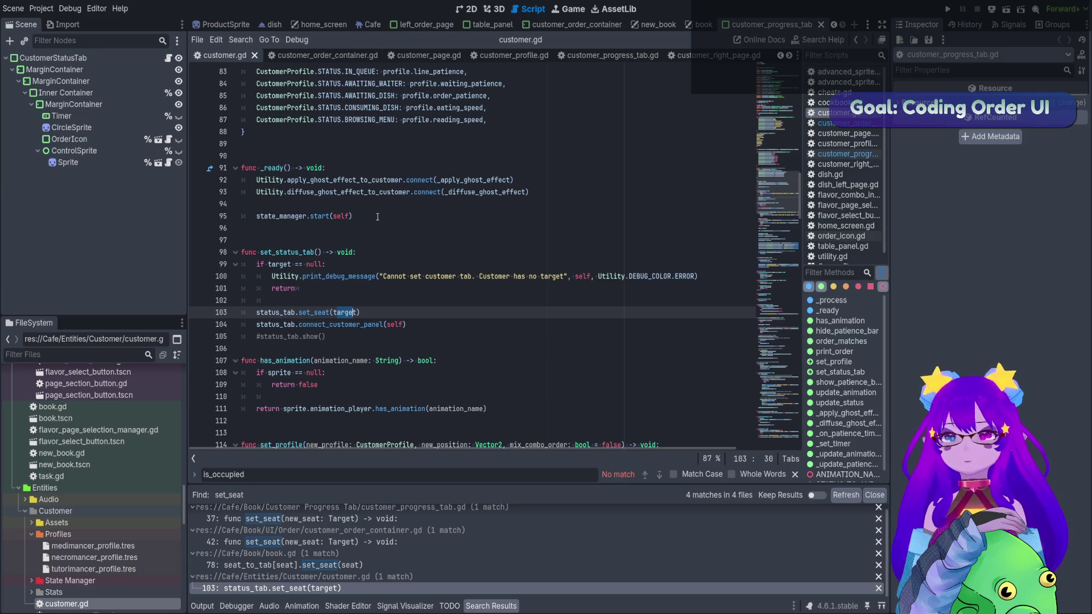
pyautogui.click(327, 312)
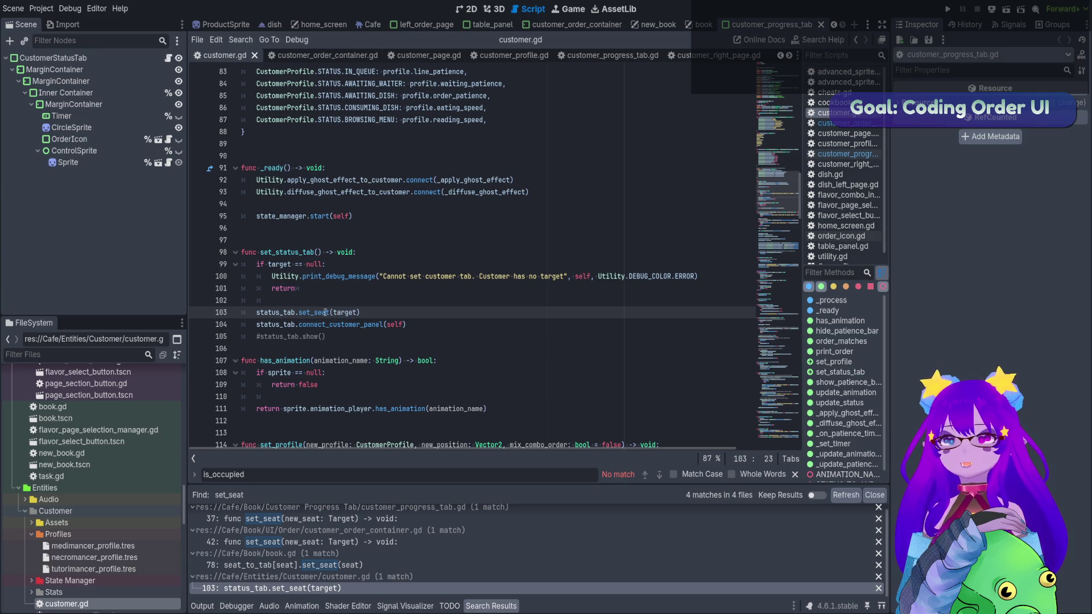
pyautogui.keyDown('ctrl'); pyautogui.click(326, 313); pyautogui.keyUp('ctrl')
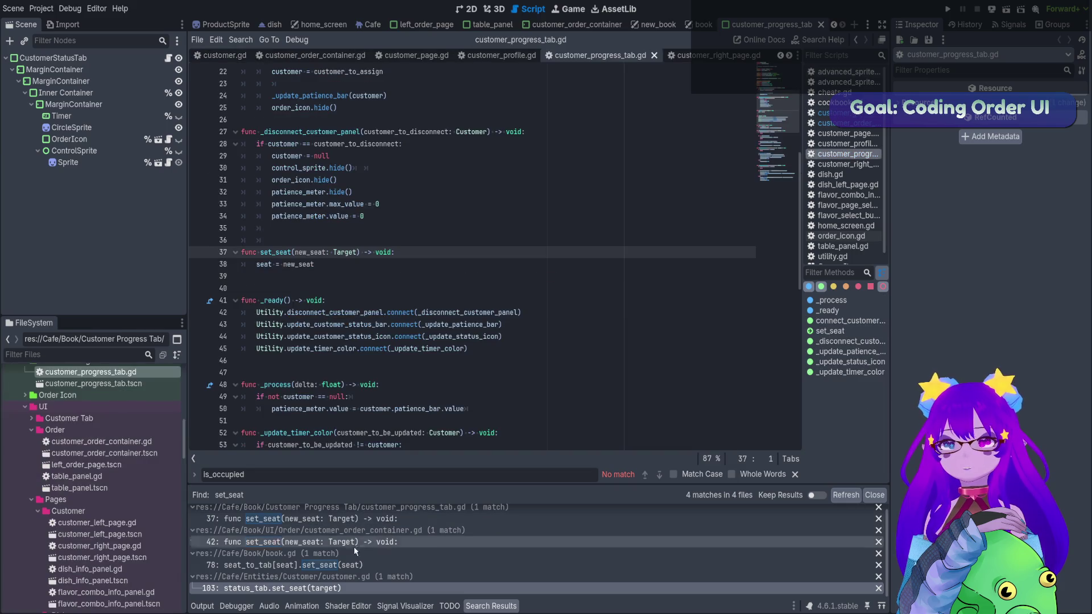
pyautogui.click(341, 588)
pyautogui.click(348, 322)
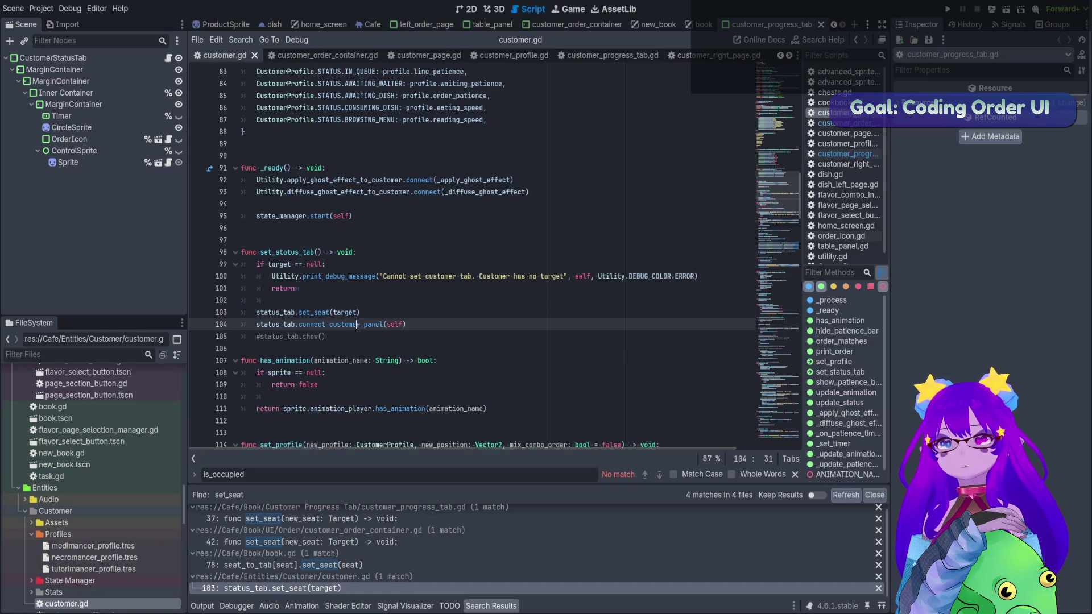
pyautogui.keyDown('ctrl'); pyautogui.click(364, 323); pyautogui.keyUp('ctrl')
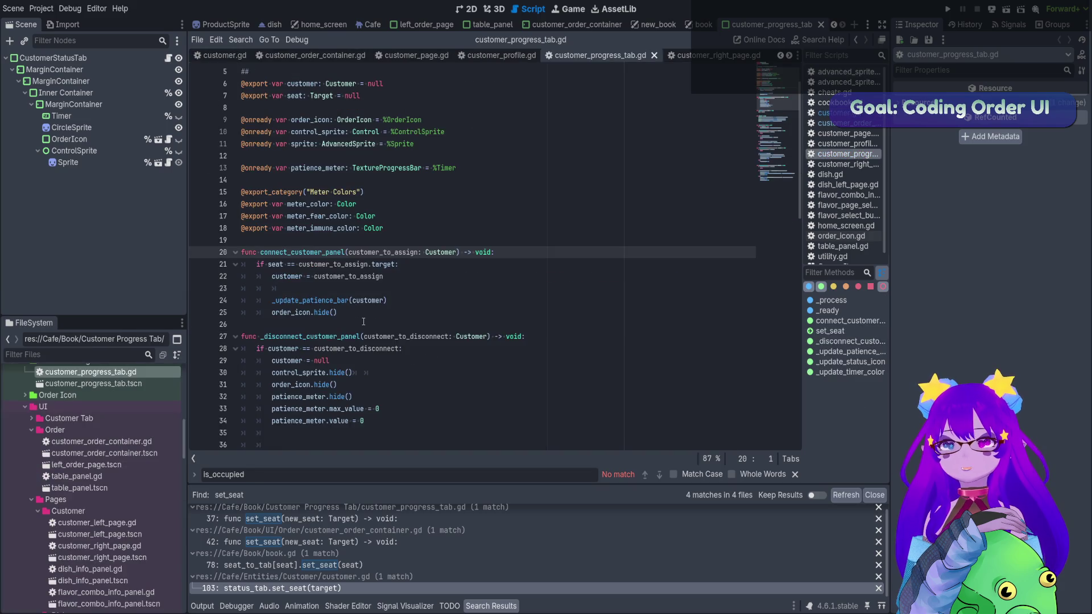
pyautogui.click(355, 319)
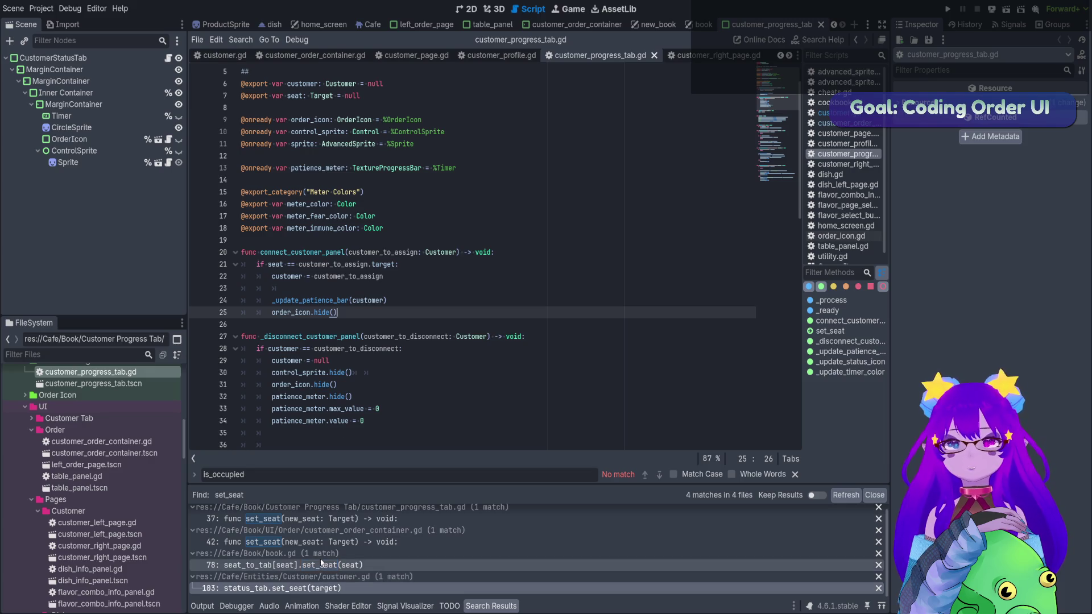
pyautogui.click(327, 542)
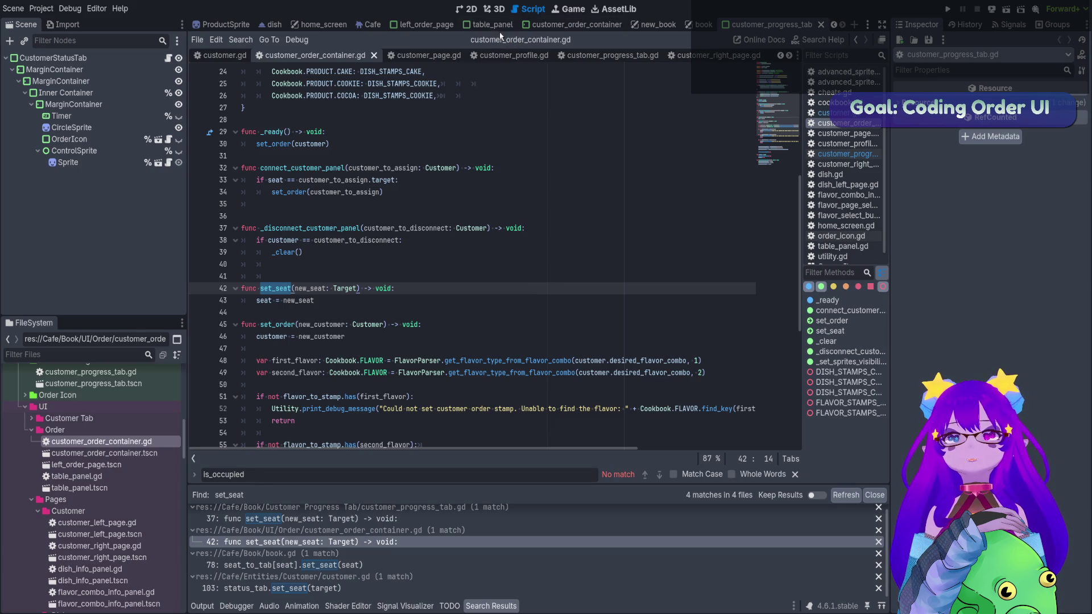
pyautogui.click(597, 23)
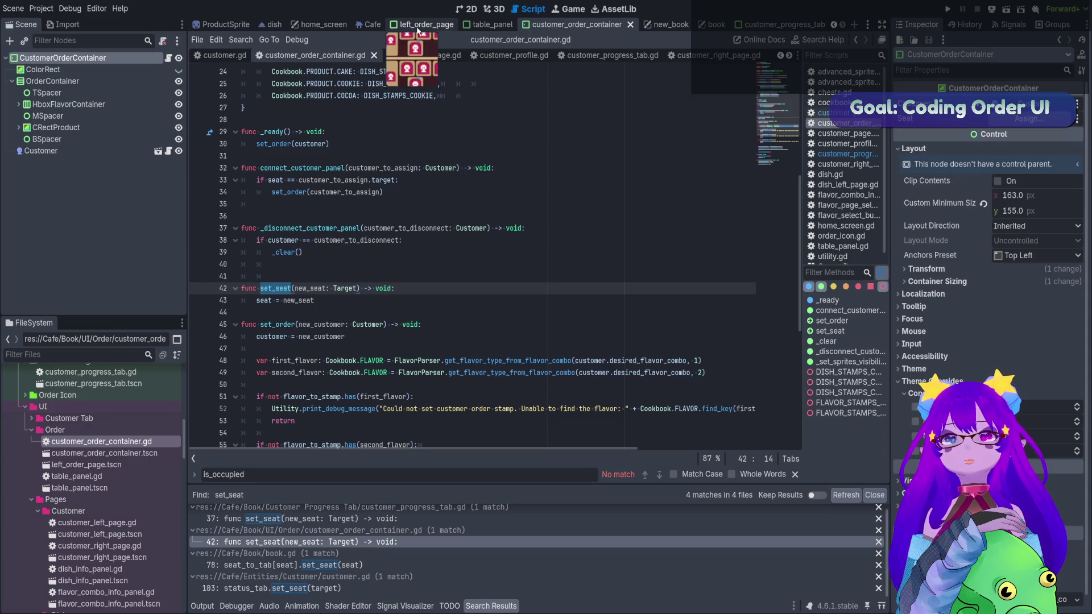
# Step: Go to set_seat in customer_order_container.gd and select connect_customer_panel and _disconnect_customer_panel
pyautogui.moveTo(496, 31)
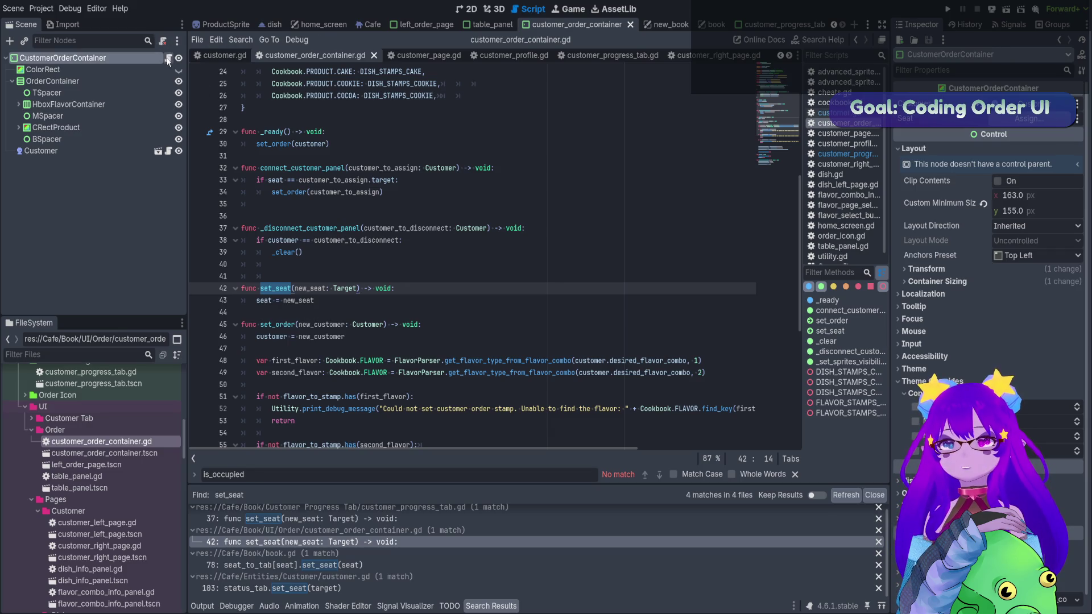
pyautogui.click(273, 589)
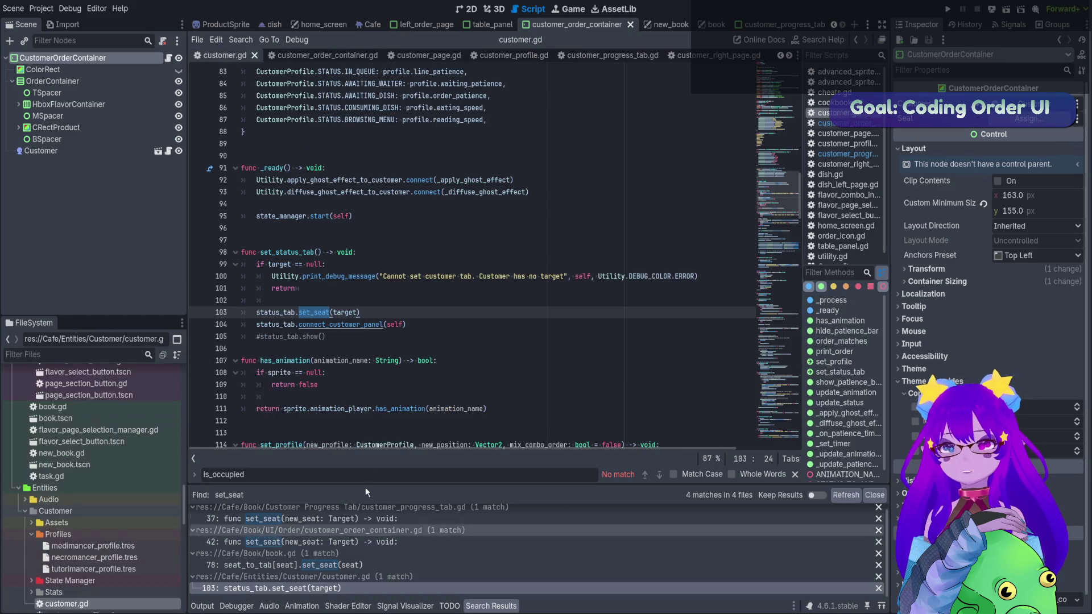
pyautogui.click(342, 324)
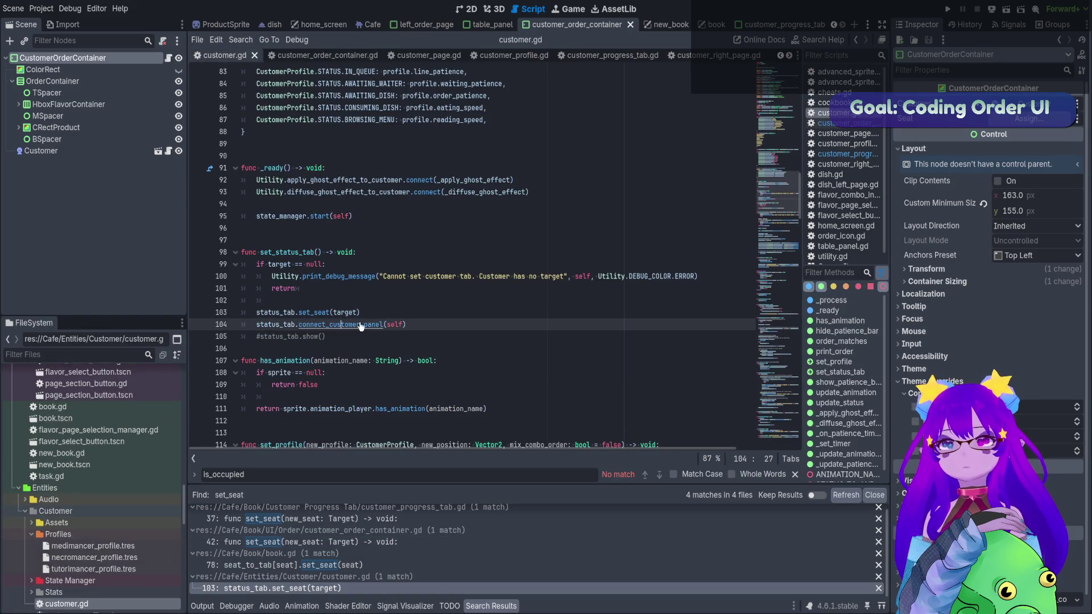
pyautogui.keyDown('ctrl'); pyautogui.click(341, 324); pyautogui.keyUp('ctrl')
pyautogui.click(169, 57)
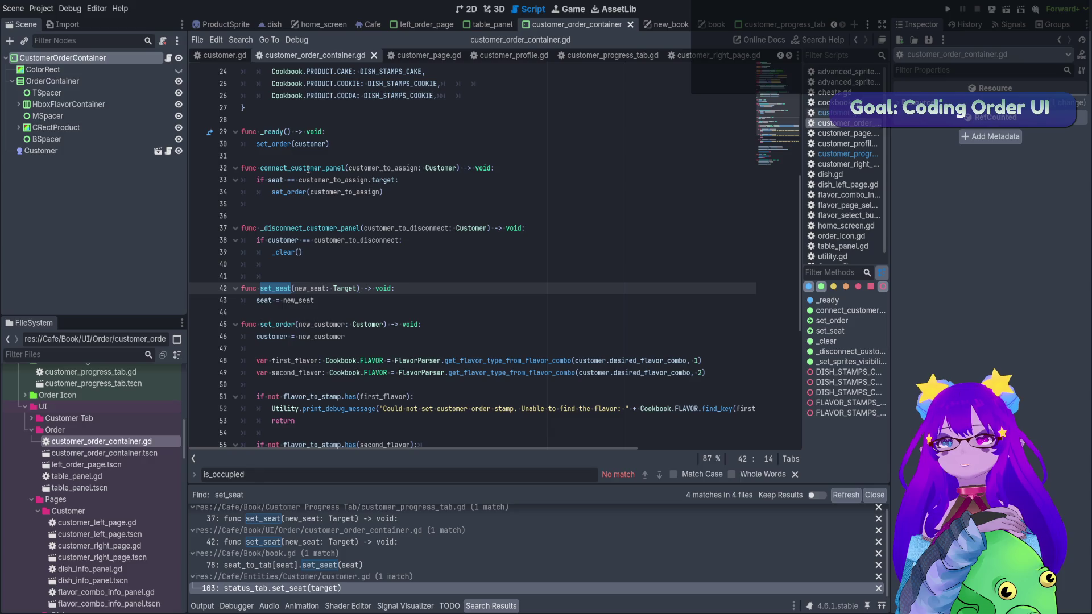
pyautogui.doubleClick(314, 301)
pyautogui.moveTo(242, 168)
pyautogui.mouseDown()
pyautogui.moveTo(341, 180)
pyautogui.moveTo(349, 192)
pyautogui.mouseUp()
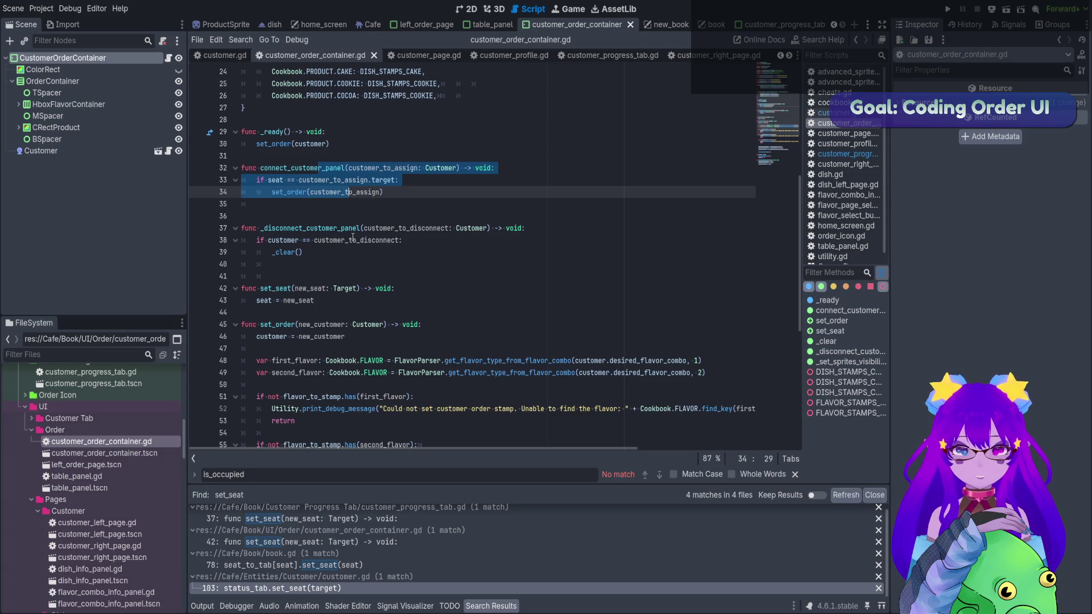
pyautogui.moveTo(316, 230); pyautogui.dragTo(330, 248)
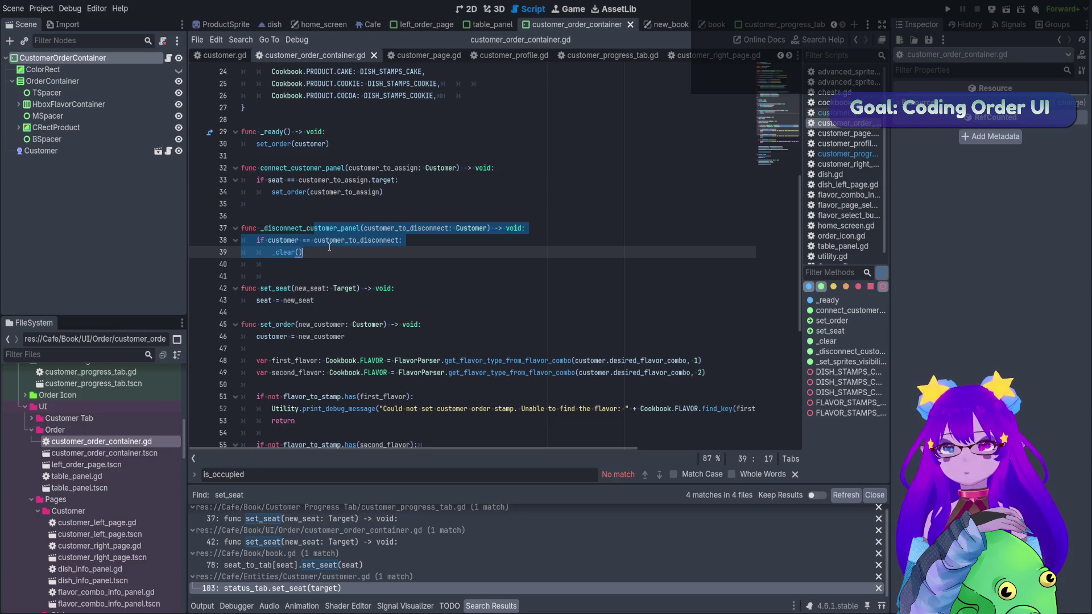
# Step: Close the customer_right_page, customer_profile, dish, cookbook, cheats, utility and other unneeded script tabs
pyautogui.click(619, 56)
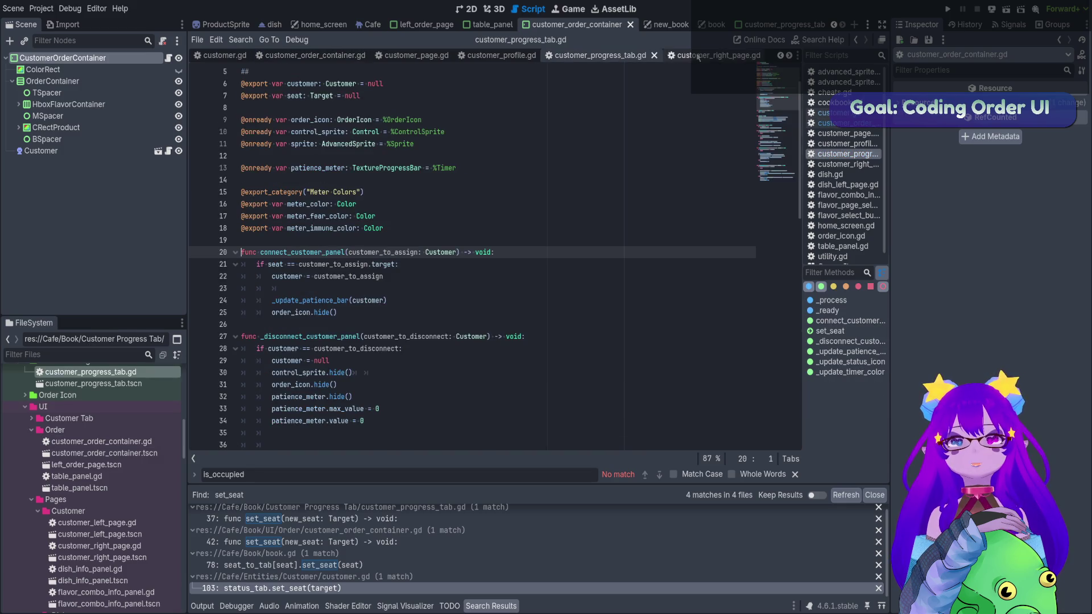
pyautogui.click(734, 56)
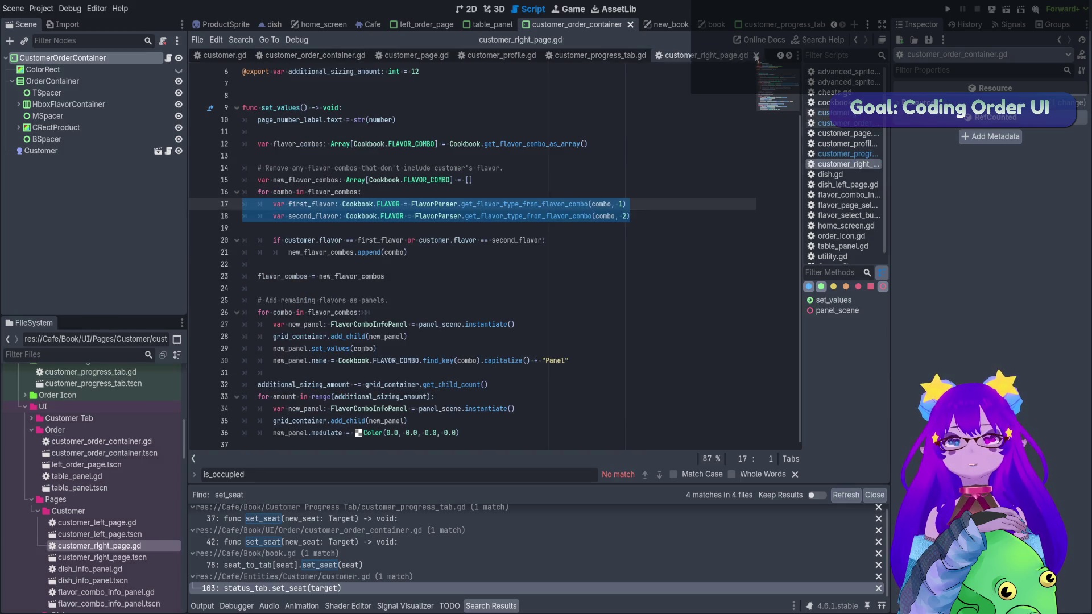
pyautogui.click(756, 57)
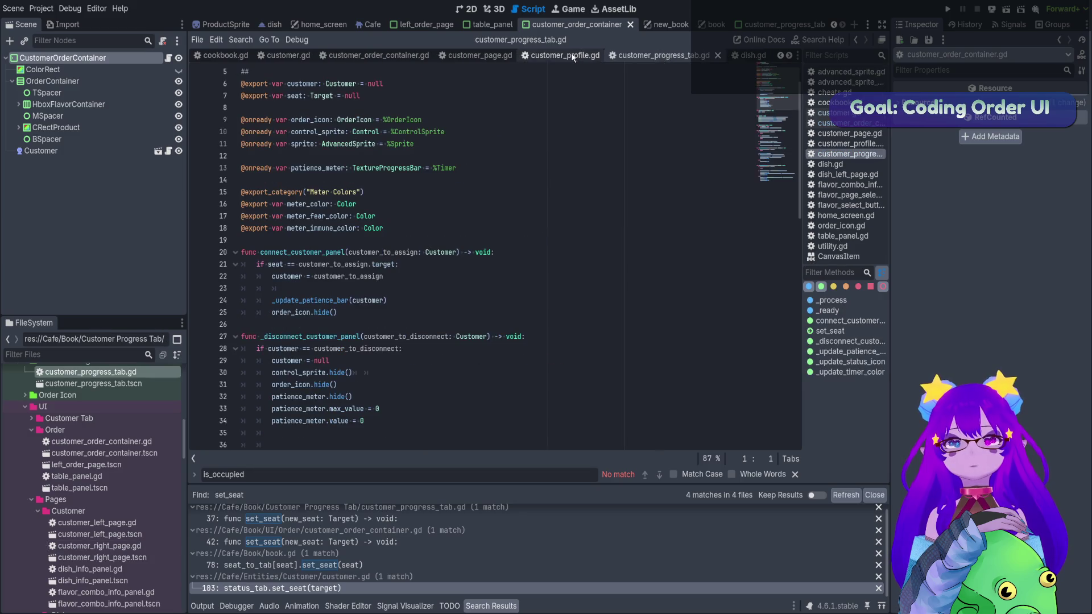
pyautogui.click(586, 56)
pyautogui.click(606, 56)
pyautogui.click(671, 56)
pyautogui.click(675, 56)
pyautogui.click(728, 56)
pyautogui.click(764, 55)
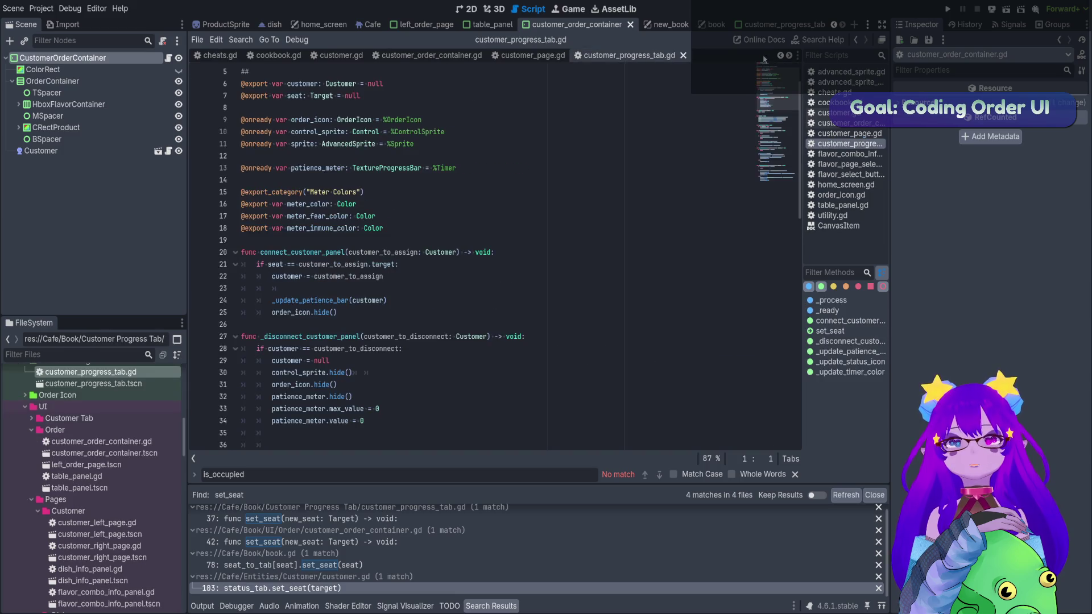
pyautogui.click(290, 56)
pyautogui.click(309, 55)
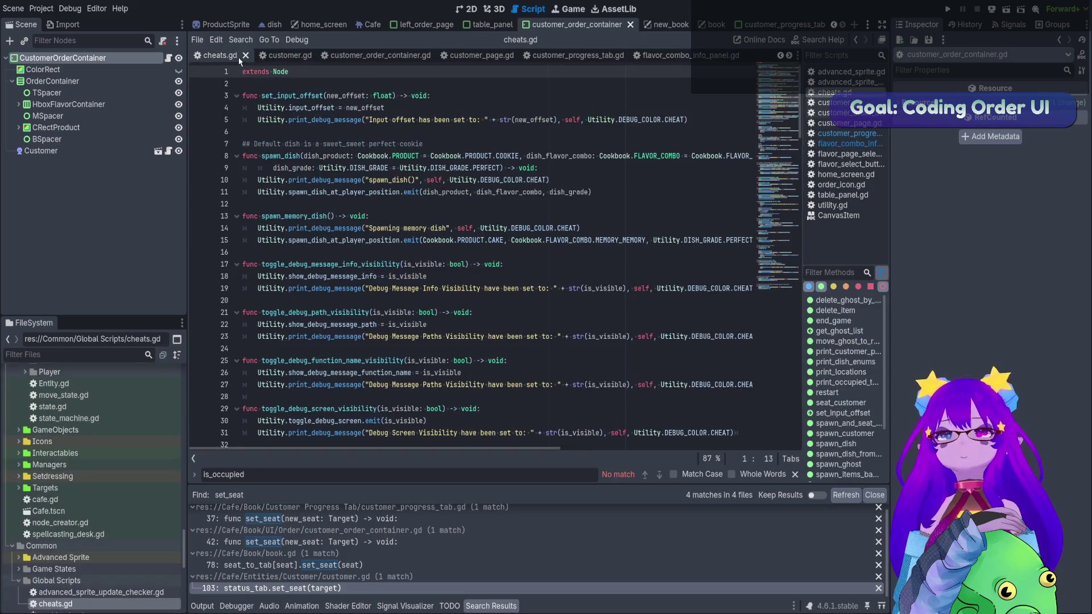
pyautogui.click(247, 55)
pyautogui.click(256, 55)
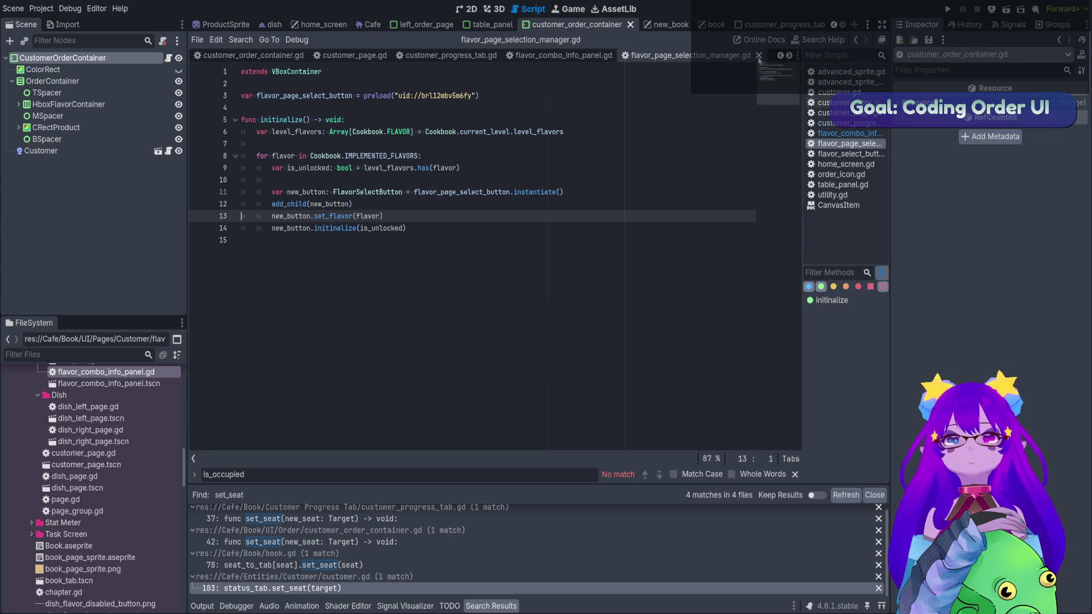
pyautogui.click(758, 56)
pyautogui.click(705, 57)
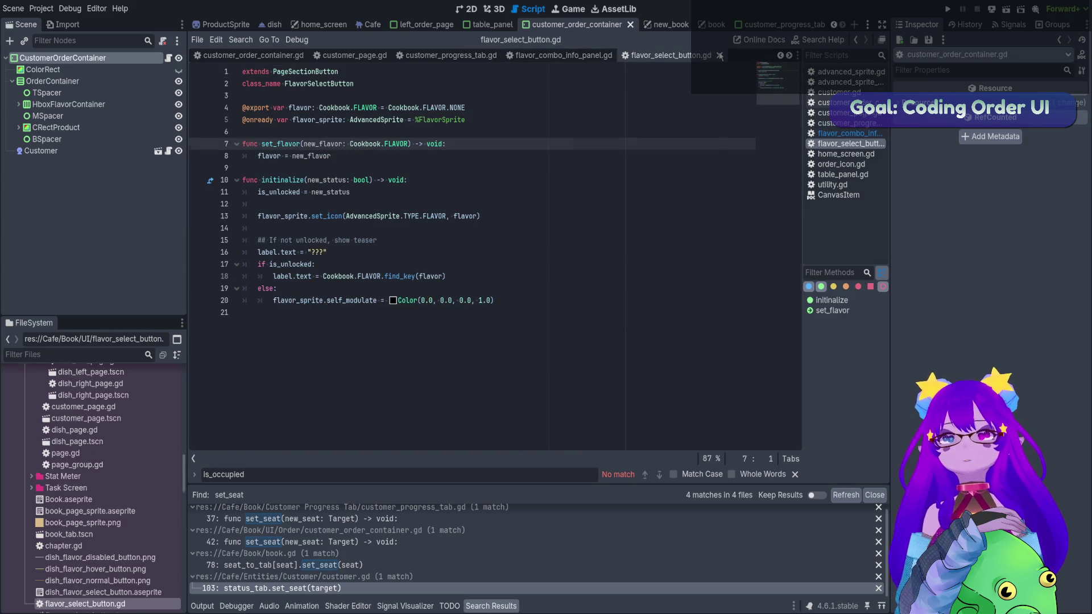
pyautogui.click(719, 56)
pyautogui.click(737, 56)
pyautogui.click(757, 57)
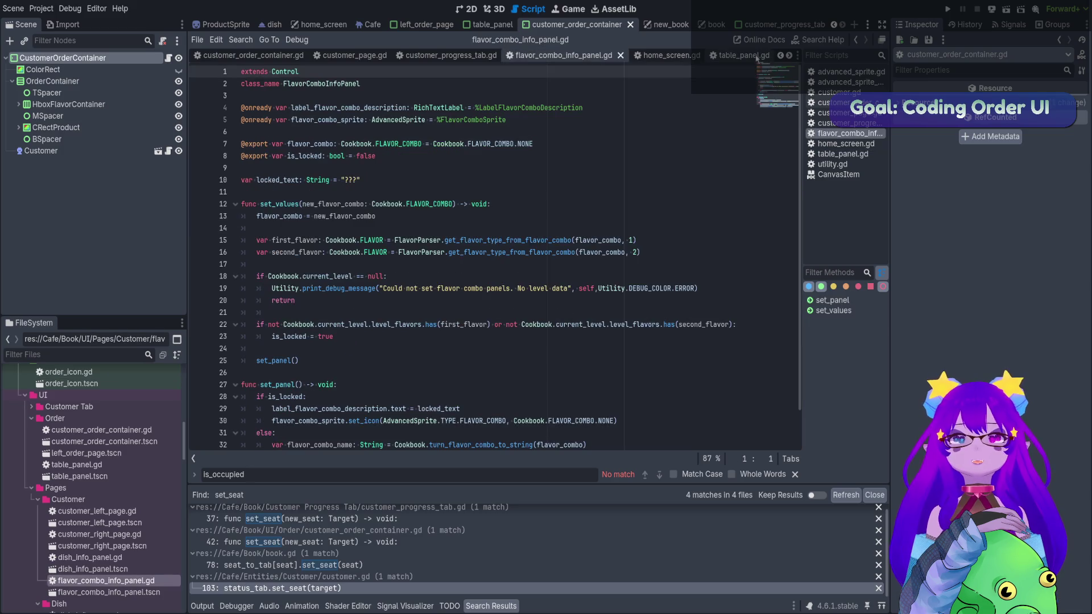
pyautogui.click(756, 57)
pyautogui.click(694, 57)
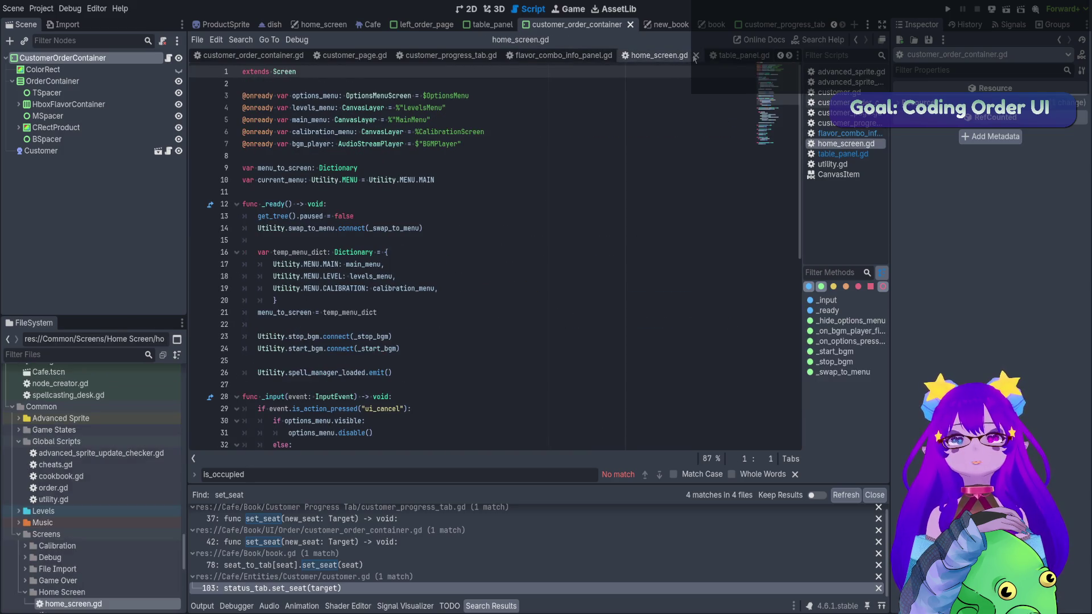
pyautogui.click(738, 55)
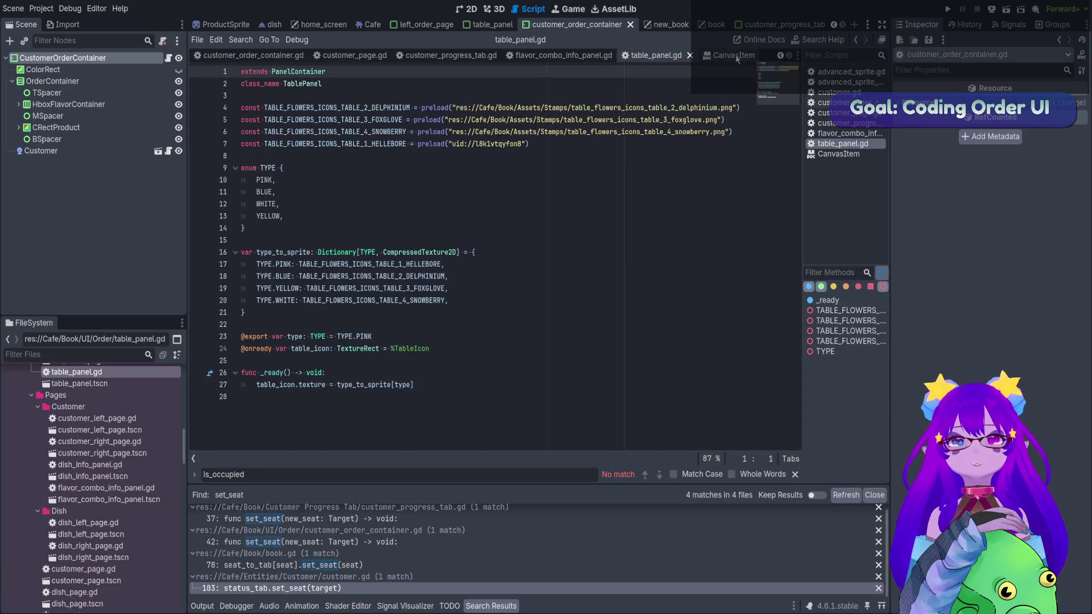
pyautogui.click(739, 57)
pyautogui.click(751, 56)
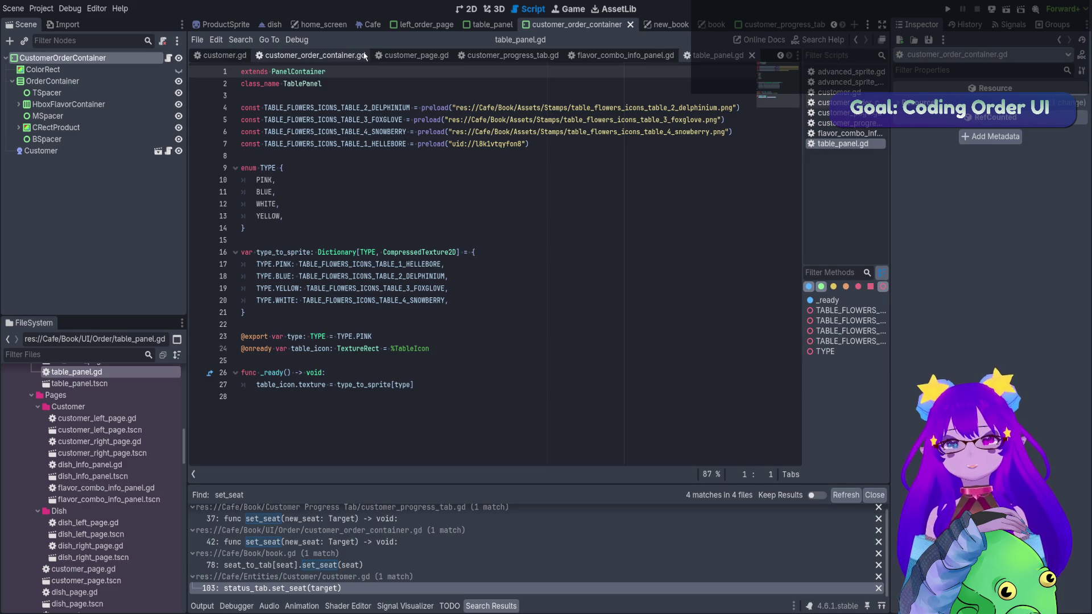
# Step: Close the customer_page, flavor_combo_info_panel, table_panel, advanced_sprite_update_checker and advanced_sprite script tabs
pyautogui.click(239, 56)
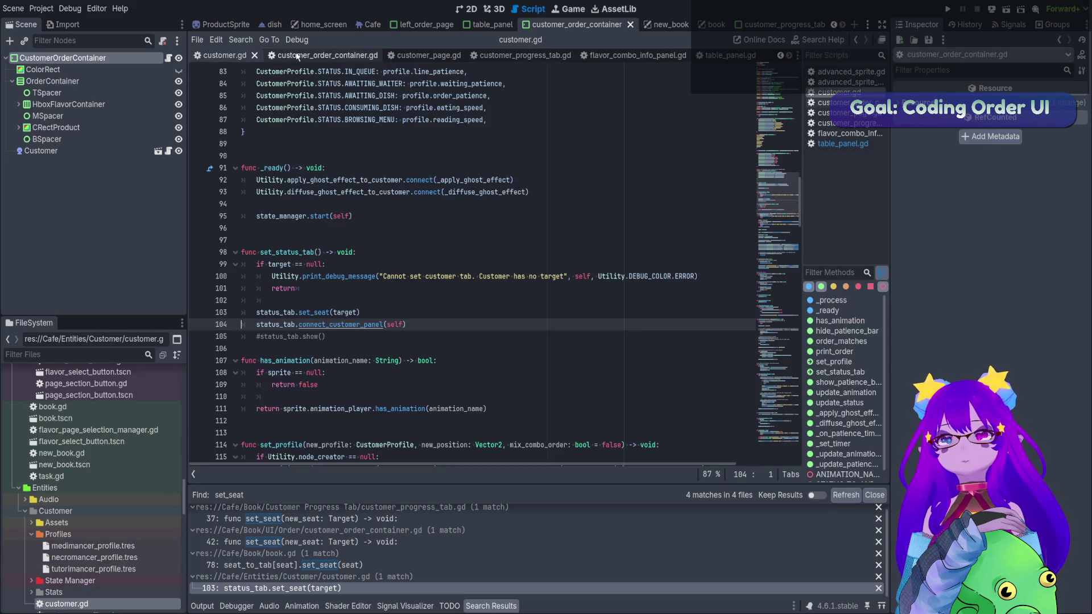
pyautogui.click(298, 55)
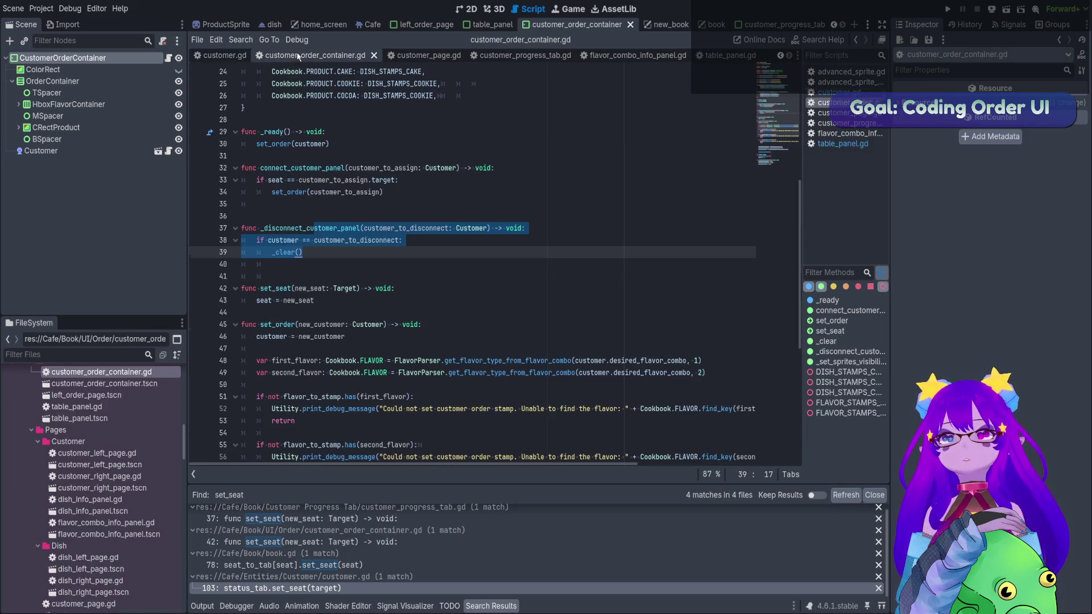
pyautogui.click(418, 59)
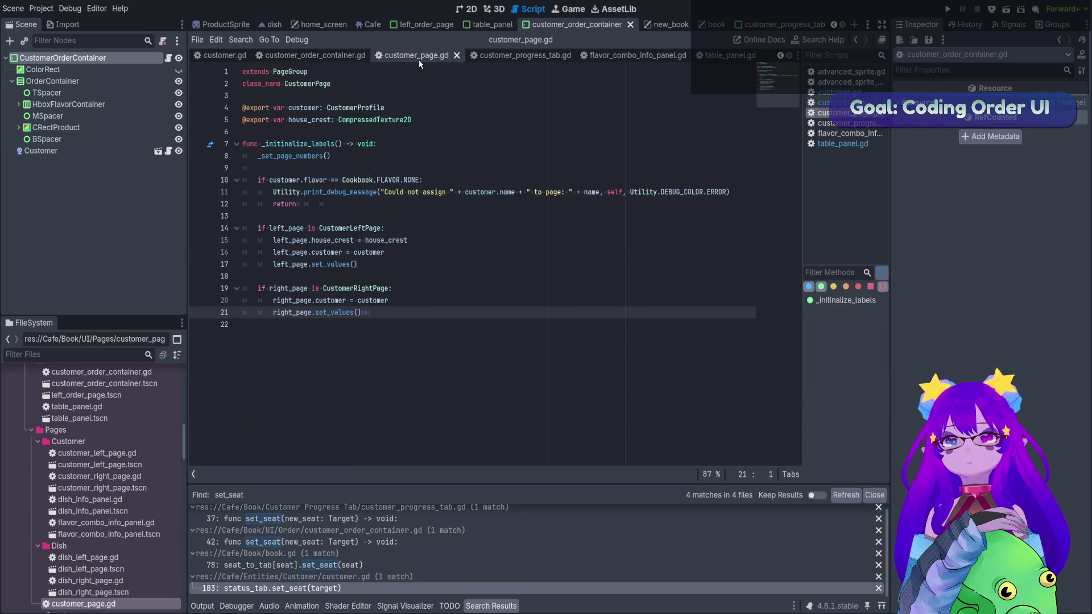
pyautogui.click(457, 56)
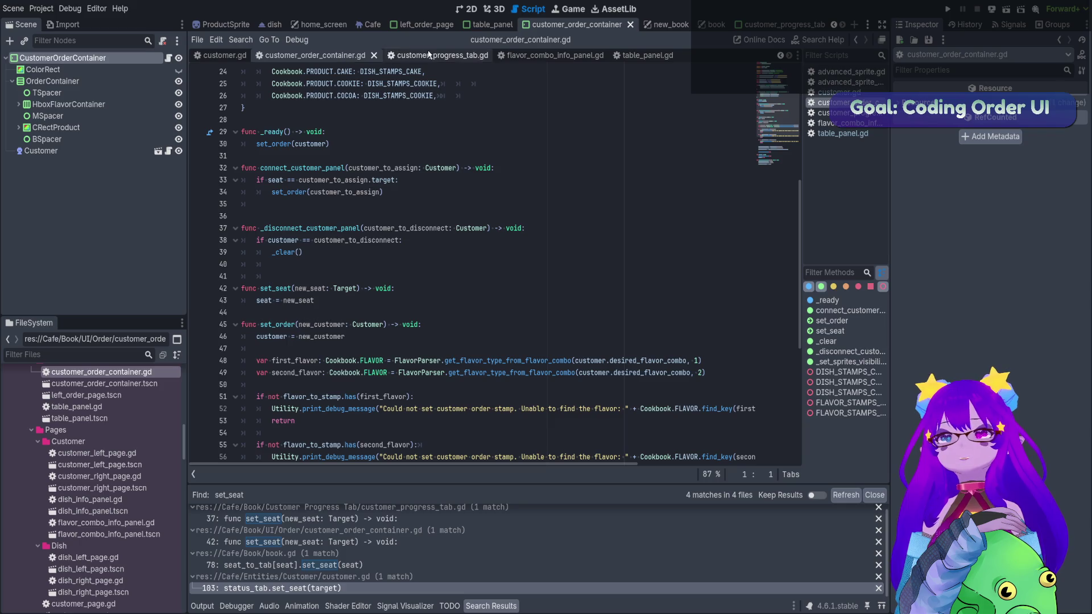
pyautogui.click(431, 60)
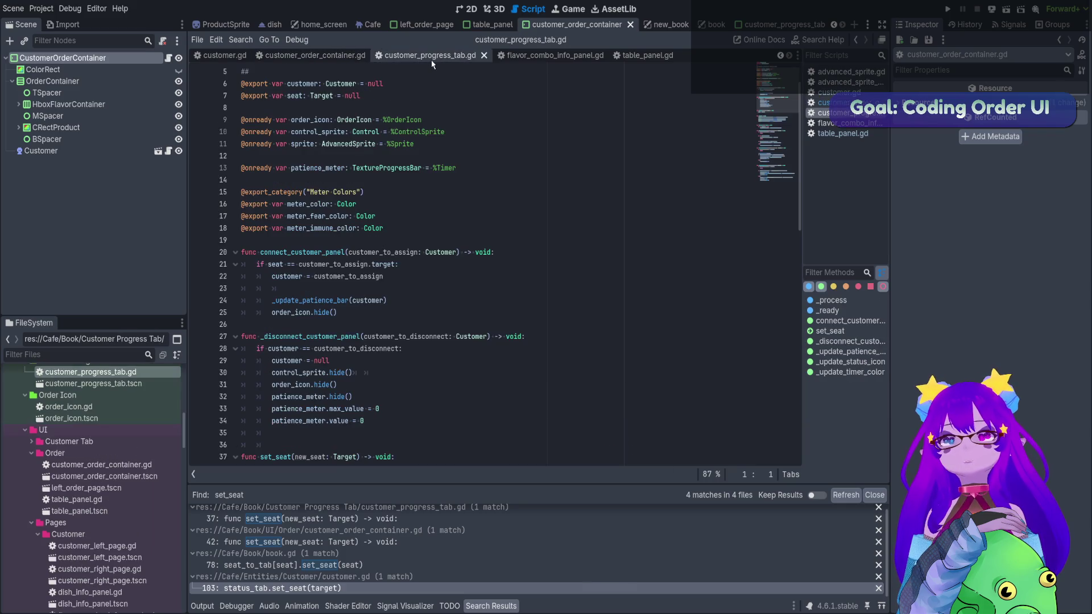
pyautogui.click(558, 58)
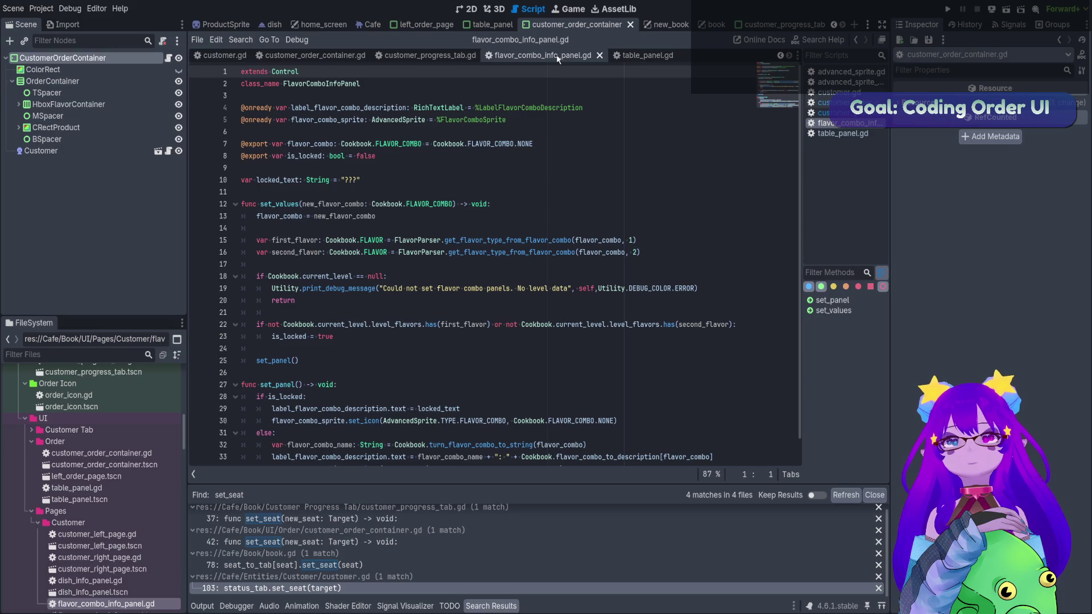
pyautogui.click(600, 56)
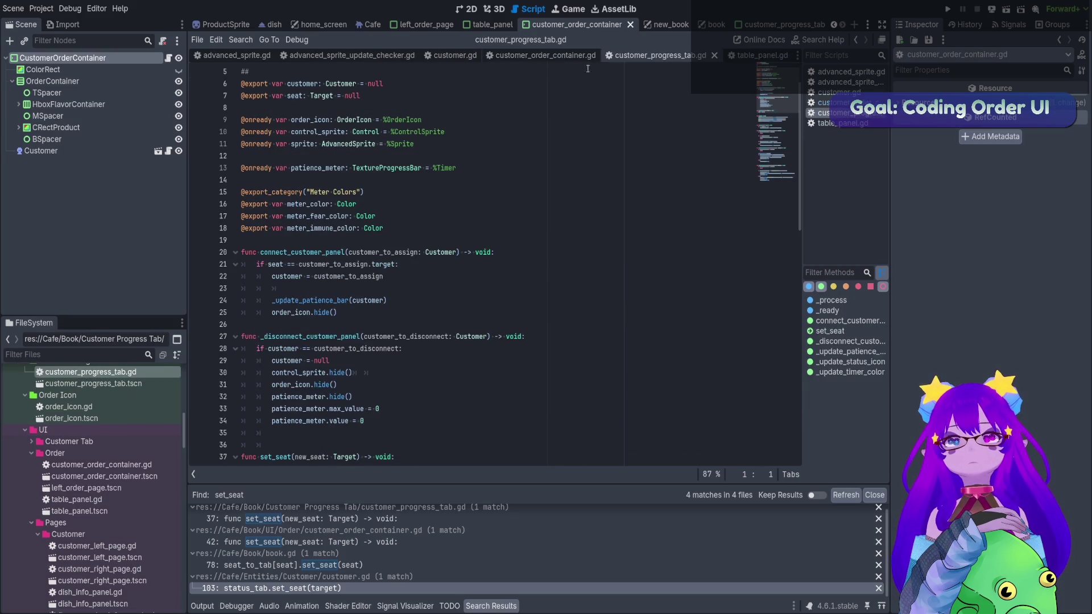
pyautogui.click(754, 56)
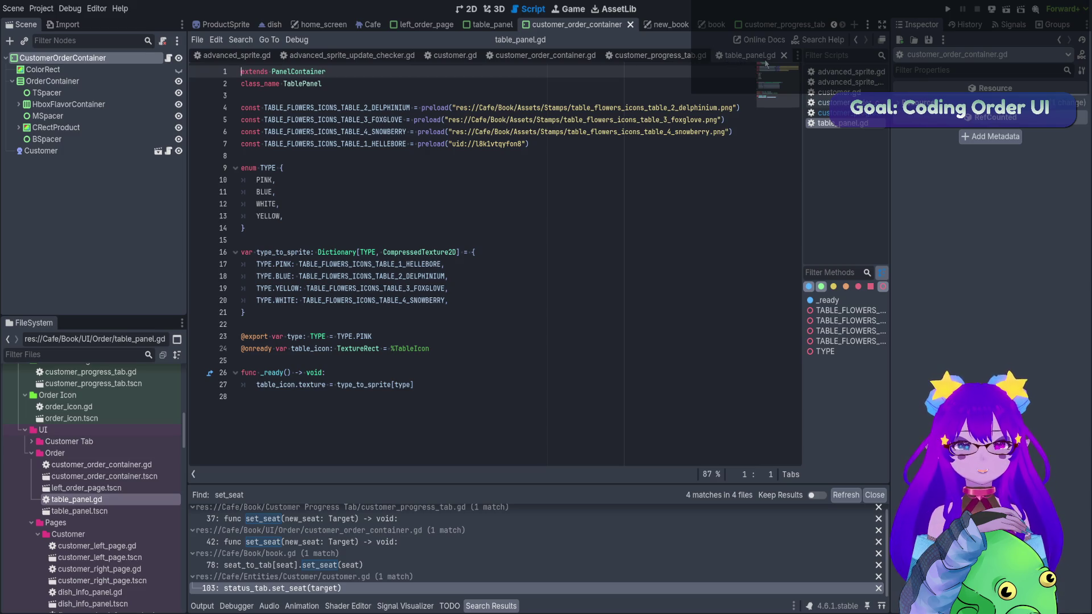
pyautogui.click(784, 55)
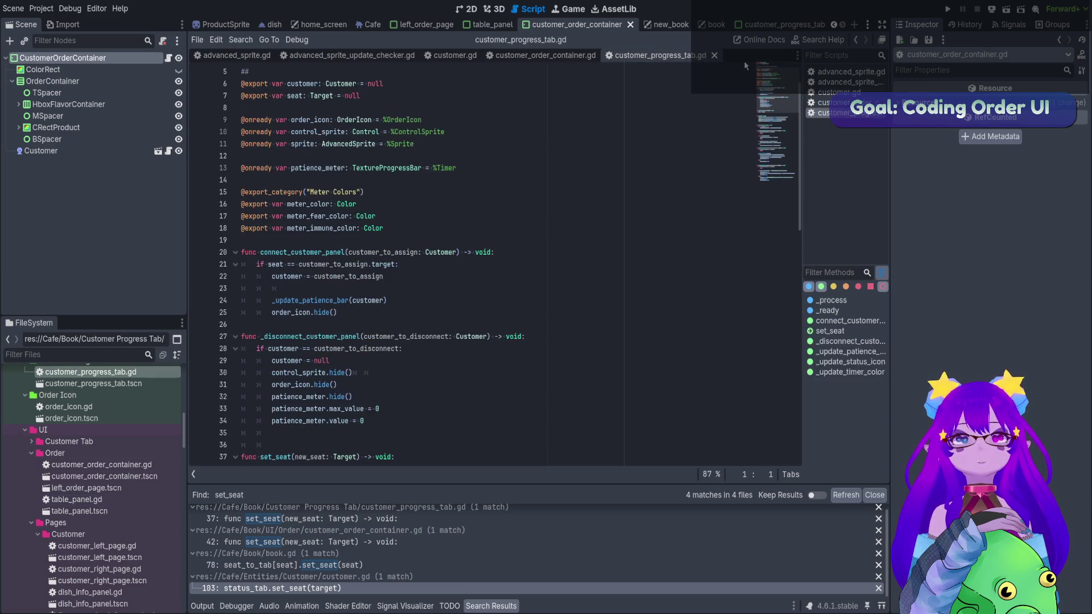
pyautogui.click(545, 55)
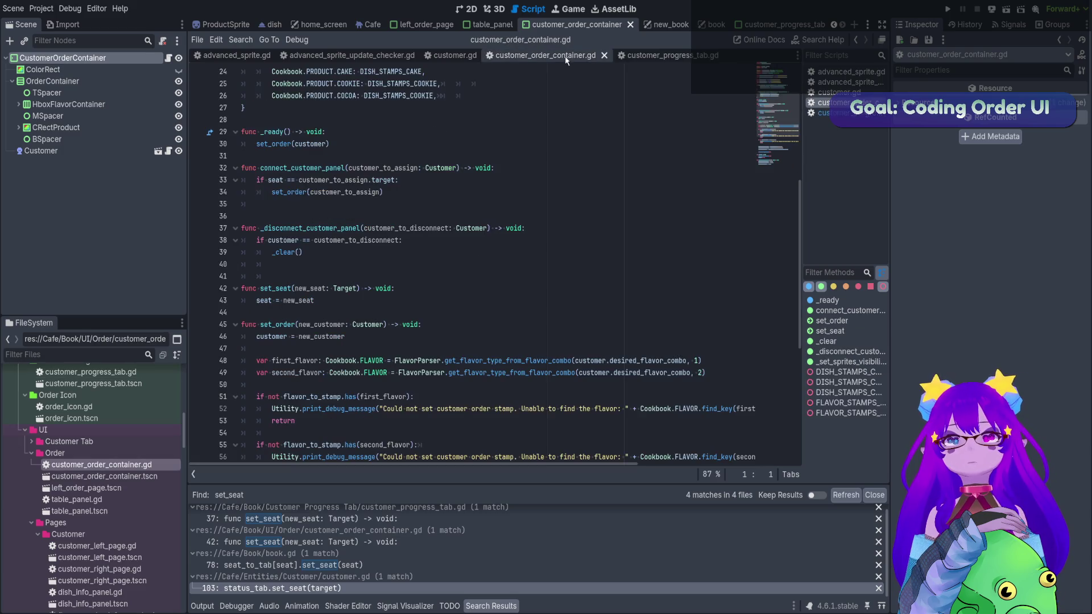
pyautogui.click(669, 57)
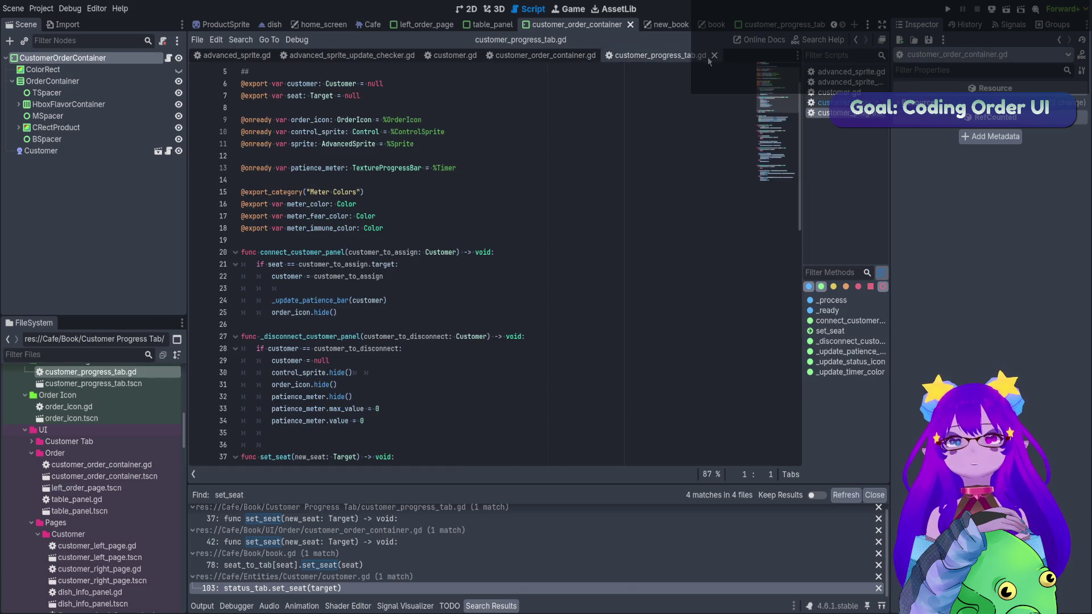
pyautogui.click(387, 56)
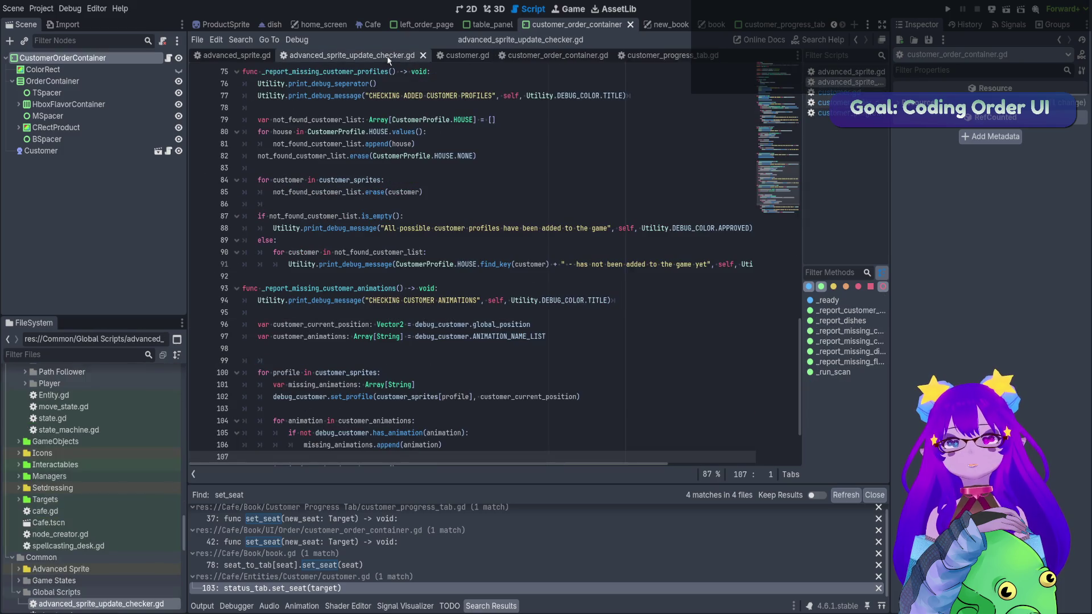
pyautogui.click(422, 56)
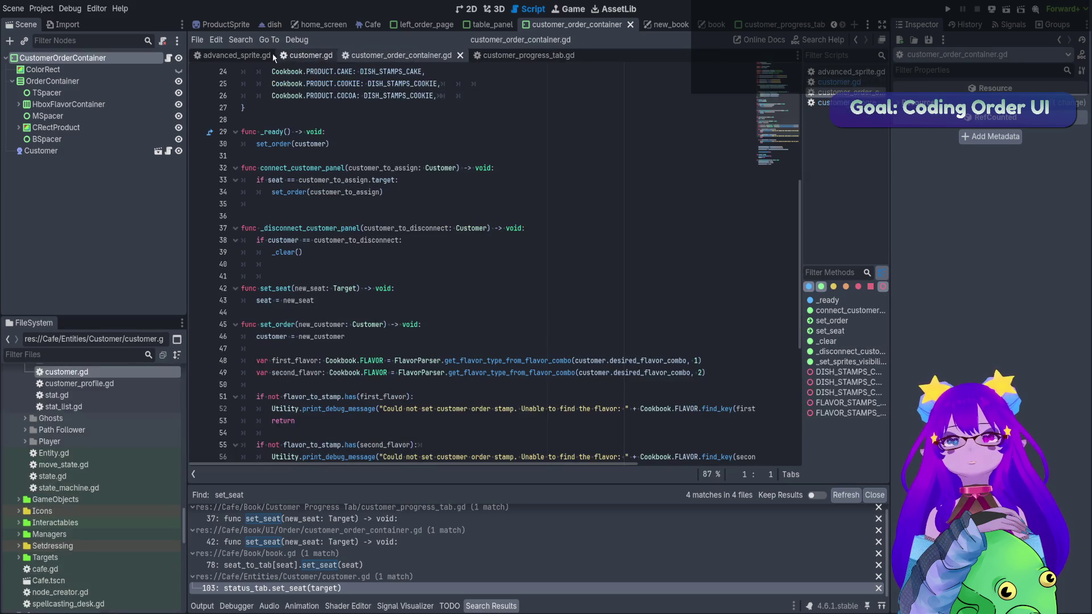
pyautogui.click(236, 55)
pyautogui.click(273, 55)
# Step: Save the scene and show the customer_progress_tab scene in the 2D editor
pyautogui.click(330, 121)
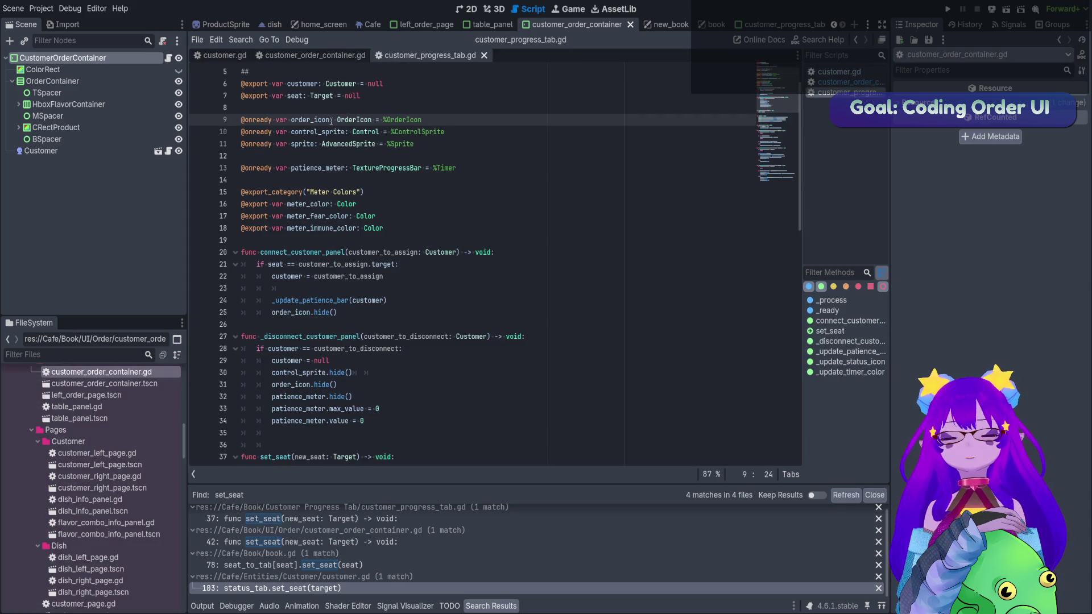
pyautogui.hotkey('ctrl', 's')
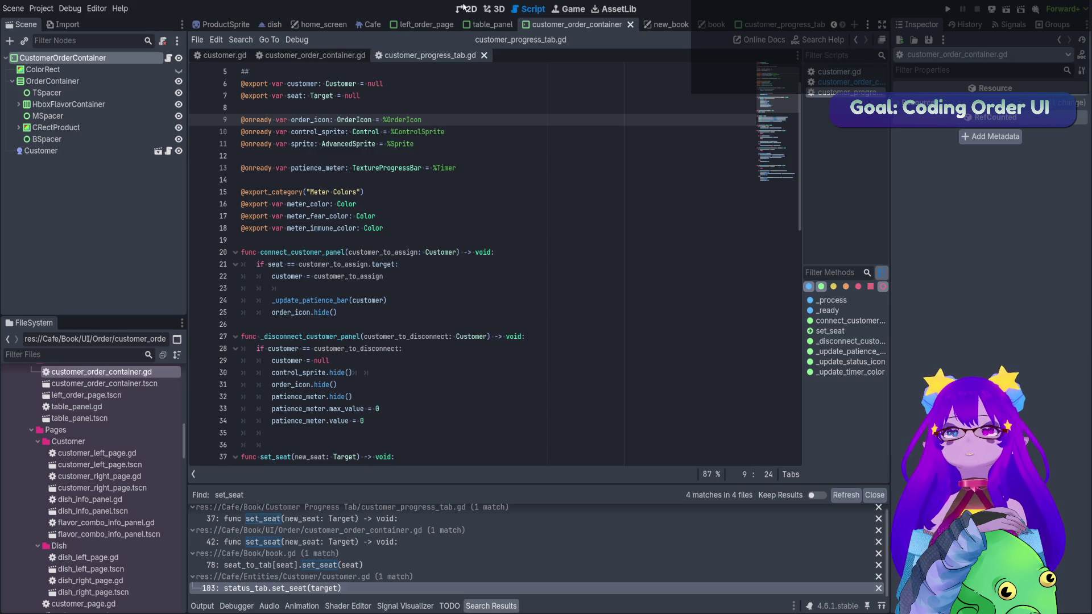
pyautogui.click(465, 8)
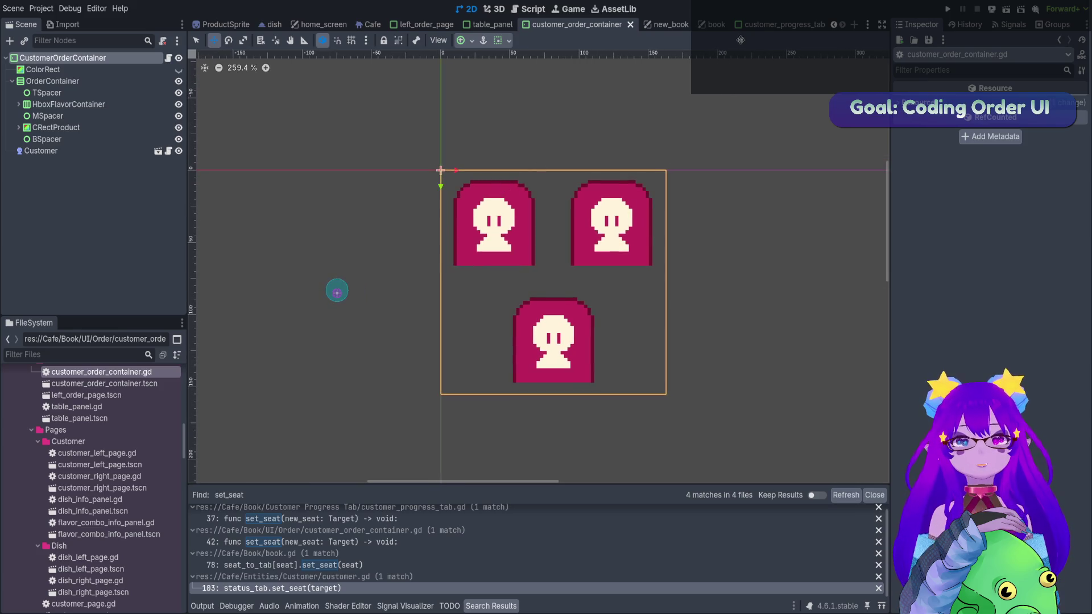
pyautogui.click(759, 25)
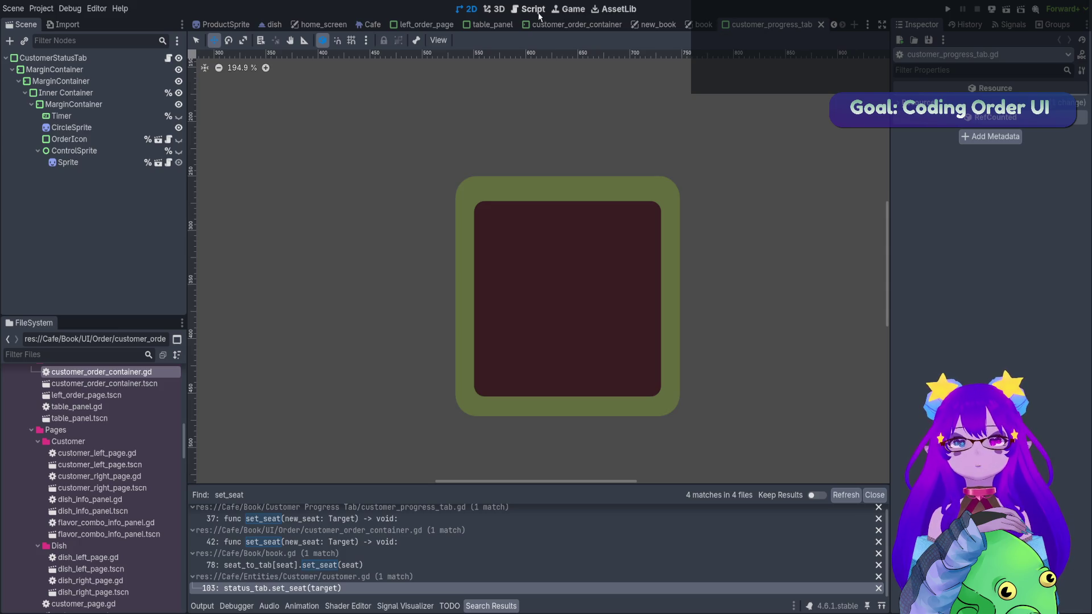
# Step: Search the project for set_status_tab from customer.gd and open its call in customer_manager.gd
pyautogui.click(533, 9)
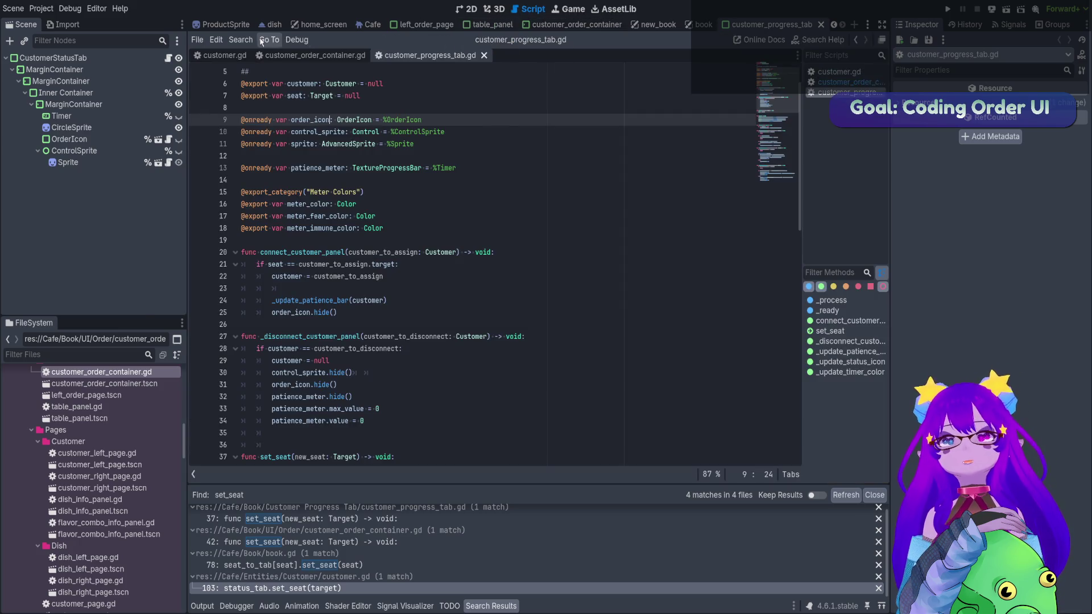
pyautogui.click(337, 55)
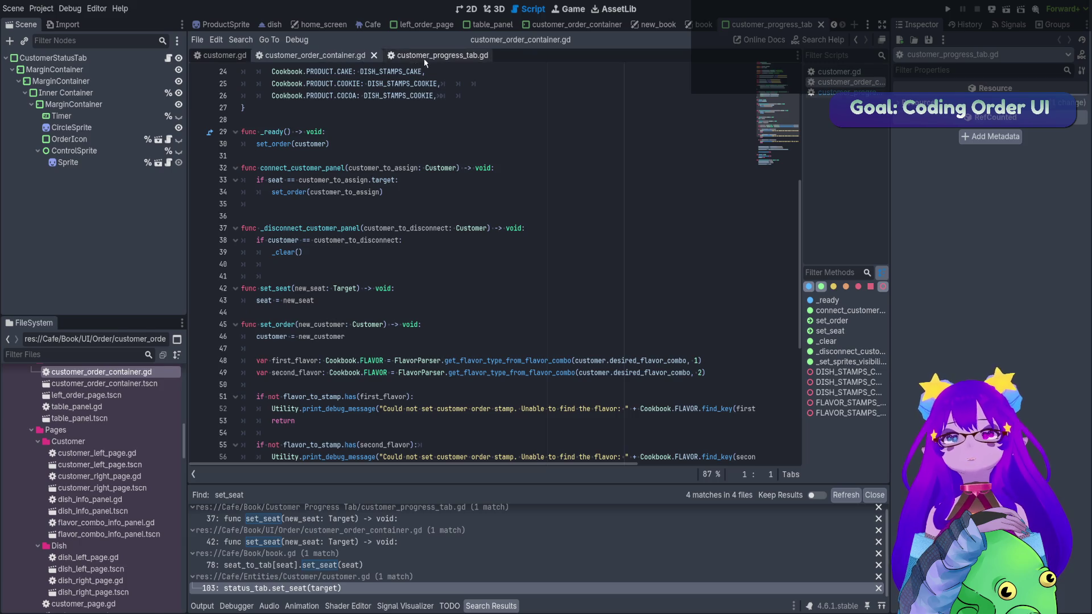
pyautogui.click(424, 55)
pyautogui.click(225, 55)
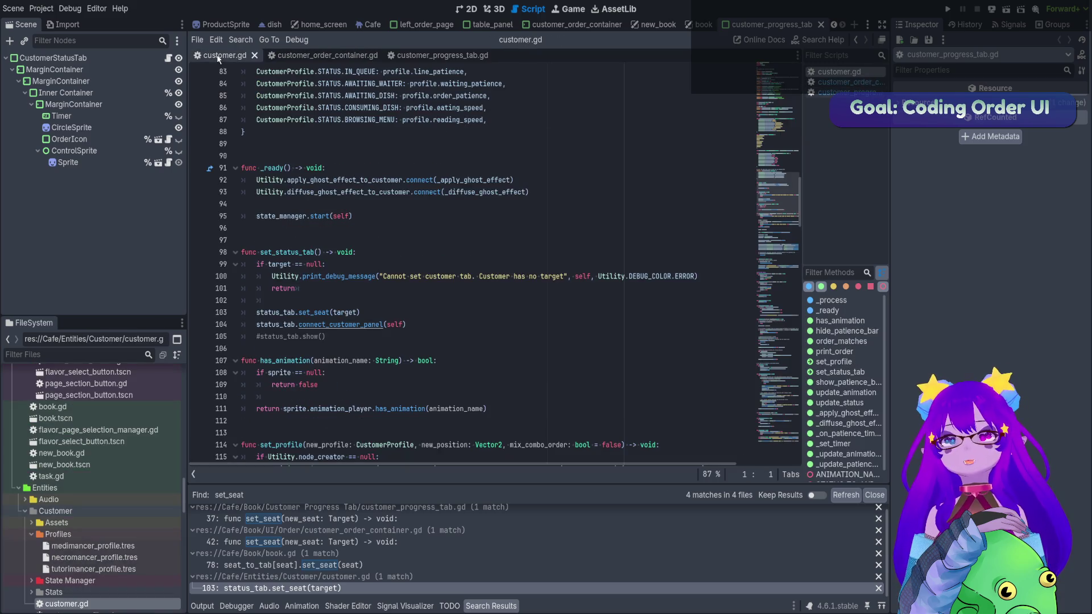
pyautogui.click(327, 239)
pyautogui.doubleClick(307, 252)
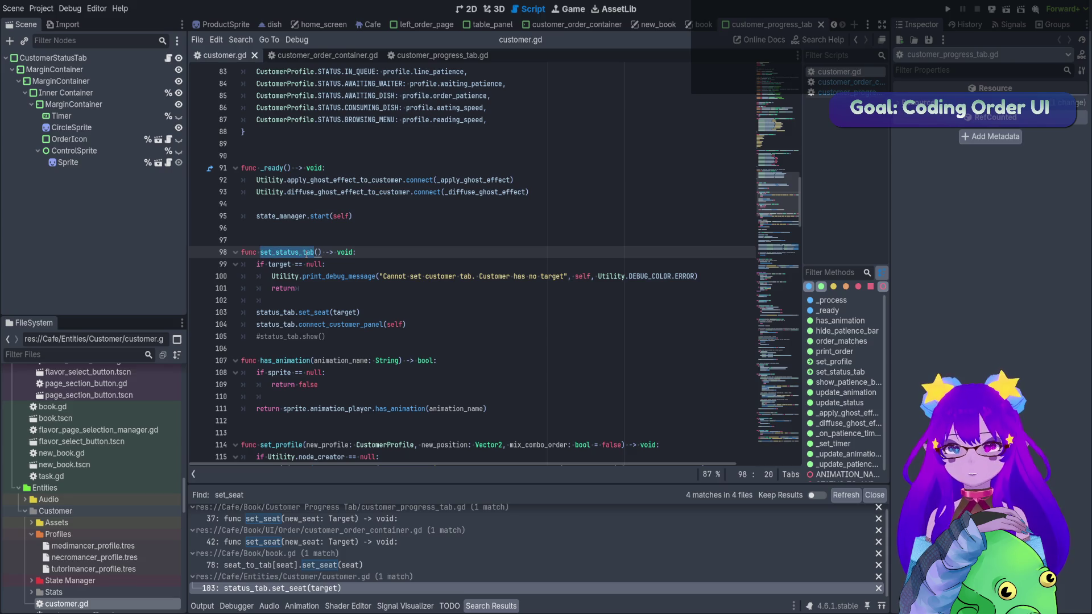
pyautogui.hotkey('ctrl', 'shift', 'f')
pyautogui.press('Return')
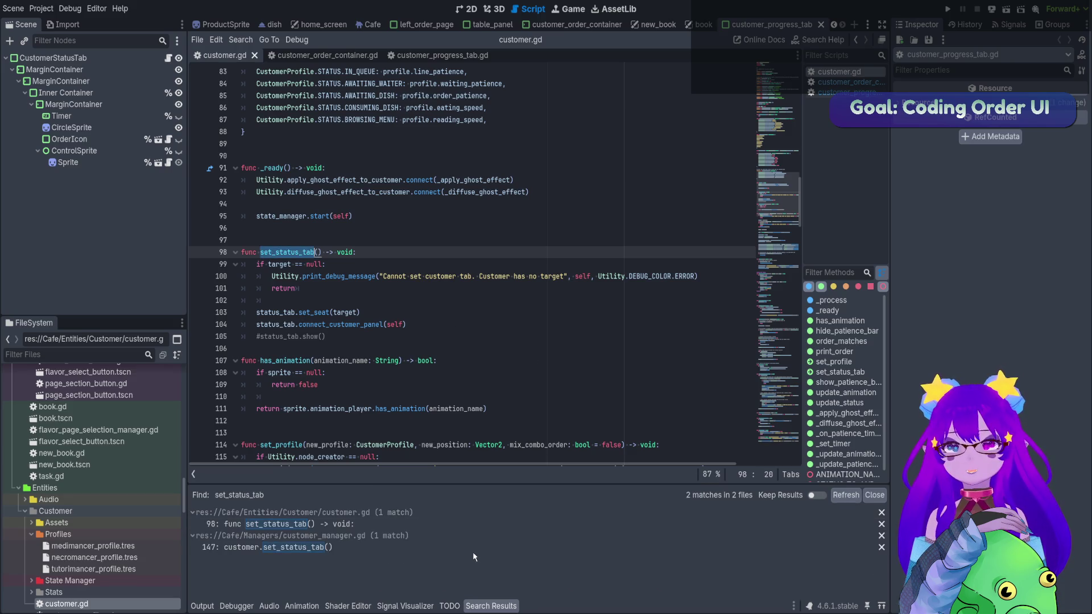
pyautogui.click(468, 549)
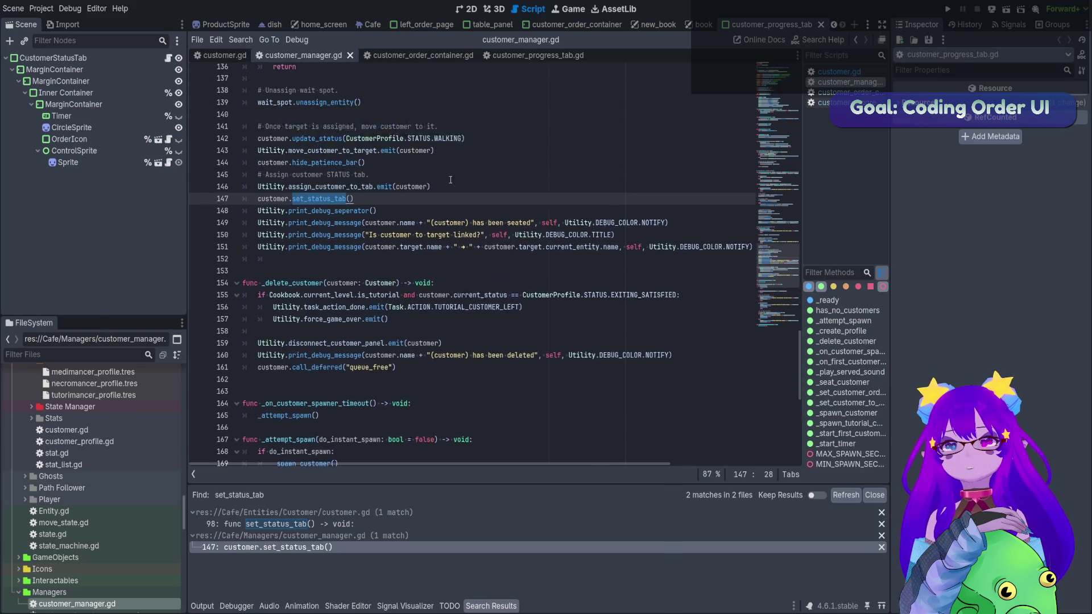
# Step: Search the project for assign_customer_to_tab and open the book.gd line connecting it
pyautogui.moveTo(336, 276)
pyautogui.mouseDown()
pyautogui.moveTo(369, 277)
pyautogui.moveTo(353, 289)
pyautogui.mouseUp()
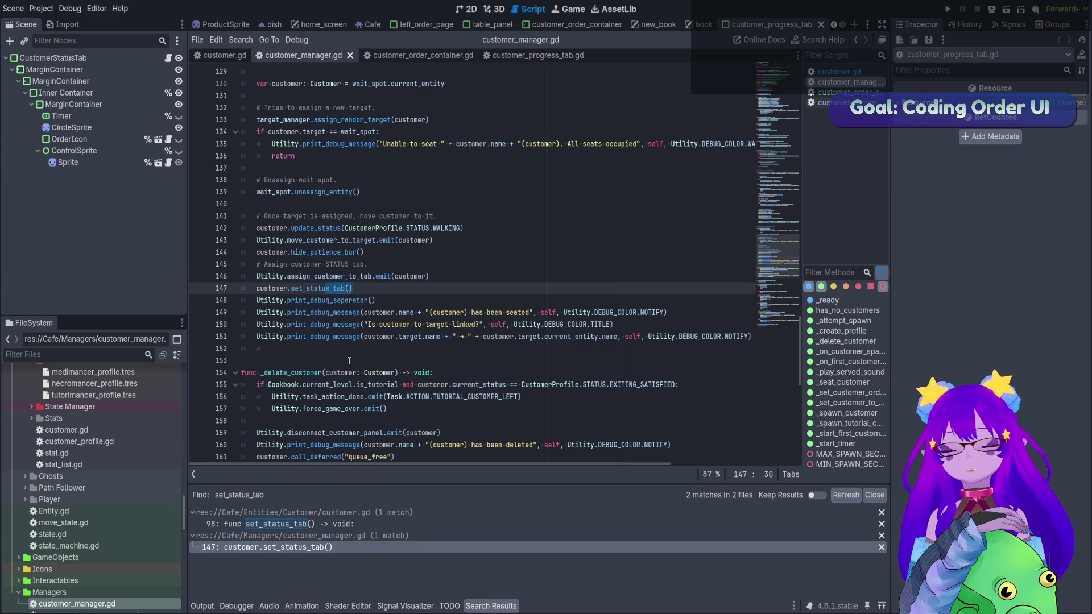
pyautogui.doubleClick(349, 276)
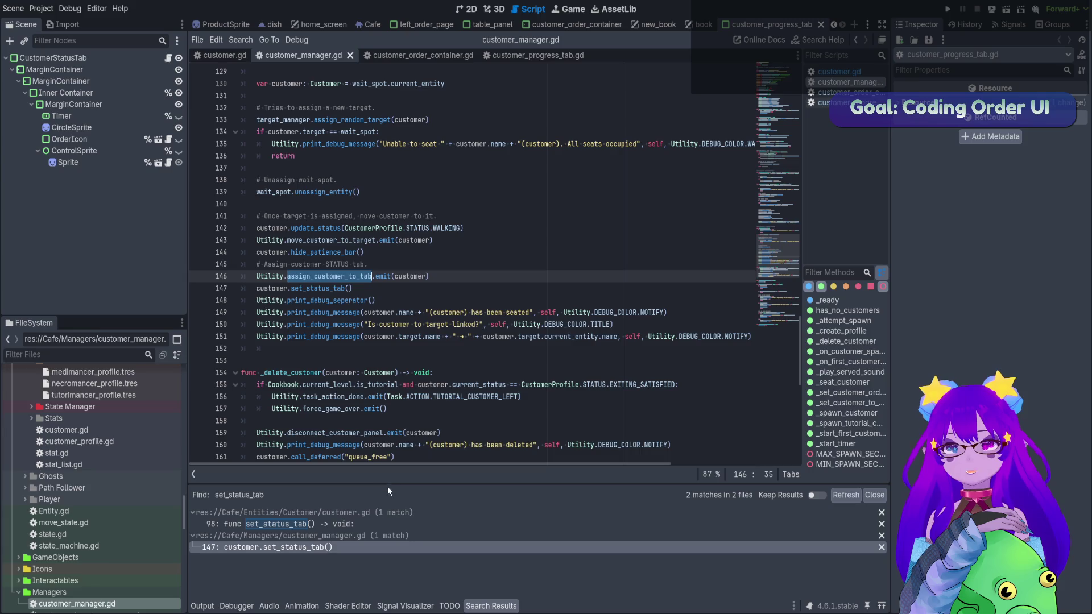
pyautogui.hotkey('ctrl', 'shift', 'f')
pyautogui.press('Return')
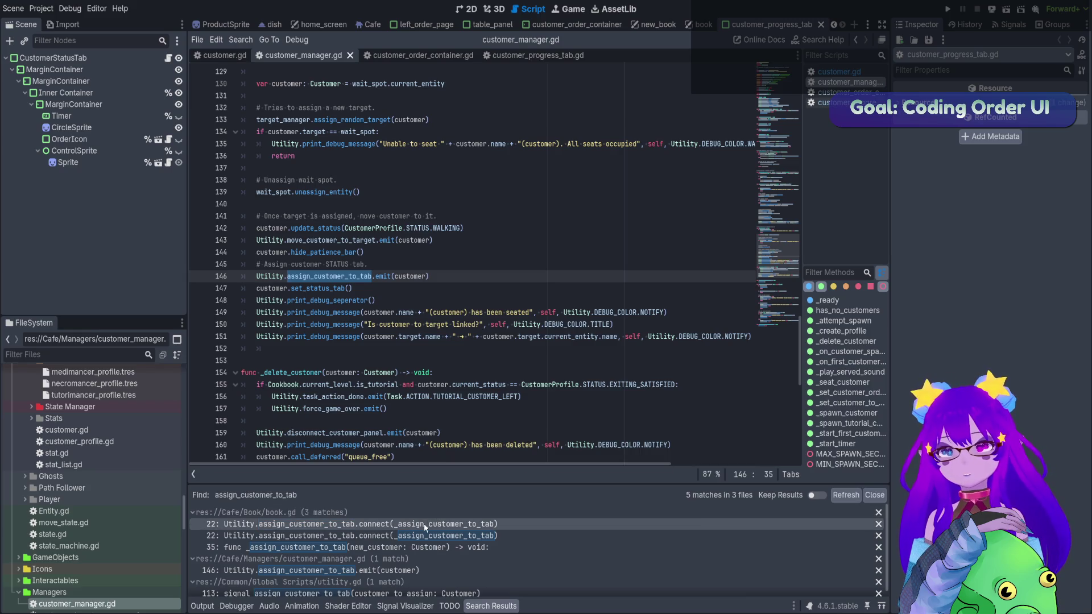
pyautogui.scroll(-1, 424, 527)
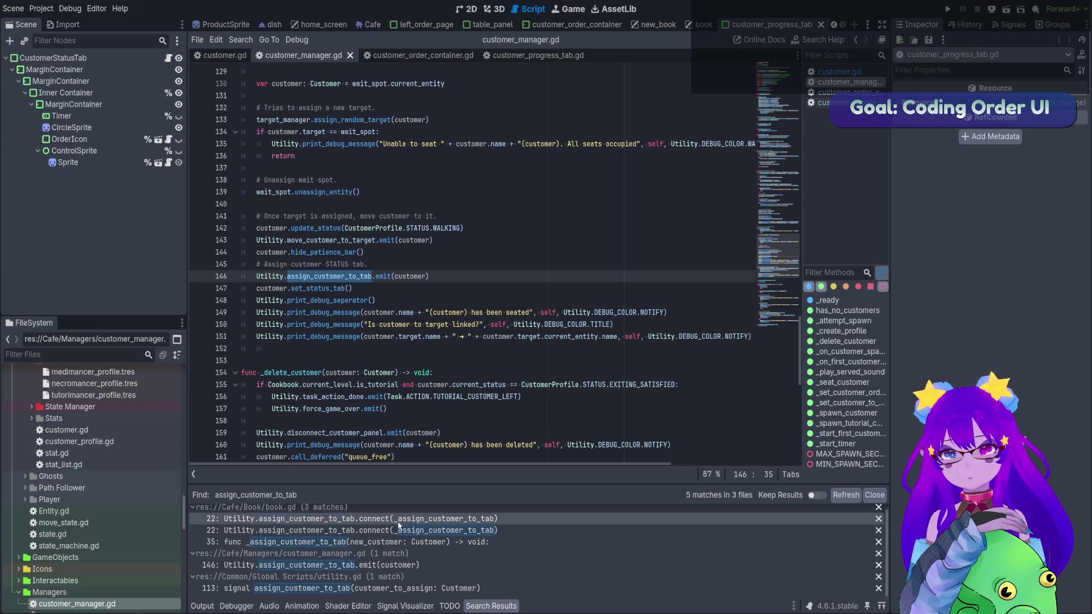
pyautogui.click(418, 519)
pyautogui.scroll(4, 418, 278)
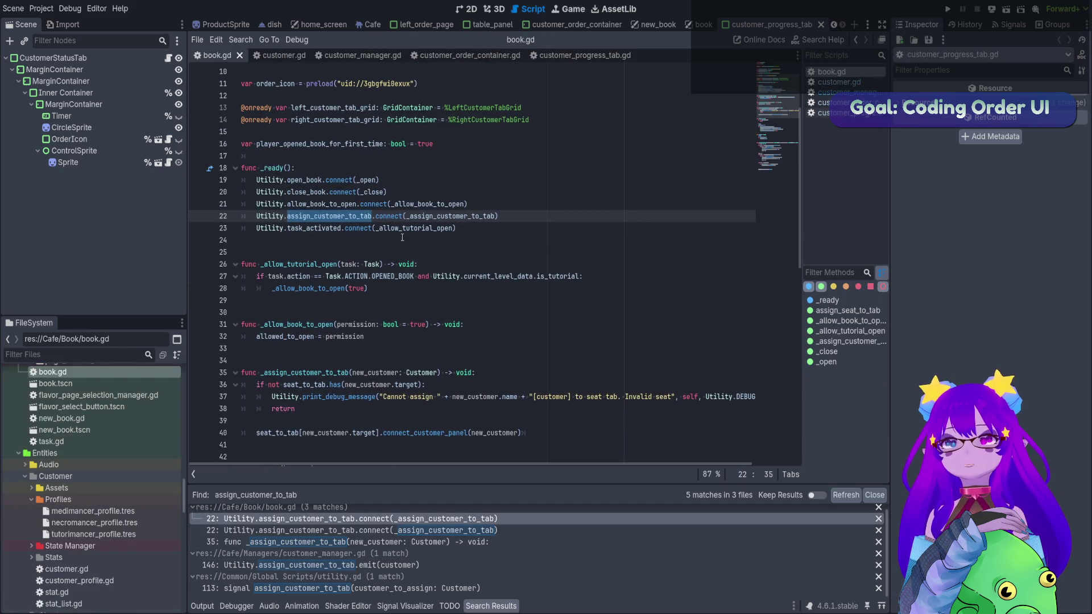
# Step: Jump to the _assign_customer_to_tab definition in book.gd and select its lines 35–40
pyautogui.scroll(3, 402, 238)
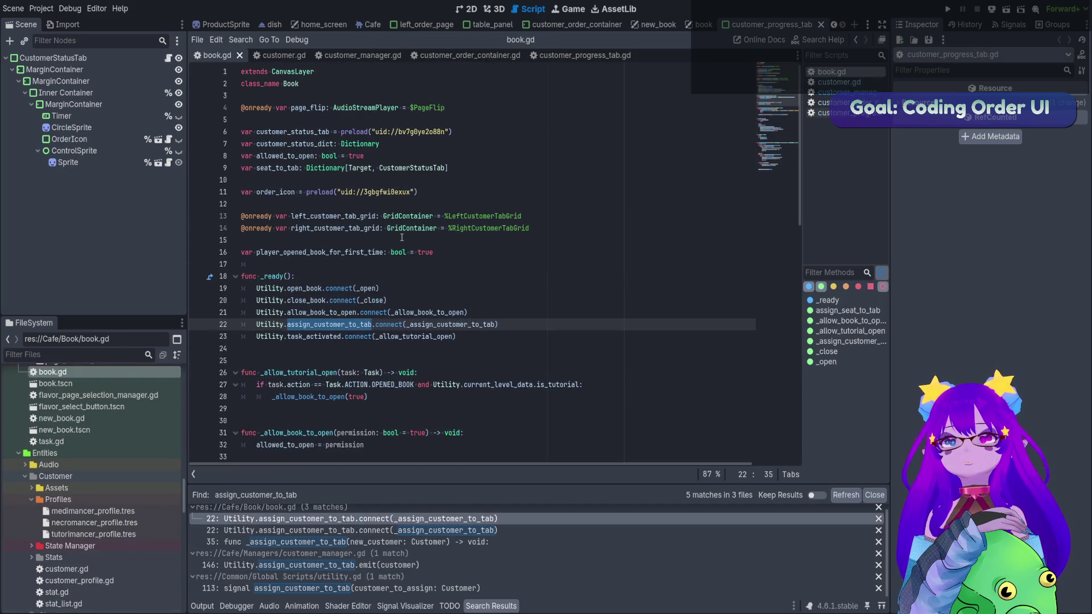
pyautogui.click(458, 328)
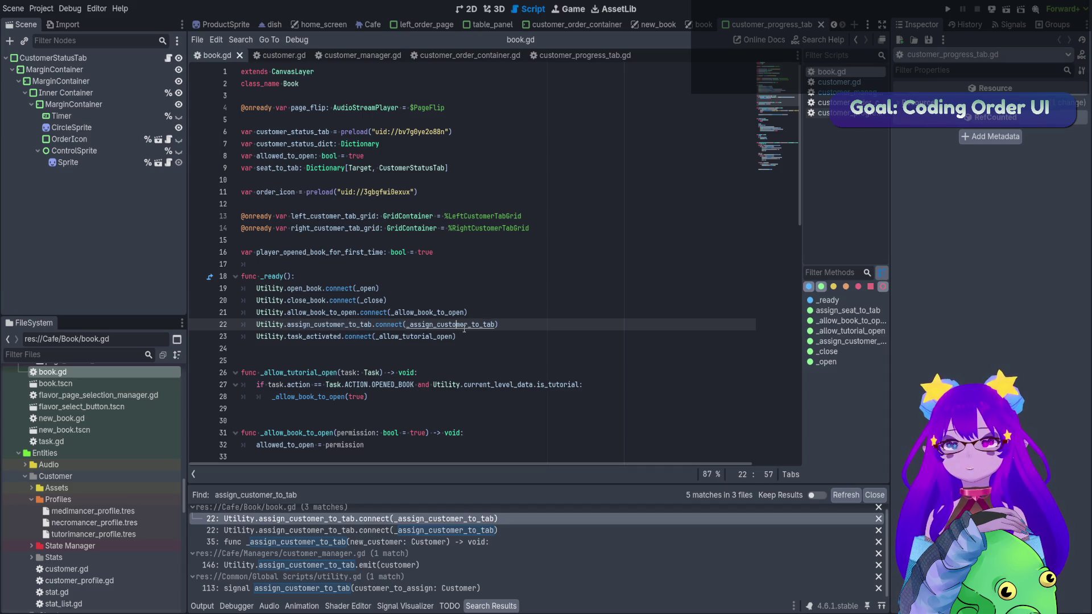
pyautogui.keyDown('ctrl'); pyautogui.click(464, 326); pyautogui.keyUp('ctrl')
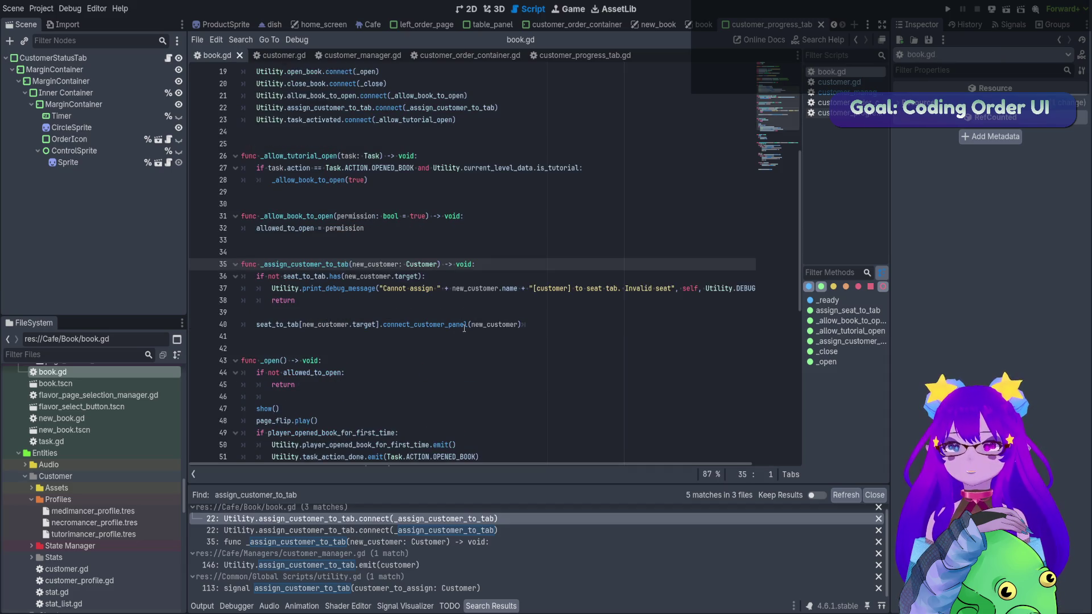
pyautogui.click(386, 304)
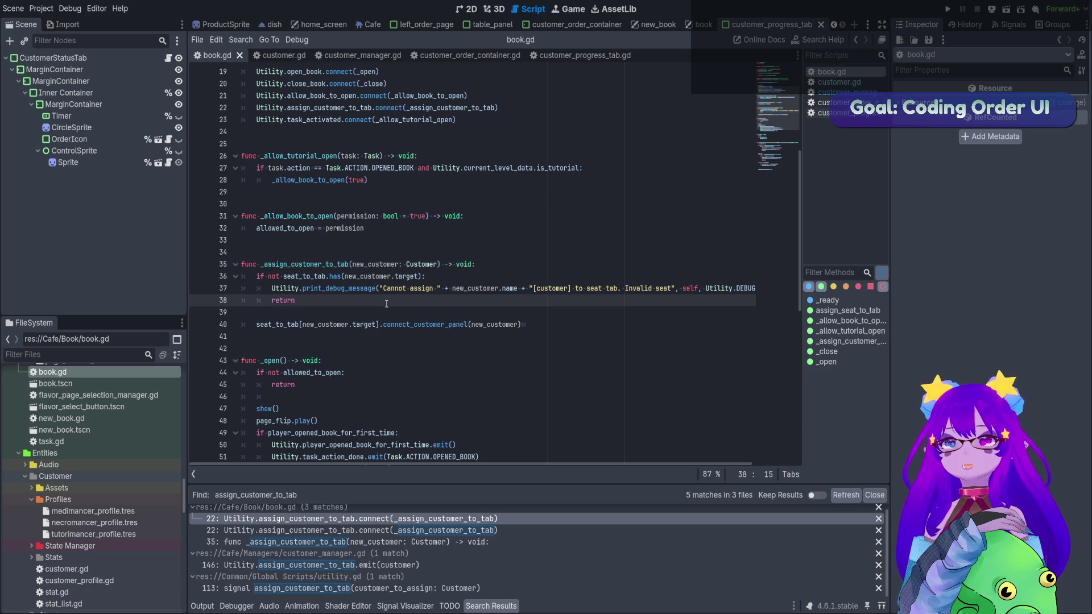
pyautogui.moveTo(403, 289); pyautogui.dragTo(751, 288)
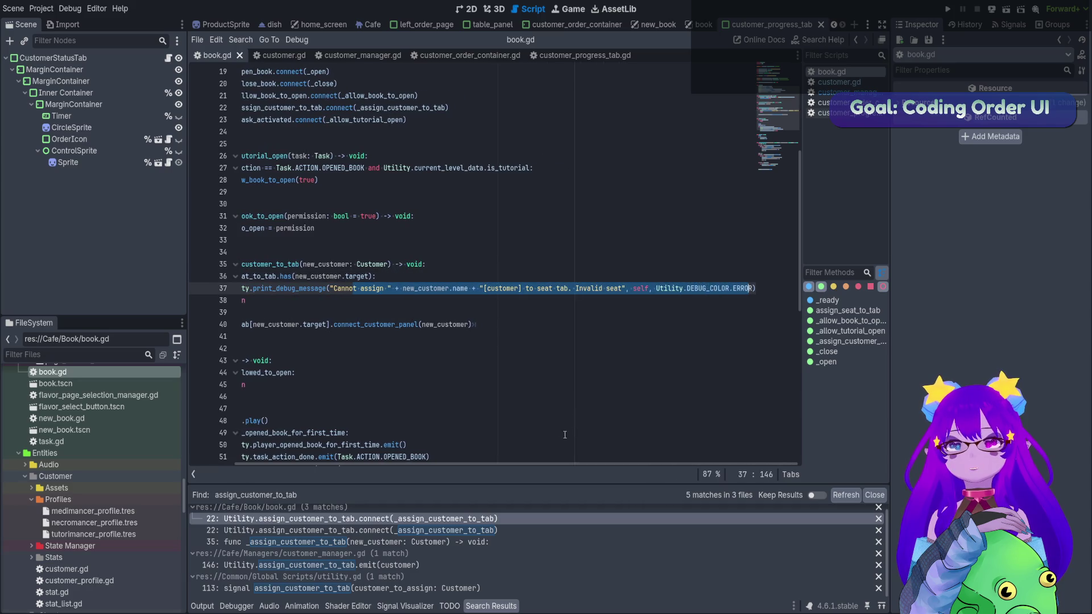
pyautogui.hscroll(-3, 248, 449)
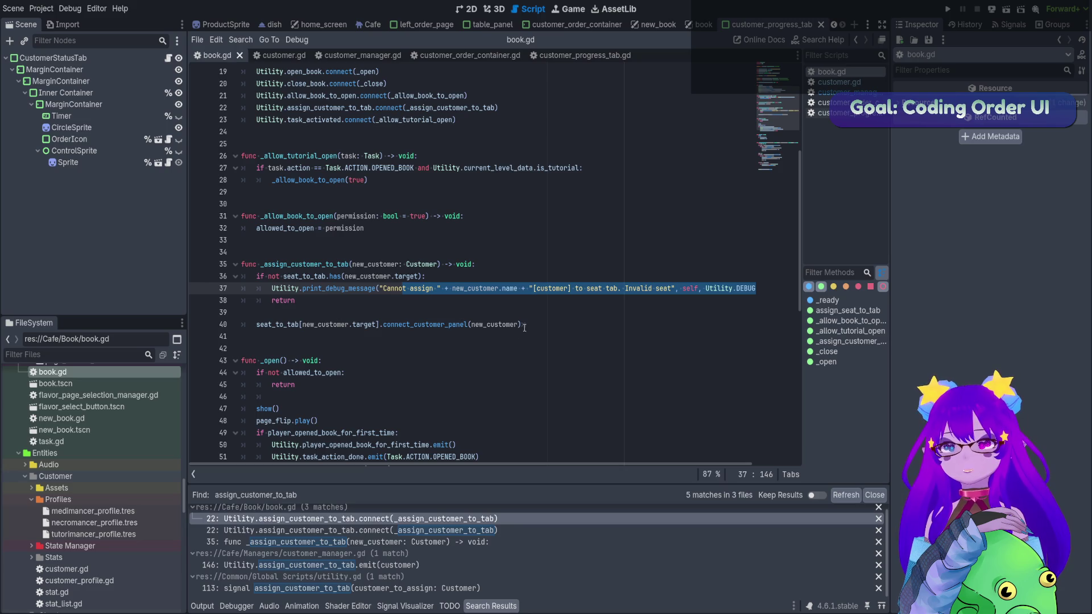
pyautogui.scroll(3, 525, 327)
pyautogui.scroll(-3, 526, 326)
pyautogui.moveTo(529, 325)
pyautogui.mouseDown()
pyautogui.moveTo(382, 326)
pyautogui.moveTo(239, 277)
pyautogui.moveTo(85, 270)
pyautogui.mouseUp()
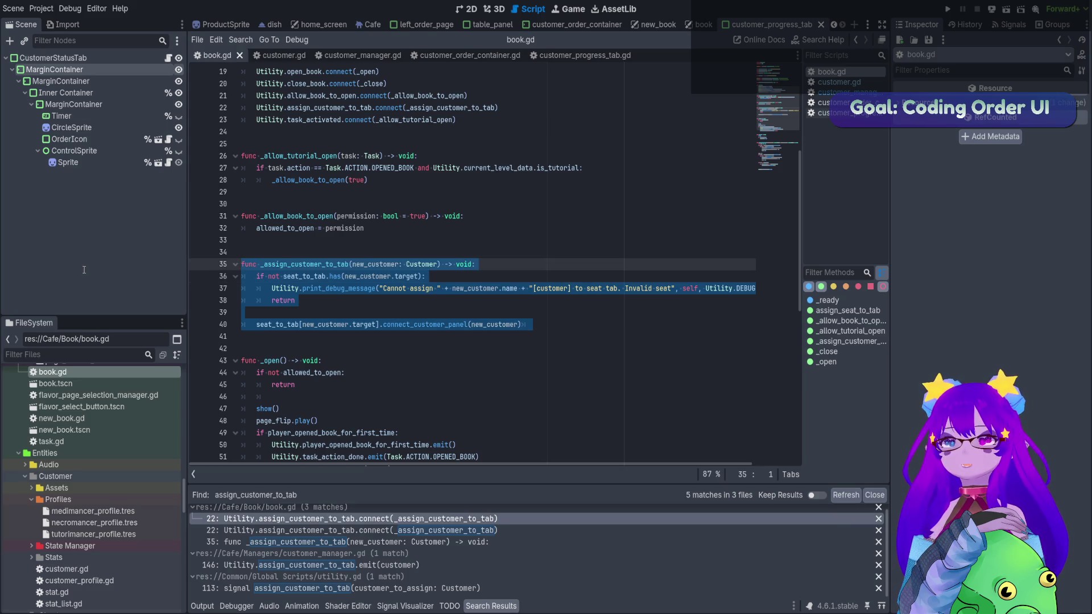
# Step: Switch to the new_book scene and view its layout in the 2D workspace
pyautogui.click(660, 24)
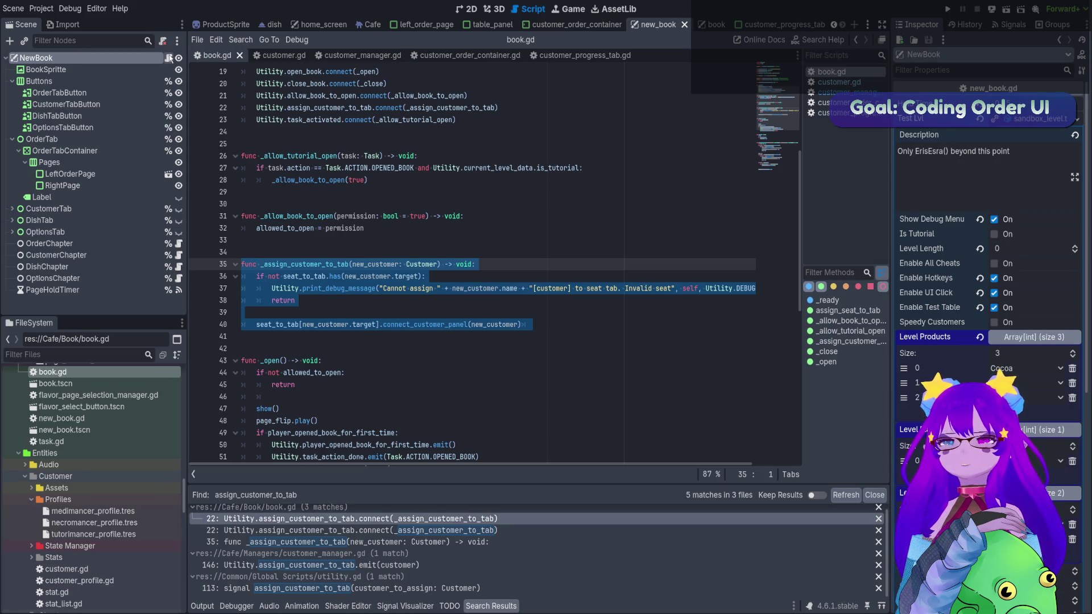
pyautogui.click(490, 252)
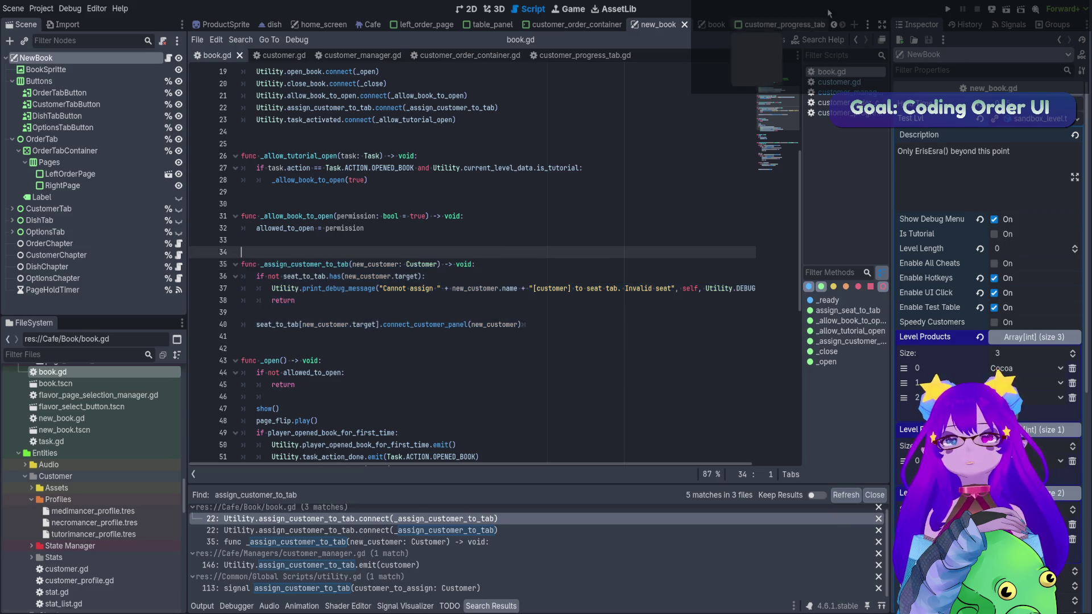
pyautogui.moveTo(457, 24)
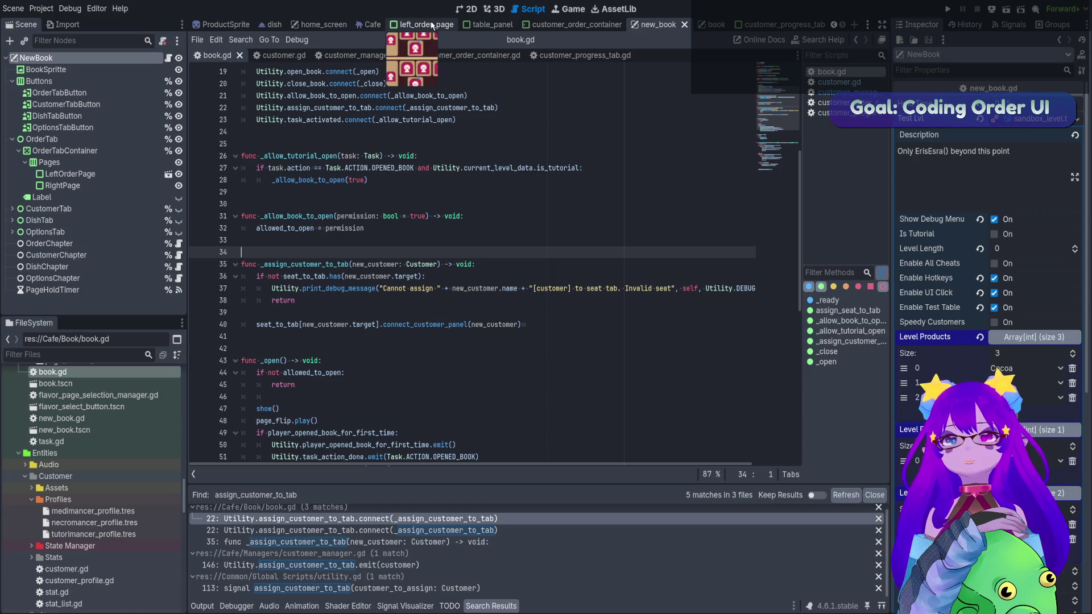
pyautogui.click(462, 9)
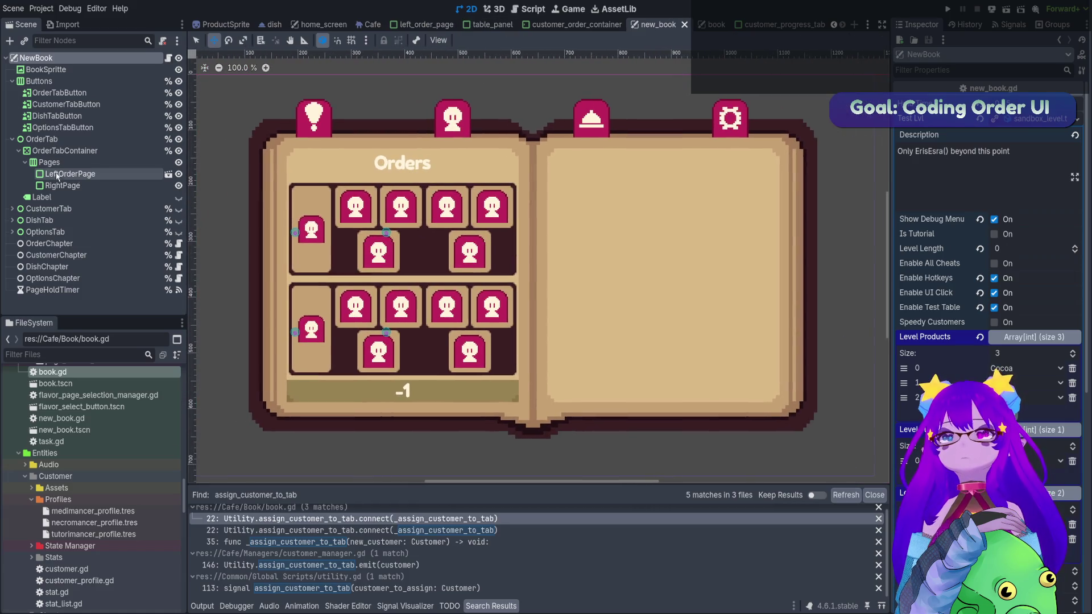
# Step: Open the LeftOrderPage scene, inspect TablePanel and TablePanel2, and select the LeftOrderPage root
pyautogui.click(60, 174)
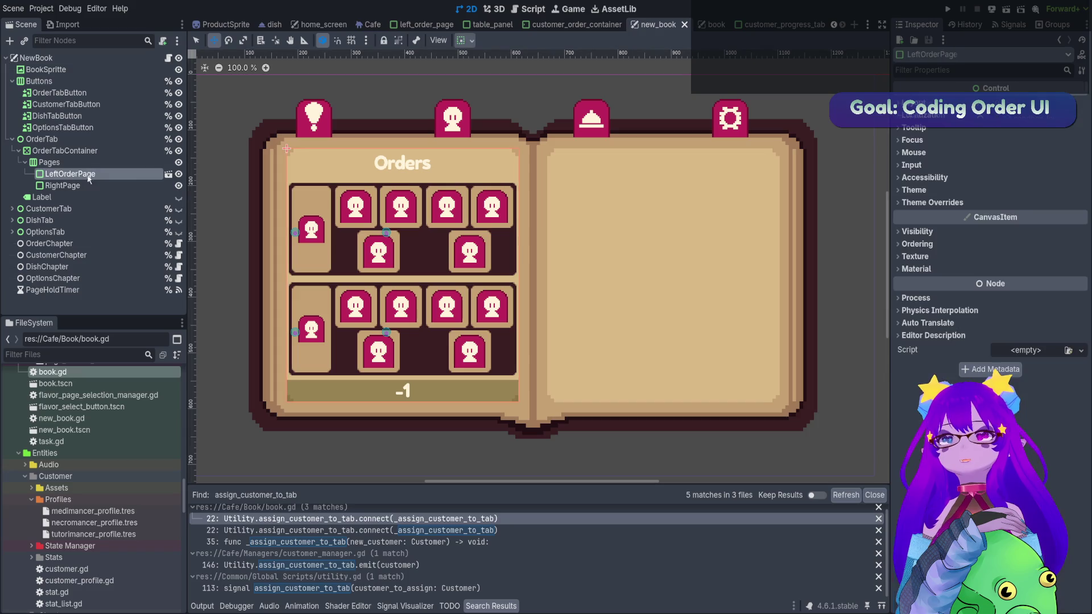
pyautogui.click(168, 174)
pyautogui.click(135, 59)
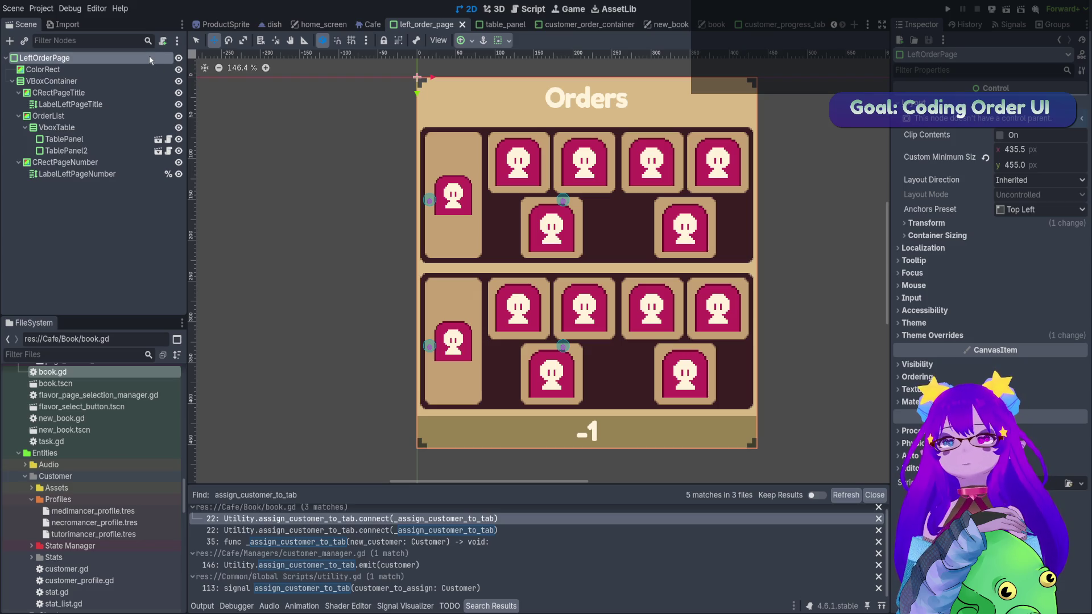
pyautogui.click(80, 140)
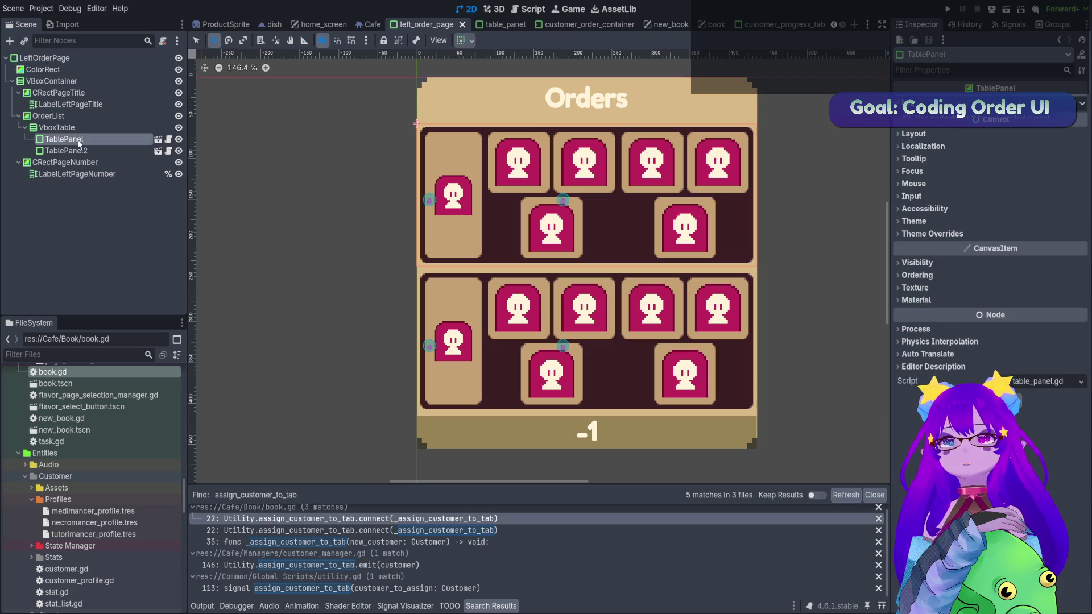
pyautogui.click(83, 151)
pyautogui.click(103, 140)
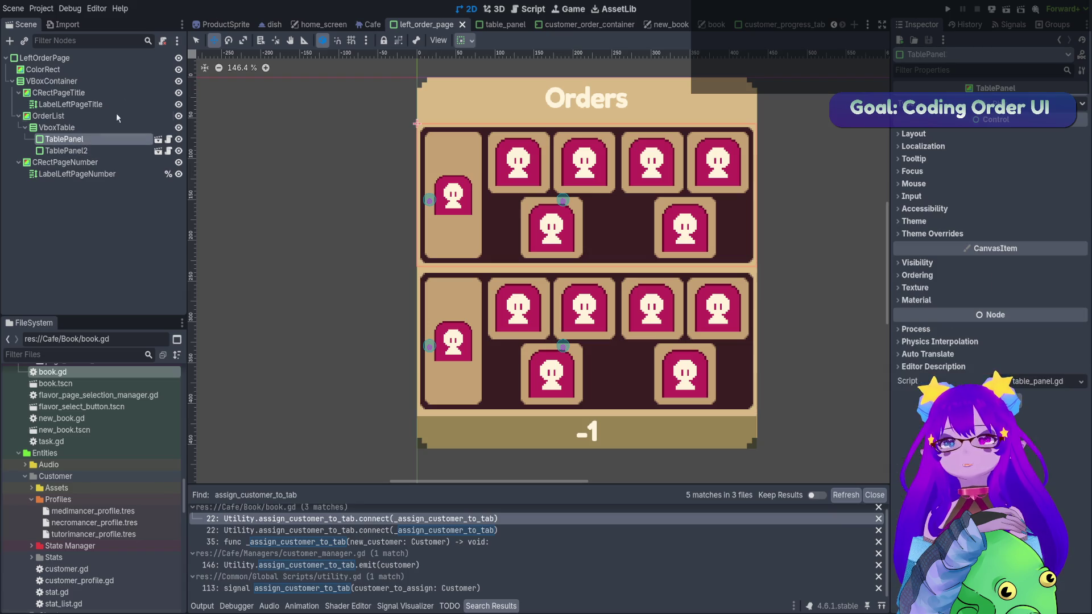
pyautogui.click(154, 58)
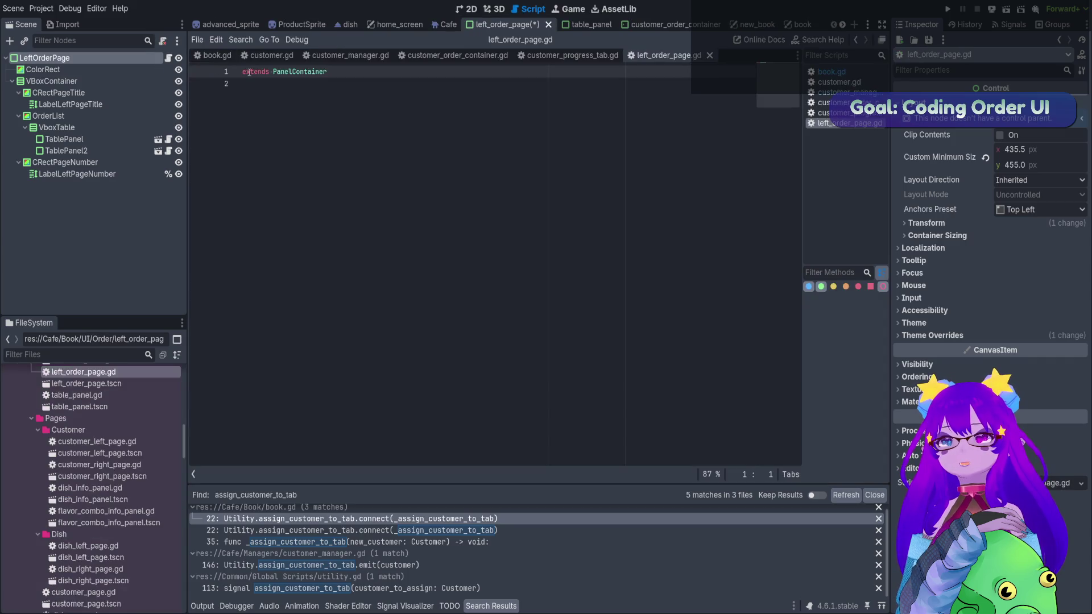
# Step: Paste the _assign_customer_to_tab function below the extends line in left_order_page.gd
pyautogui.click(261, 83)
pyautogui.press('Return')
pyautogui.press('Return')
pyautogui.hotkey('ctrl', 'v')
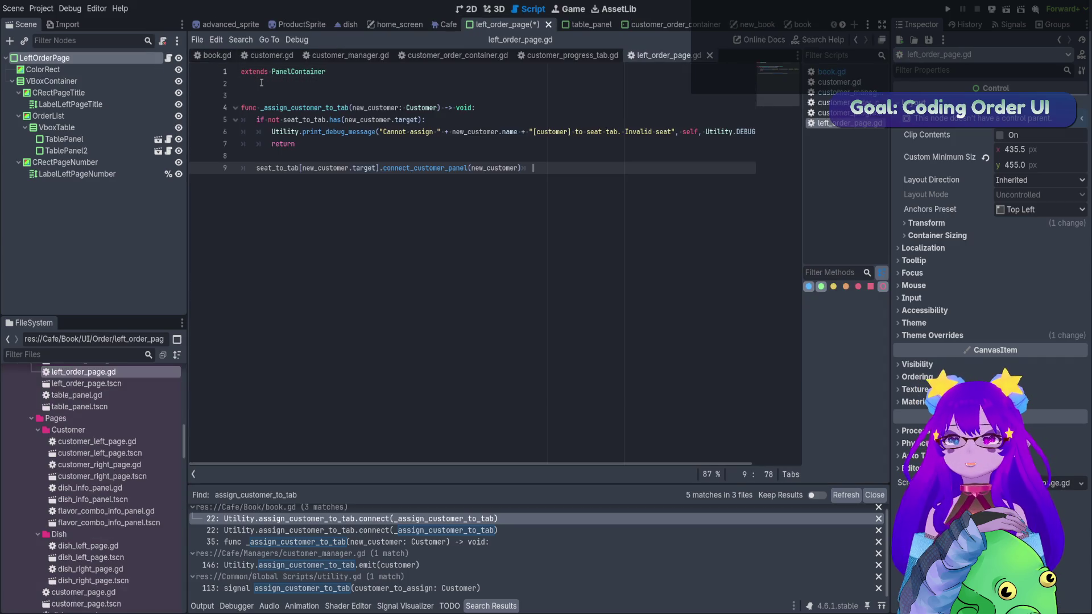
pyautogui.doubleClick(387, 108)
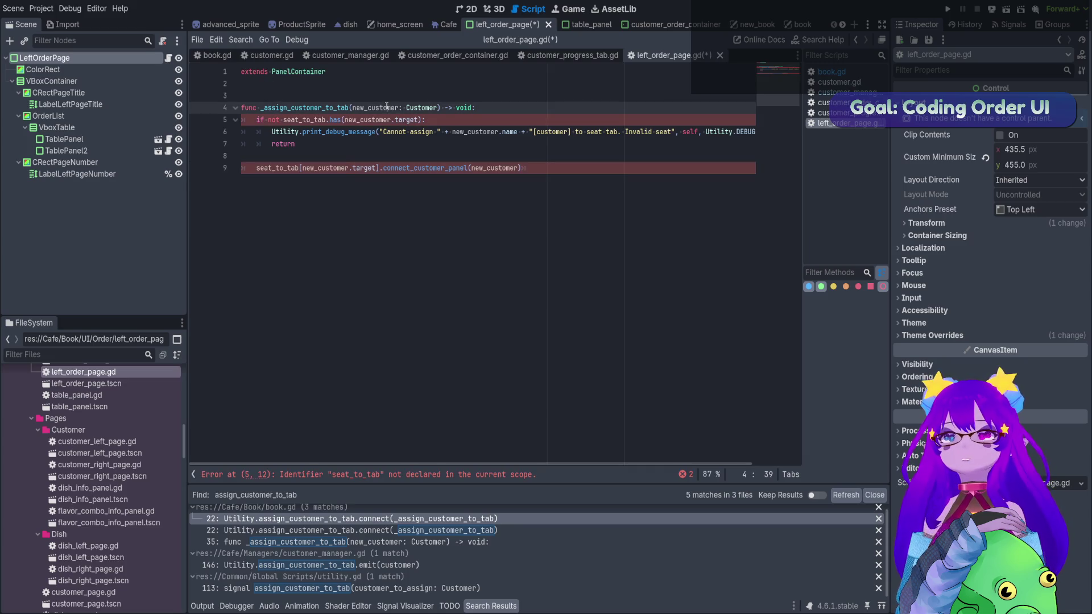
pyautogui.doubleClick(322, 119)
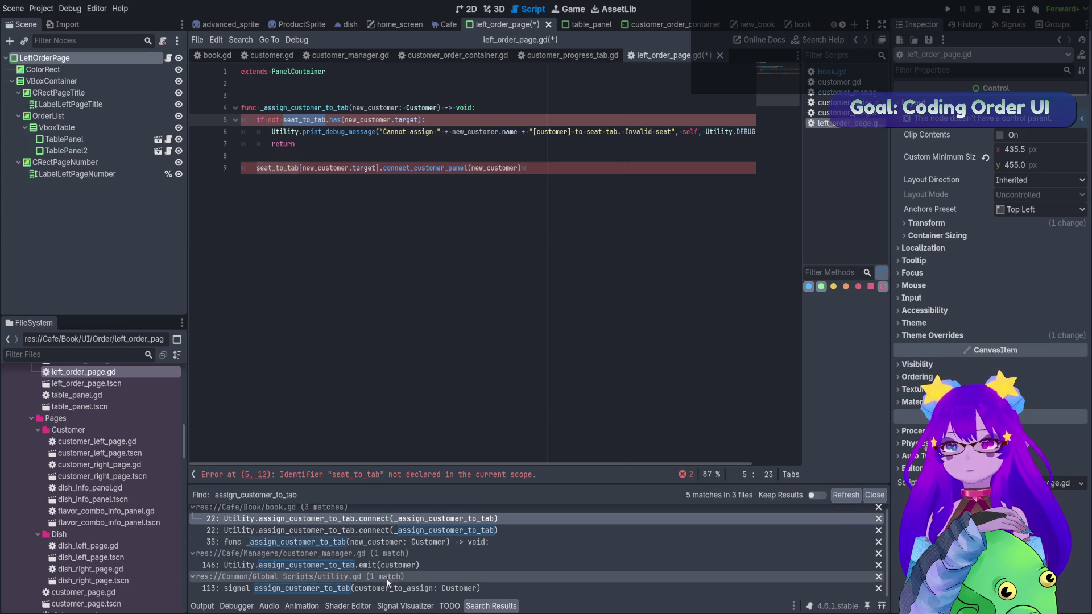
# Step: Check the assign_customer_to_tab signal declaration in utility.gd, close it, and browse the order scripts
pyautogui.click(364, 589)
pyautogui.scroll(15, 381, 246)
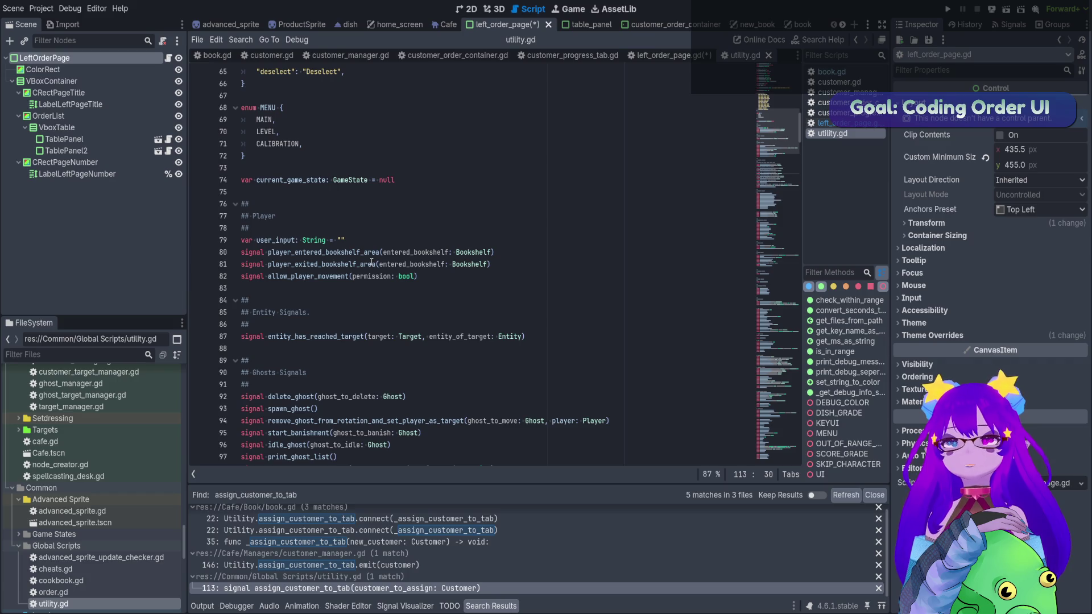
pyautogui.click(769, 55)
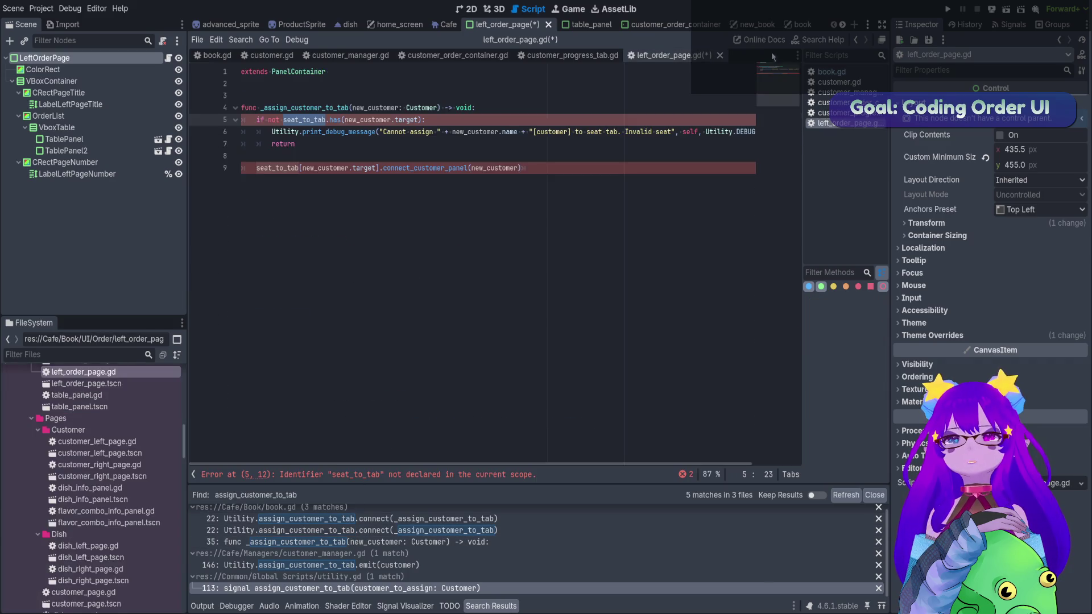
pyautogui.click(615, 55)
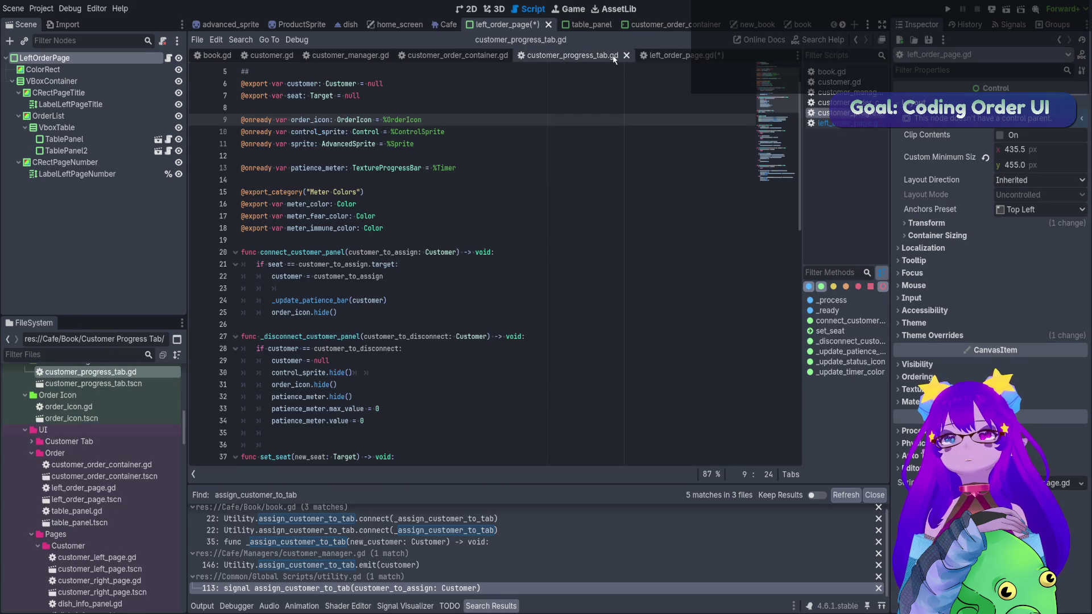
pyautogui.click(486, 55)
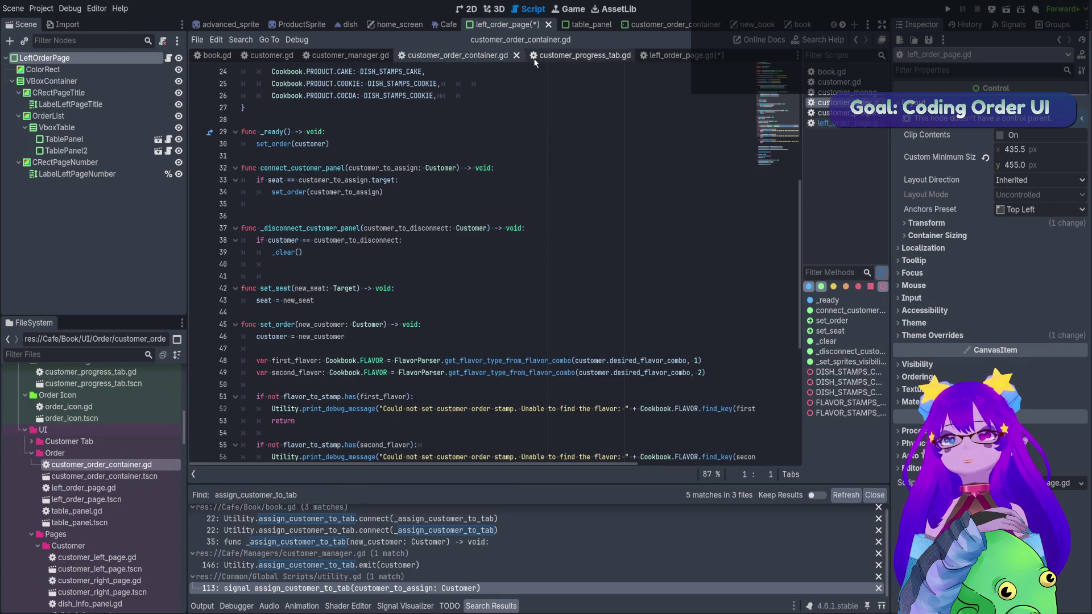
pyautogui.click(573, 55)
# Step: Copy the seat_to_tab declaration line from book.gd
pyautogui.click(216, 55)
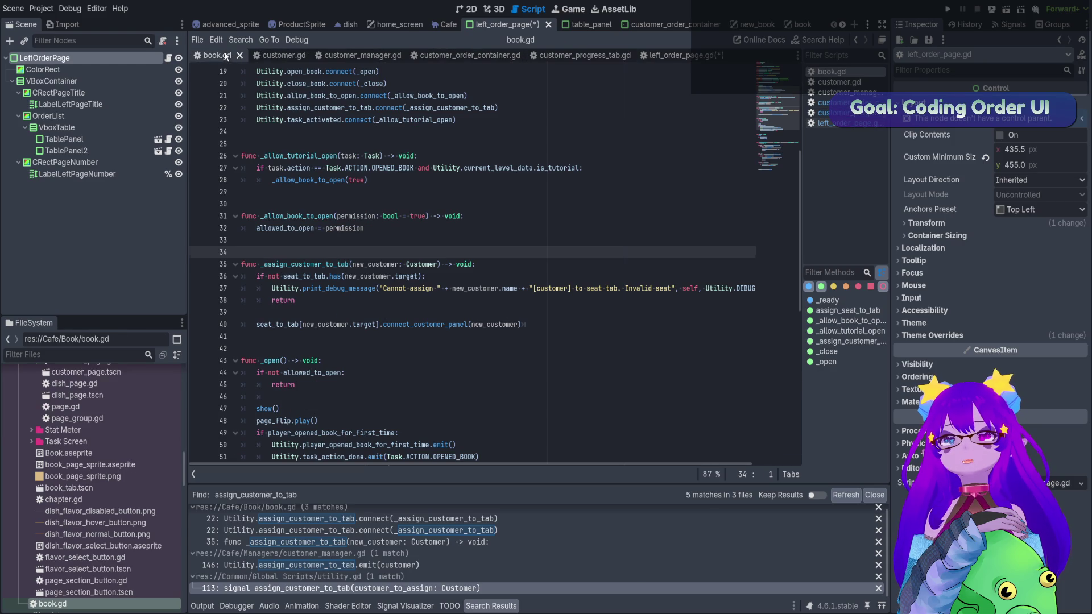
pyautogui.click(307, 288)
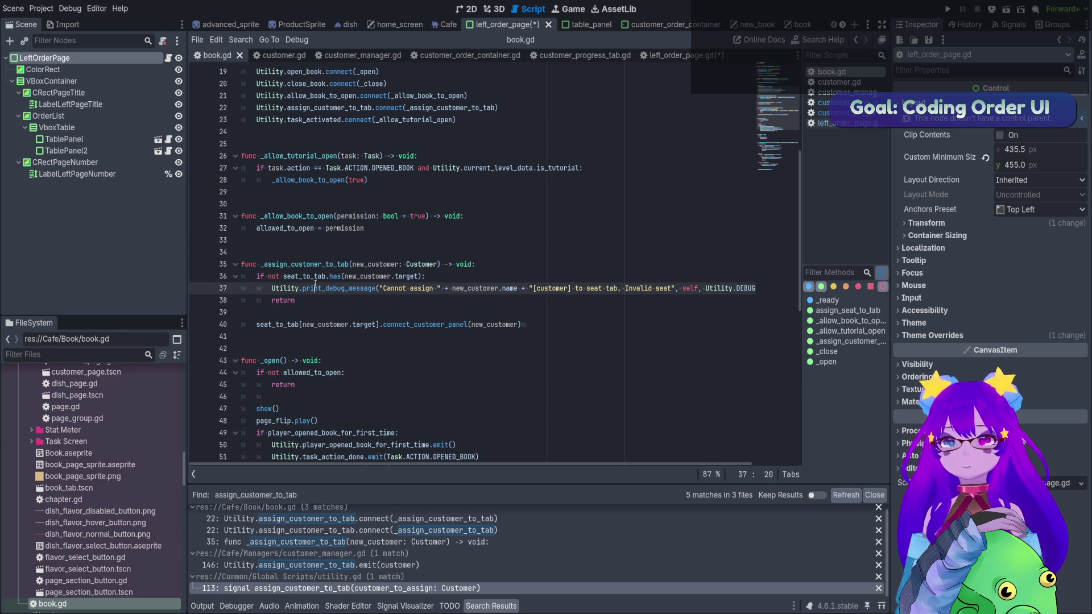
pyautogui.keyDown('ctrl'); pyautogui.click(301, 276); pyautogui.keyUp('ctrl')
pyautogui.click(471, 164)
pyautogui.moveTo(471, 165); pyautogui.dragTo(236, 169)
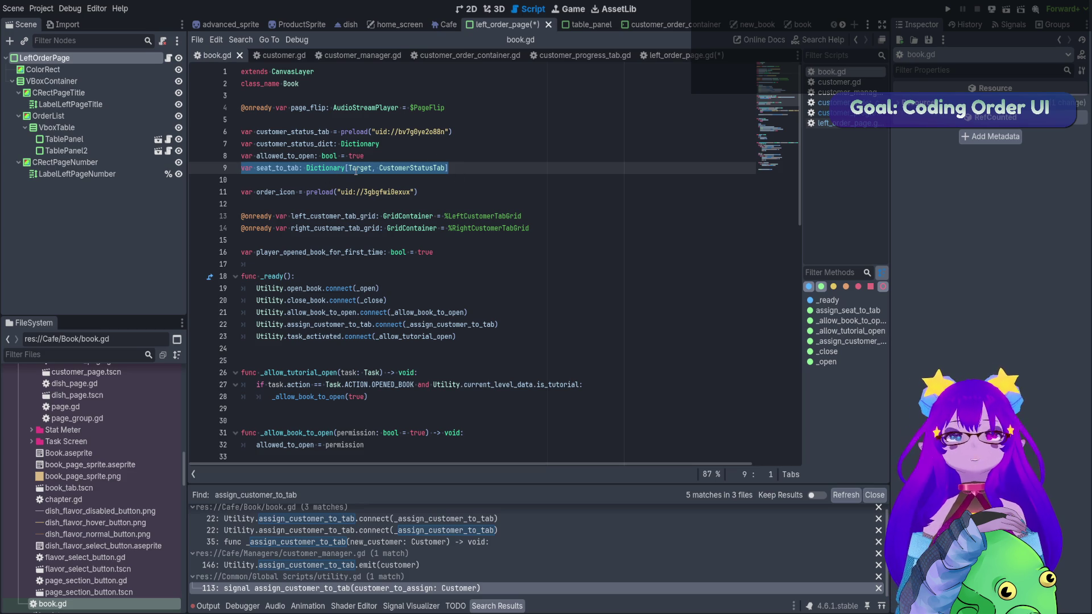
pyautogui.moveTo(449, 169); pyautogui.dragTo(224, 167)
pyautogui.hotkey('ctrl', 's')
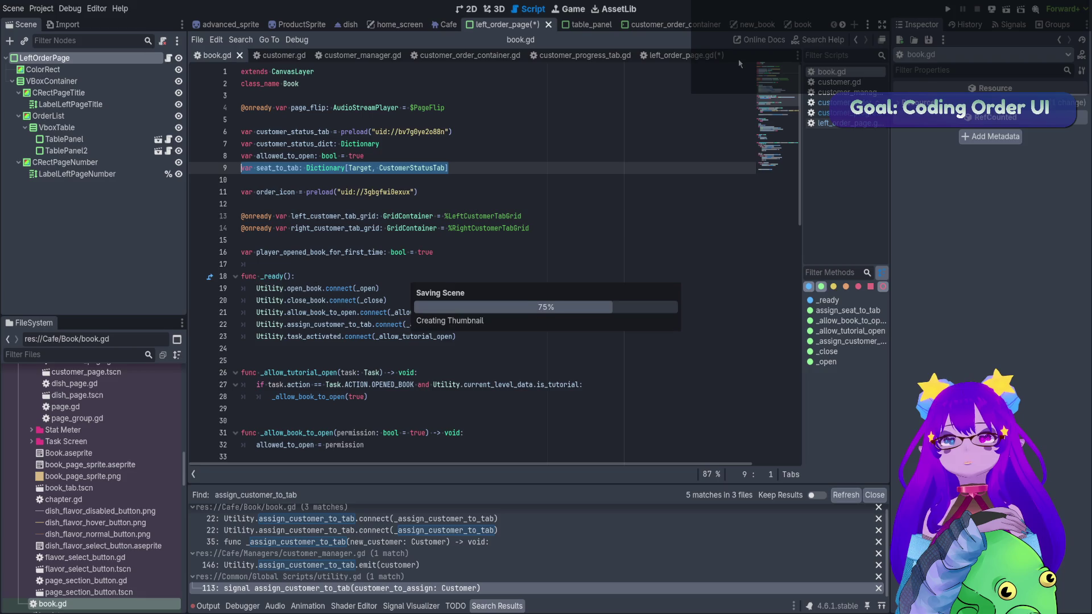
# Step: Paste seat_to_tab at line 3 of left_order_page.gd, changing CustomerStatusTab to CustomerOrderContainer
pyautogui.click(694, 57)
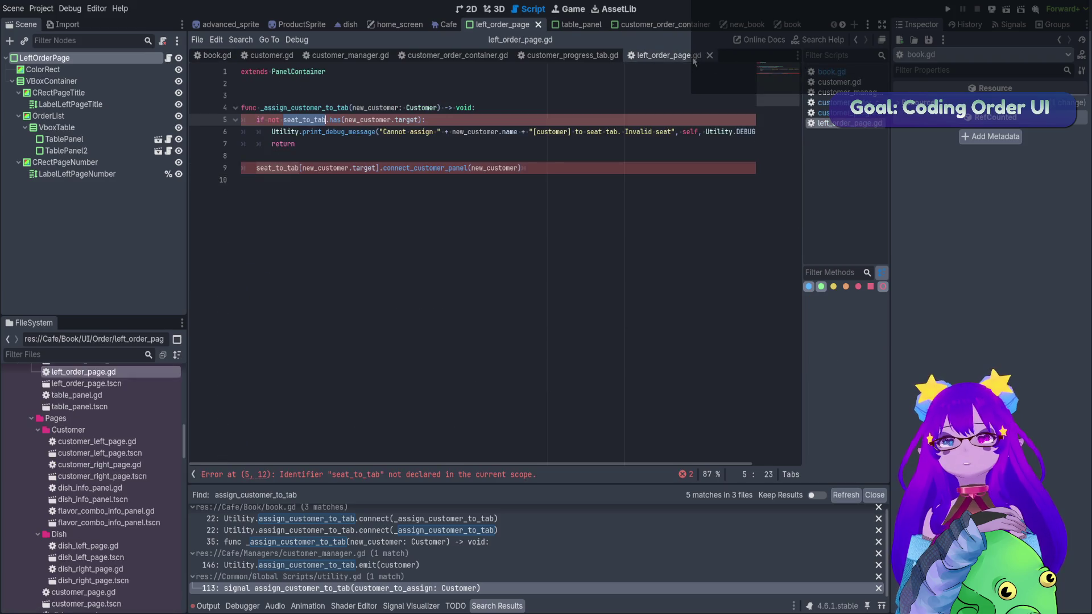
pyautogui.click(305, 87)
pyautogui.hotkey('ctrl', 'v')
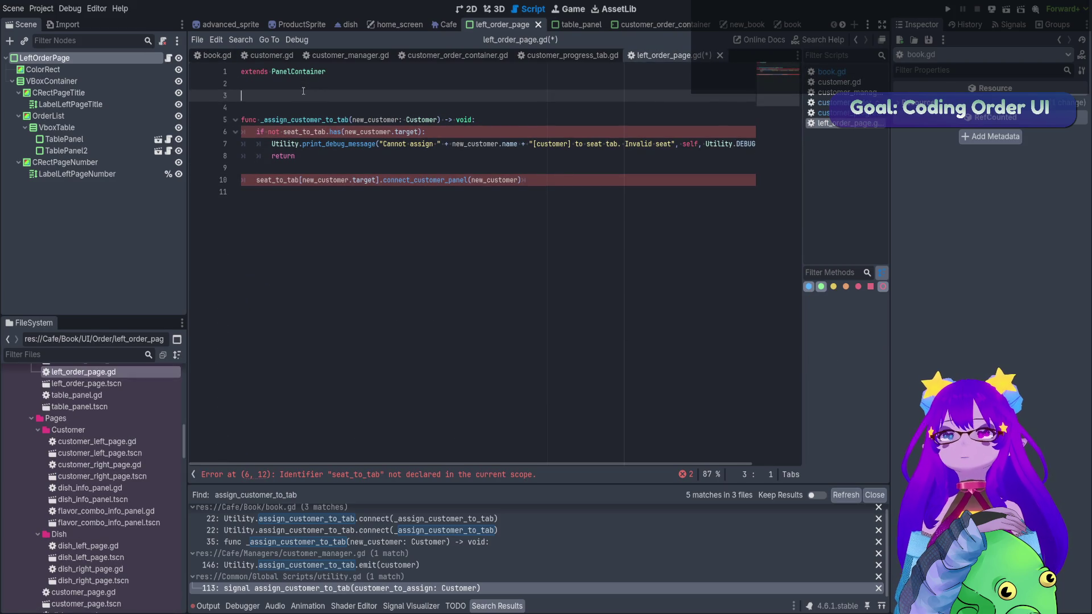
pyautogui.doubleClick(360, 95)
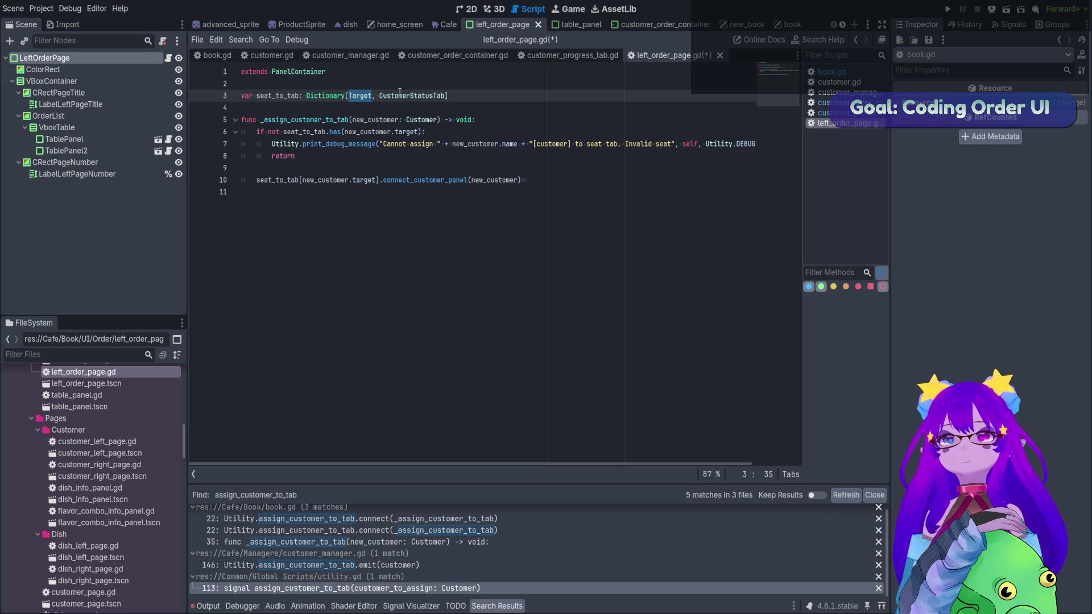
pyautogui.click(657, 25)
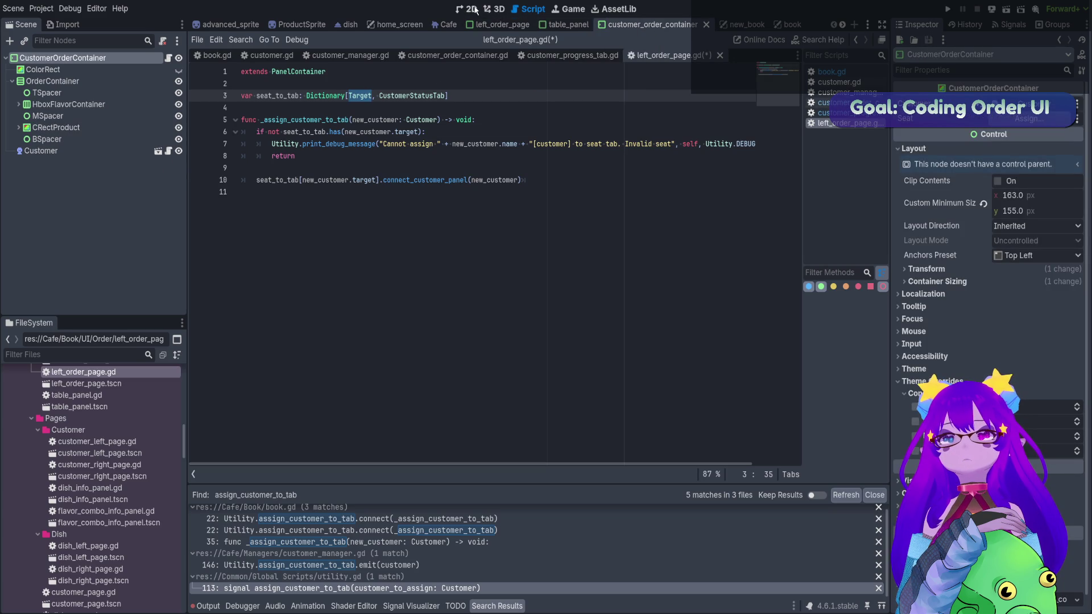
pyautogui.click(472, 9)
pyautogui.click(168, 58)
pyautogui.scroll(8, 398, 142)
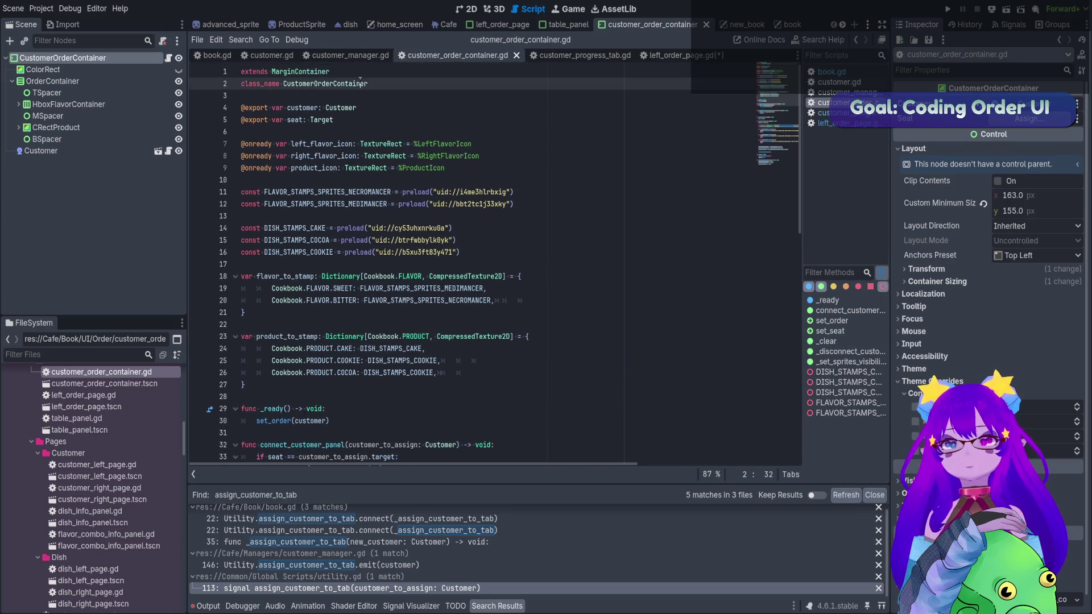
pyautogui.click(683, 56)
pyautogui.doubleClick(437, 95)
pyautogui.write('CustomerOrderContainer')
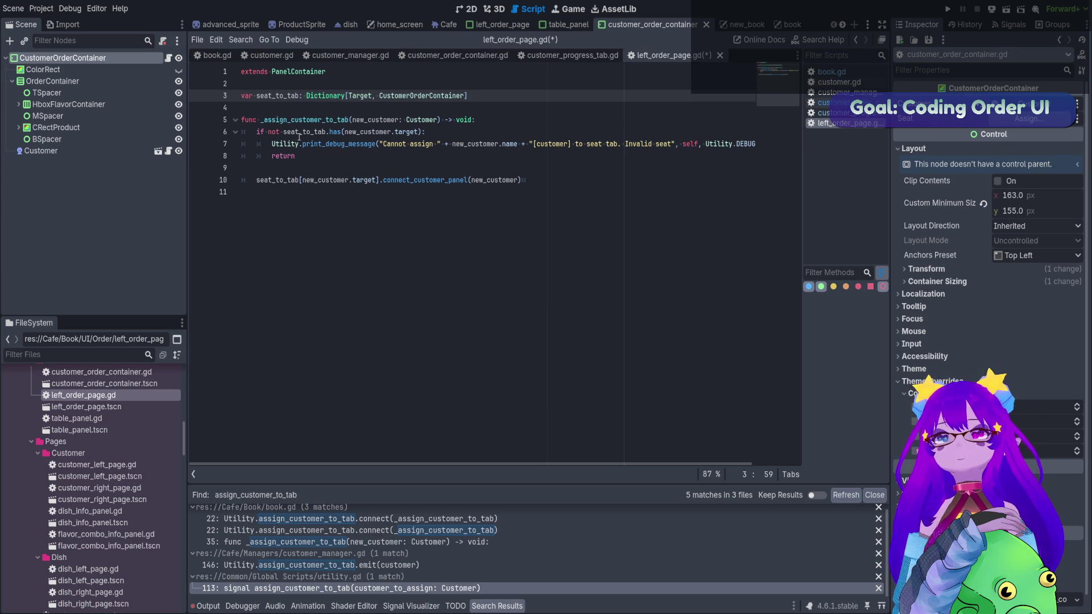
# Step: Review the pasted _assign_customer_to_tab body and look up the connect_customer_panel definition
pyautogui.moveTo(303, 120); pyautogui.dragTo(347, 120)
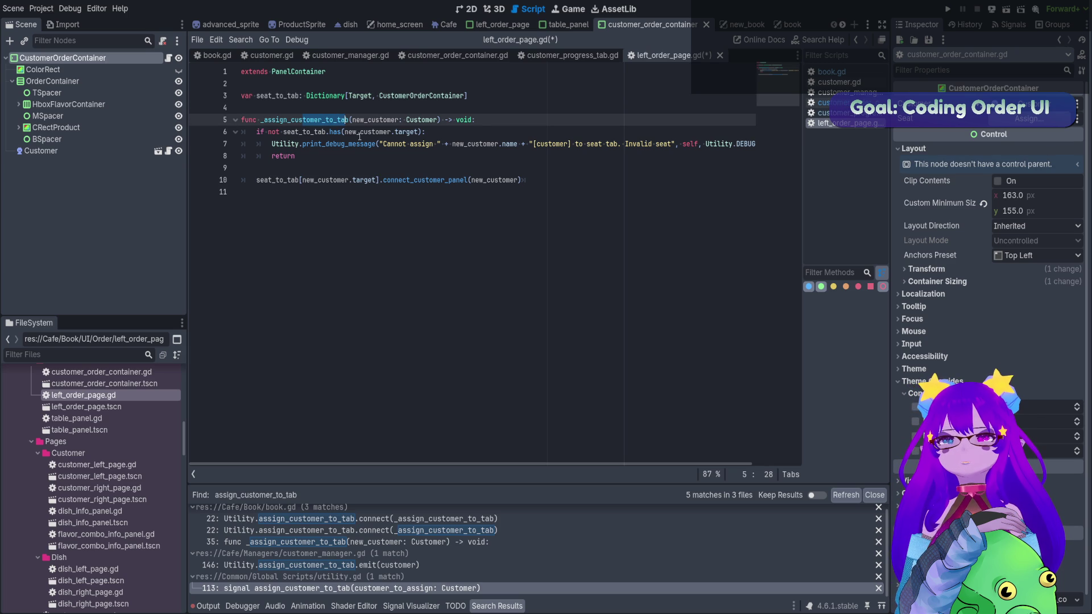
pyautogui.click(380, 118)
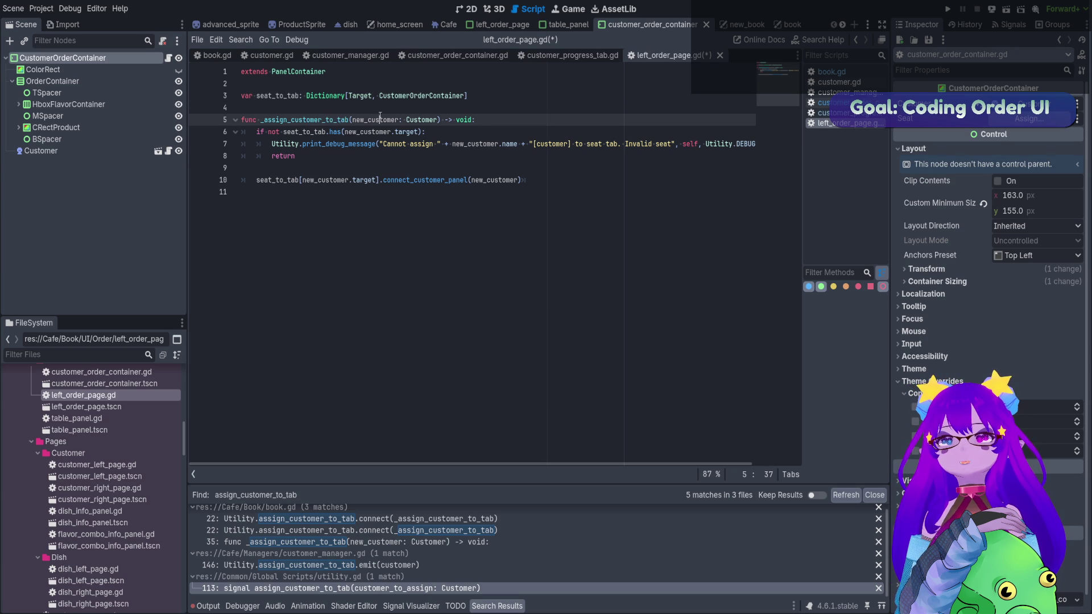
pyautogui.click(314, 131)
pyautogui.doubleClick(282, 180)
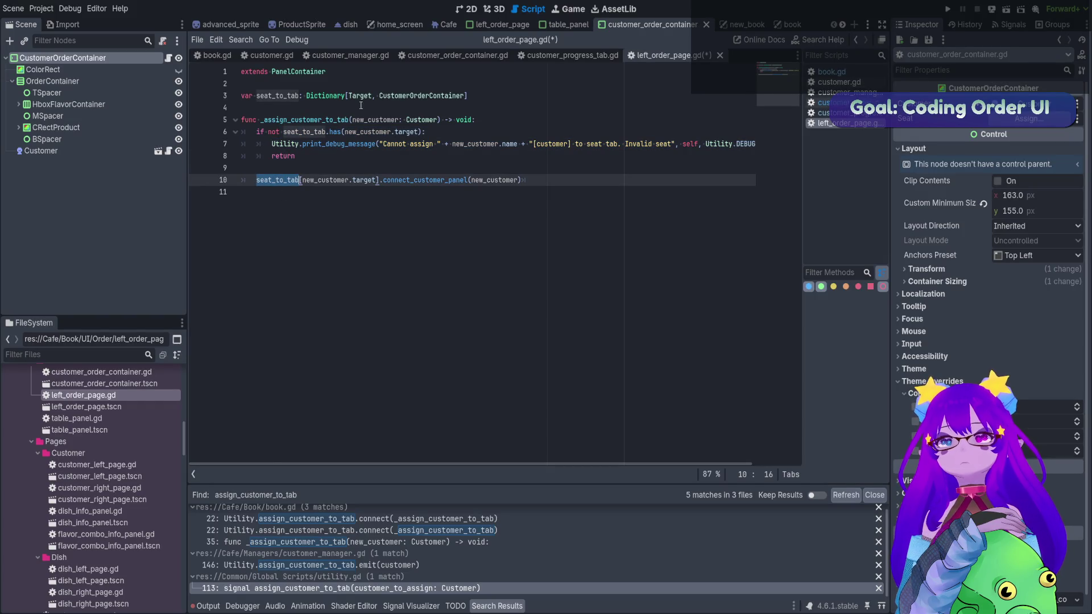
pyautogui.doubleClick(360, 95)
pyautogui.doubleClick(426, 179)
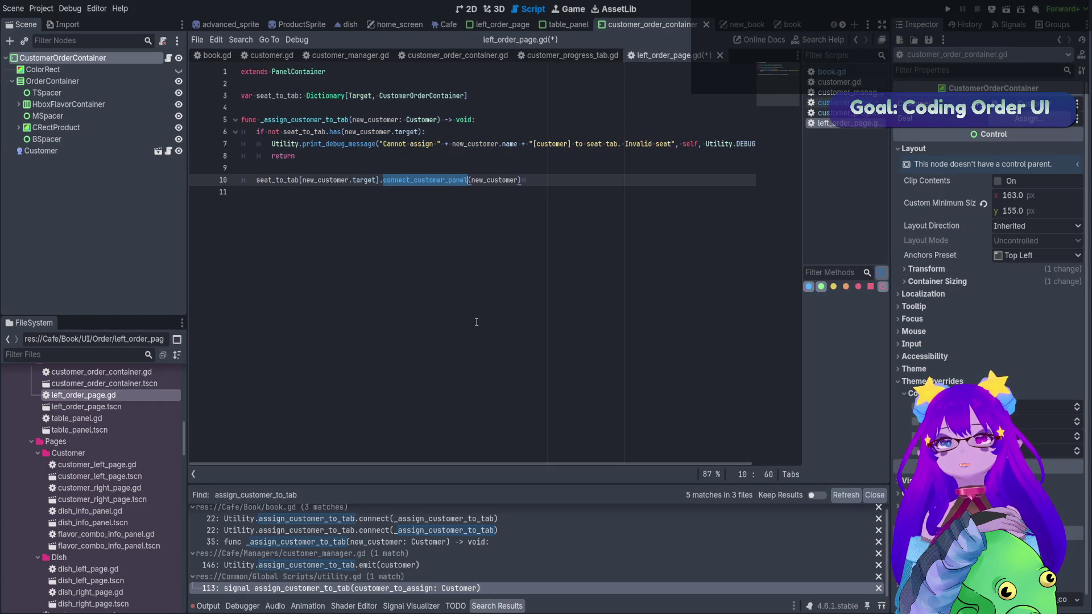
pyautogui.keyDown('ctrl'); pyautogui.click(452, 181); pyautogui.keyUp('ctrl')
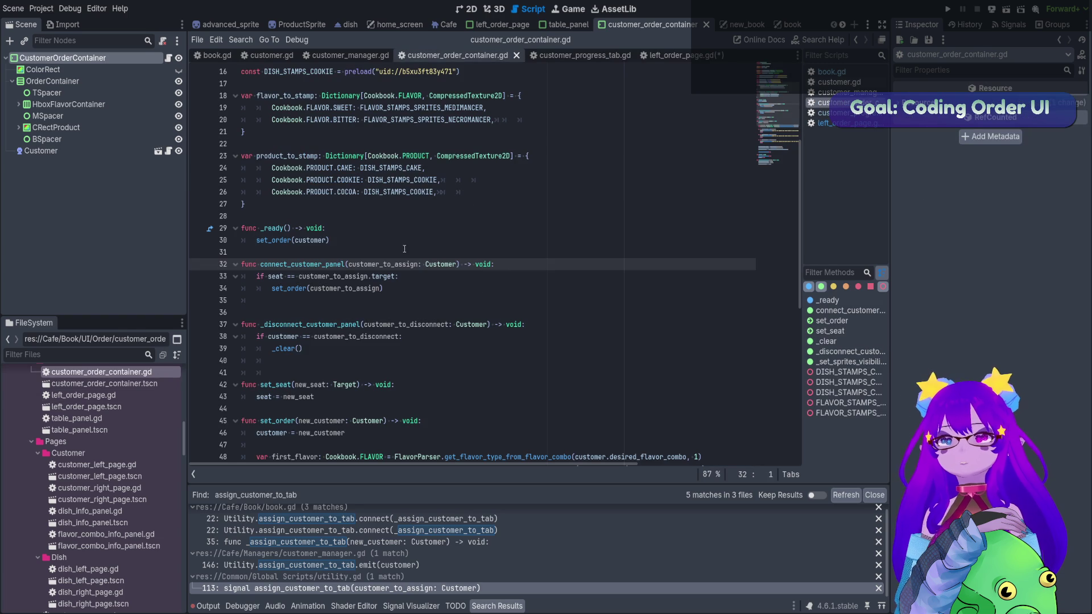
# Step: Compare connect_customer_panel with the new_customer call on line 10 of left_order_page.gd
pyautogui.moveTo(393, 297); pyautogui.dragTo(225, 265)
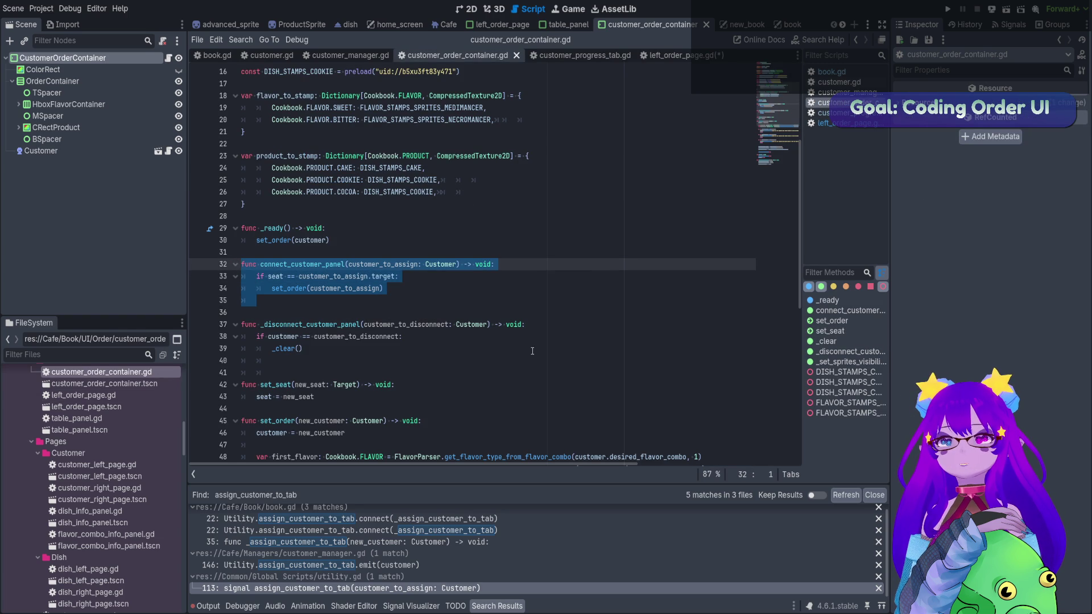
pyautogui.scroll(5, 529, 115)
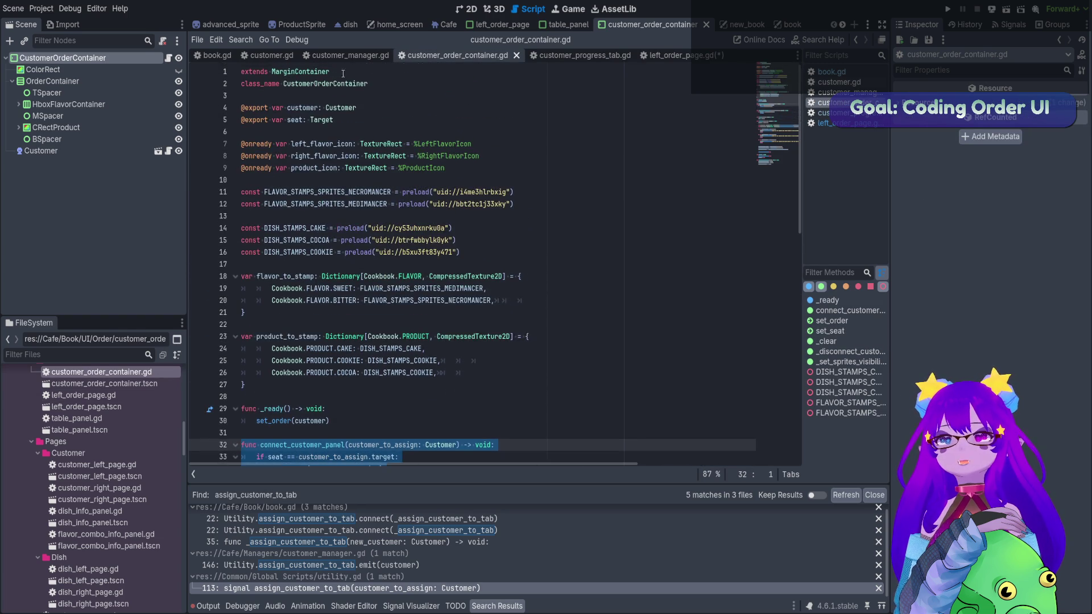
pyautogui.click(209, 57)
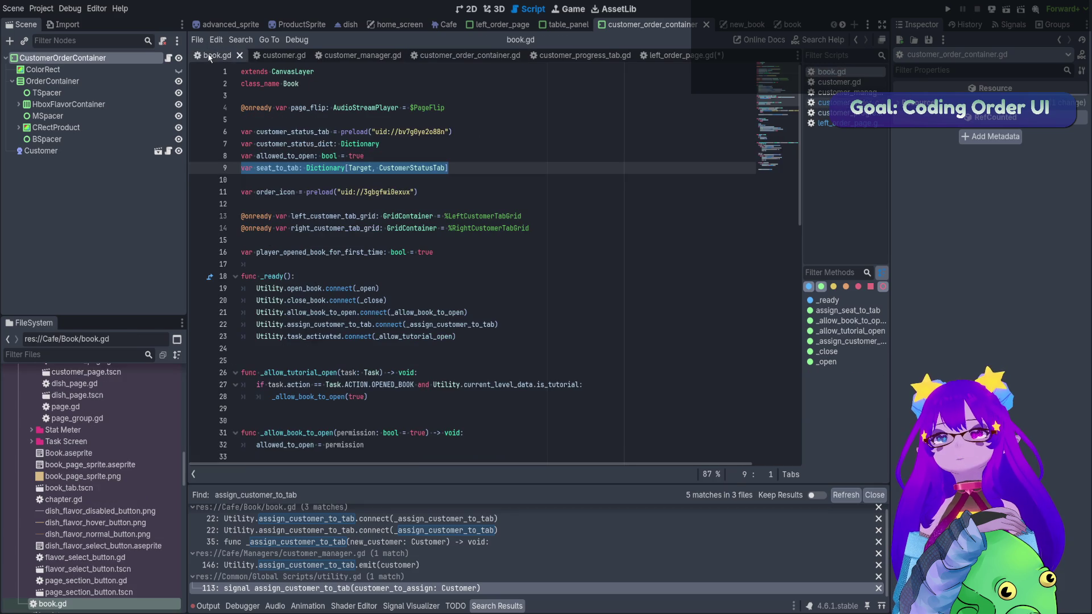
pyautogui.click(671, 56)
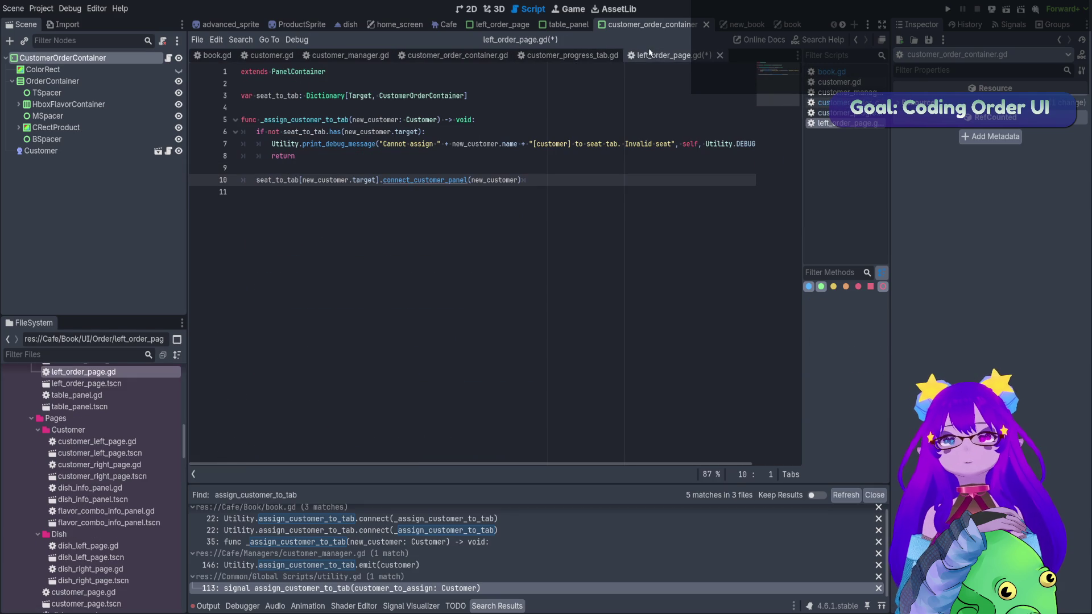
pyautogui.doubleClick(477, 181)
pyautogui.click(475, 274)
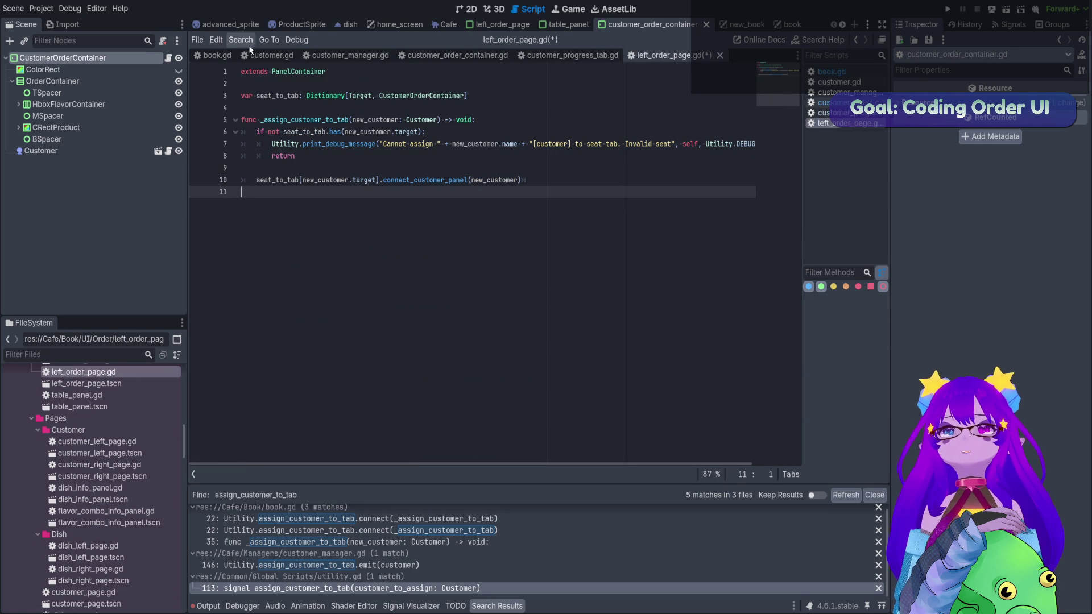
# Step: Review book.gd's open_book, close_book, assign_customer_to_tab and task_activated connections, then save left_order_page.gd
pyautogui.click(219, 56)
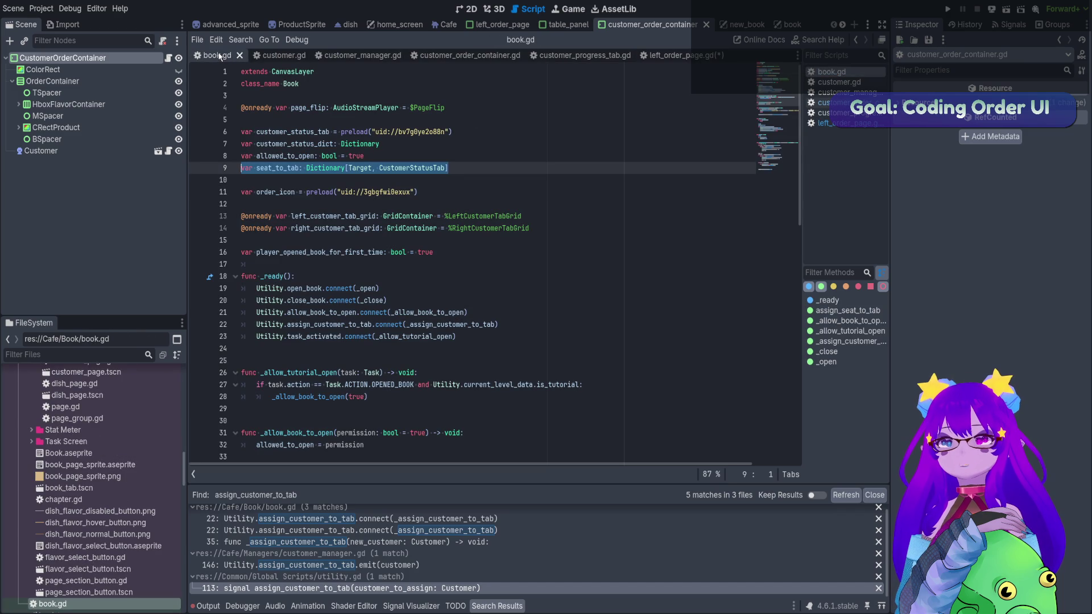
pyautogui.scroll(-5, 289, 165)
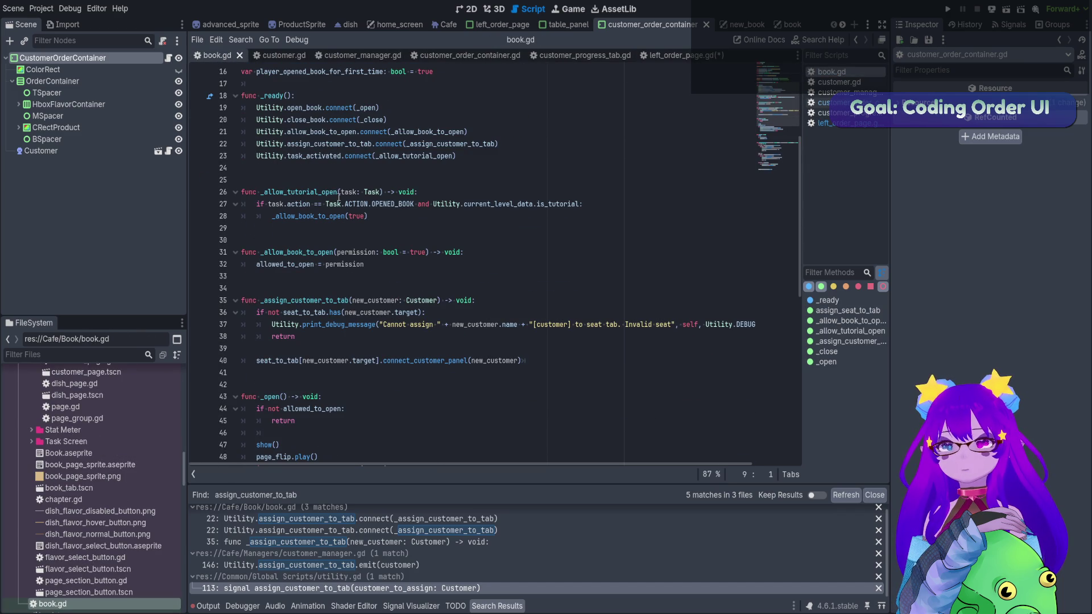
pyautogui.scroll(5, 339, 197)
pyautogui.scroll(-6, 355, 205)
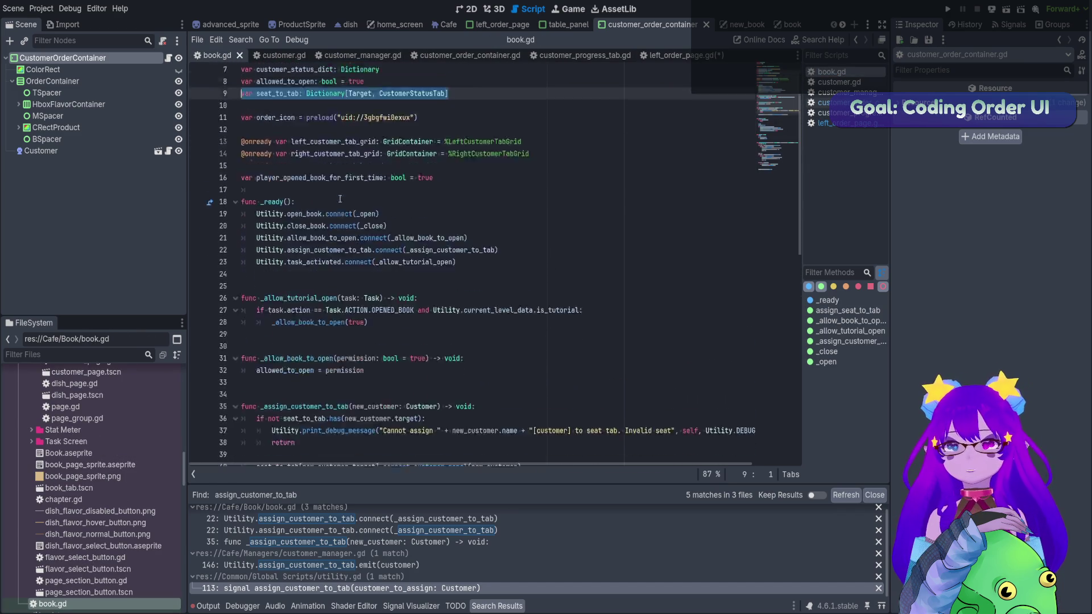
pyautogui.scroll(4, 355, 205)
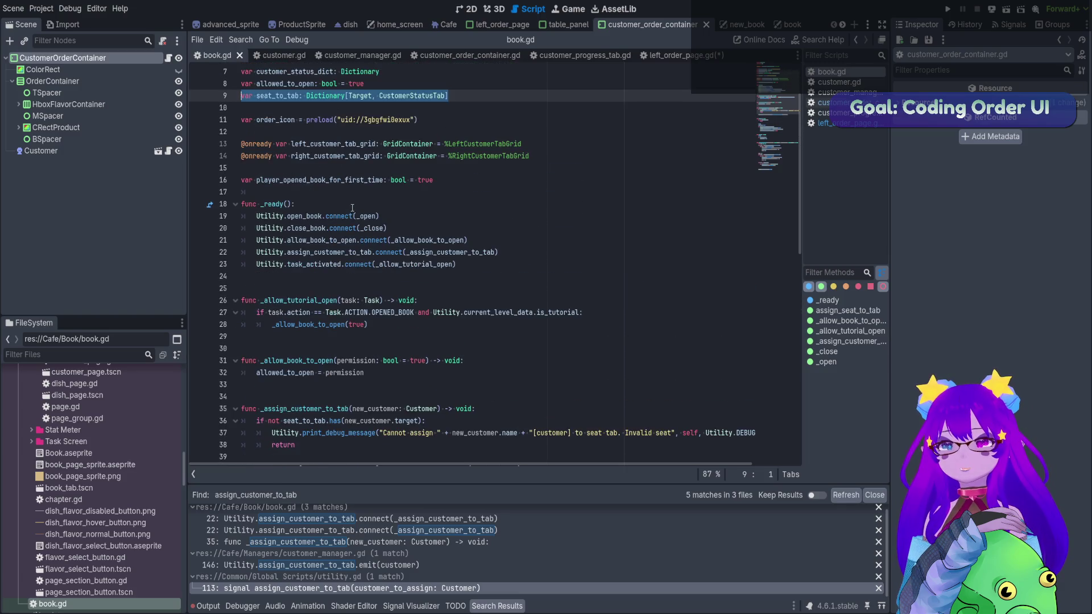
pyautogui.doubleClick(308, 215)
pyautogui.doubleClick(313, 230)
pyautogui.doubleClick(329, 251)
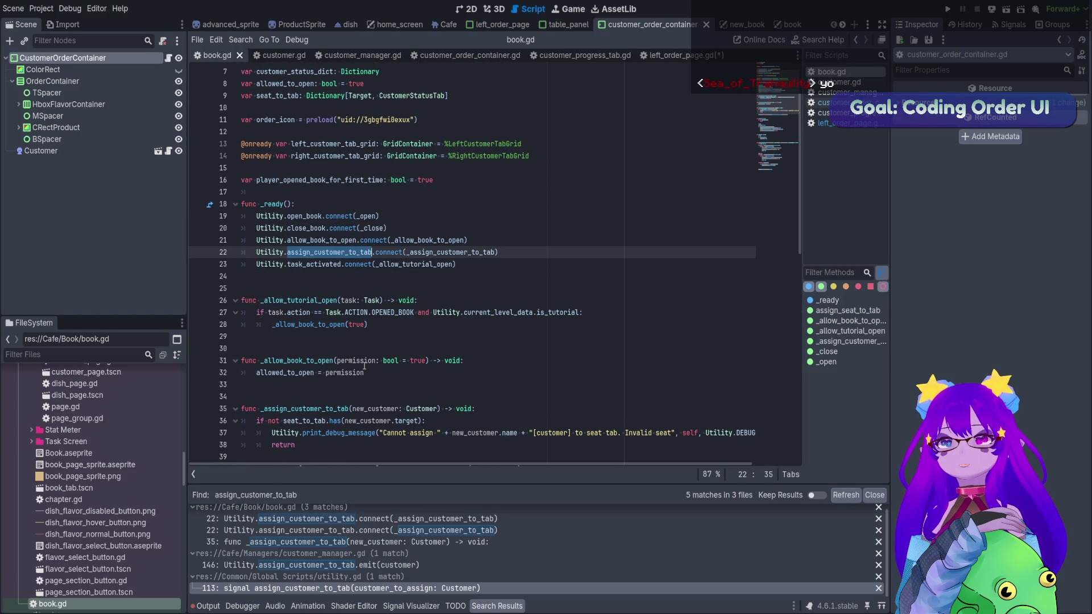
pyautogui.doubleClick(318, 266)
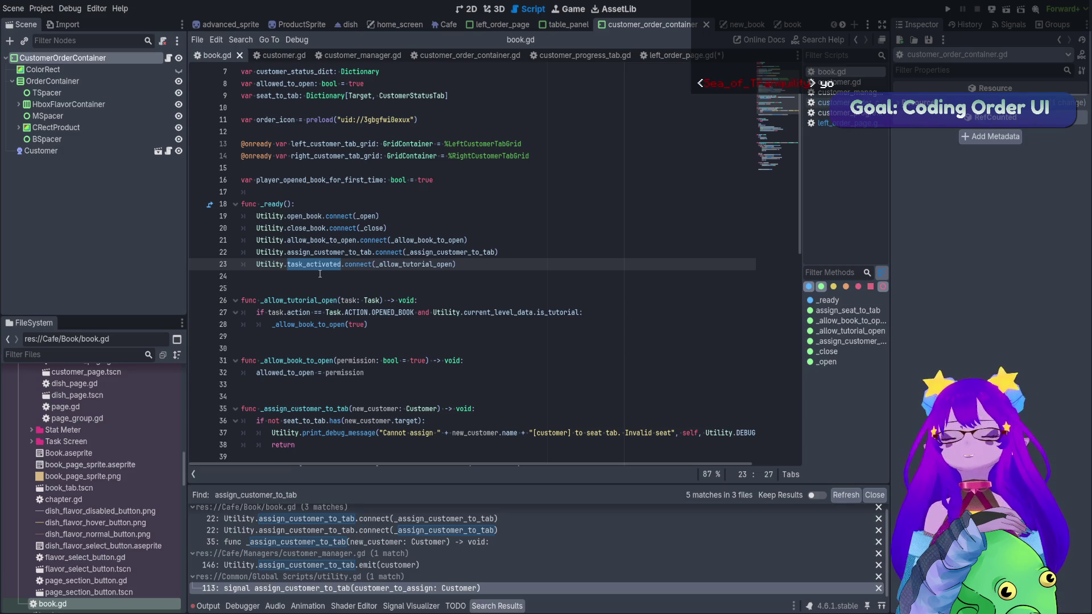
pyautogui.moveTo(498, 252)
pyautogui.mouseDown()
pyautogui.moveTo(257, 252)
pyautogui.moveTo(296, 240)
pyautogui.moveTo(255, 252)
pyautogui.mouseUp()
pyautogui.hotkey('ctrl', 'c')
pyautogui.hotkey('ctrl', 's')
pyautogui.click(573, 55)
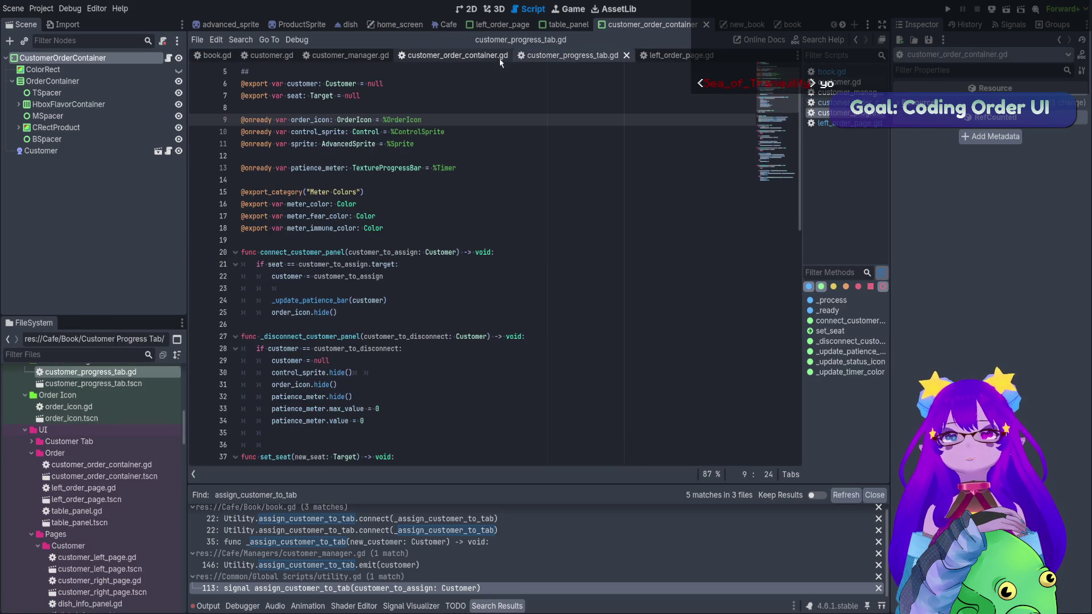
# Step: In left_order_page.gd, make room above the existing function for a new _ready function
pyautogui.click(486, 57)
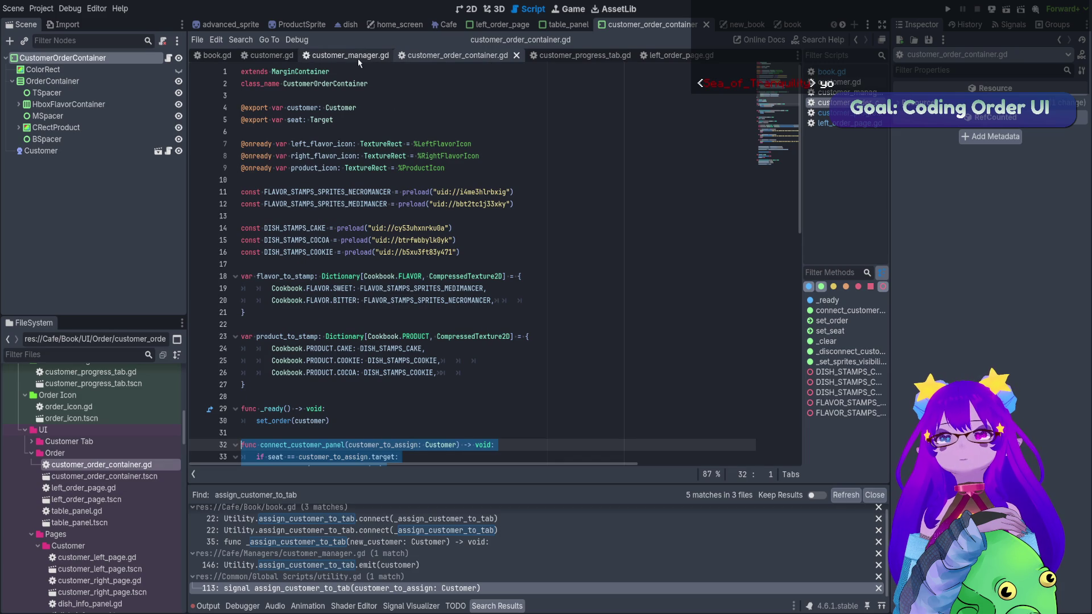
pyautogui.click(666, 57)
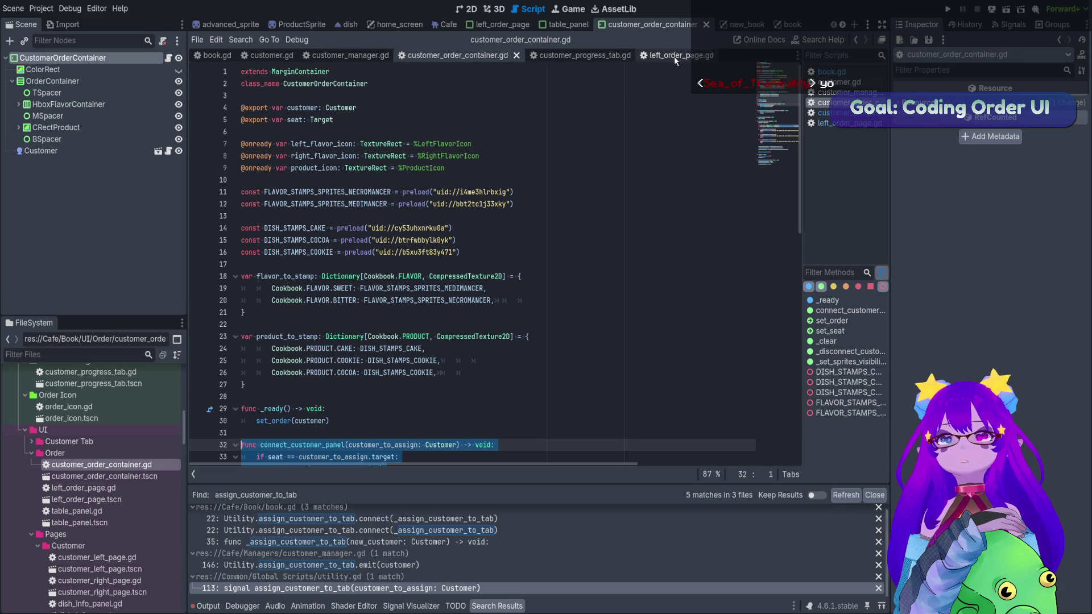
pyautogui.click(326, 113)
pyautogui.hotkey('ctrl', 'v')
pyautogui.hotkey('ctrl', 'z')
pyautogui.press('Return')
# Step: Write func _ready() calling Utility.assign_customer_to_tab.connect(_assign_customer_to_tab), trim the trailing line, and save
pyautogui.press('Return')
pyautogui.press('Up')
pyautogui.write('func _r')
pyautogui.press('Return')
pyautogui.press('Return')
pyautogui.hotkey('ctrl', 'v')
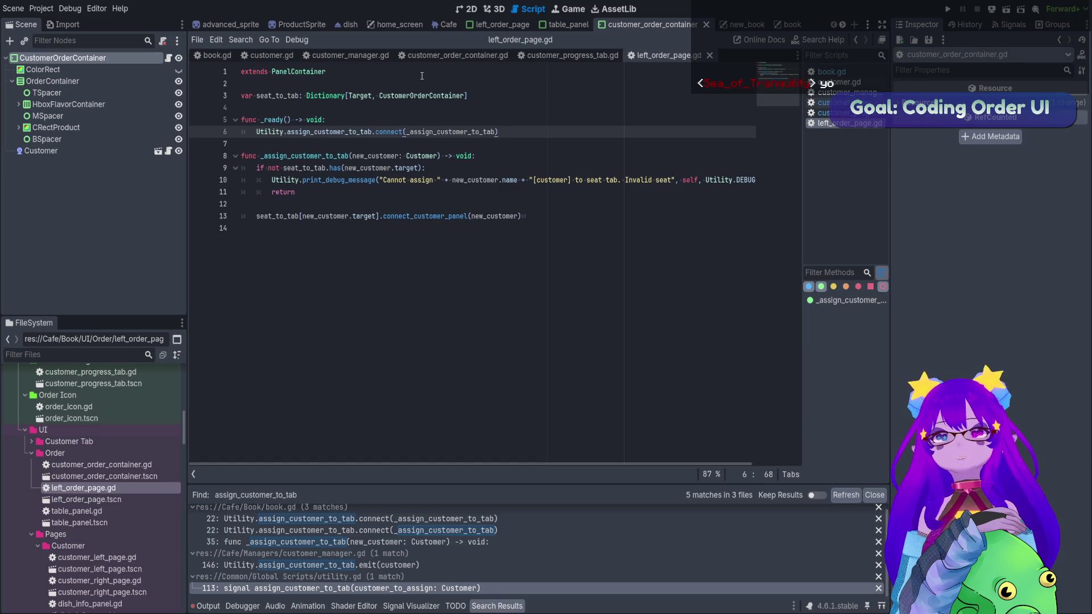
pyautogui.click(431, 244)
pyautogui.press('BackSpace')
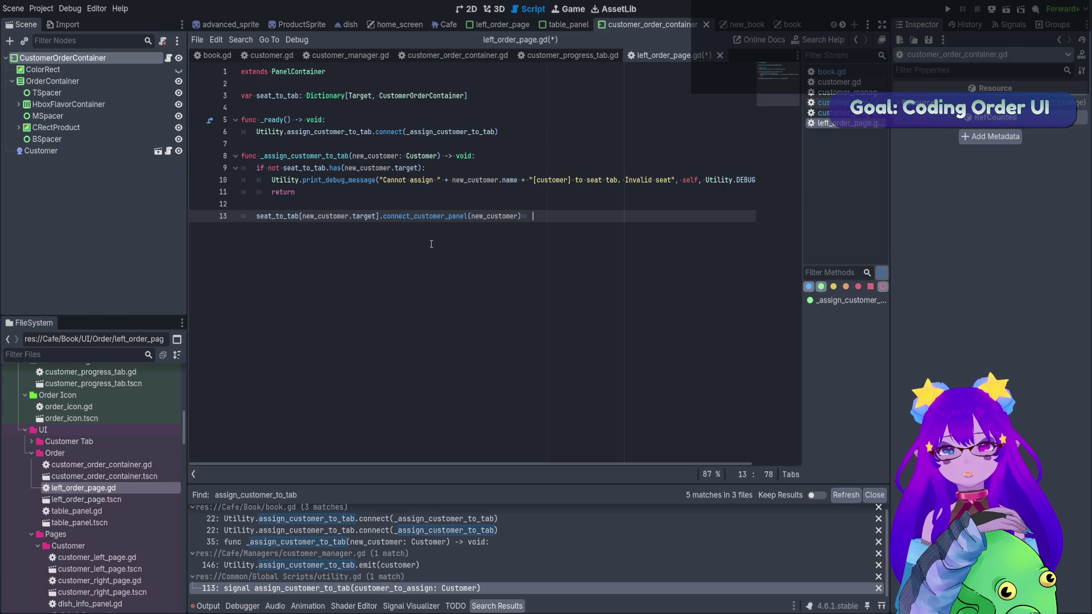
pyautogui.hotkey('ctrl', 's')
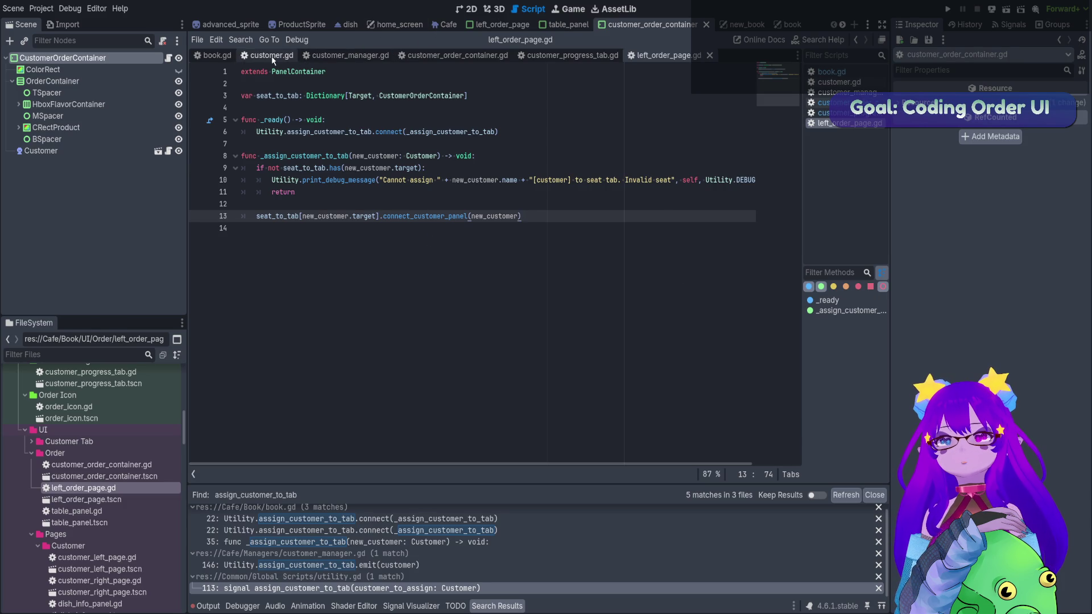
# Step: In customer.gd, follow the status_tab reference on line 103 to its declaration on line 25
pyautogui.click(271, 55)
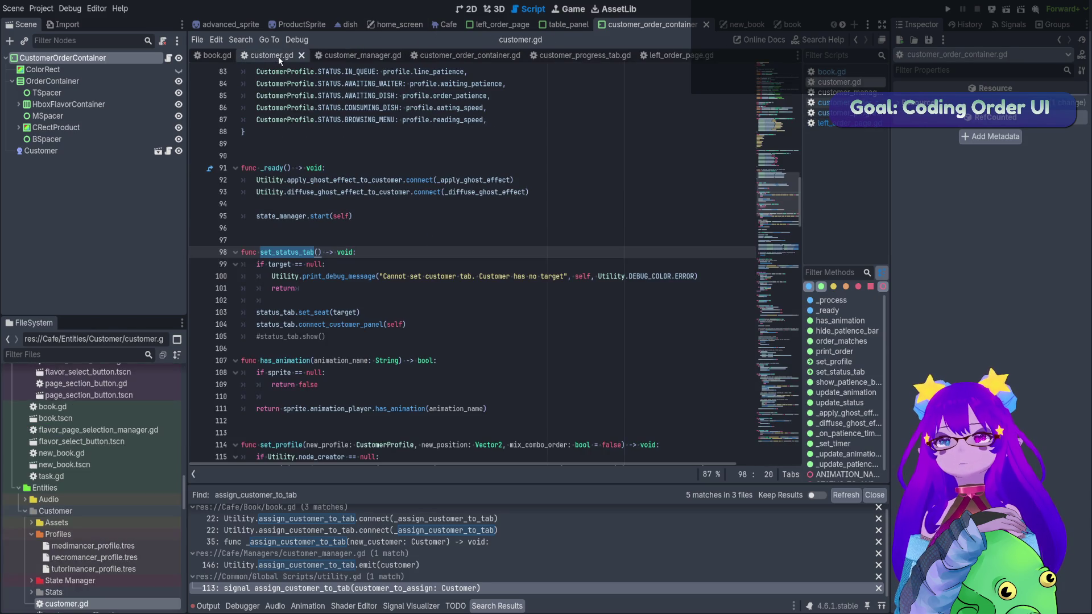
pyautogui.click(348, 265)
pyautogui.moveTo(256, 313); pyautogui.dragTo(298, 313)
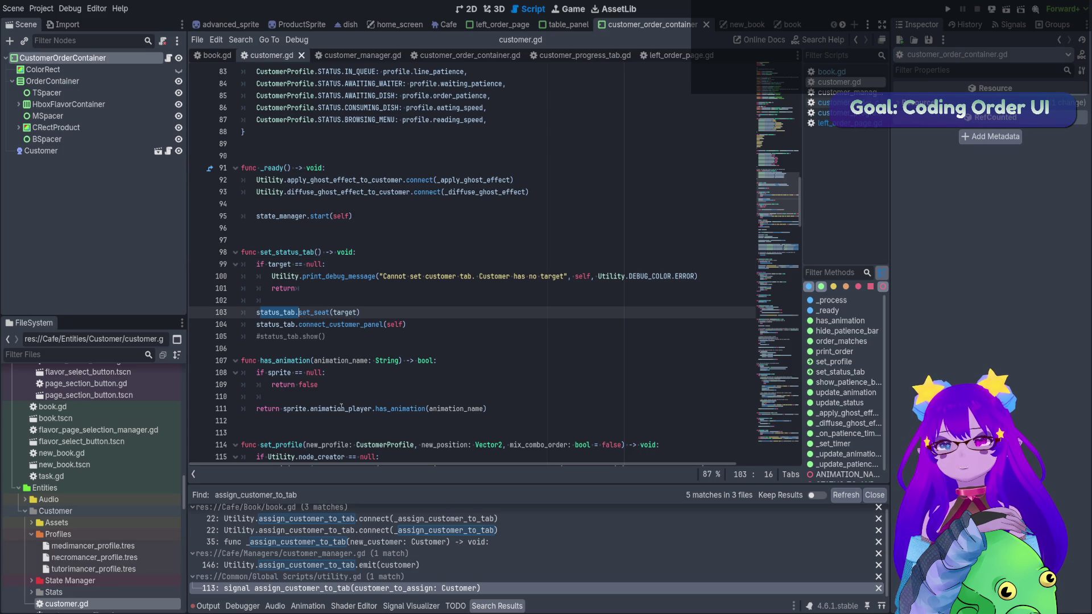
pyautogui.click(279, 324)
pyautogui.keyDown('ctrl'); pyautogui.click(279, 323); pyautogui.keyUp('ctrl')
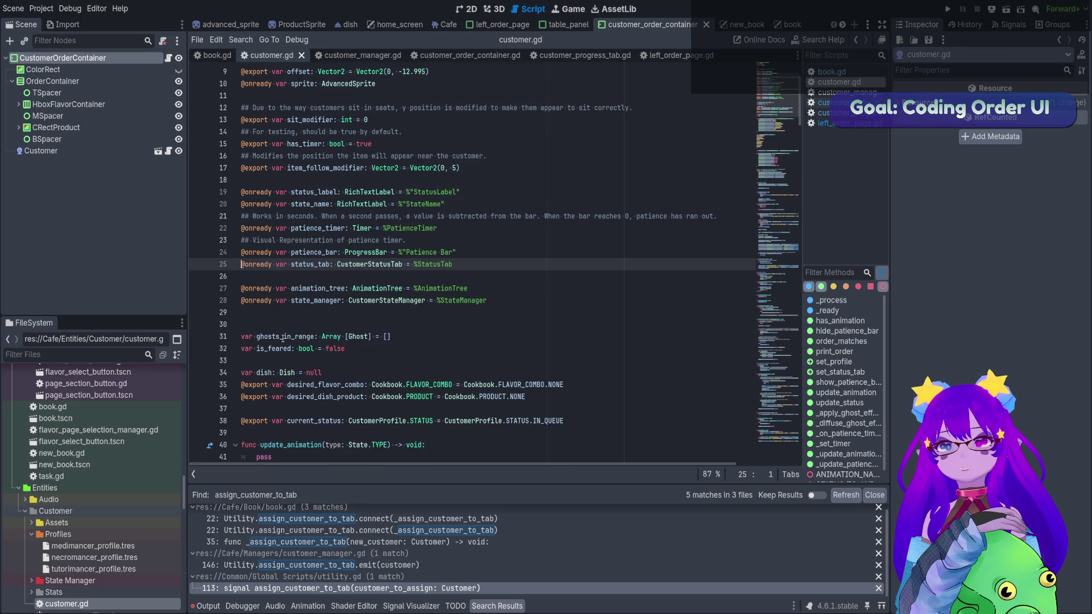
# Step: Search all project scripts for status_tab with Find in Files
pyautogui.click(453, 264)
pyautogui.doubleClick(310, 265)
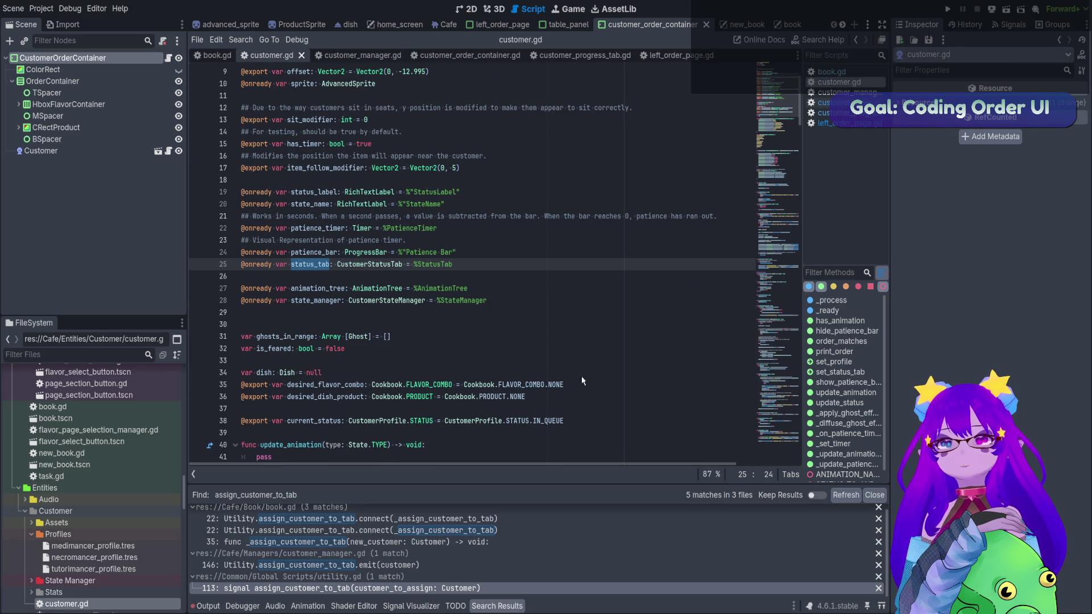
pyautogui.hotkey('ctrl', 'shift', 'f')
pyautogui.press('Return')
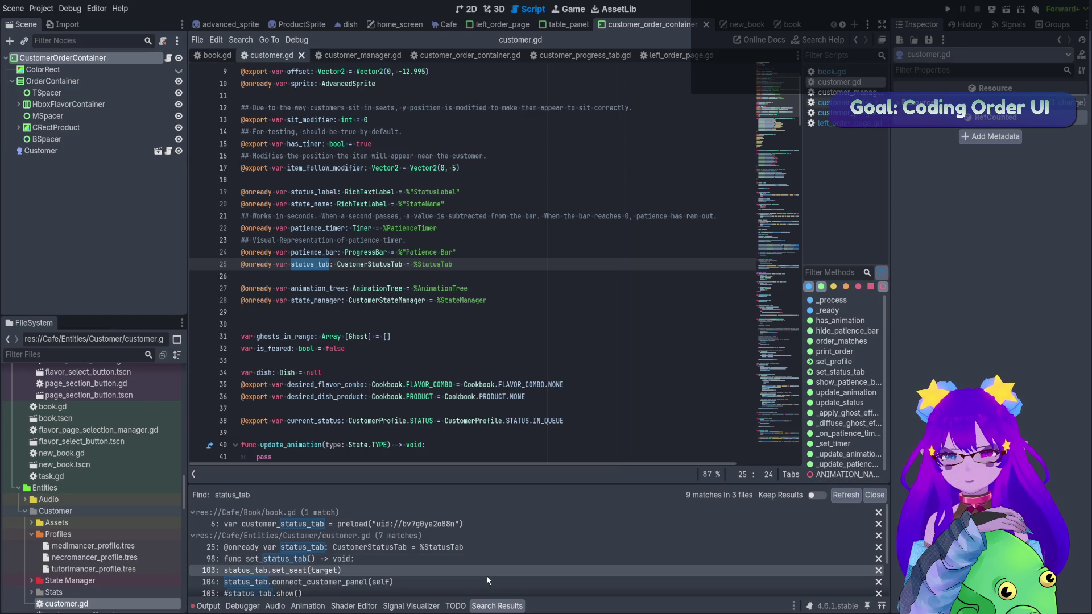
# Step: Review the status_tab use around connect_customer_panel on lines 100–104 of customer.gd
pyautogui.scroll(-1, 480, 582)
pyautogui.click(466, 570)
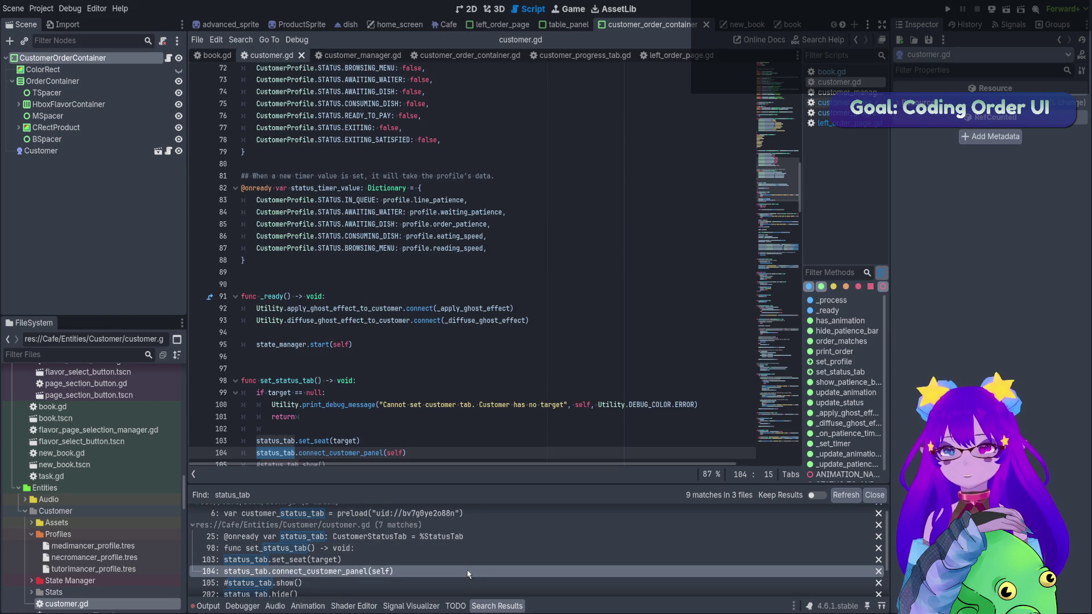
pyautogui.scroll(-1, 444, 351)
pyautogui.scroll(-2, 429, 309)
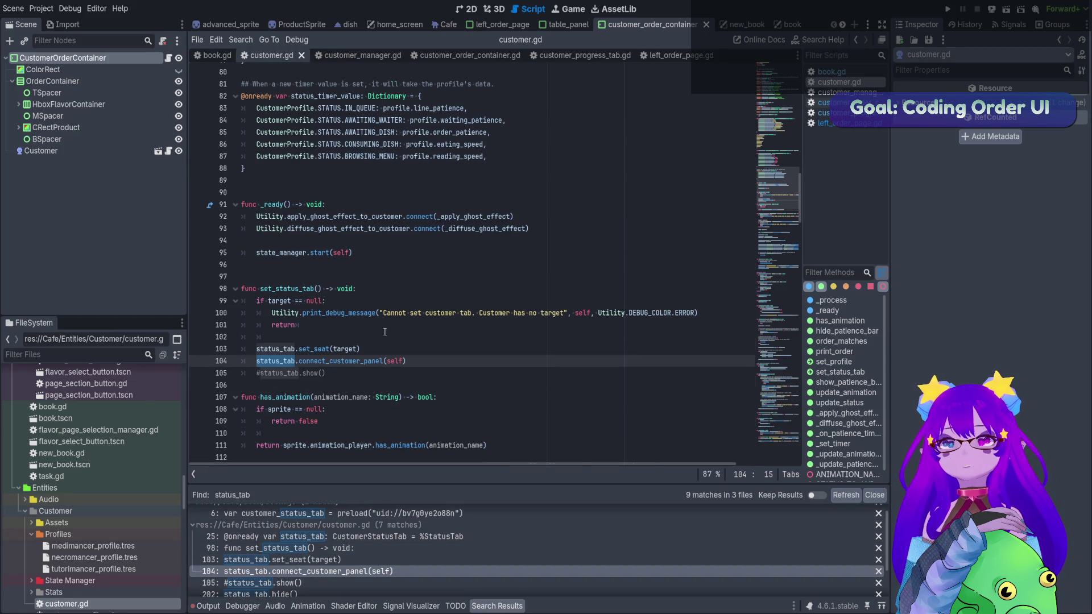
pyautogui.click(380, 338)
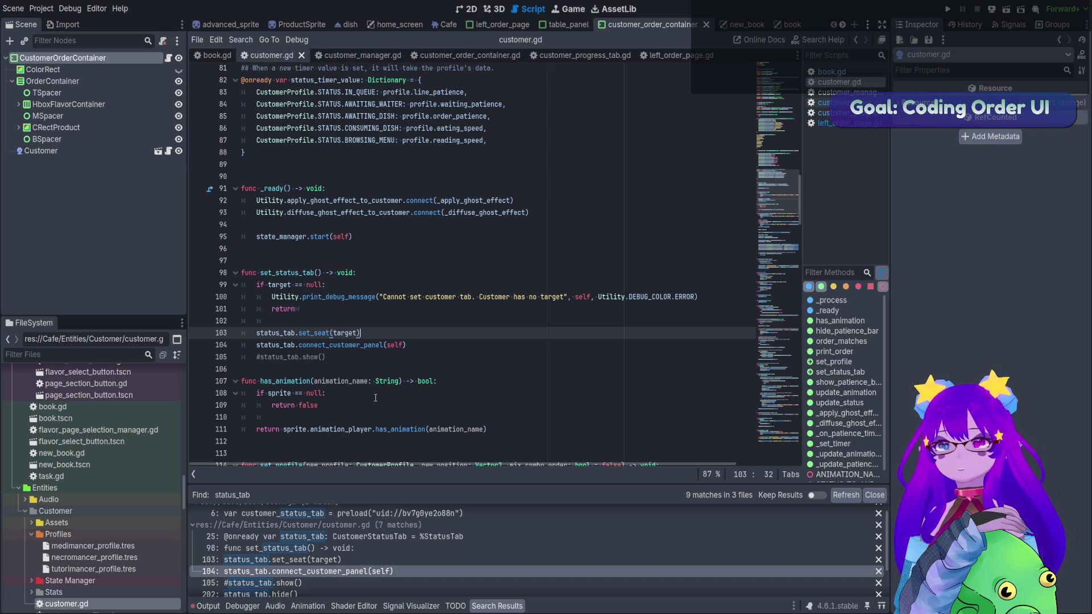
pyautogui.doubleClick(373, 346)
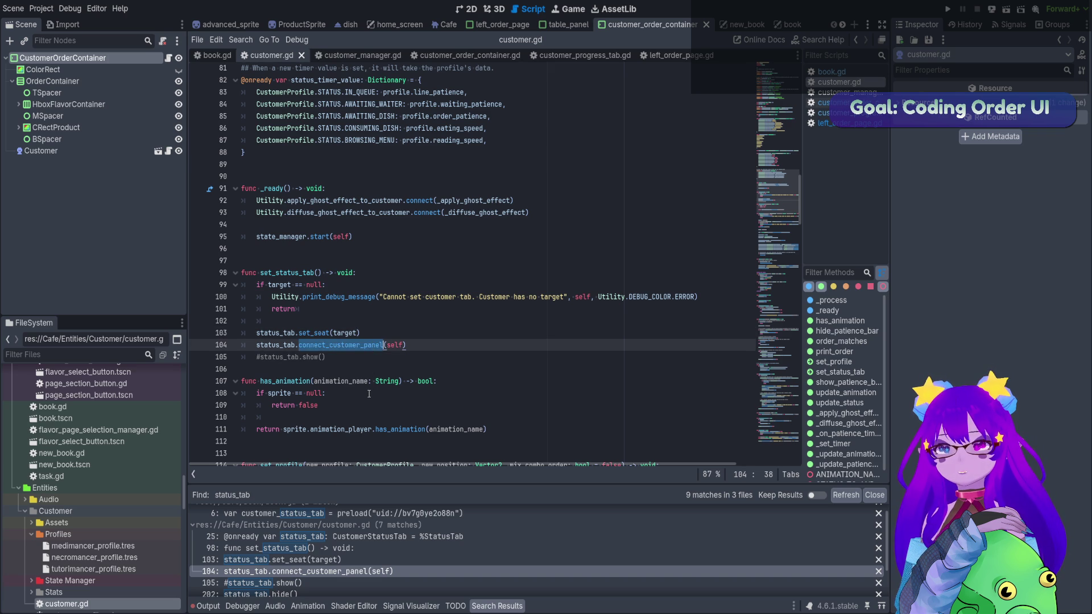
pyautogui.doubleClick(348, 334)
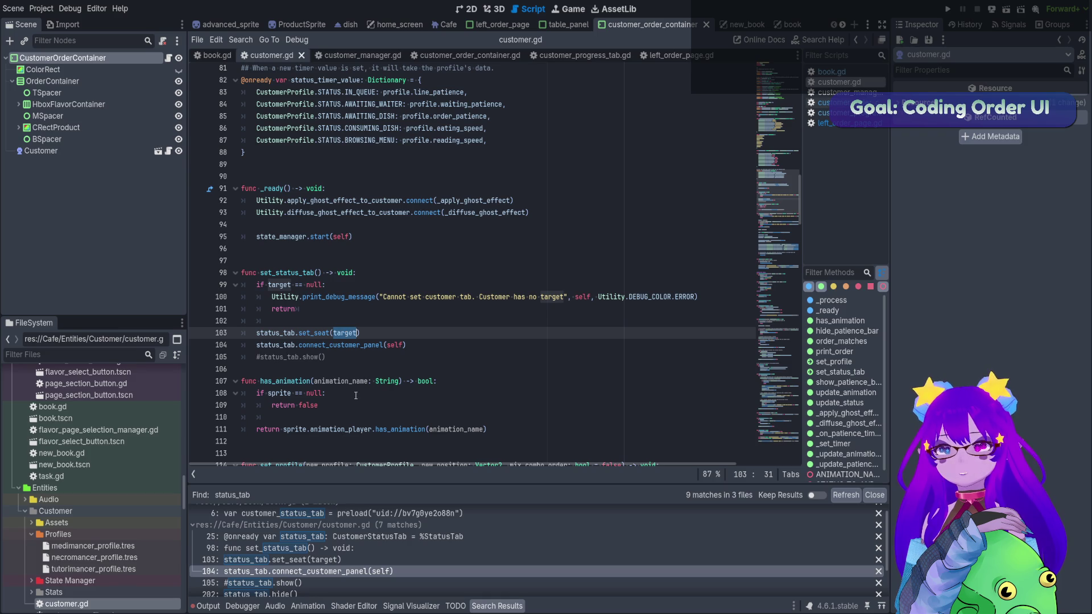
pyautogui.click(516, 297)
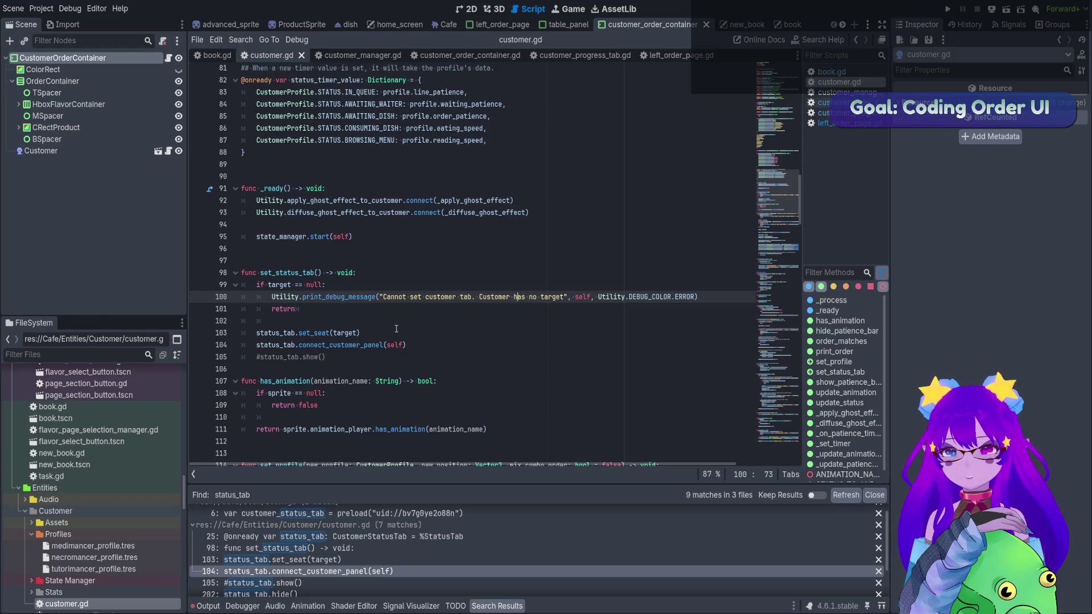
pyautogui.scroll(-2, 374, 545)
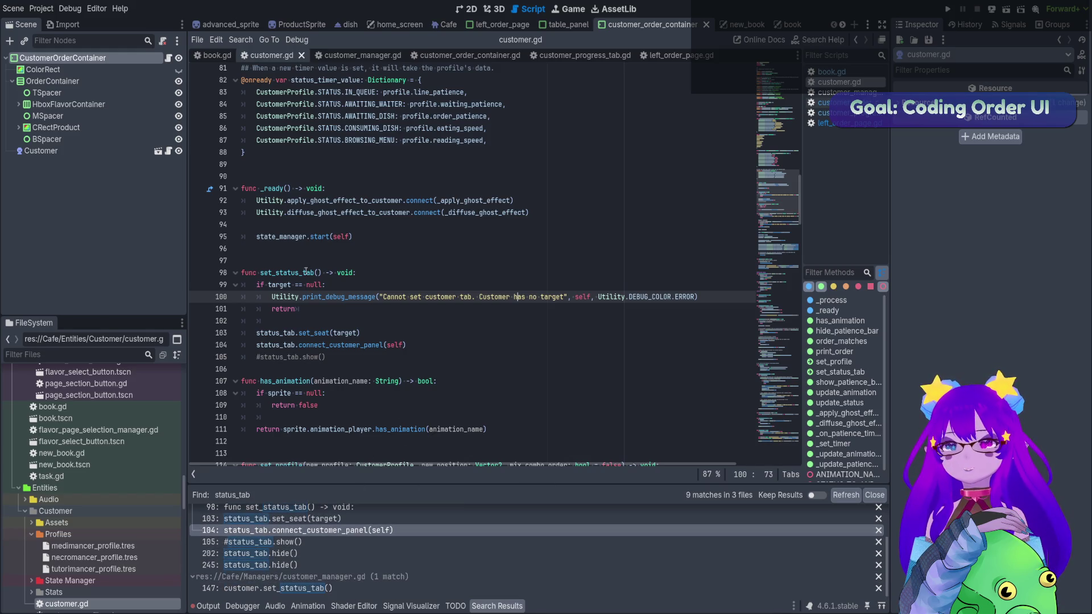
pyautogui.scroll(-4, 305, 271)
pyautogui.scroll(4, 296, 324)
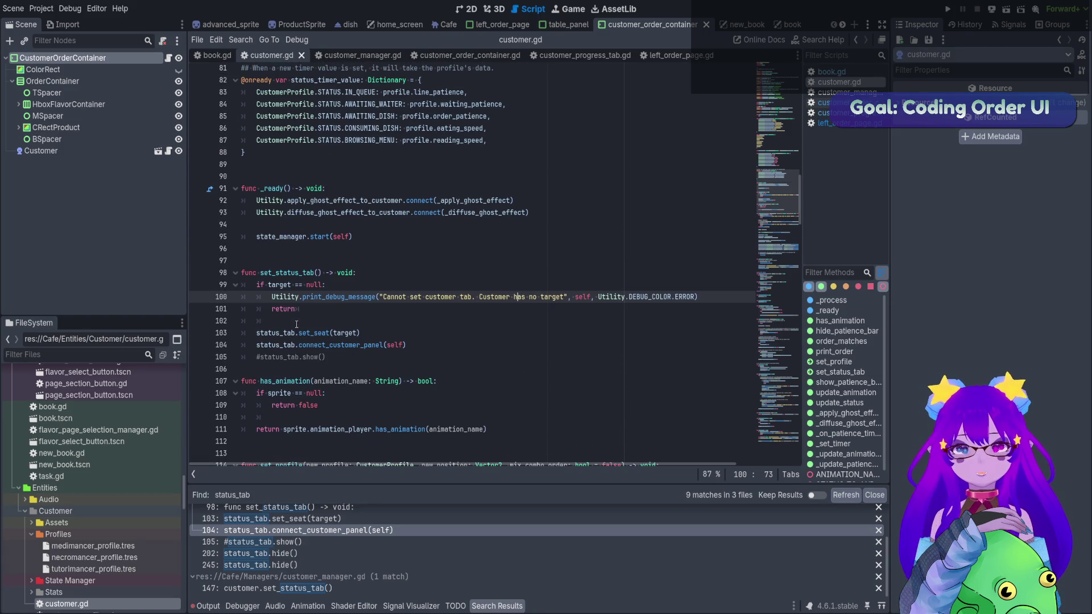
# Step: Inspect the set_status_tab call on line 147 of customer_manager.gd's seating code
pyautogui.click(364, 565)
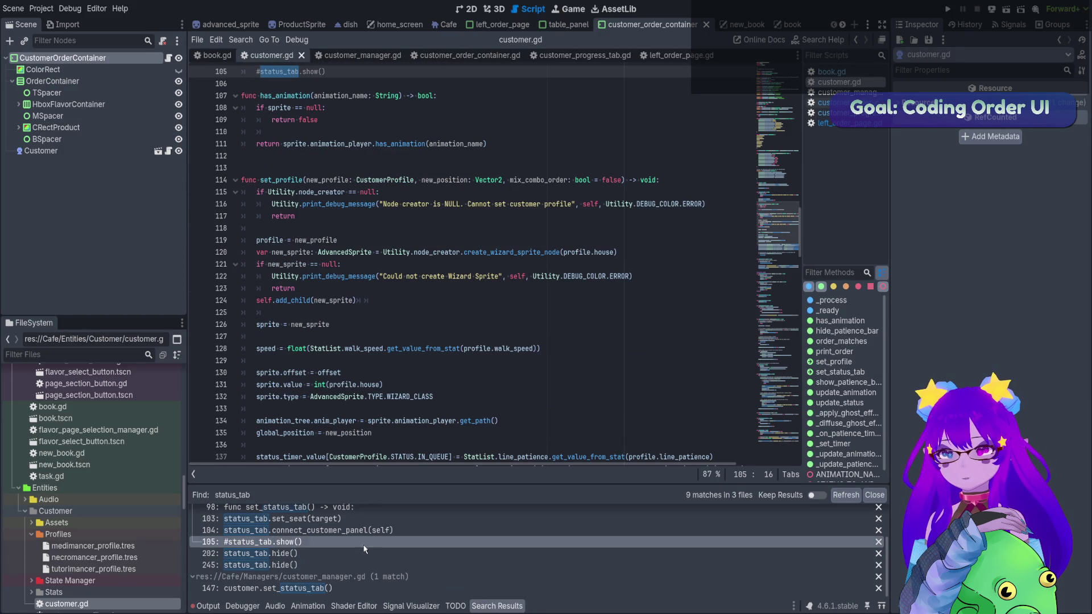
pyautogui.click(370, 588)
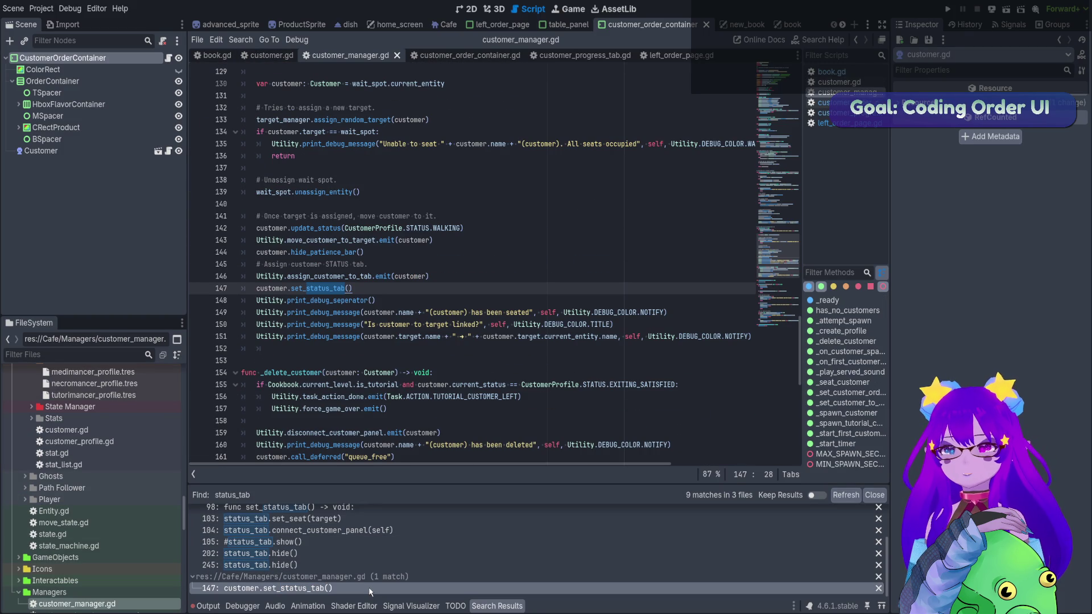
pyautogui.scroll(9, 333, 309)
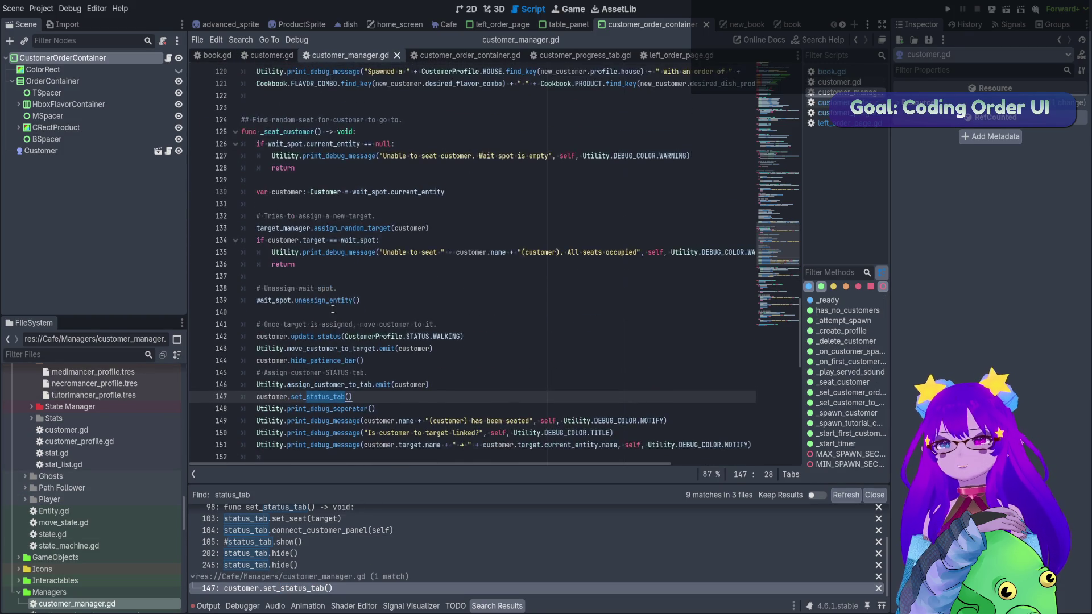
pyautogui.scroll(-8, 333, 309)
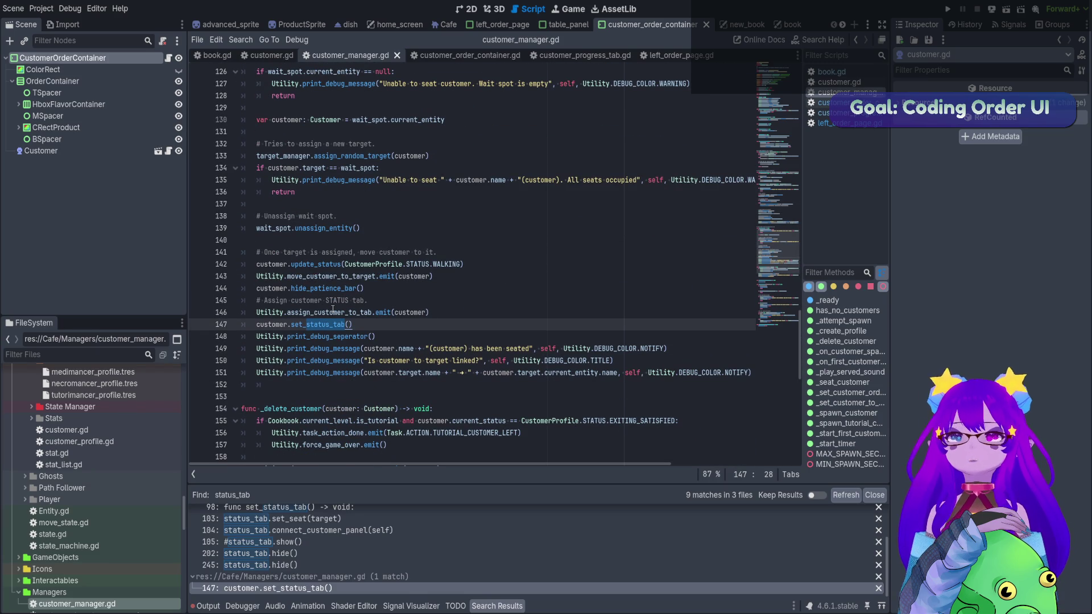
pyautogui.click(340, 267)
pyautogui.click(340, 279)
pyautogui.doubleClick(340, 277)
pyautogui.doubleClick(332, 324)
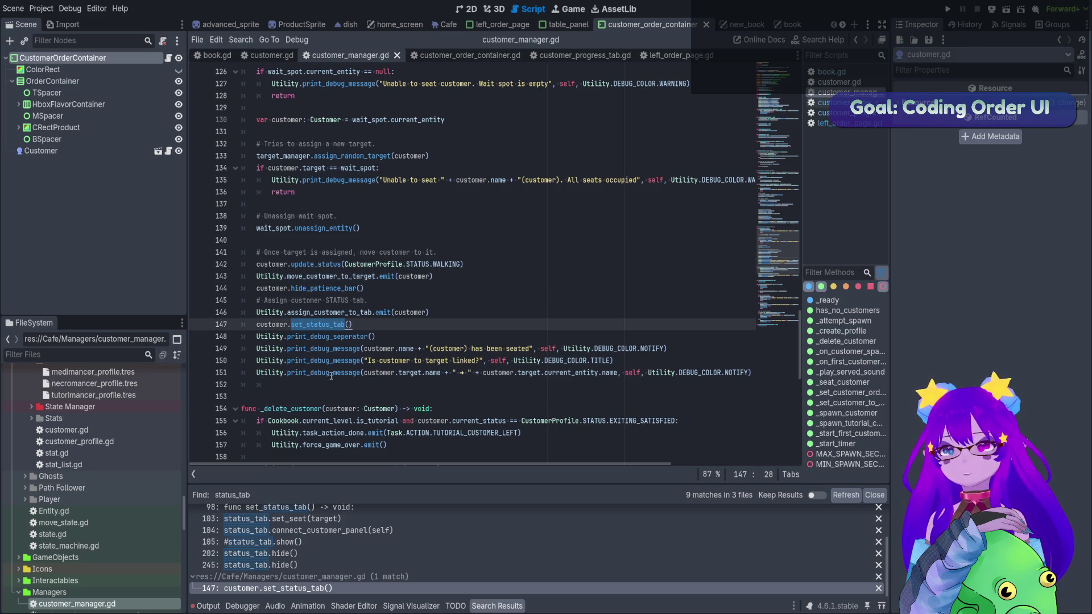
# Step: Check set_status_tab's definition in customer.gd, then show the order container in 2D
pyautogui.click(326, 324)
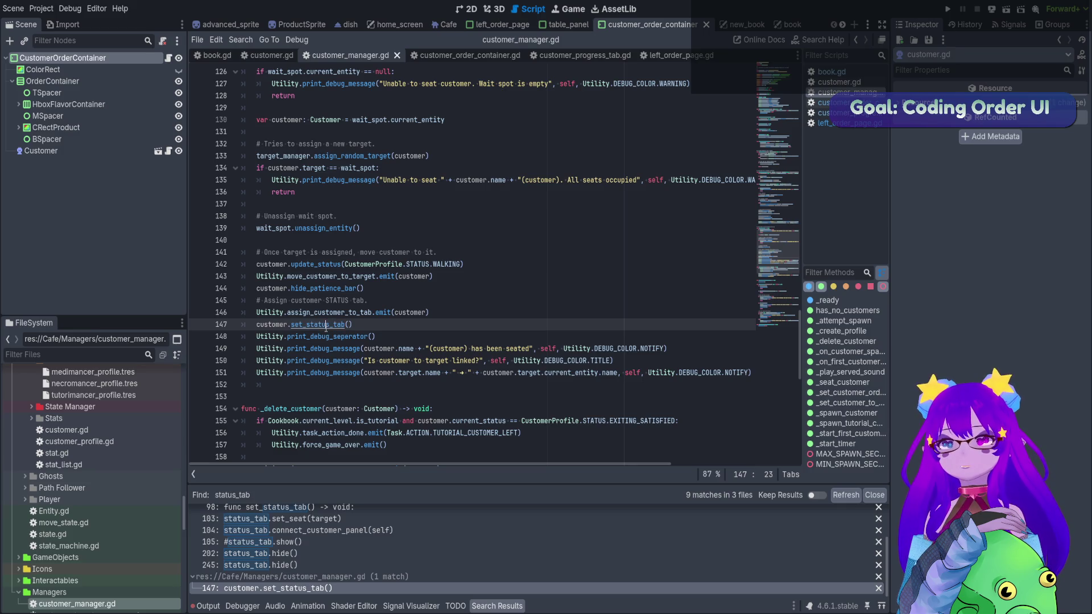
pyautogui.keyDown('ctrl'); pyautogui.click(326, 325); pyautogui.keyUp('ctrl')
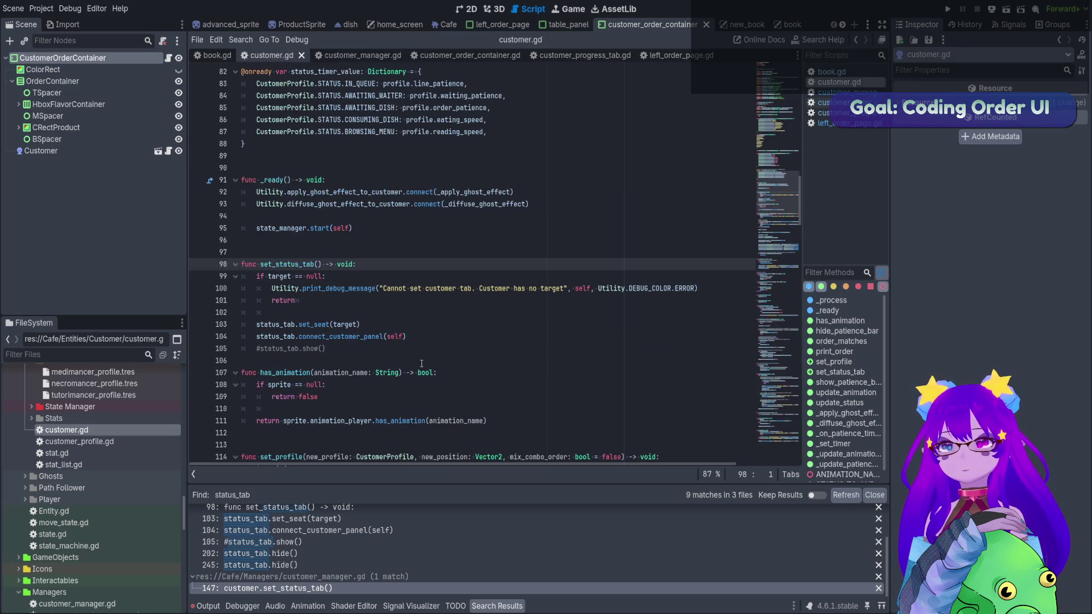
pyautogui.click(308, 277)
pyautogui.click(318, 322)
pyautogui.click(323, 350)
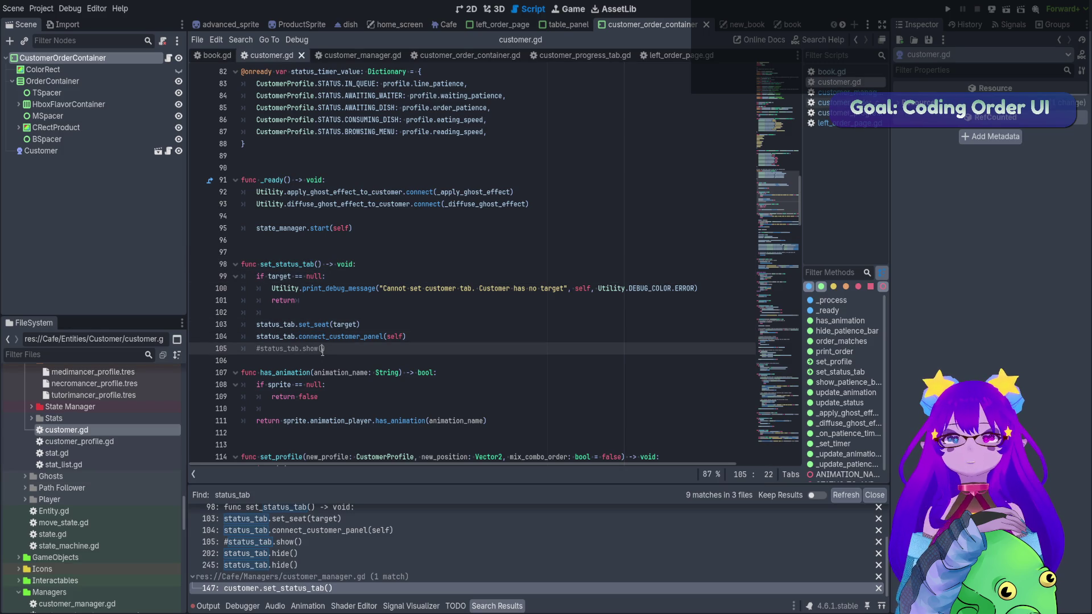
pyautogui.click(468, 9)
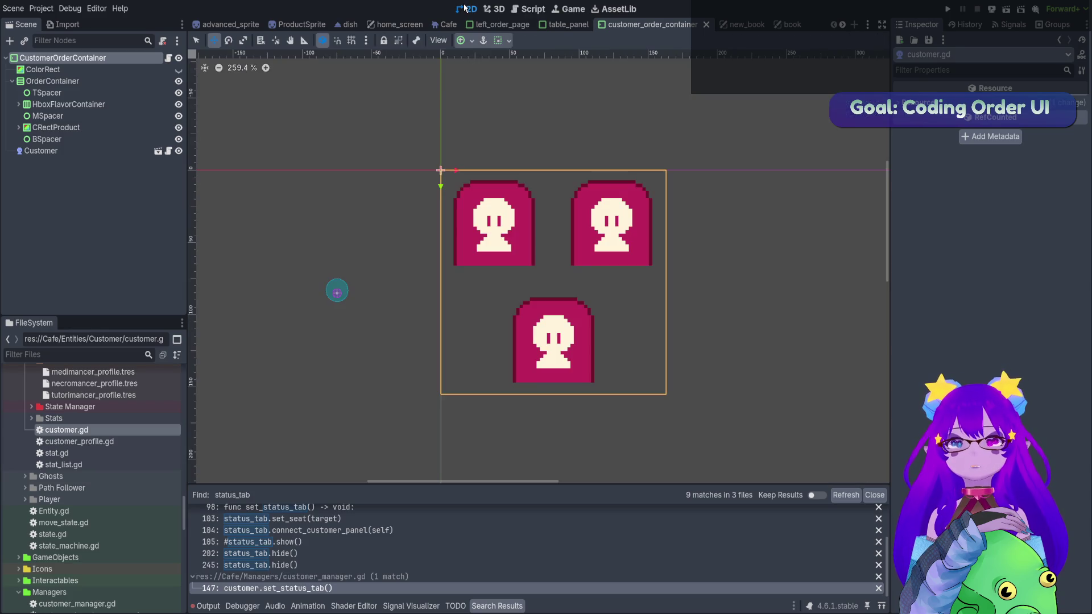
# Step: Zoom out and recentre the order container, deselect it, and switch to the book scene
pyautogui.scroll(-5, 430, 187)
pyautogui.moveTo(423, 146); pyautogui.dragTo(486, 215)
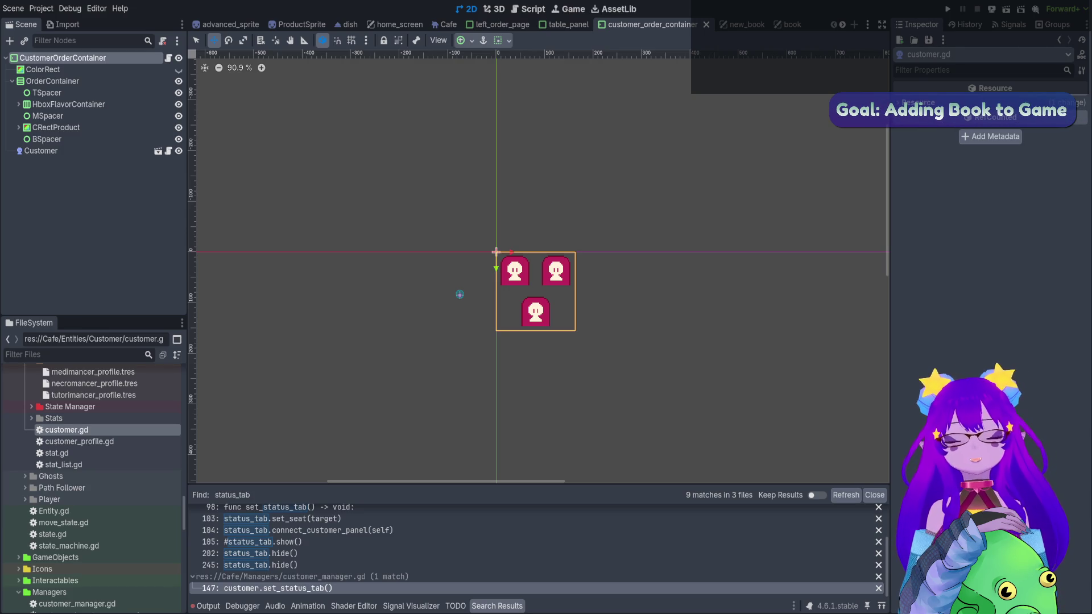
pyautogui.click(131, 249)
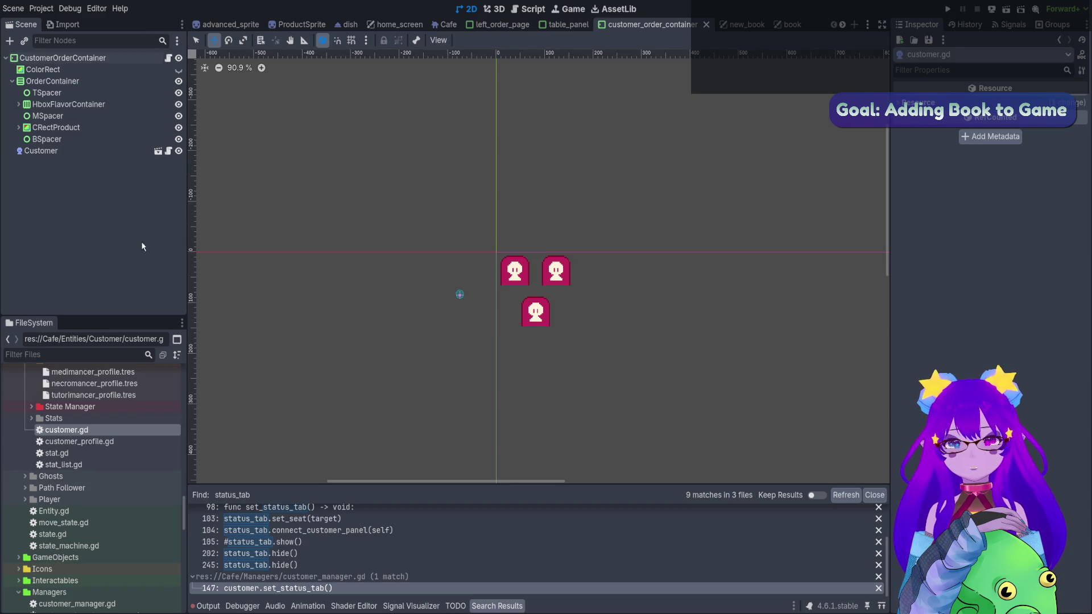
pyautogui.click(782, 24)
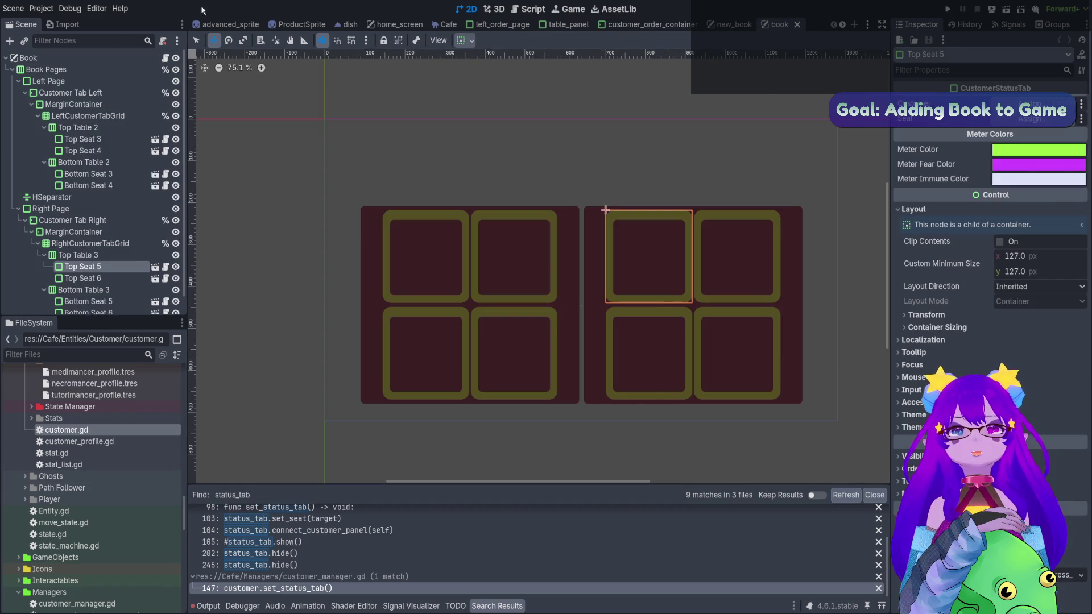
# Step: Copy the open, close and allow-to-open connect lines from book.gd's _ready, then go to new_book
pyautogui.click(165, 58)
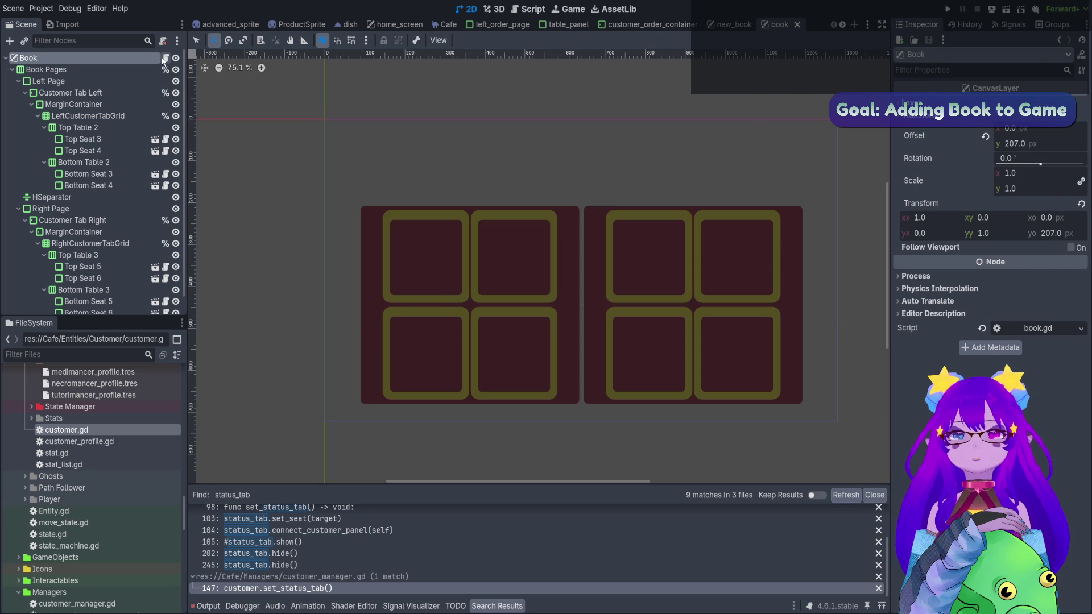
pyautogui.scroll(4, 318, 127)
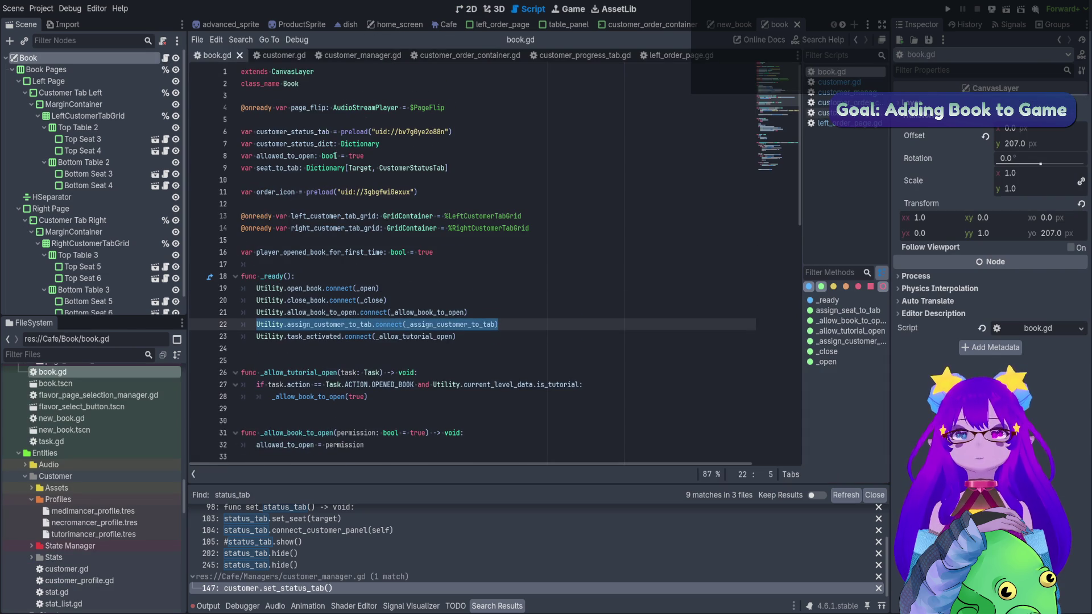
pyautogui.click(326, 108)
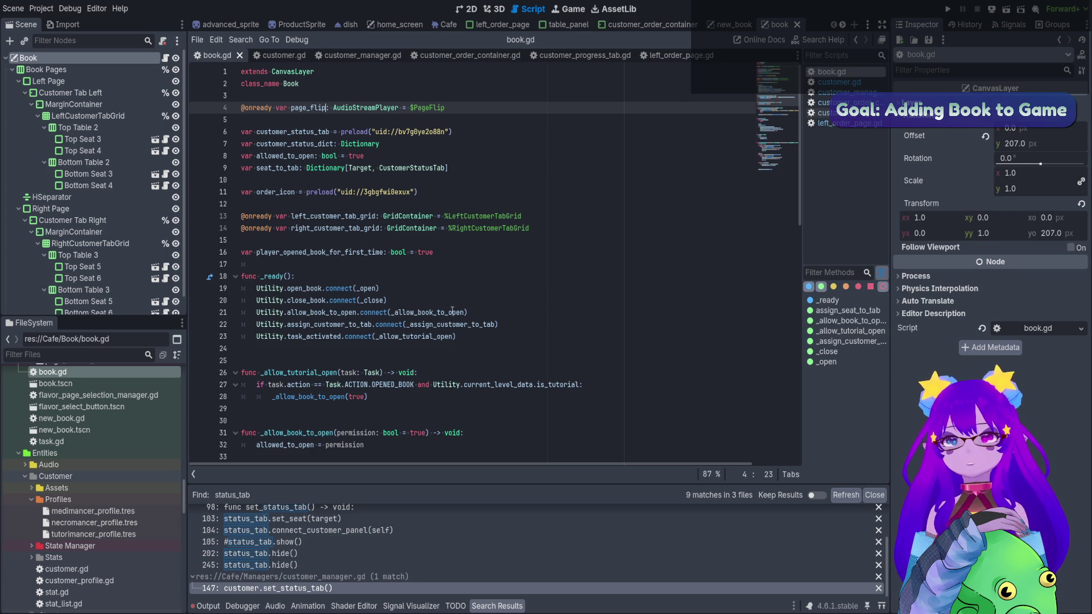
pyautogui.moveTo(486, 312); pyautogui.dragTo(241, 277)
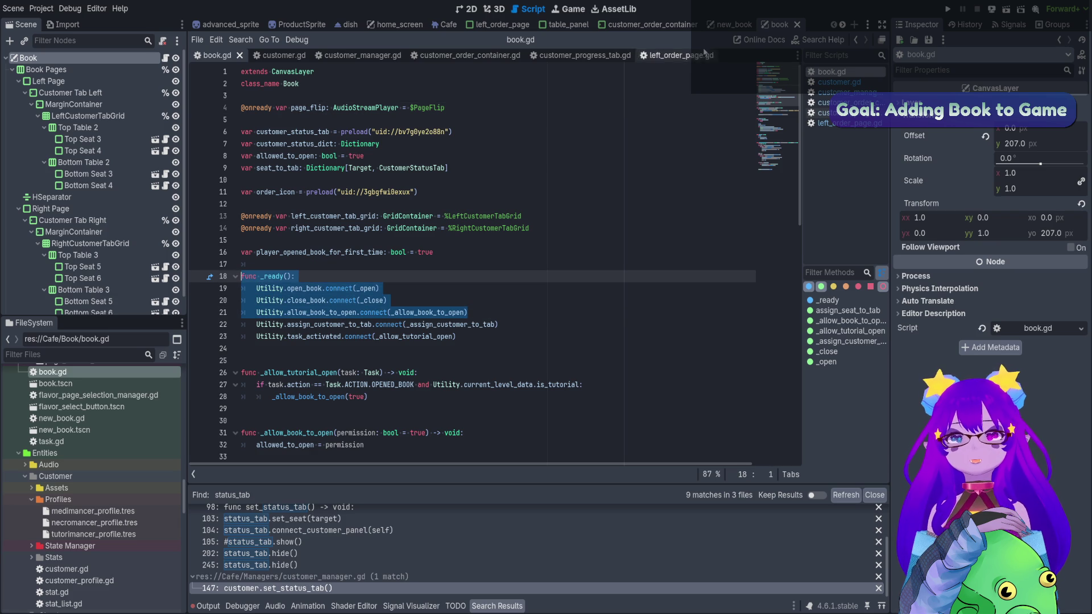
pyautogui.click(734, 24)
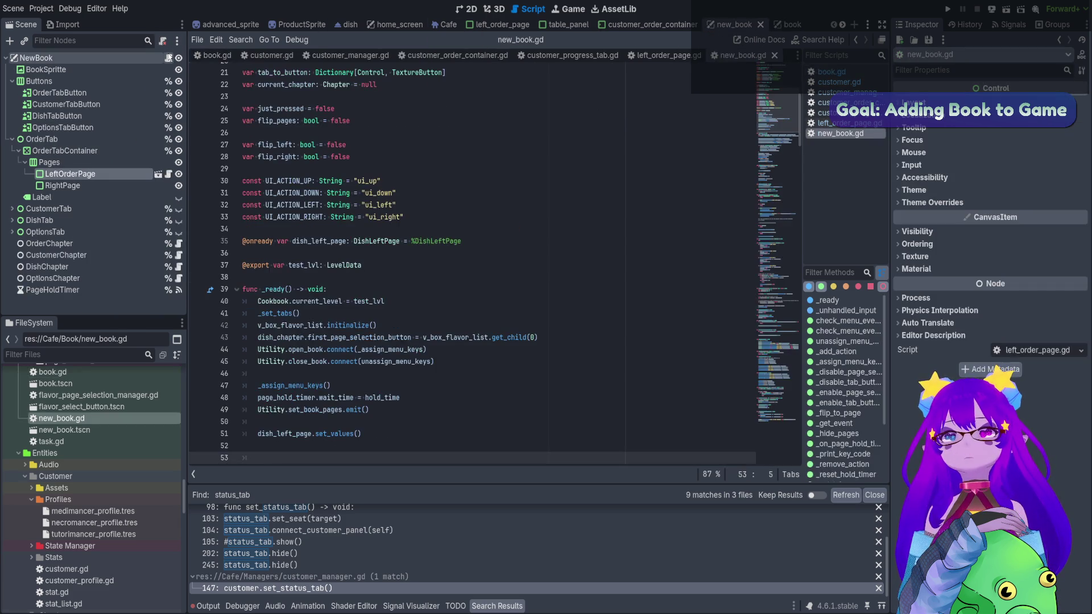
# Step: Paste the copied connection block into new_book.gd
pyautogui.click(279, 277)
pyautogui.hotkey('ctrl', 'v')
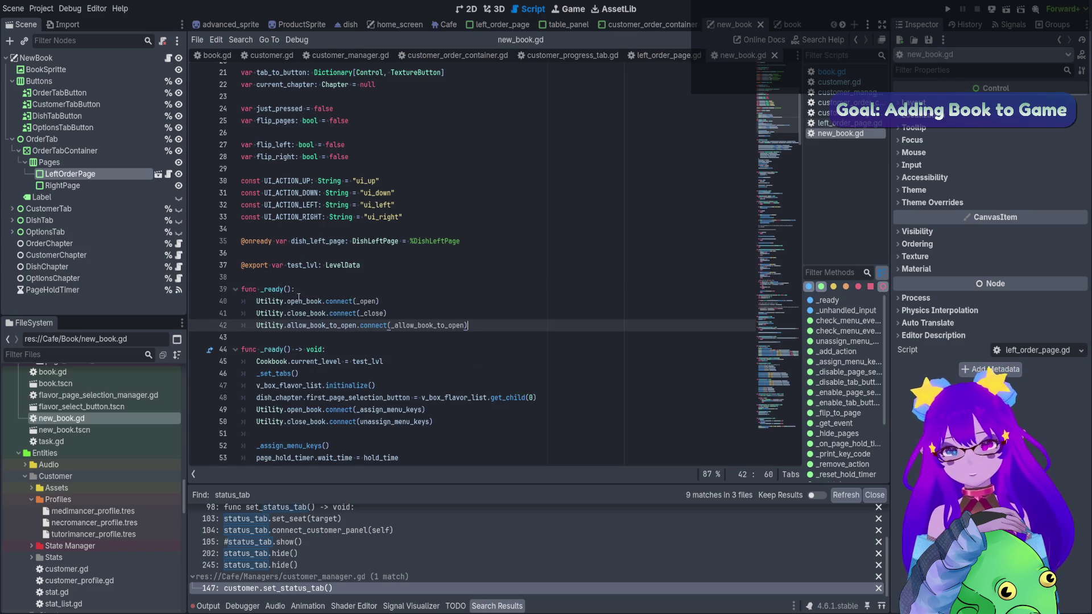
pyautogui.scroll(-2, 294, 297)
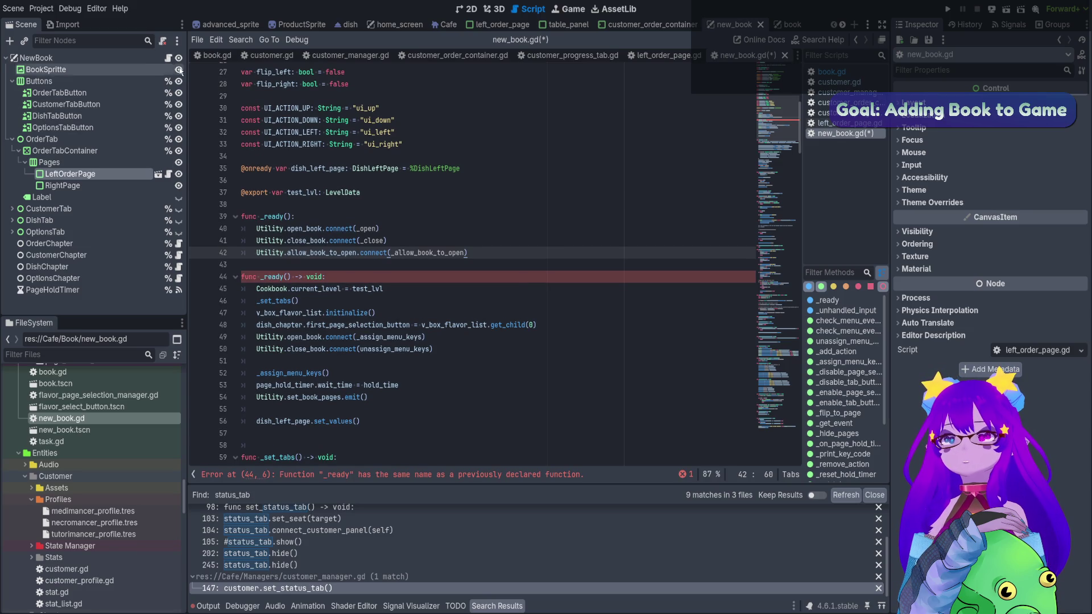
pyautogui.moveTo(471, 252); pyautogui.dragTo(241, 229)
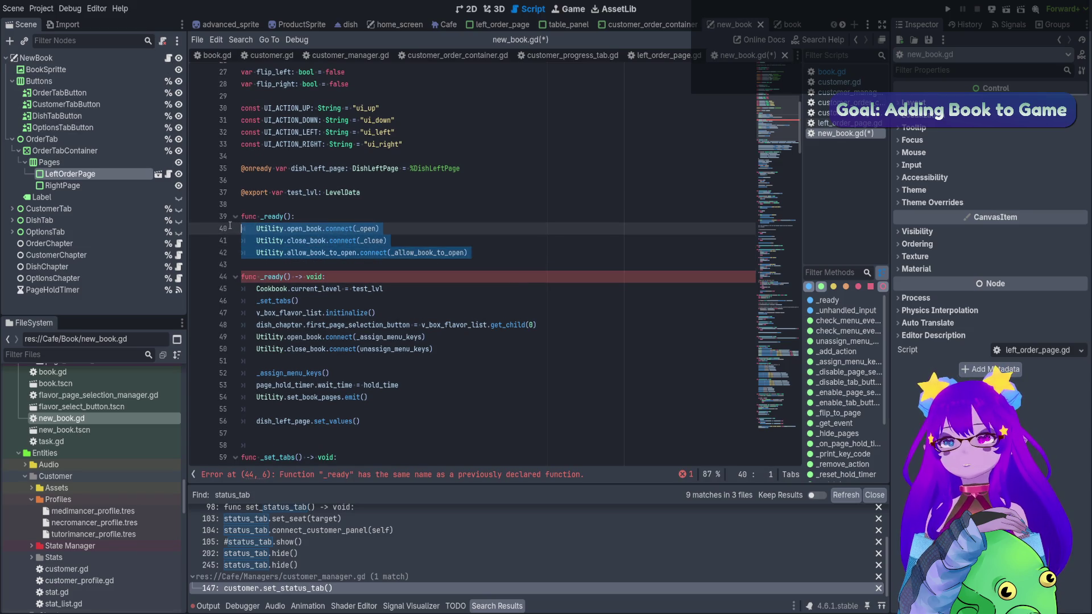
# Step: Pick out and remove the pasted allow_book_to_open connection line
pyautogui.click(345, 337)
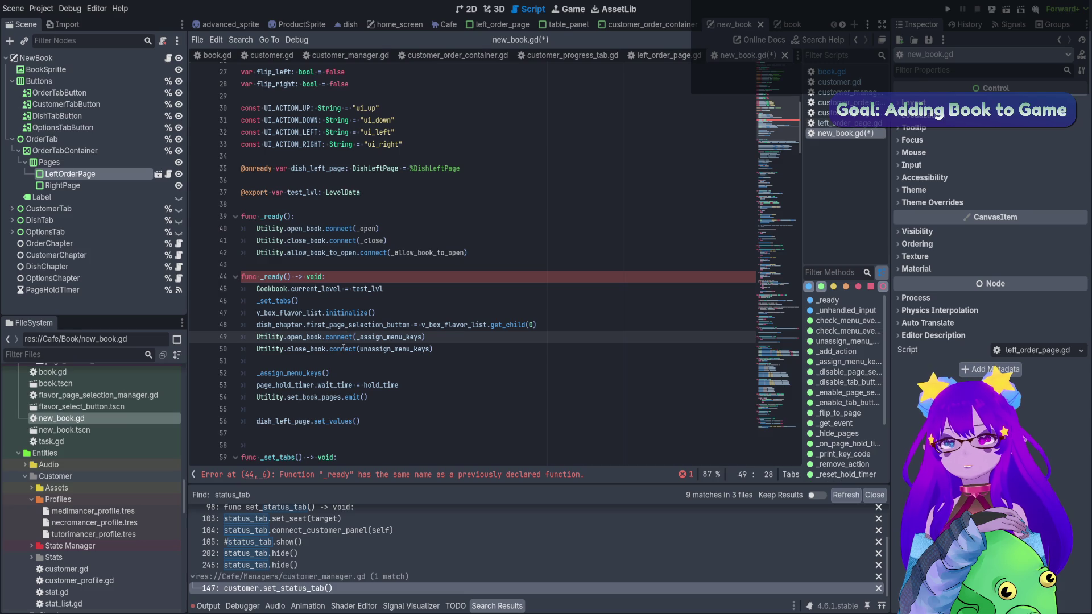
pyautogui.click(327, 349)
pyautogui.click(358, 228)
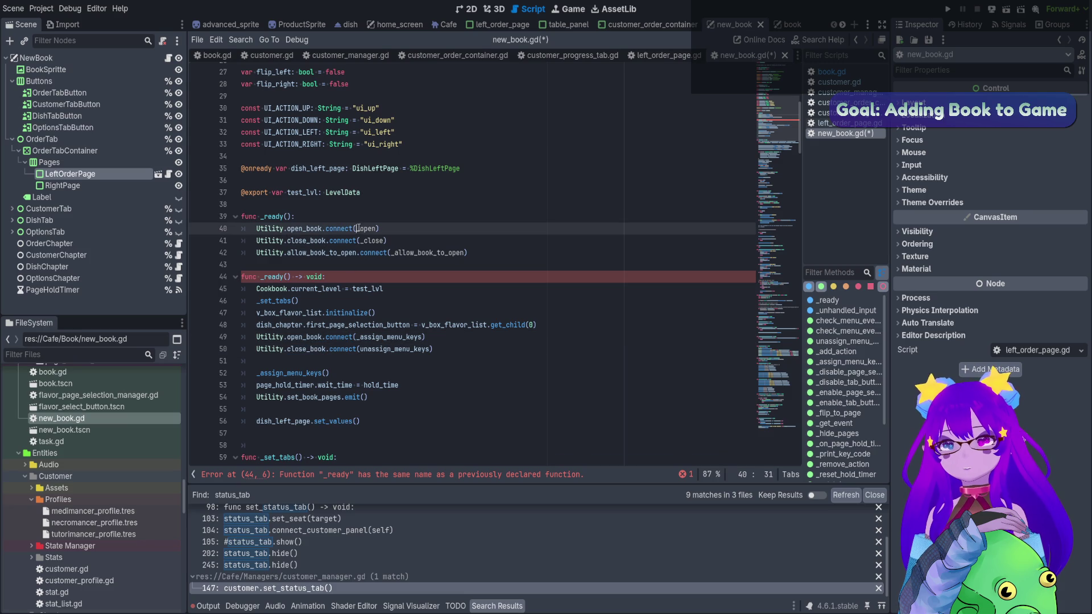
pyautogui.click(357, 254)
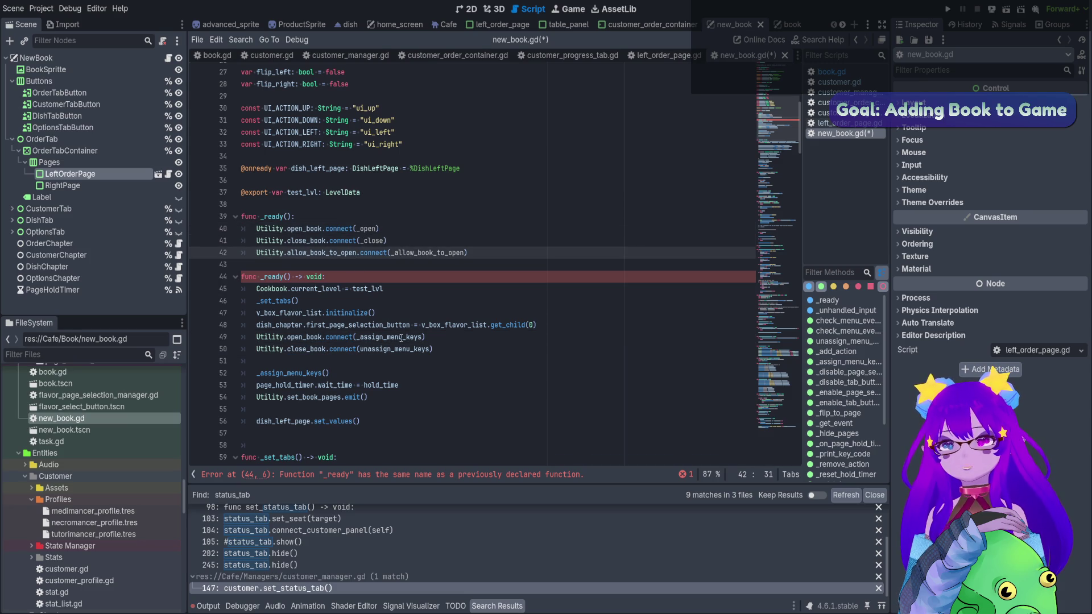
pyautogui.click(401, 338)
pyautogui.click(403, 349)
pyautogui.click(470, 253)
pyautogui.moveTo(342, 228); pyautogui.dragTo(360, 253)
pyautogui.click(438, 253)
pyautogui.tripleClick(439, 253)
pyautogui.hotkey('ctrl', 'c')
pyautogui.press('BackSpace')
pyautogui.press('BackSpace')
# Step: Add the allow_book_to_open connection after close_book in the original _ready
pyautogui.click(453, 329)
pyautogui.press('Return')
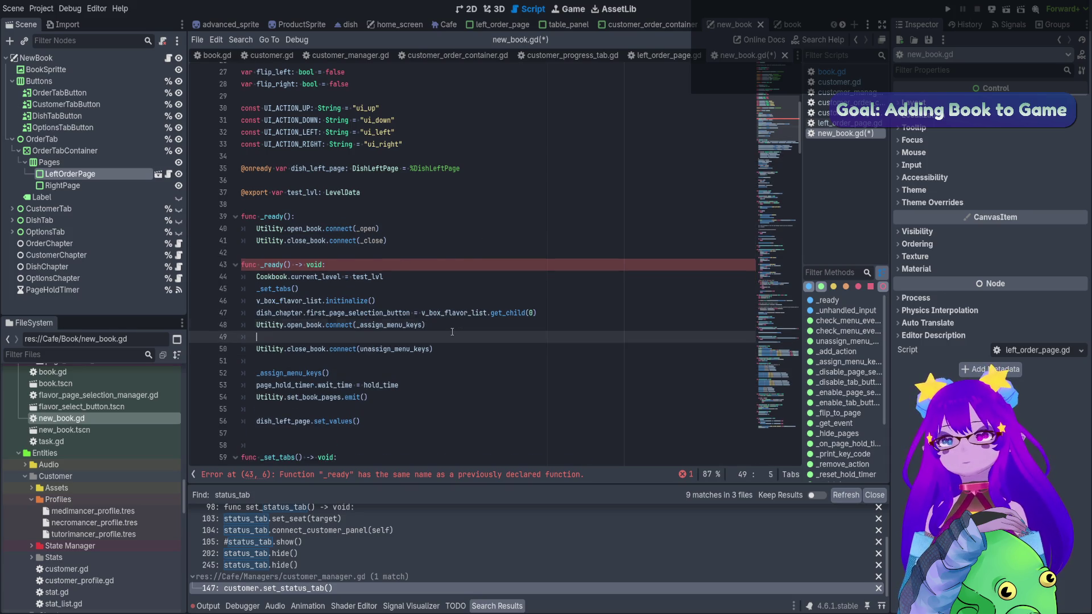
pyautogui.hotkey('ctrl', 'v')
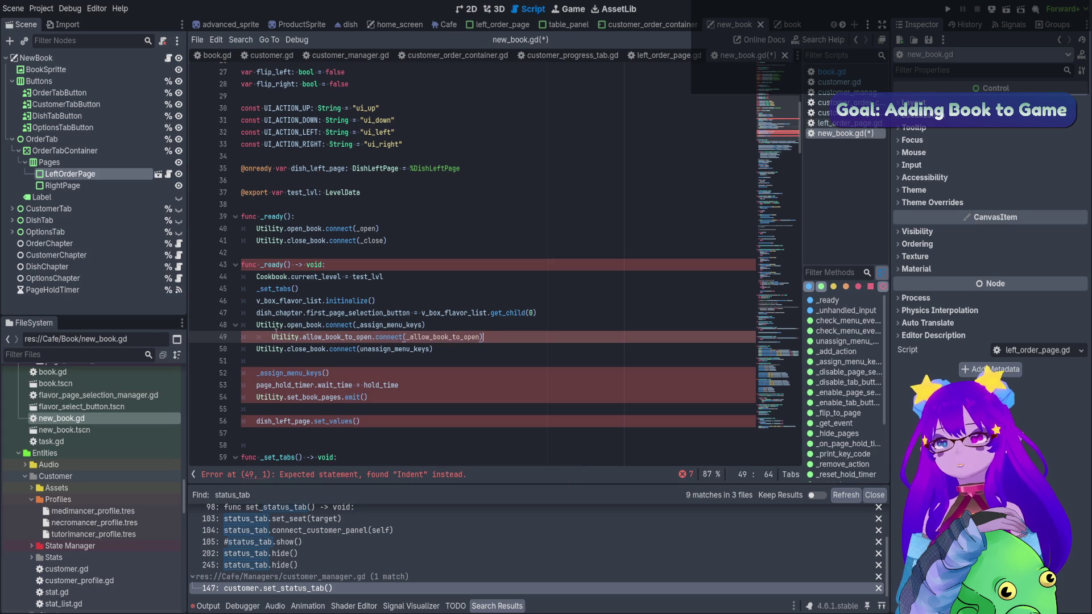
pyautogui.hotkey('ctrl', 'x')
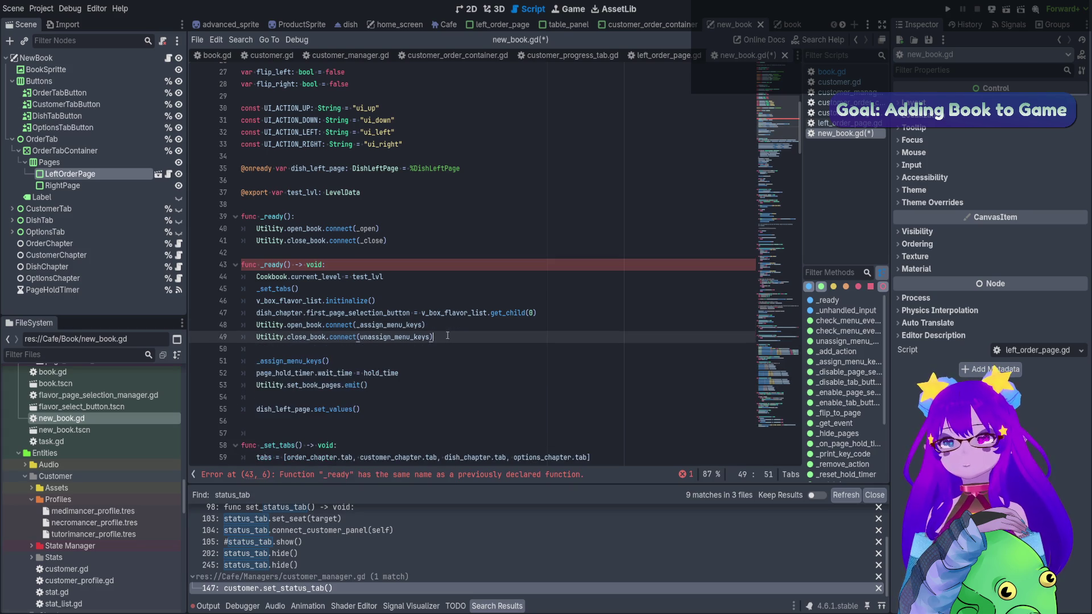
pyautogui.press('Return')
pyautogui.hotkey('ctrl', 'v')
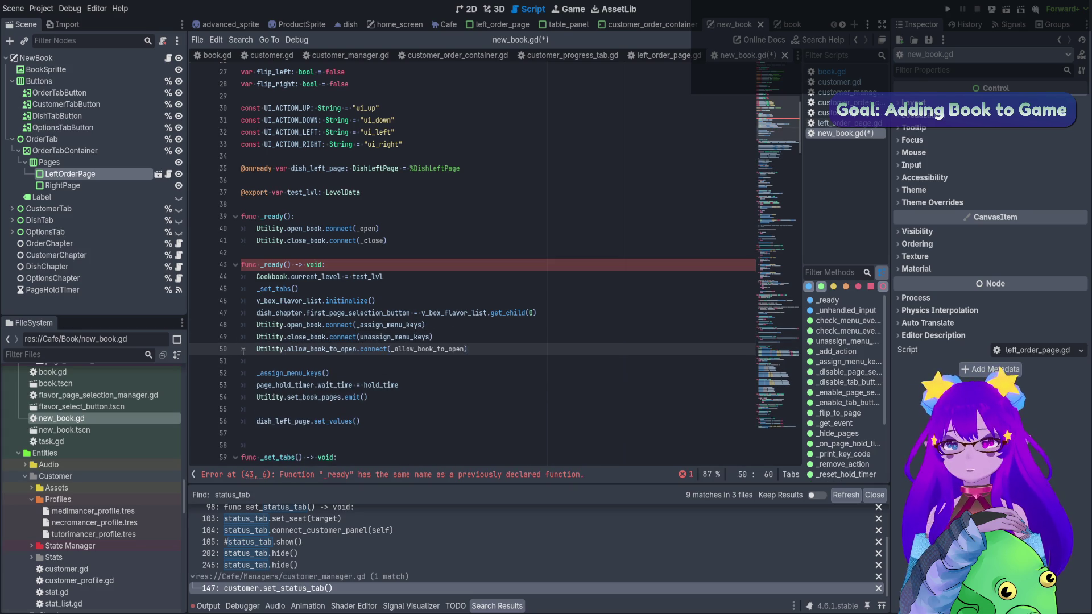
# Step: Delete the leftover duplicate _ready block, save new_book.gd, and return to book.gd
pyautogui.click(365, 228)
pyautogui.moveTo(396, 240); pyautogui.dragTo(209, 220)
pyautogui.press('BackSpace')
pyautogui.press('BackSpace')
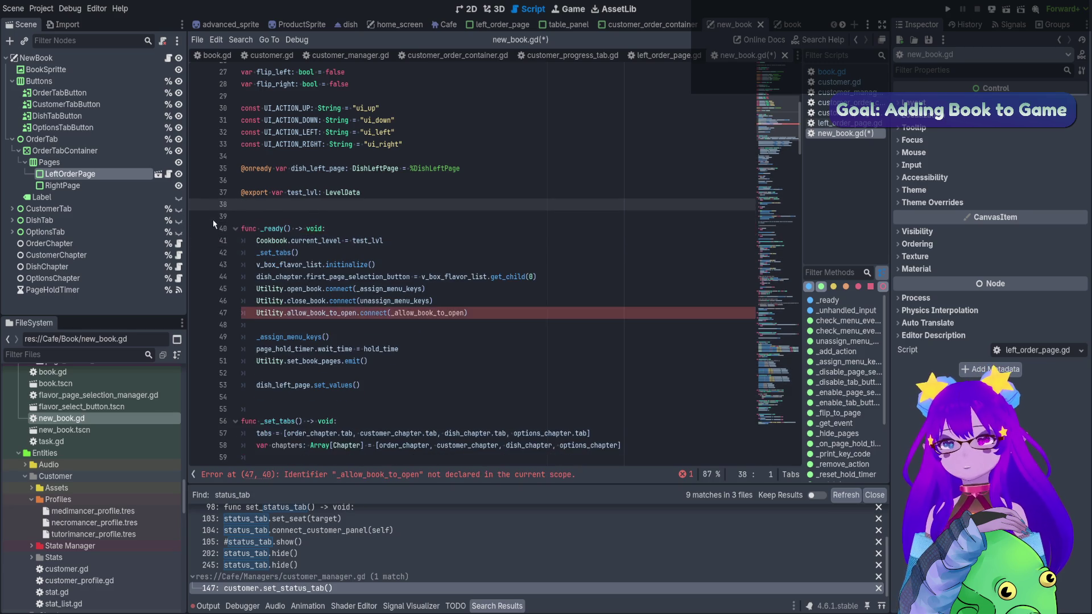
pyautogui.press('BackSpace')
pyautogui.hotkey('ctrl', 's')
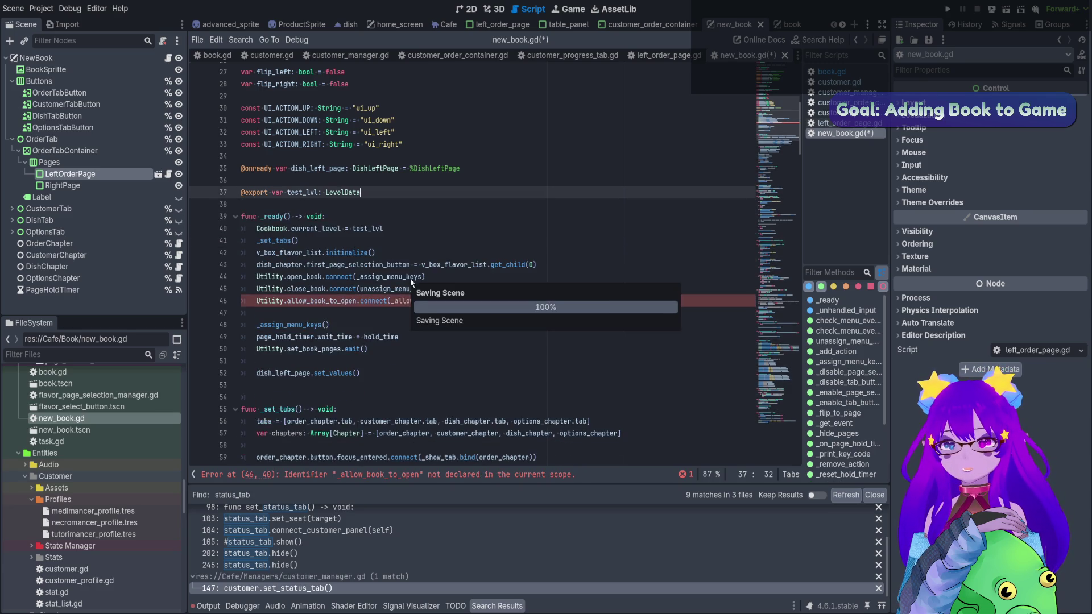
pyautogui.click(793, 25)
pyautogui.click(165, 57)
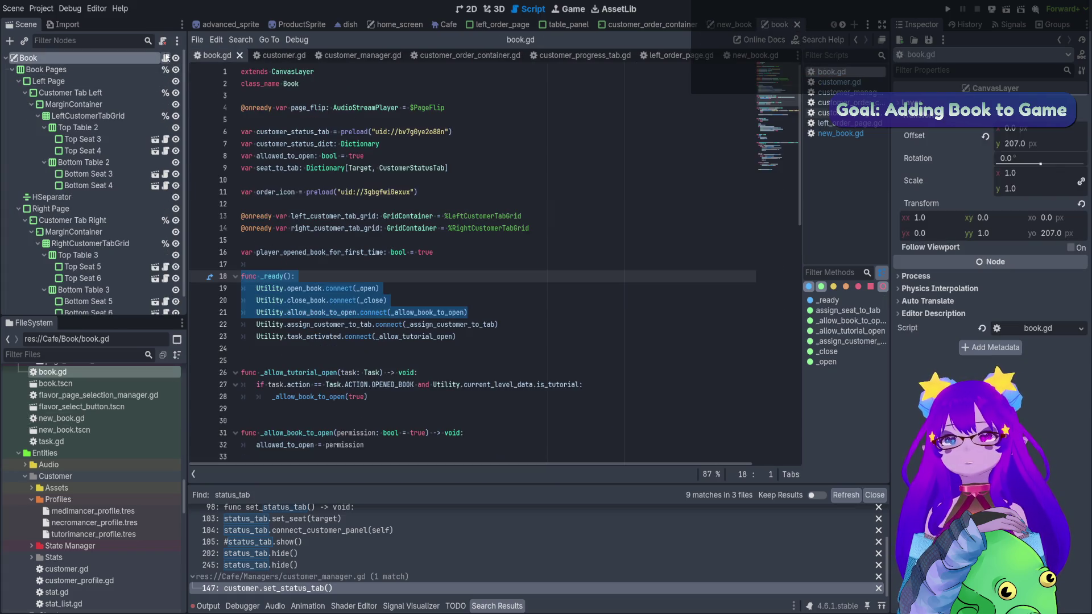
# Step: Copy book.gd's _allow_book_to_open function and paste it below _ready in new_book.gd
pyautogui.click(431, 302)
pyautogui.scroll(-5, 421, 315)
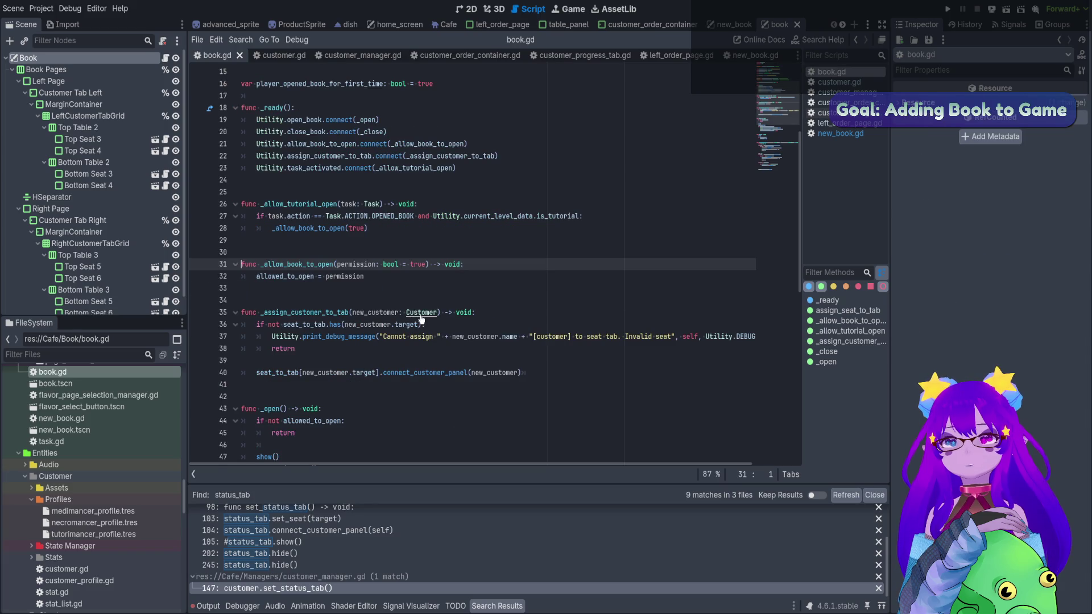
pyautogui.moveTo(202, 280); pyautogui.dragTo(202, 272)
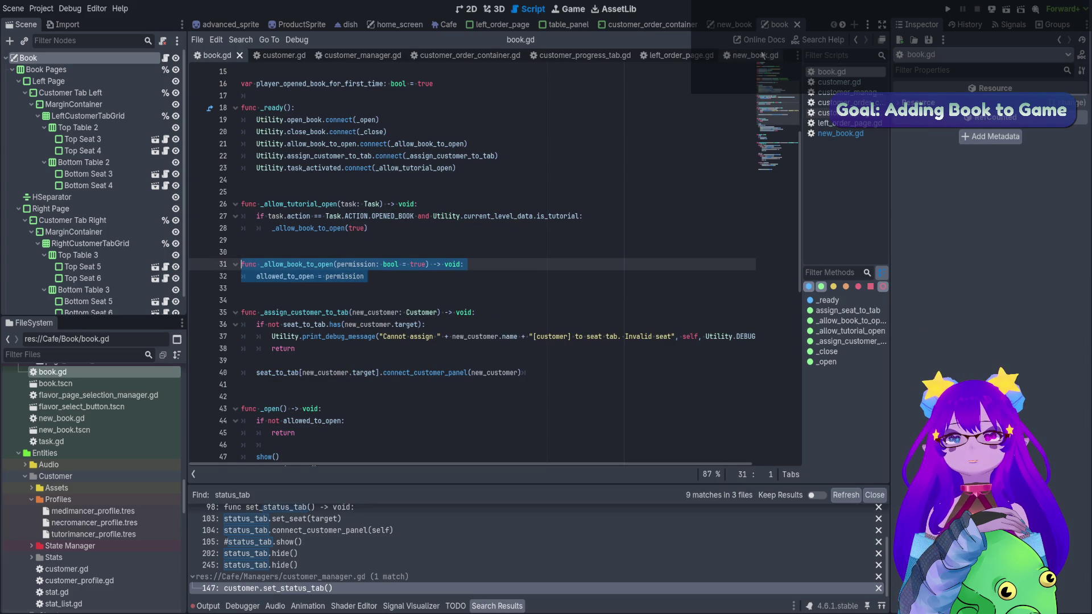
pyautogui.click(733, 25)
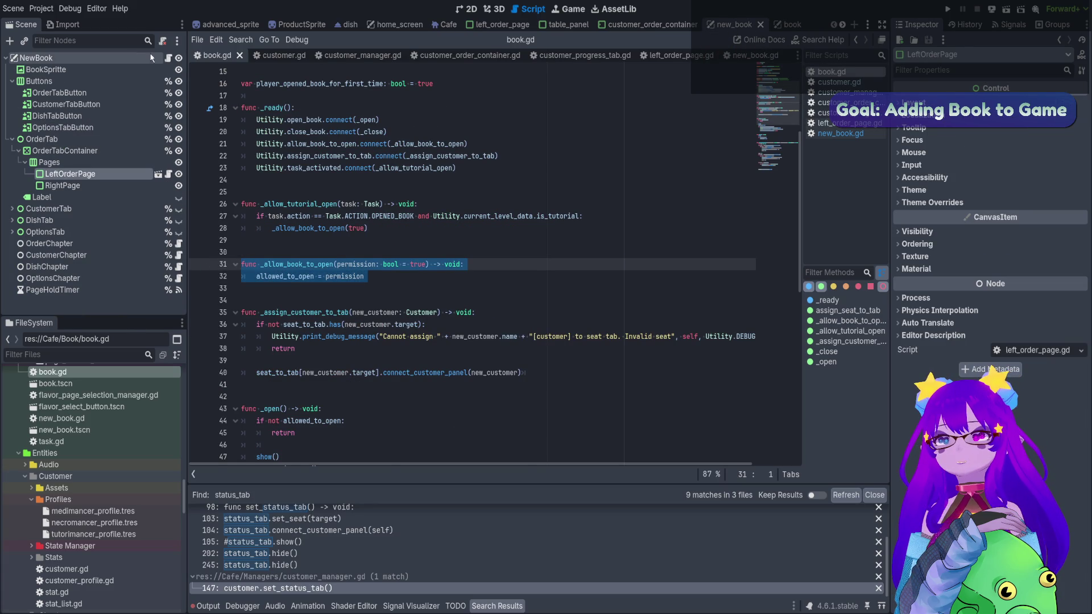
pyautogui.hotkey('ctrl', 'x')
pyautogui.scroll(-2, 264, 311)
pyautogui.click(250, 324)
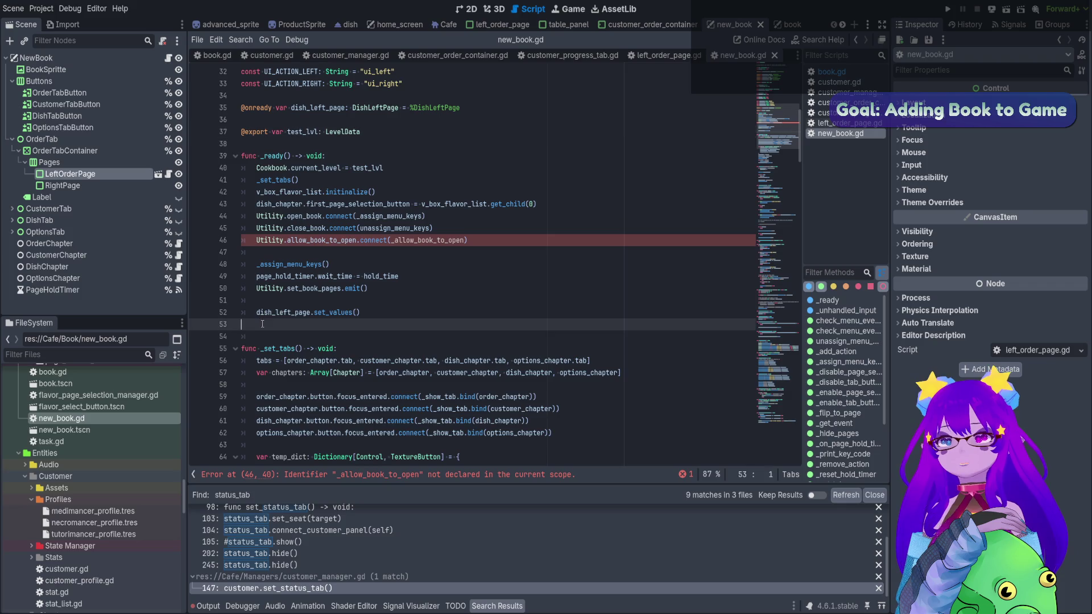
pyautogui.hotkey('ctrl', 'v')
pyautogui.press('Return')
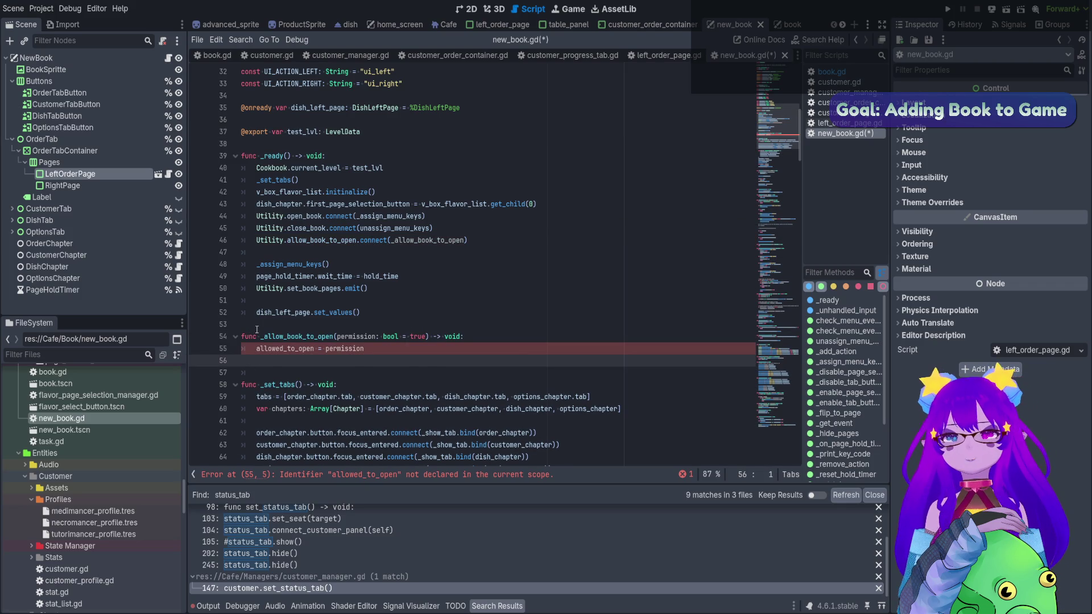
# Step: Back in book.gd, select the allowed_to_open variable declaration
pyautogui.click(783, 25)
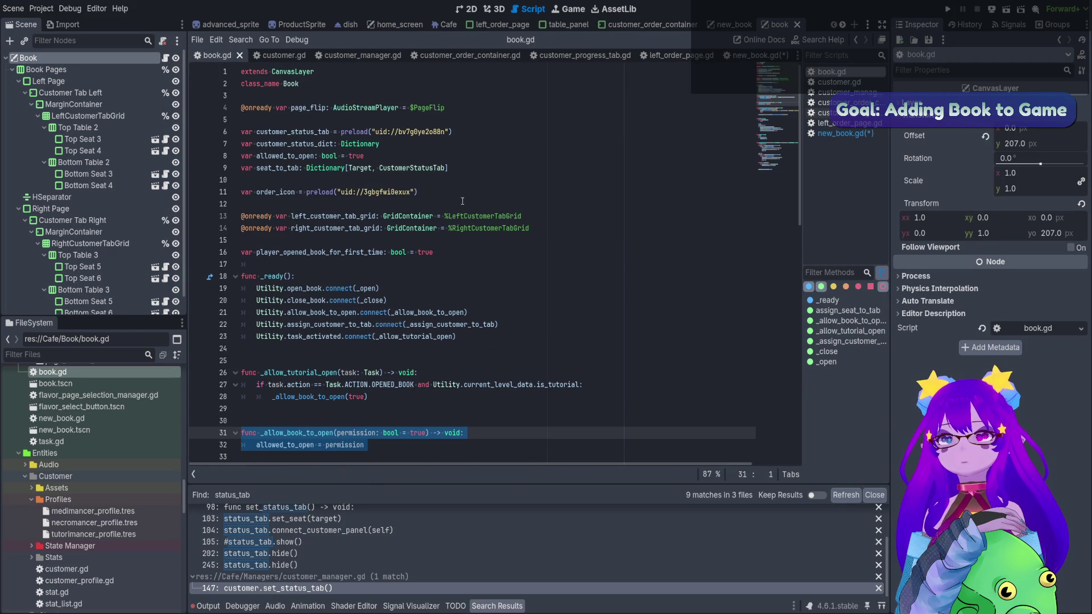
pyautogui.click(470, 166)
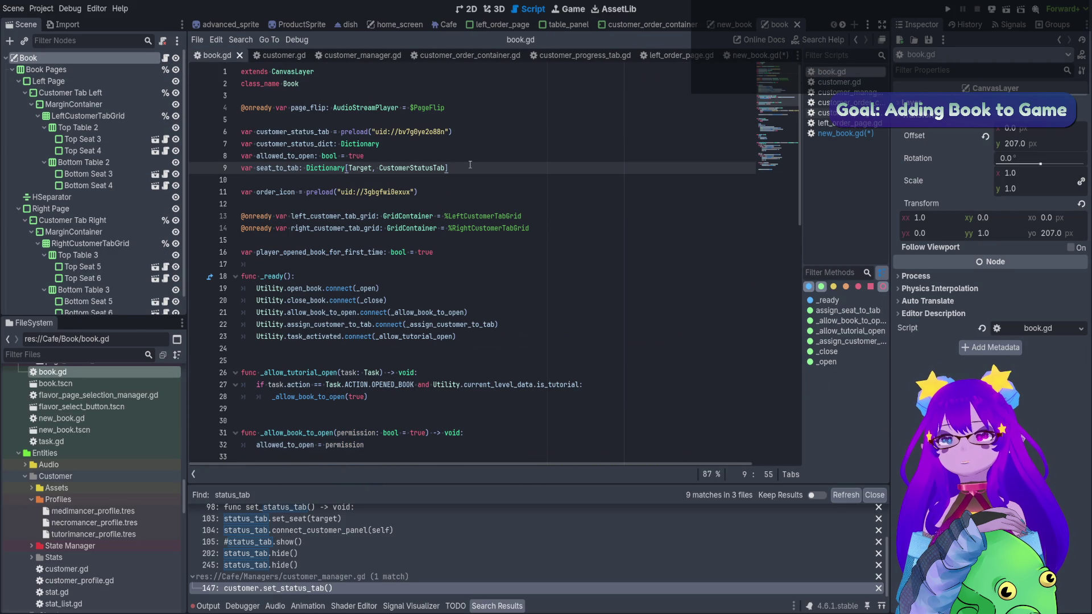
pyautogui.moveTo(365, 155); pyautogui.dragTo(209, 153)
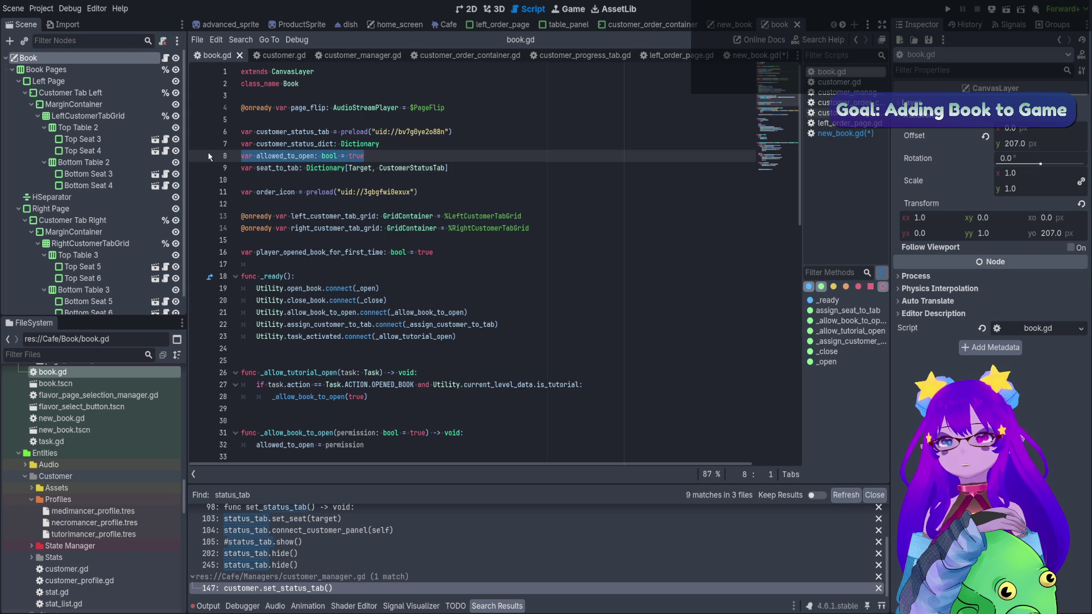
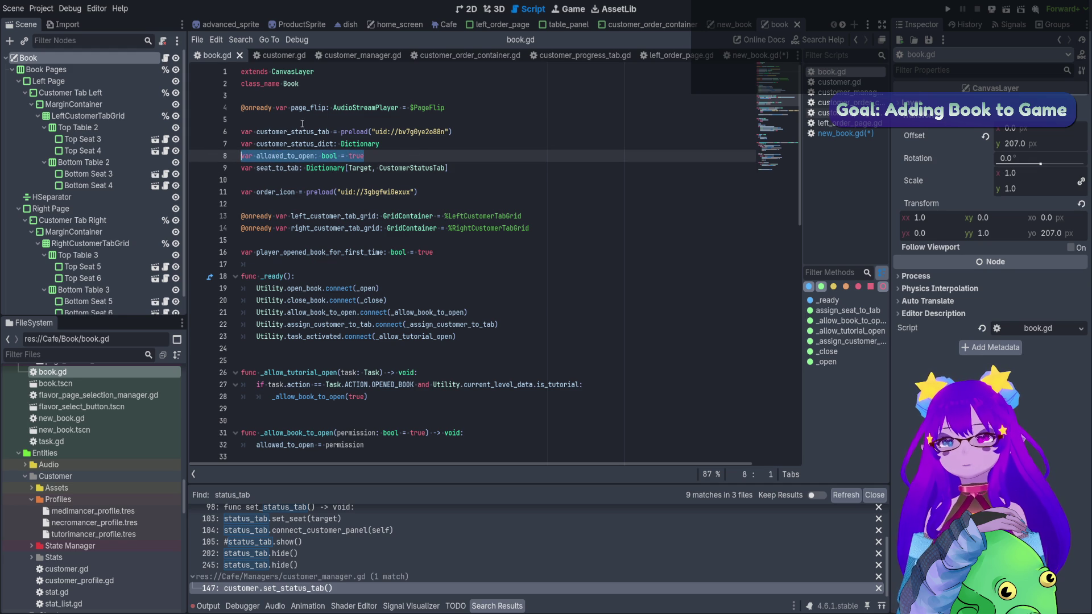
# Step: Add 'var allowed_to_open: bool = true' below the UI_ACTION constants in new_book.gd
pyautogui.click(743, 55)
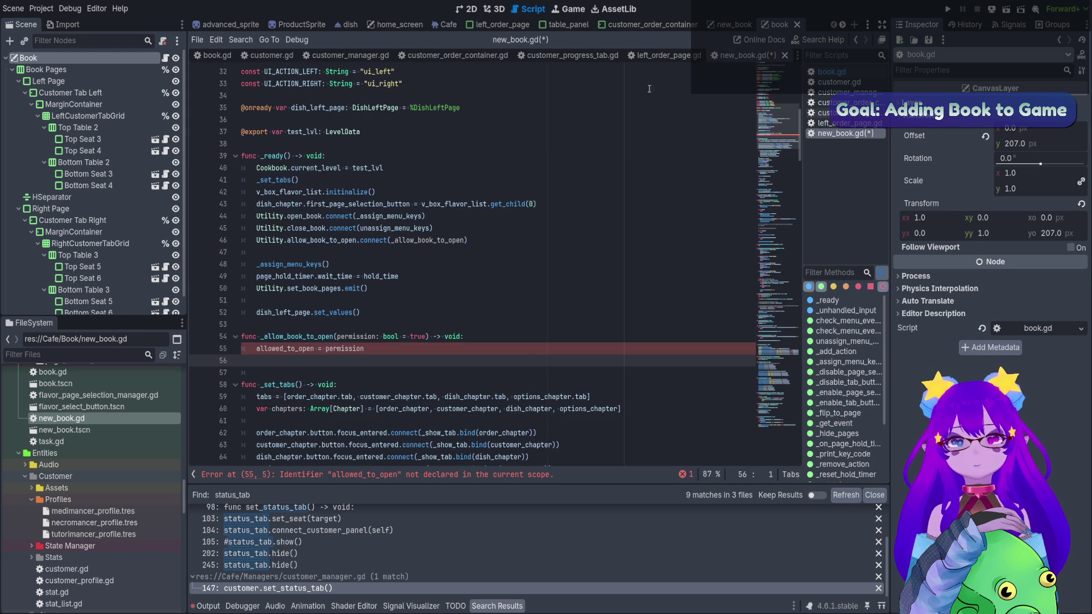
pyautogui.scroll(10, 273, 403)
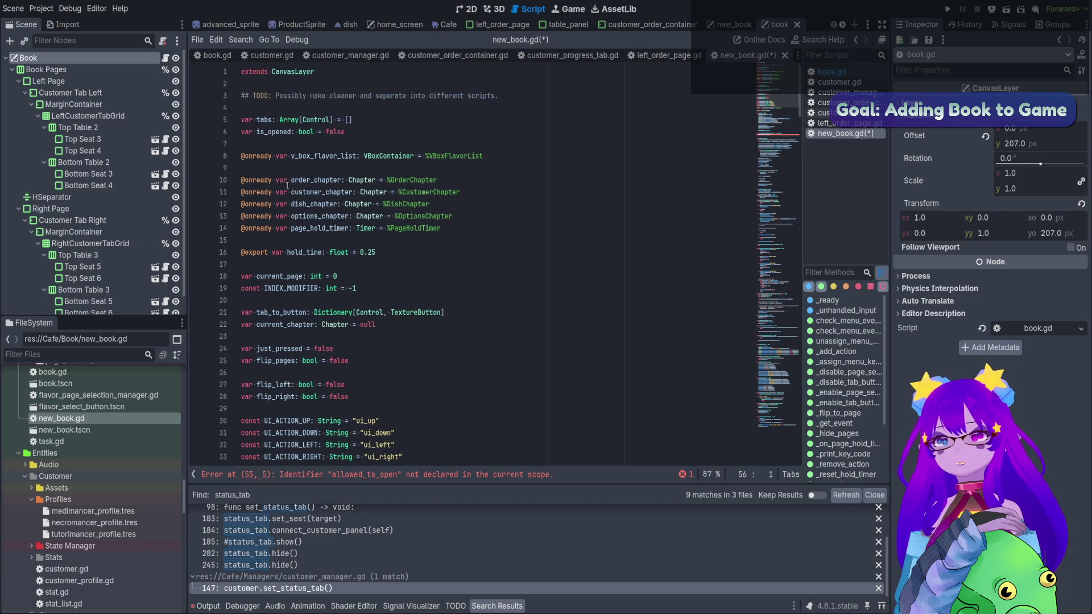
pyautogui.scroll(-6, 284, 282)
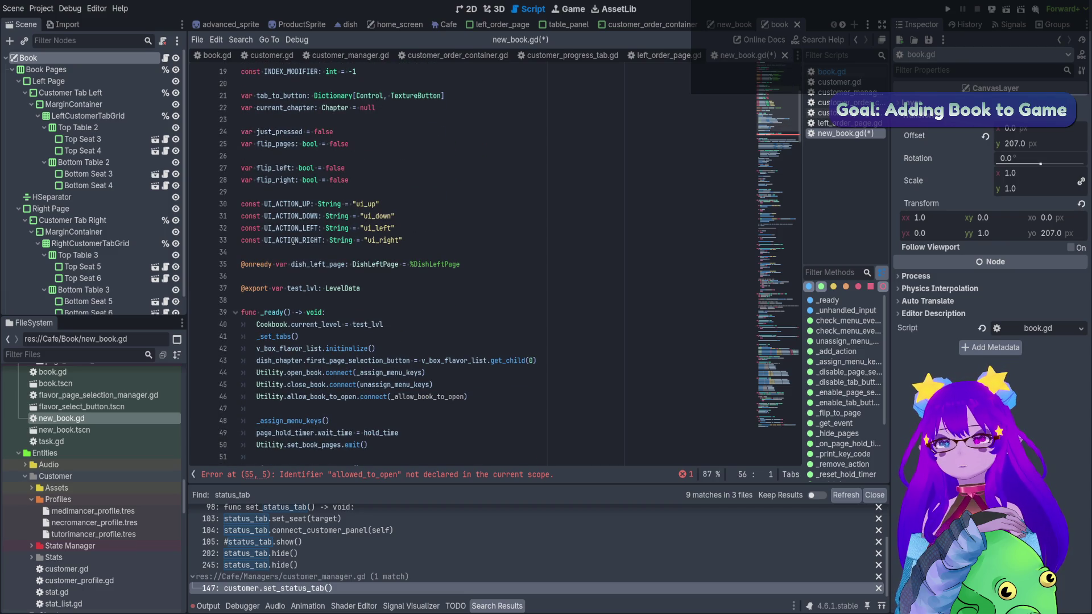
pyautogui.click(290, 251)
pyautogui.press('Return')
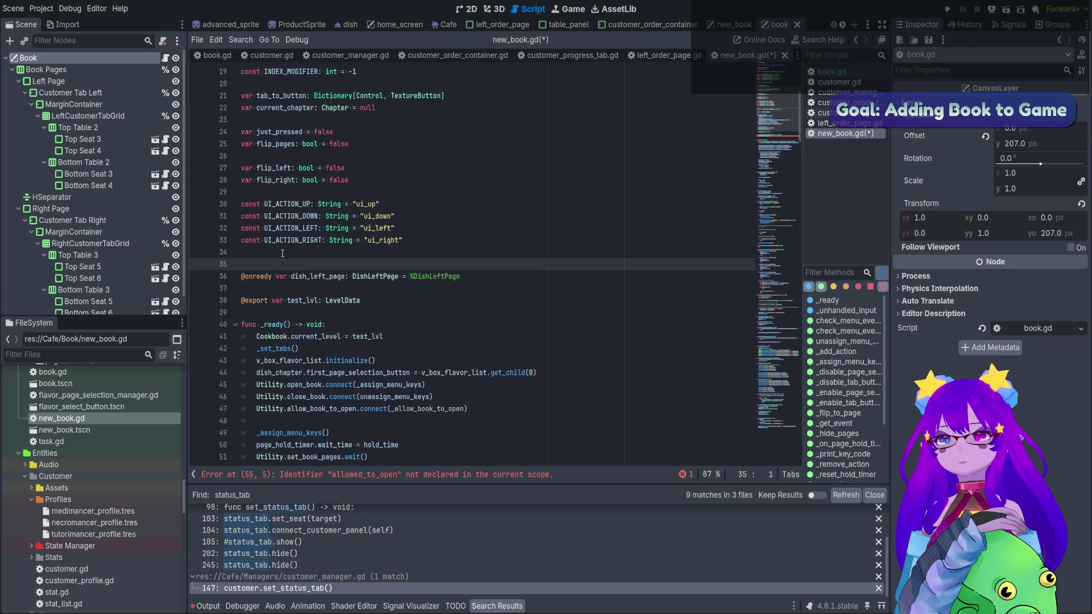
pyautogui.write('var allowed_to_open: bool = true')
pyautogui.press('Up')
pyautogui.press('Return')
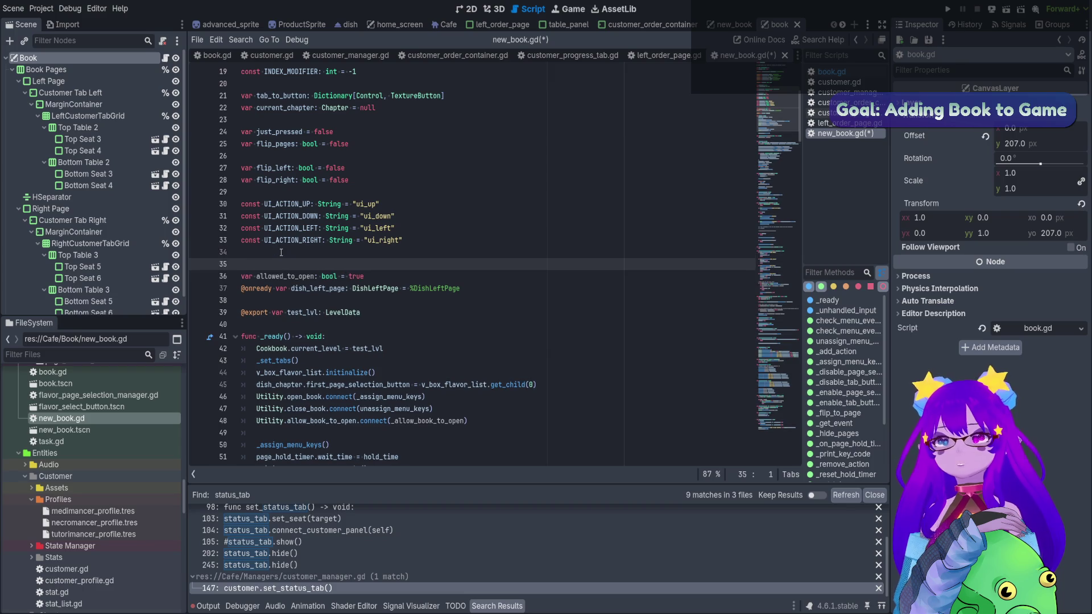
pyautogui.press('BackSpace')
# Step: Save new_book.gd and move down to the _assign_menu_keys function
pyautogui.hotkey('ctrl', 's')
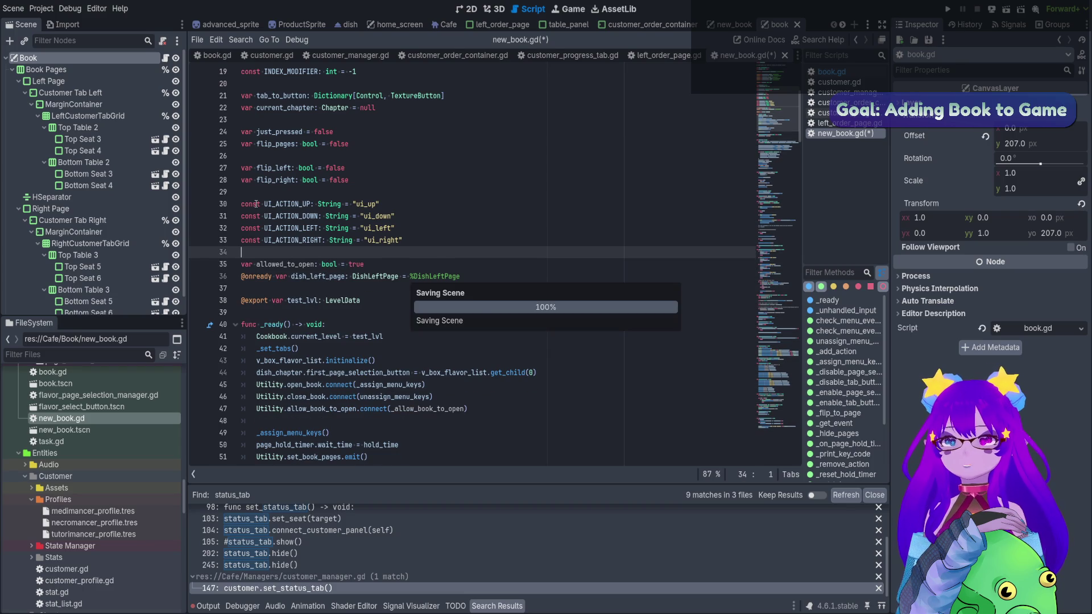
pyautogui.scroll(-2, 257, 205)
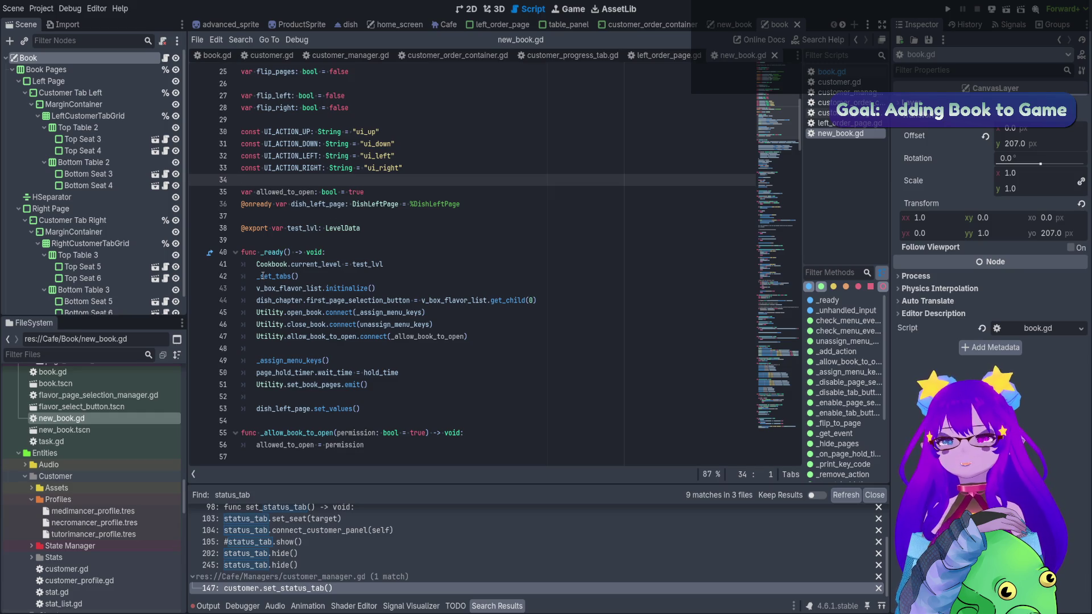
pyautogui.scroll(-2, 264, 276)
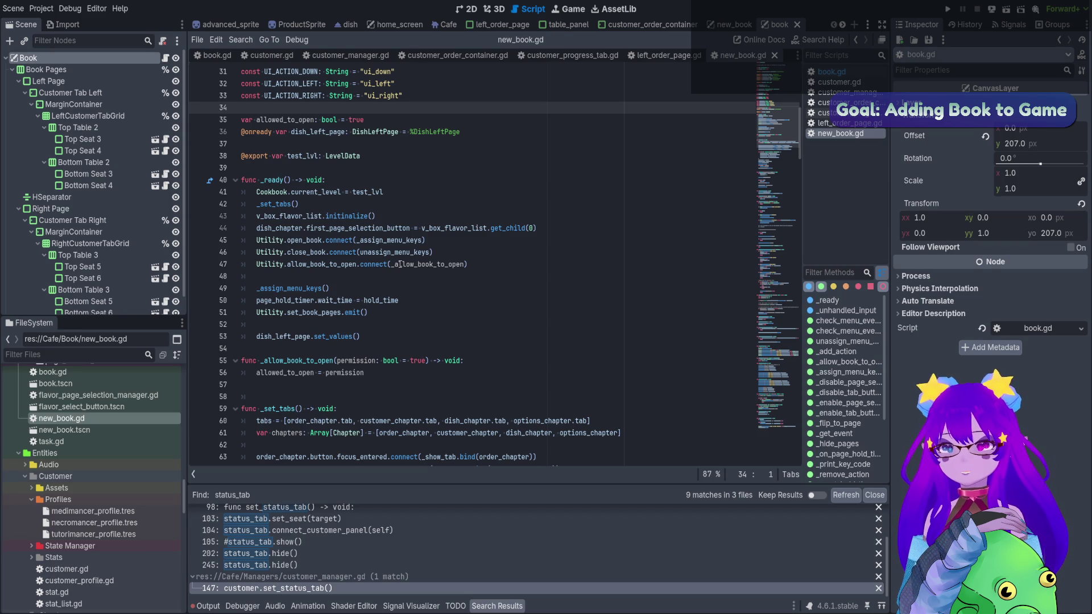
pyautogui.keyDown('ctrl'); pyautogui.click(379, 244); pyautogui.keyUp('ctrl')
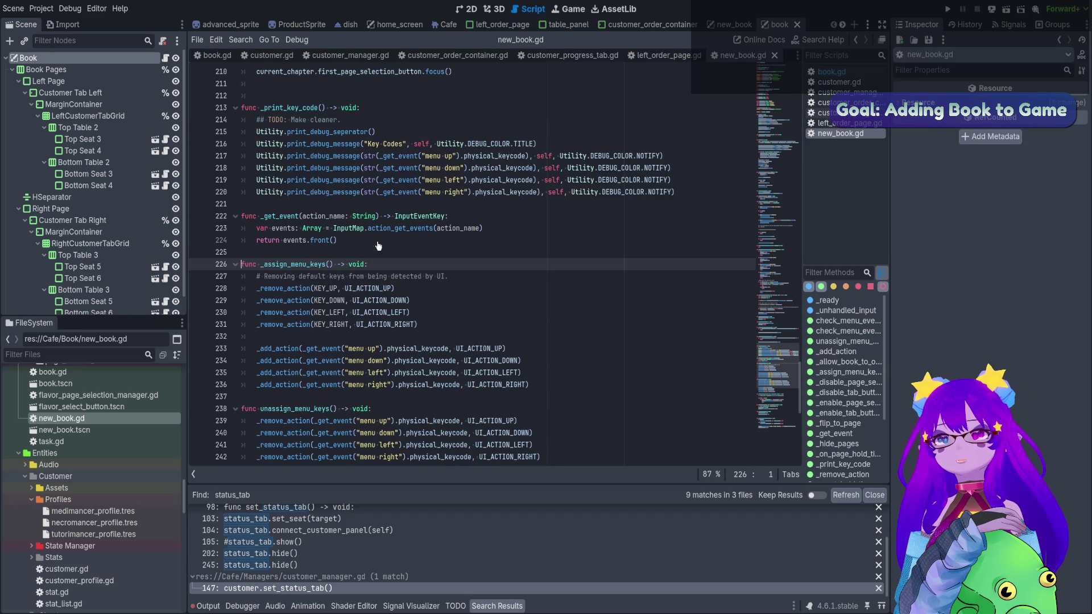
# Step: Write an empty 'func _open() -> void: pass' stub above _assign_menu_keys
pyautogui.scroll(-1, 370, 242)
pyautogui.scroll(2, 370, 243)
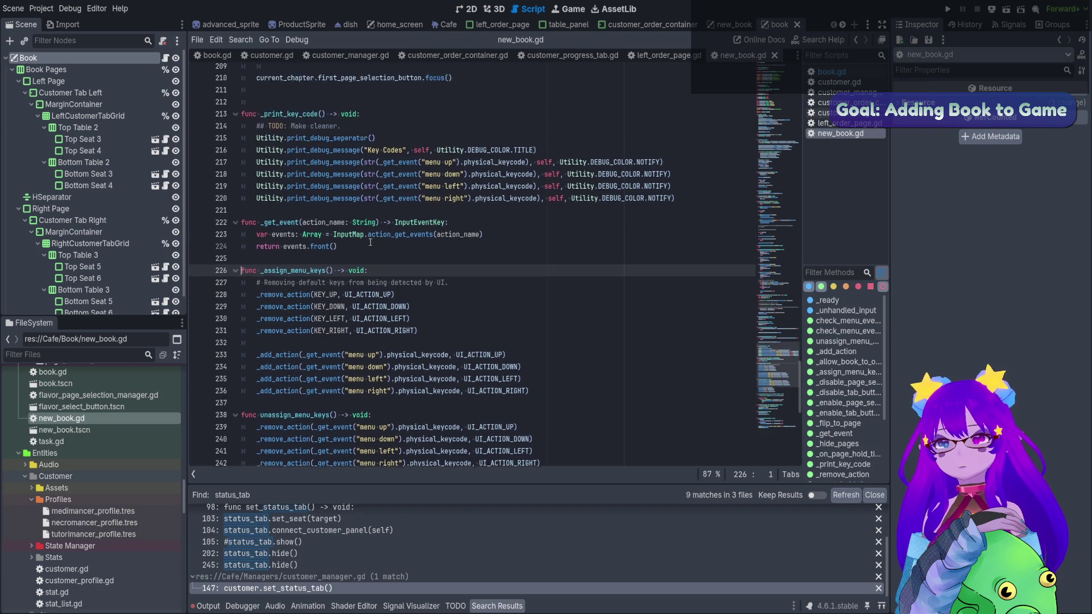
pyautogui.press('Up')
pyautogui.press('Return')
pyautogui.press('Return')
pyautogui.click(259, 300)
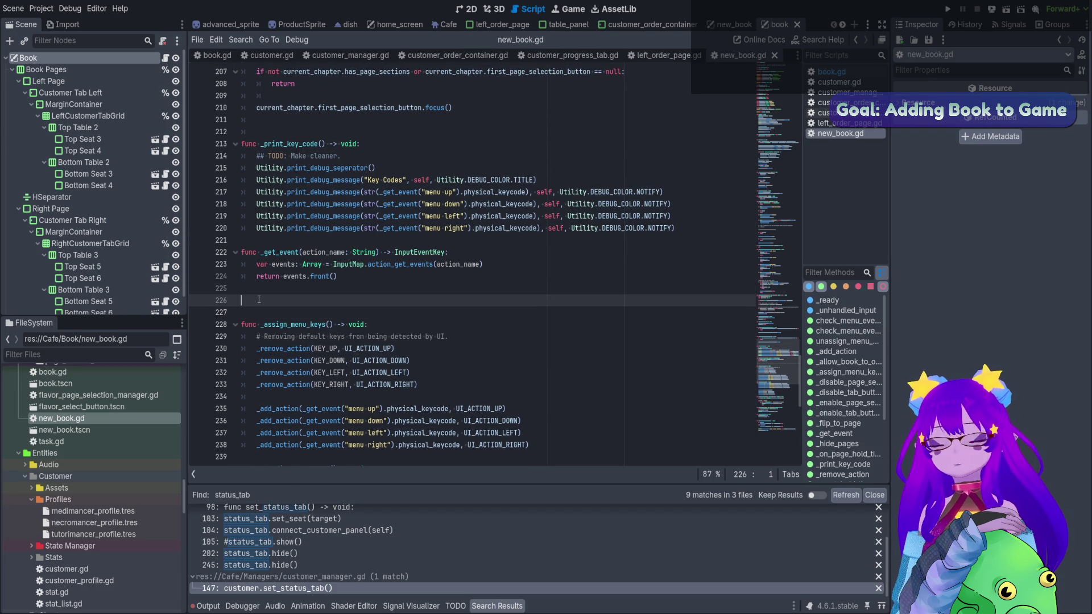
pyautogui.write('nc _open() -> void:')
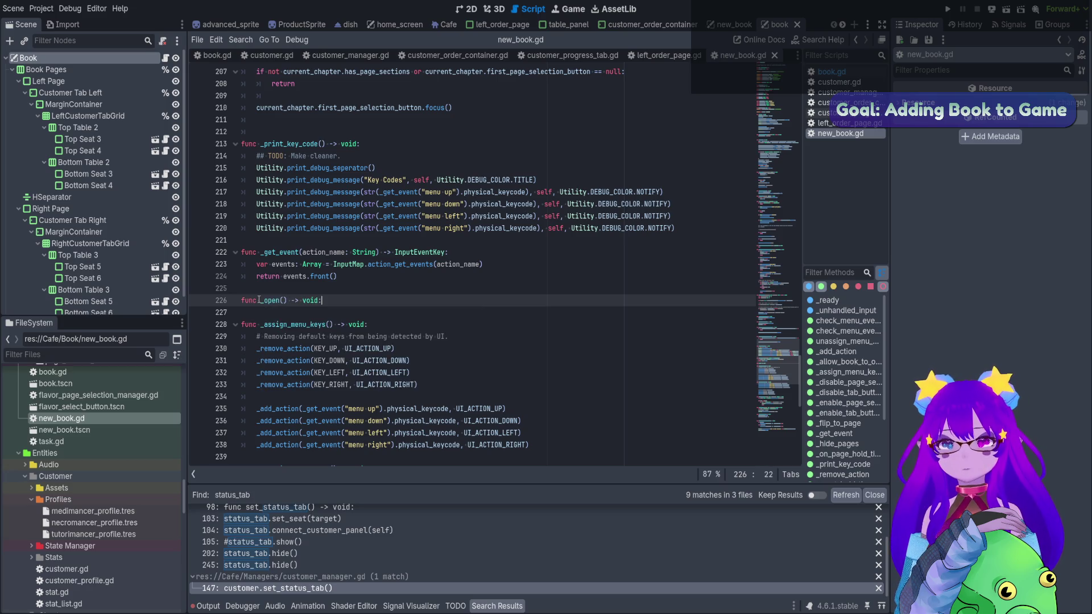
pyautogui.press('Return')
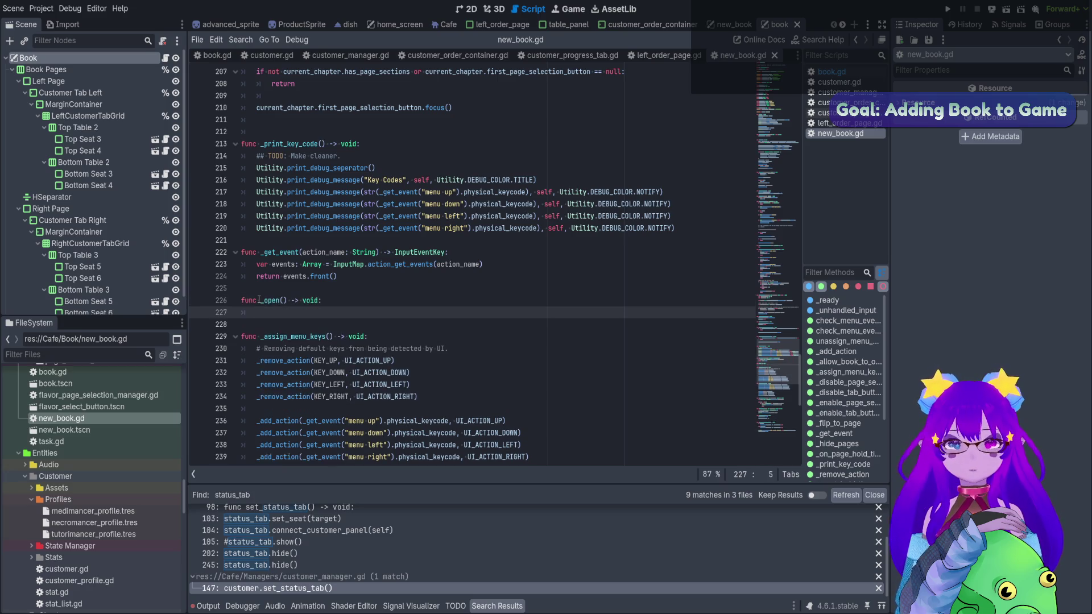
pyautogui.write('pass')
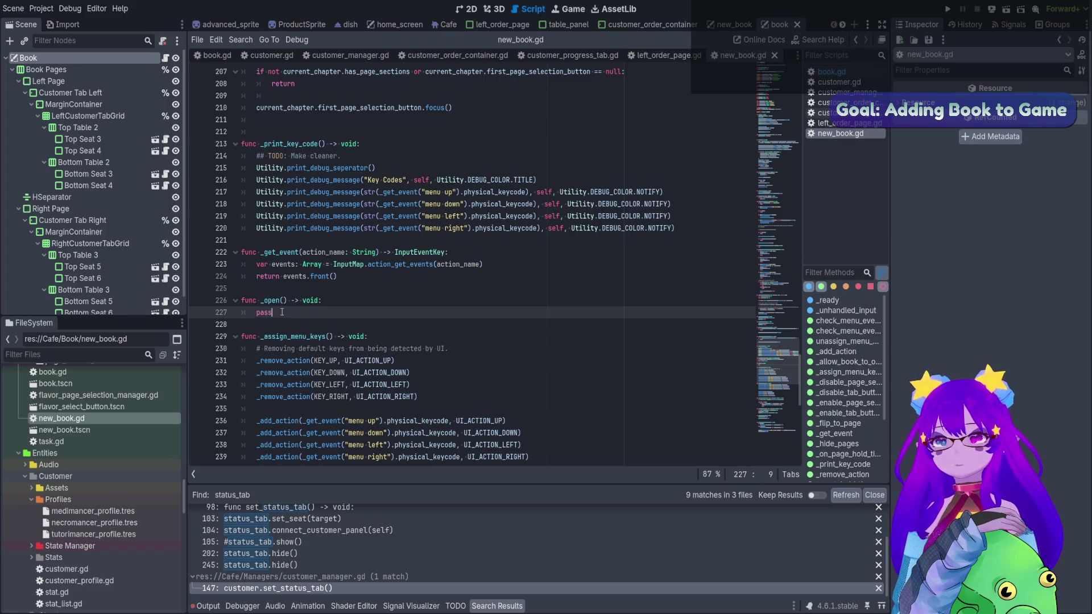
# Step: Duplicate the _open stub and rename the copy to _close
pyautogui.moveTo(282, 312); pyautogui.dragTo(228, 303)
pyautogui.hotkey('ctrl', 'c')
pyautogui.click(282, 310)
pyautogui.press('Return')
pyautogui.press('Return')
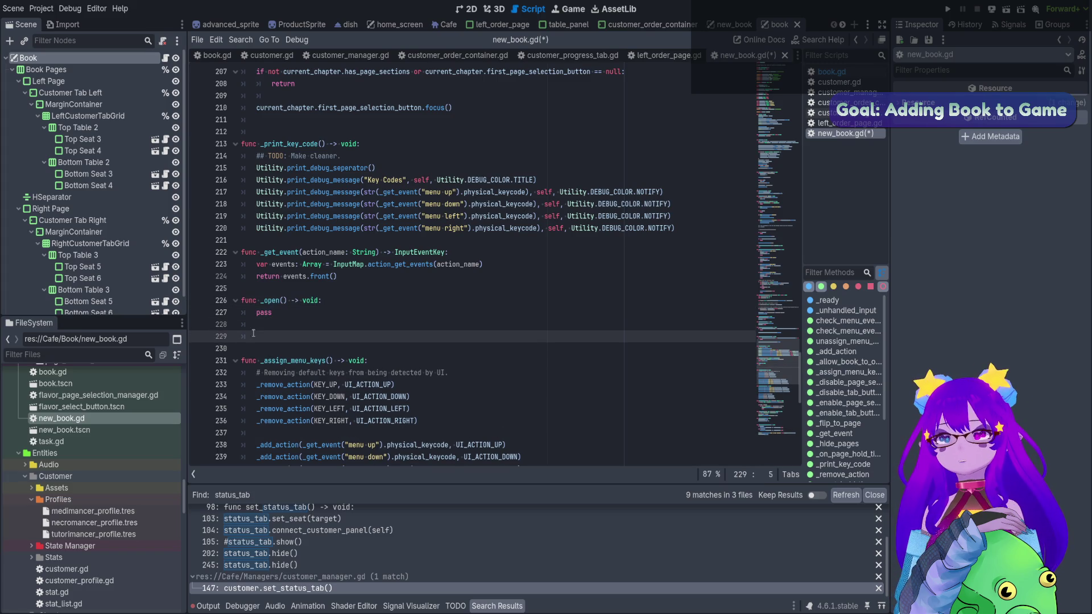
pyautogui.hotkey('ctrl', 'v')
pyautogui.click(277, 337)
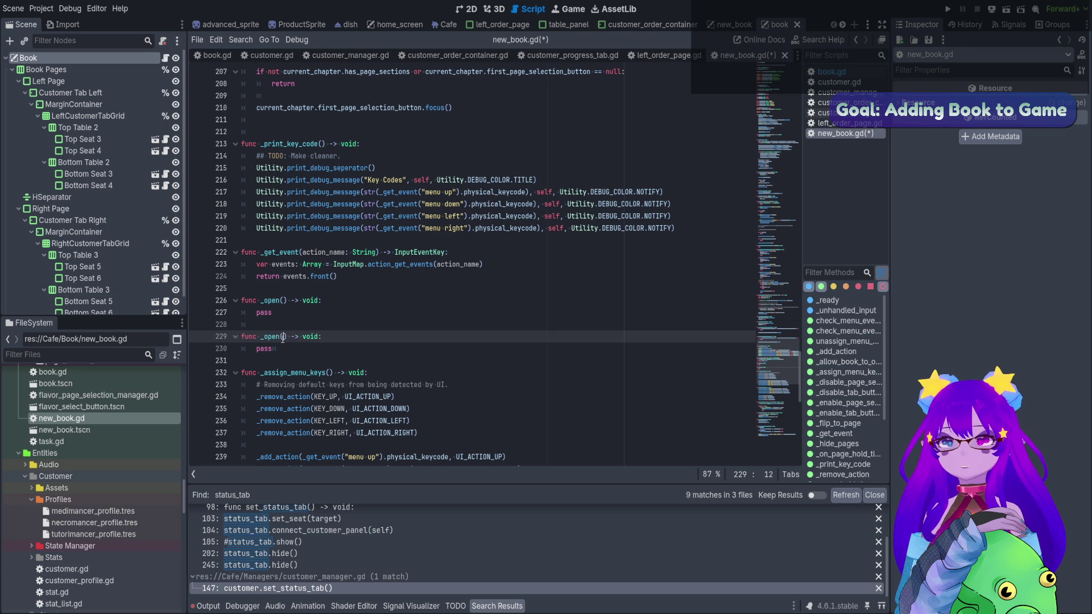
pyautogui.click(277, 337)
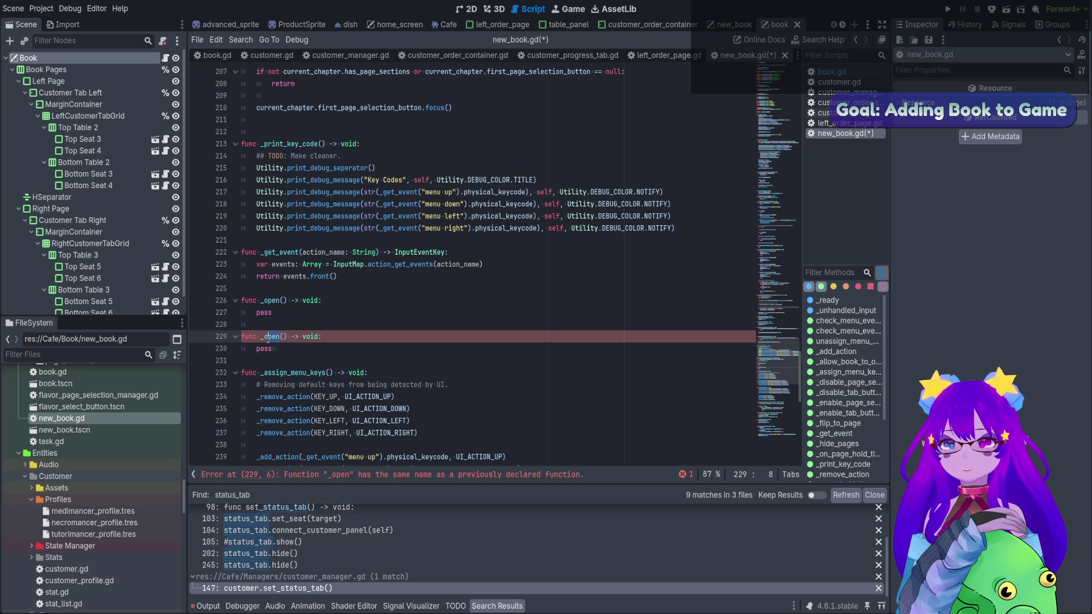
pyautogui.write('close')
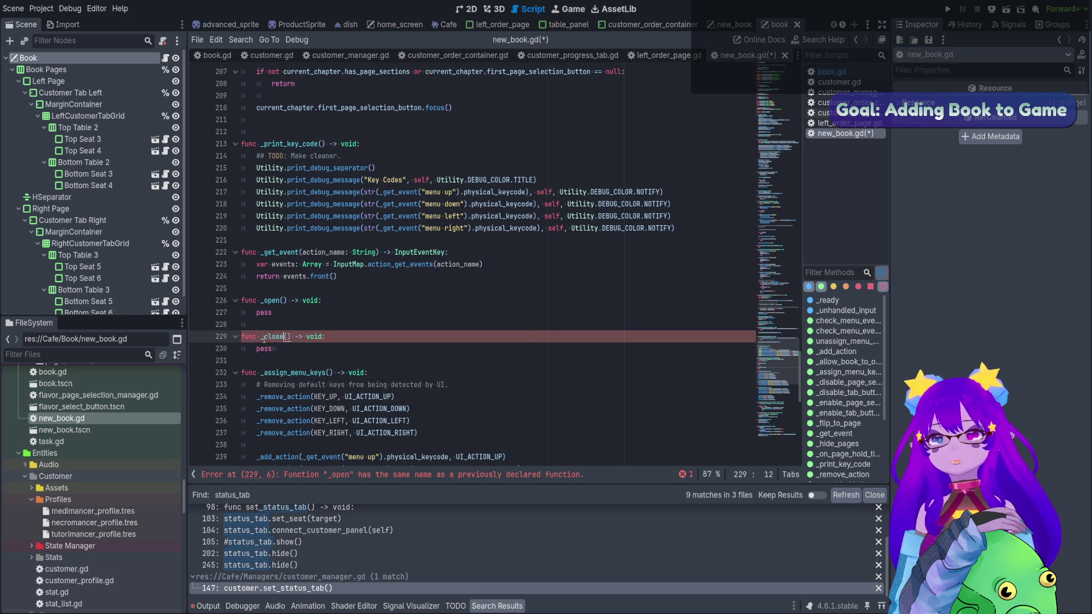
# Step: Copy the open_book and close_book connect lines from _ready, then save new_book.gd
pyautogui.scroll(10, 407, 251)
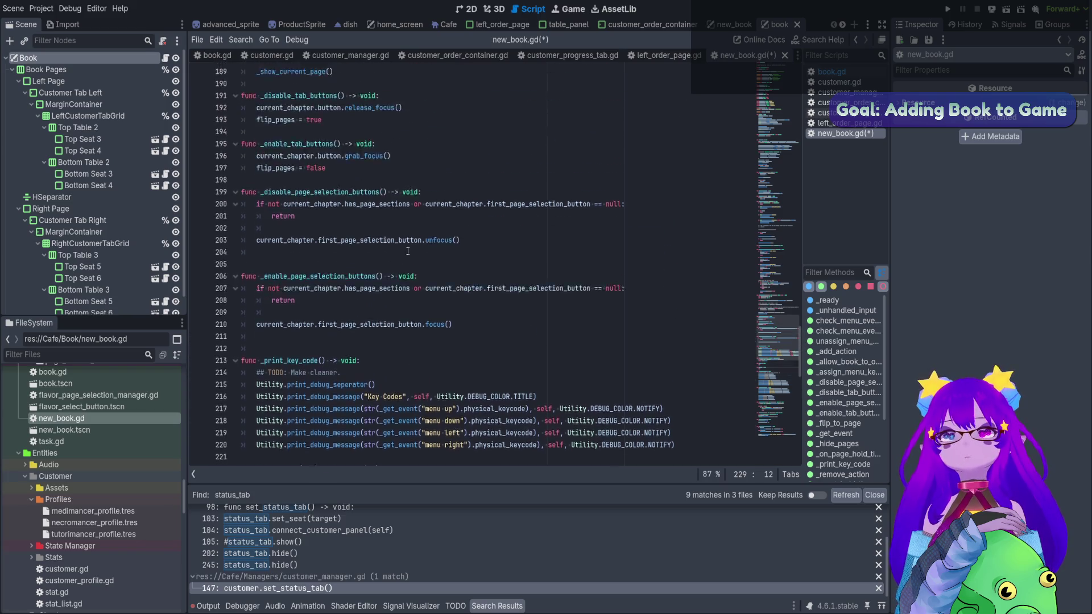
pyautogui.scroll(19, 407, 251)
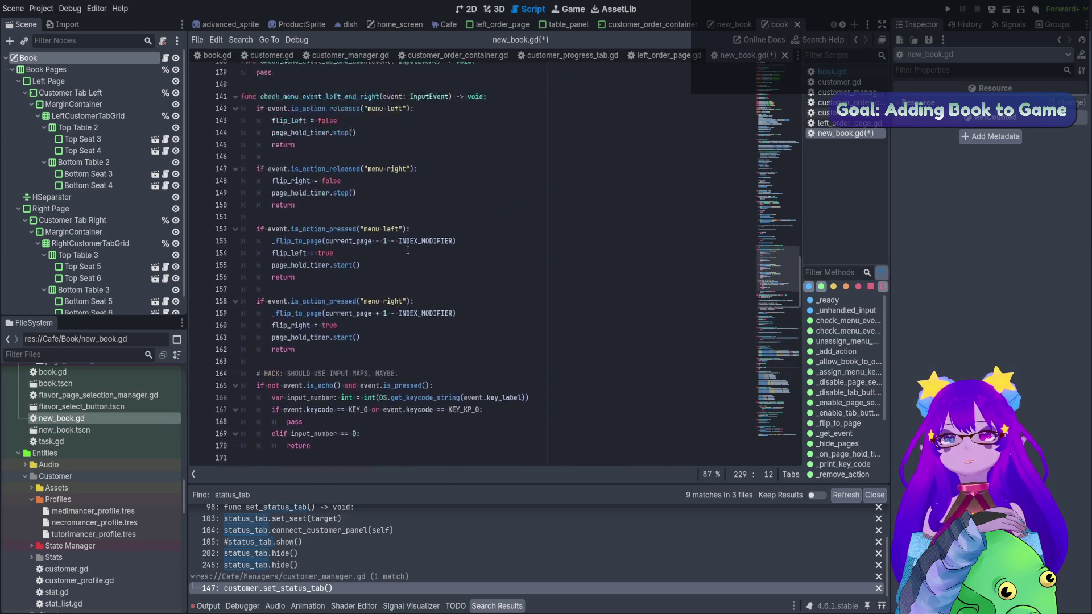
pyautogui.scroll(20, 784, 251)
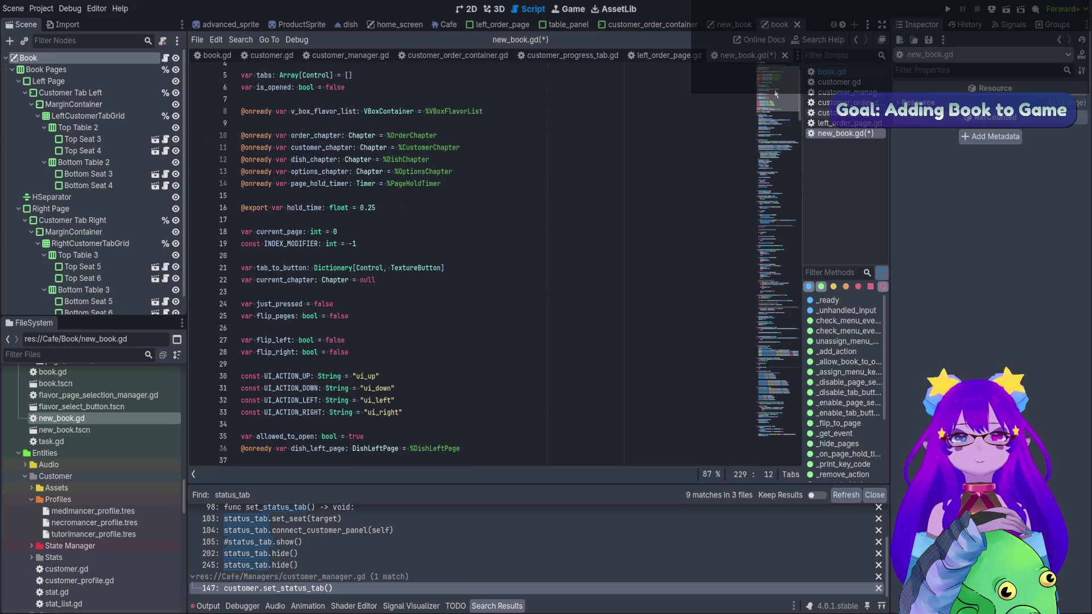
pyautogui.moveTo(783, 250)
pyautogui.mouseDown()
pyautogui.moveTo(782, 471)
pyautogui.moveTo(757, 166)
pyautogui.moveTo(767, 67)
pyautogui.mouseUp()
pyautogui.scroll(-10, 417, 279)
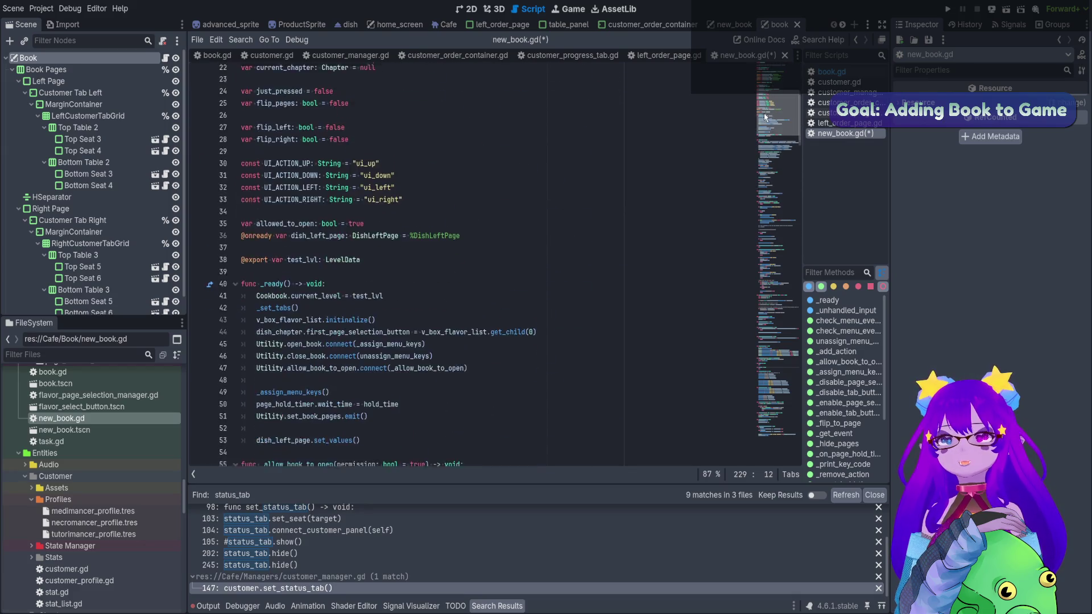
pyautogui.moveTo(434, 256); pyautogui.dragTo(205, 248)
pyautogui.hotkey('ctrl', 'c')
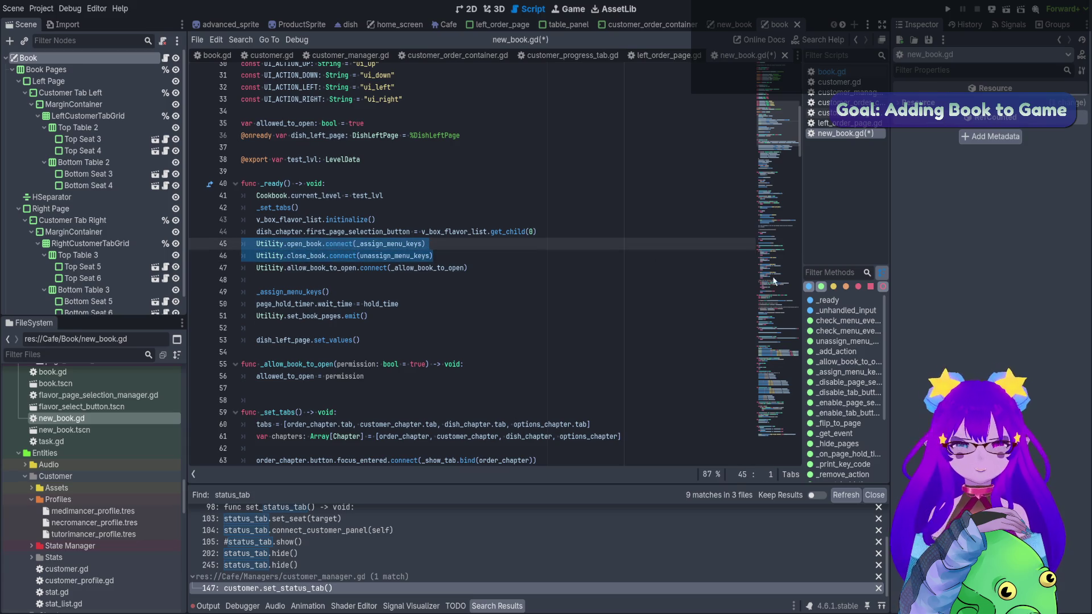
pyautogui.scroll(-1, 874, 436)
pyautogui.scroll(1, 875, 435)
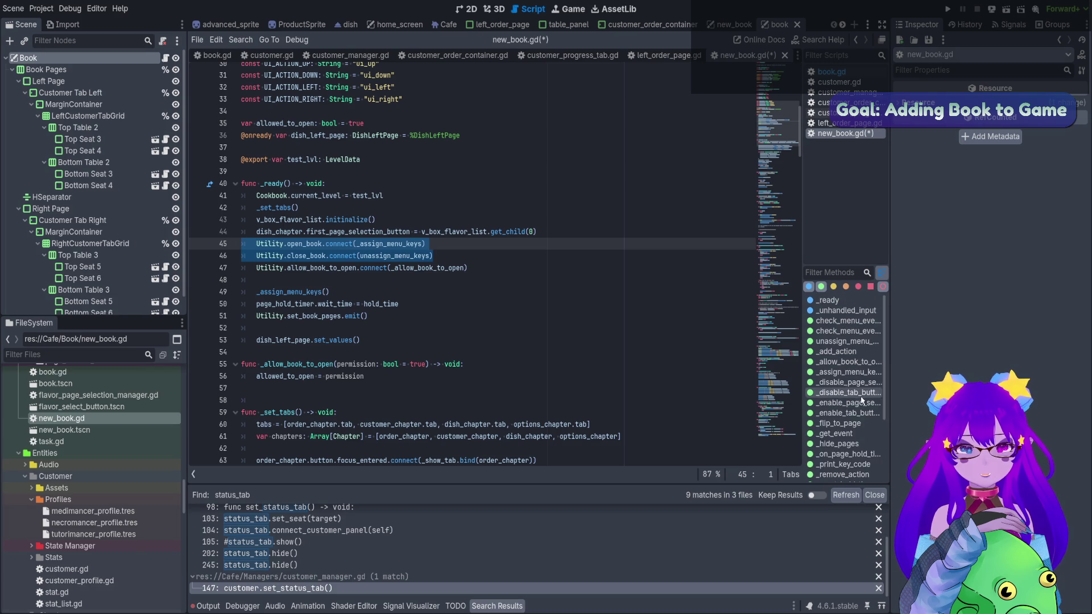
pyautogui.press('End')
pyautogui.hotkey('ctrl', 's')
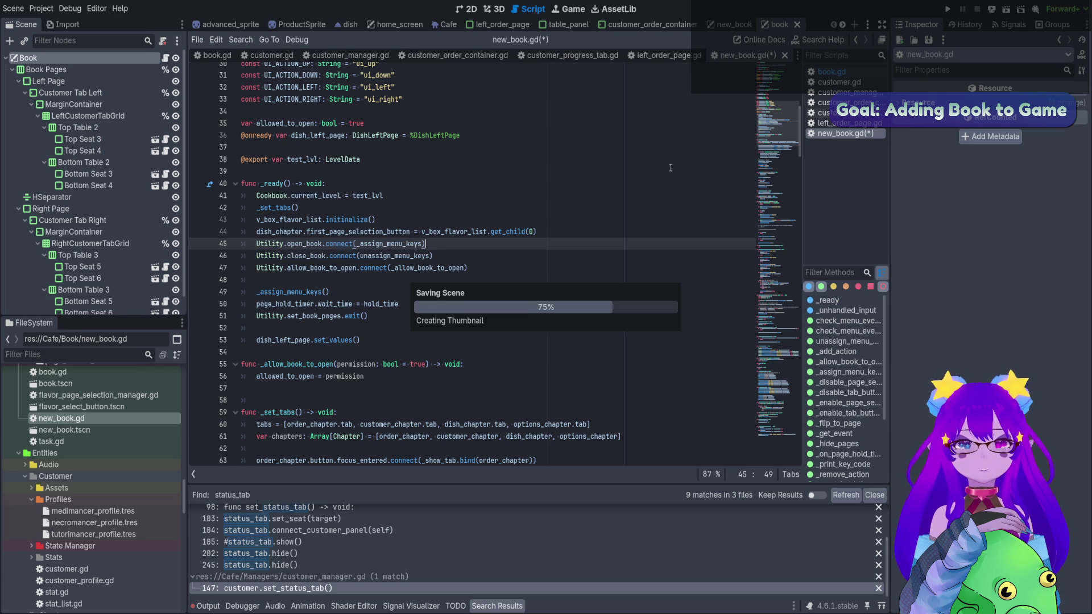
pyautogui.click(848, 382)
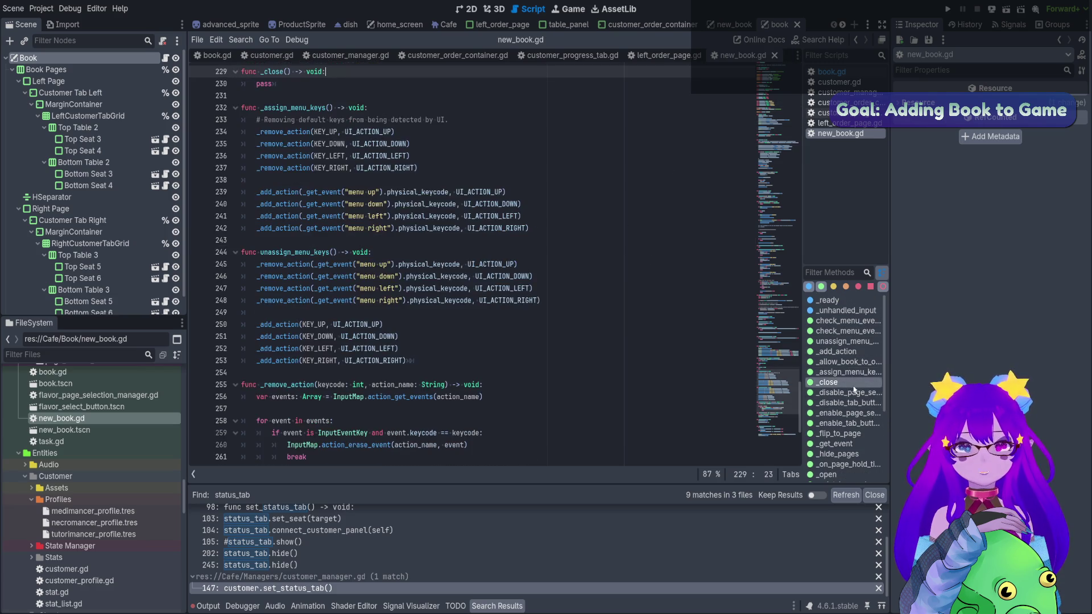
# Step: Paste the connect lines below _close and make _open call _assign_menu_keys() instead of pass
pyautogui.click(296, 276)
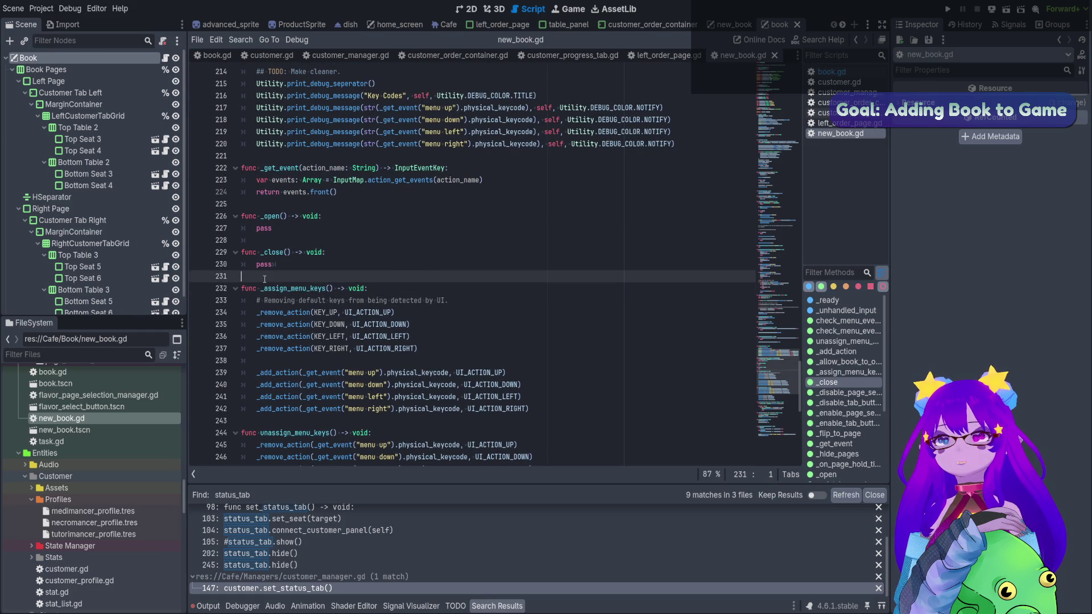
pyautogui.hotkey('ctrl', 'v')
pyautogui.click(306, 265)
pyautogui.press('Return')
pyautogui.doubleClick(367, 300)
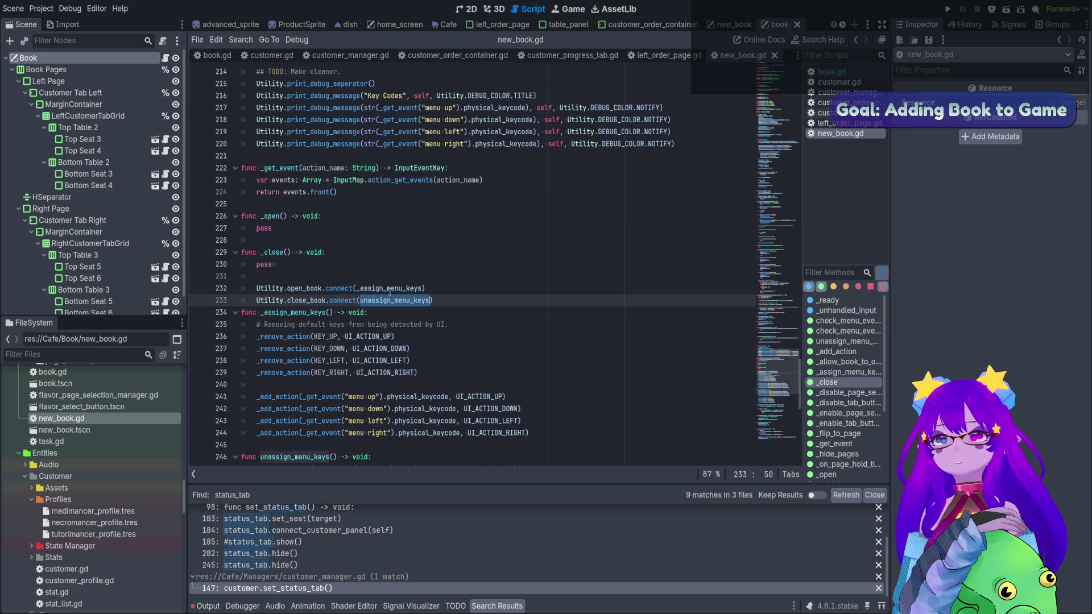
pyautogui.doubleClick(366, 291)
pyautogui.hotkey('ctrl', 'c')
pyautogui.doubleClick(264, 229)
pyautogui.hotkey('ctrl', 'v')
pyautogui.write('(')
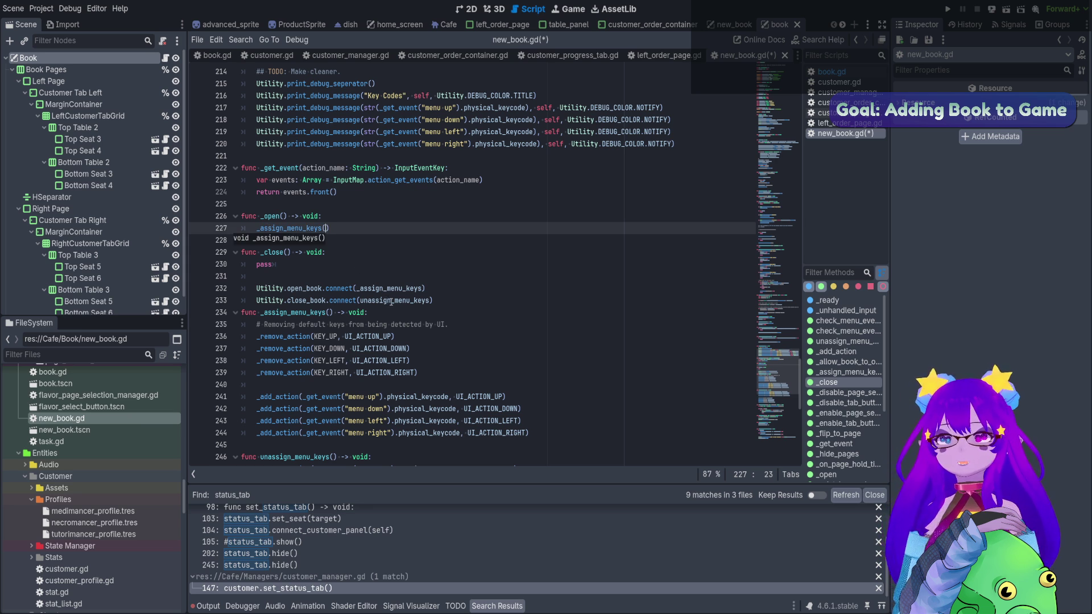
# Step: Make _close call unassign_menu_keys() and delete the leftover connect lines
pyautogui.click(262, 301)
pyautogui.click(261, 264)
pyautogui.doubleClick(261, 264)
pyautogui.write('unassign_menu_keys(')
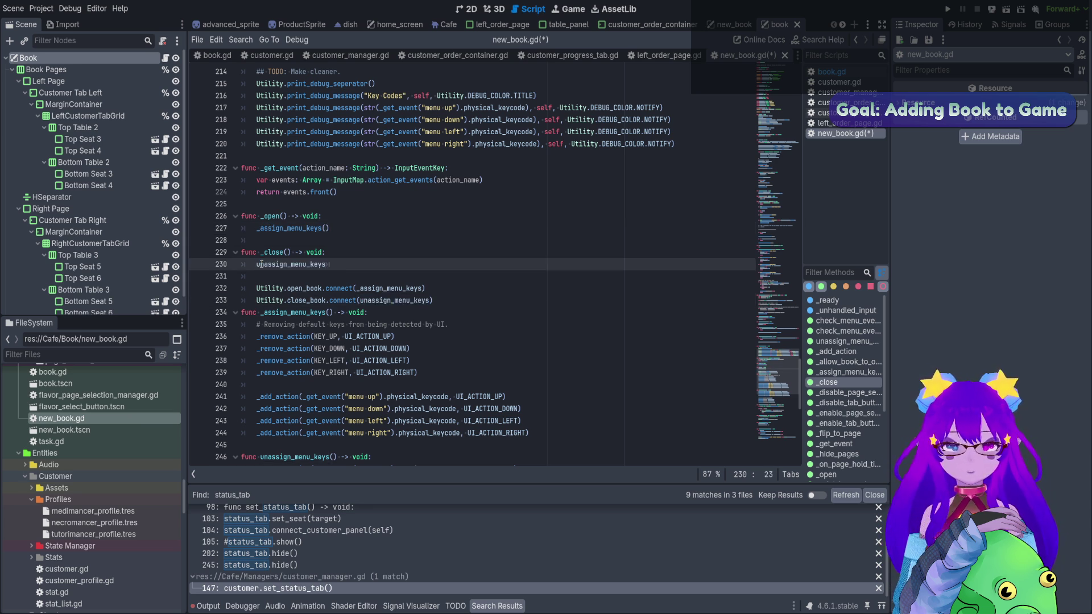
pyautogui.moveTo(433, 300); pyautogui.dragTo(225, 289)
pyautogui.press('BackSpace')
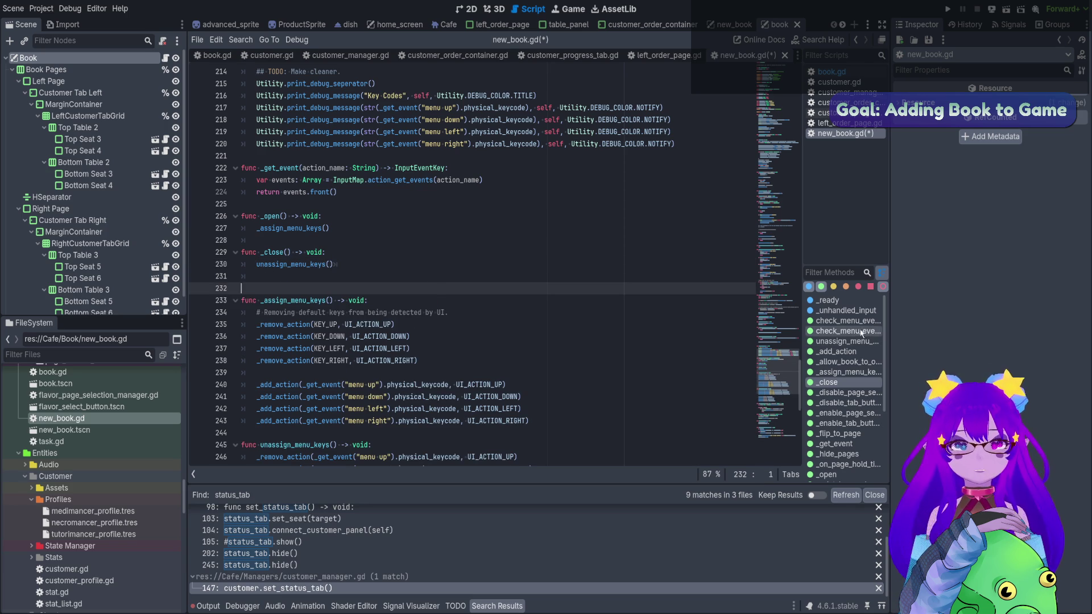
# Step: Point the _ready open_book and close_book connections to _open and _close
pyautogui.click(829, 300)
pyautogui.scroll(4, 396, 262)
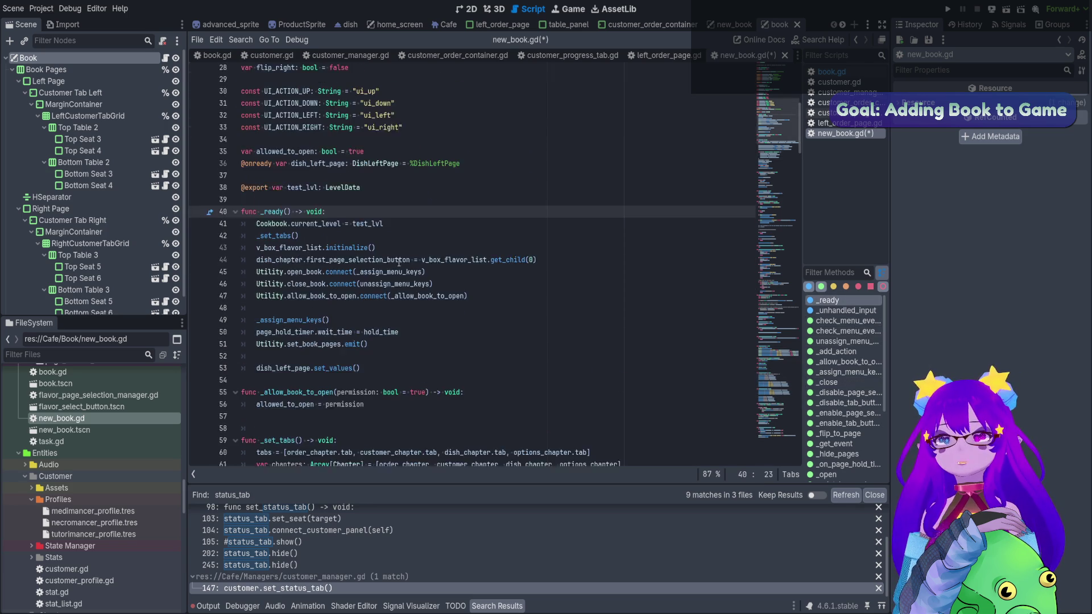
pyautogui.click(387, 277)
pyautogui.doubleClick(388, 276)
pyautogui.write('_o')
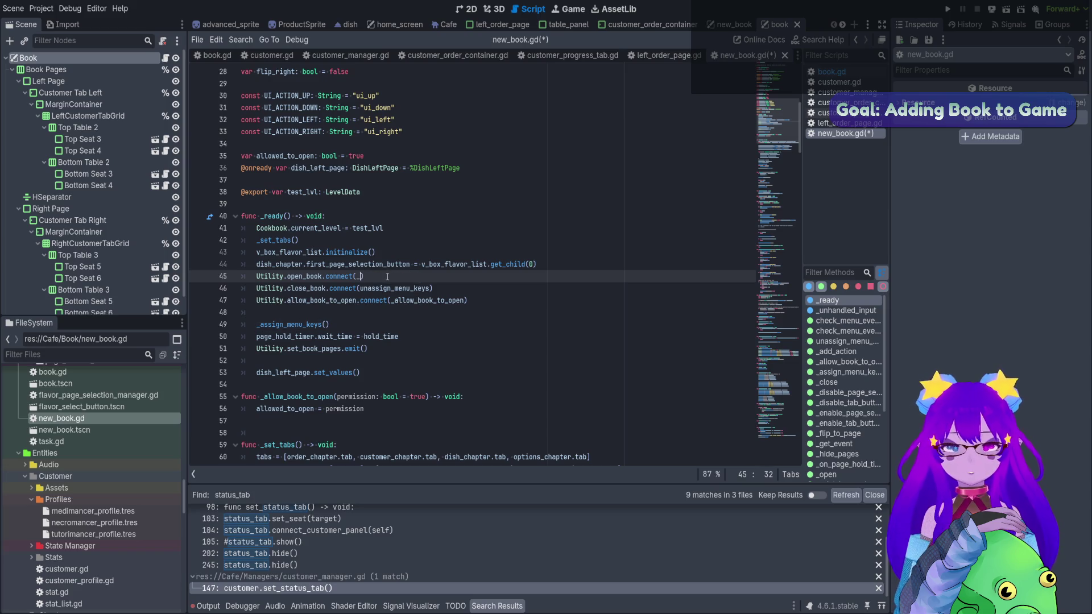
pyautogui.write('p')
pyautogui.press('Return')
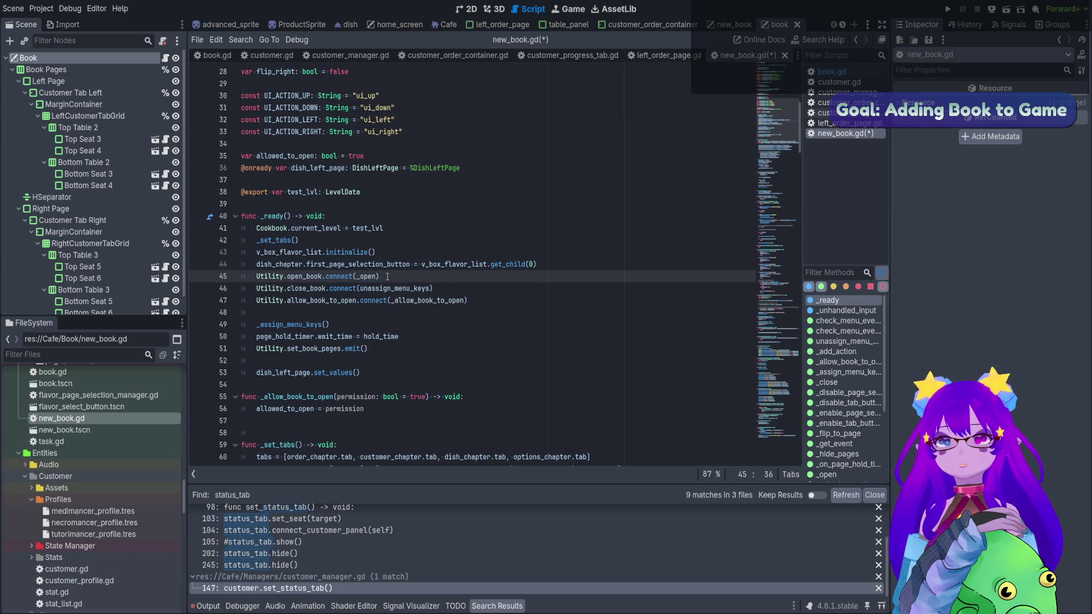
pyautogui.click(399, 288)
pyautogui.doubleClick(399, 288)
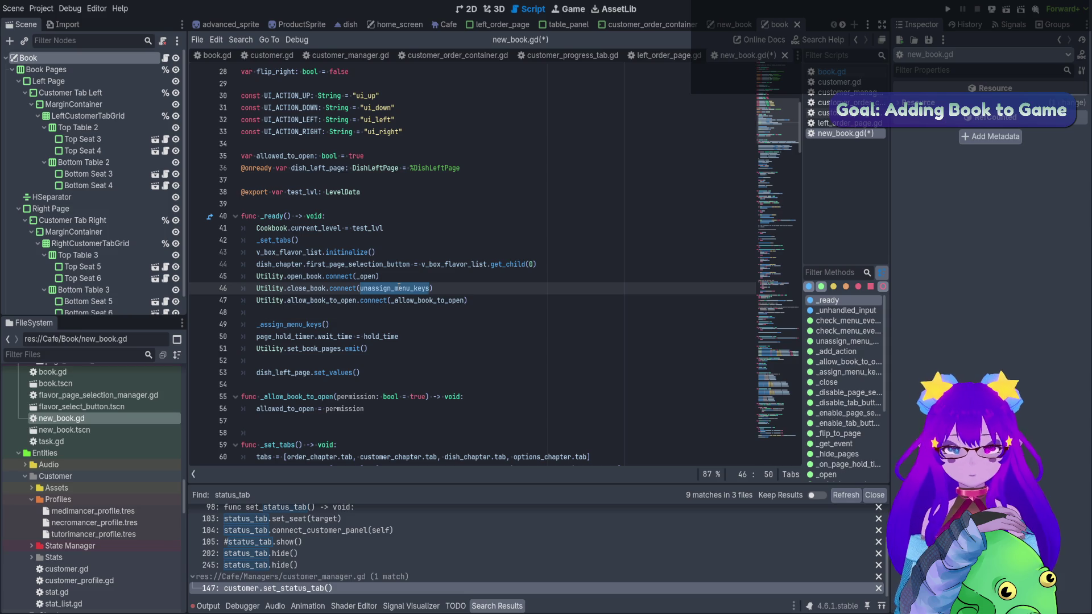
pyautogui.write('_close')
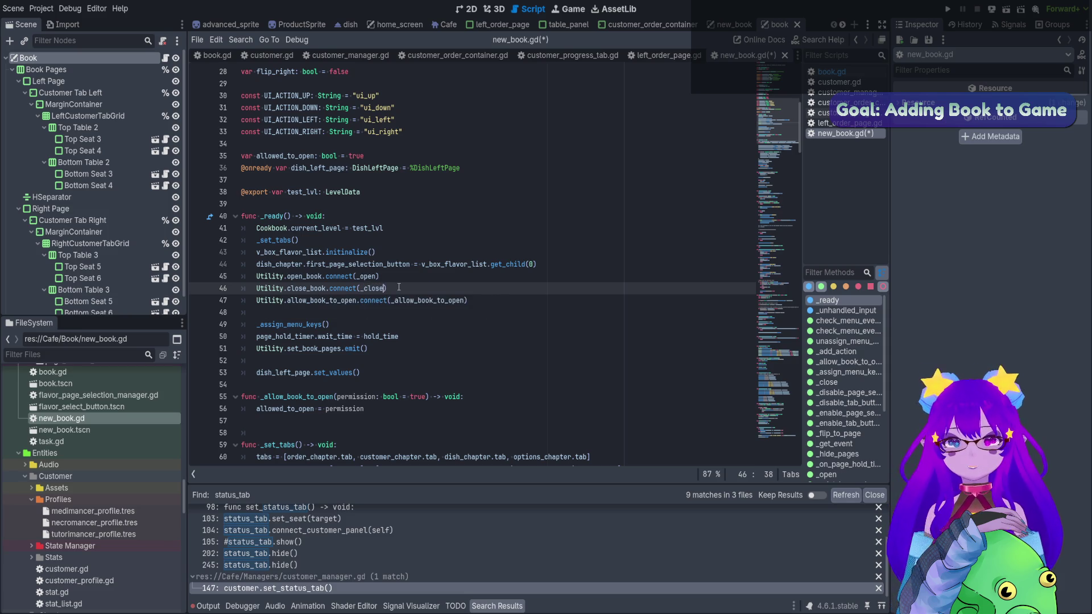
pyautogui.click(411, 330)
# Step: Save new_book.gd and go to the _open function in book.gd
pyautogui.hotkey('ctrl', 's')
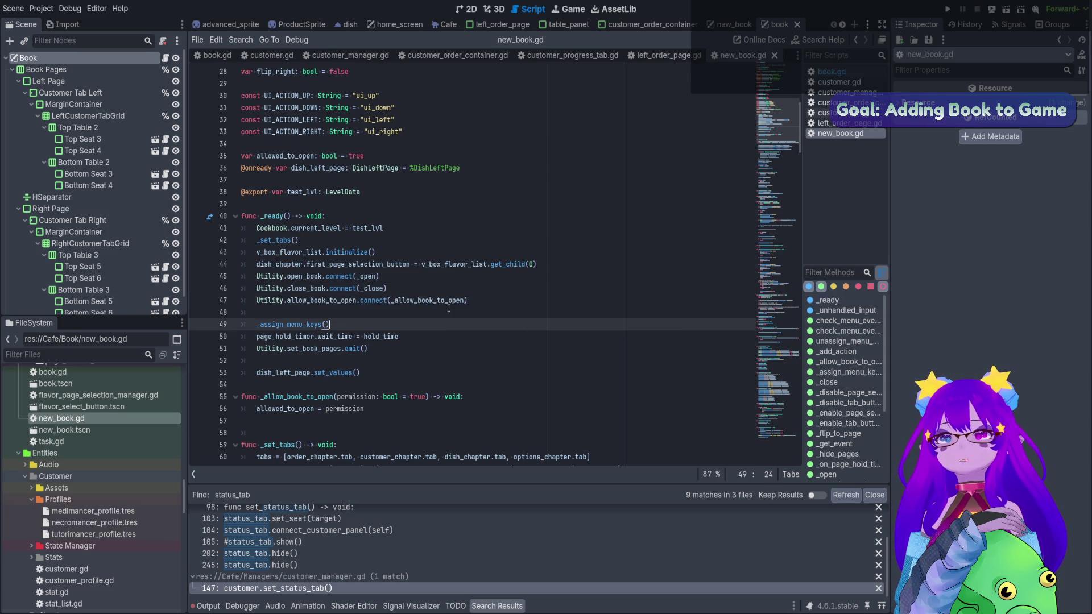
pyautogui.click(219, 55)
pyautogui.keyDown('ctrl'); pyautogui.click(366, 288); pyautogui.keyUp('ctrl')
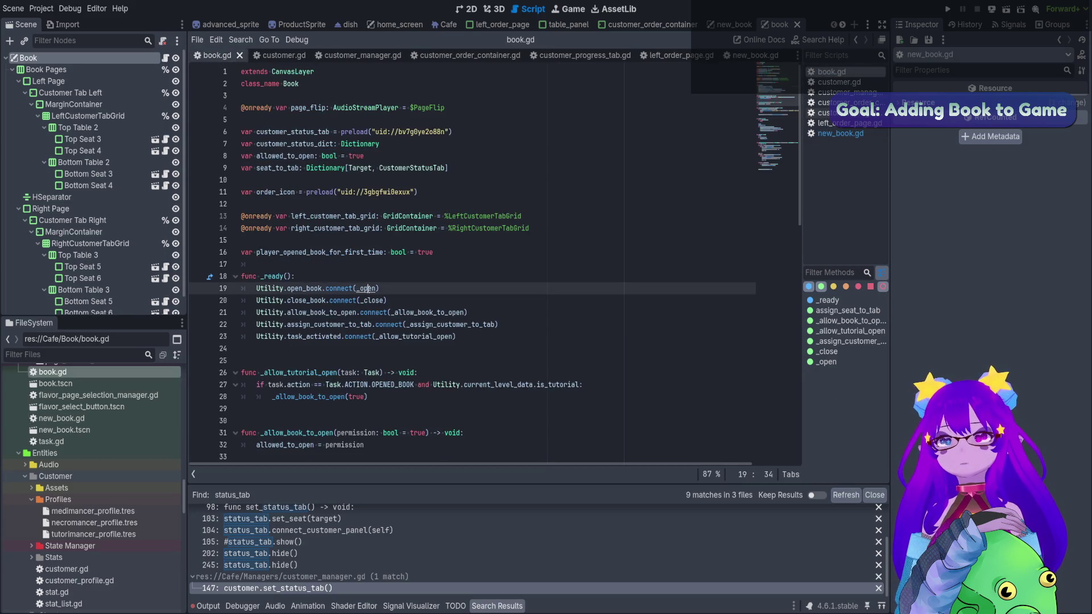
# Step: Copy book.gd's allowed_to_open guard and show() call into new_book.gd's _open
pyautogui.scroll(-2, 372, 271)
pyautogui.moveTo(430, 300)
pyautogui.mouseDown()
pyautogui.moveTo(245, 265)
pyautogui.moveTo(198, 248)
pyautogui.moveTo(200, 239)
pyautogui.moveTo(239, 250)
pyautogui.moveTo(239, 277)
pyautogui.moveTo(236, 266)
pyautogui.mouseUp()
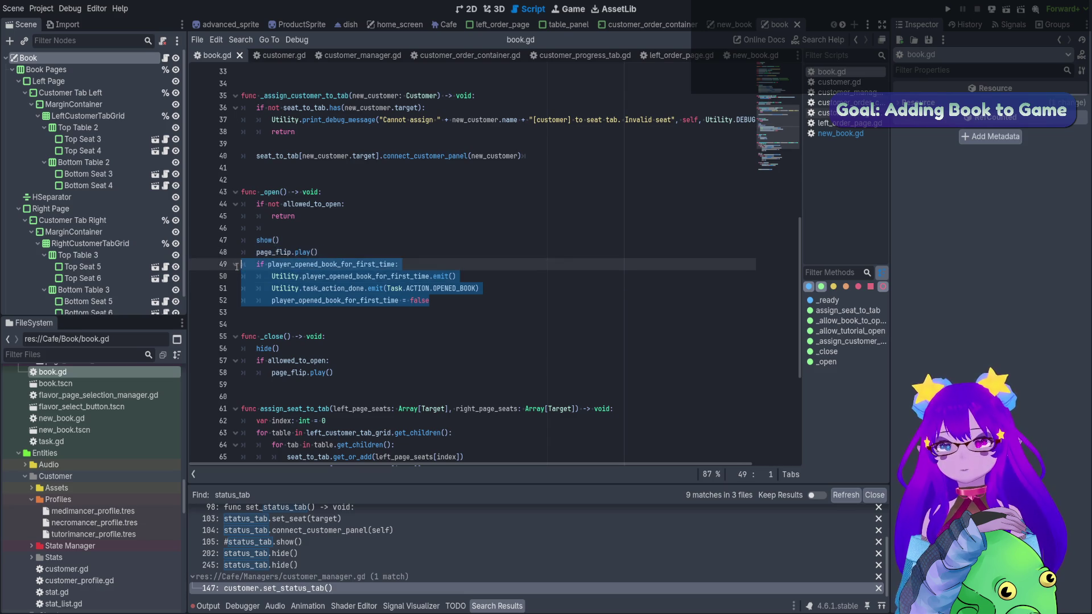
pyautogui.click(418, 224)
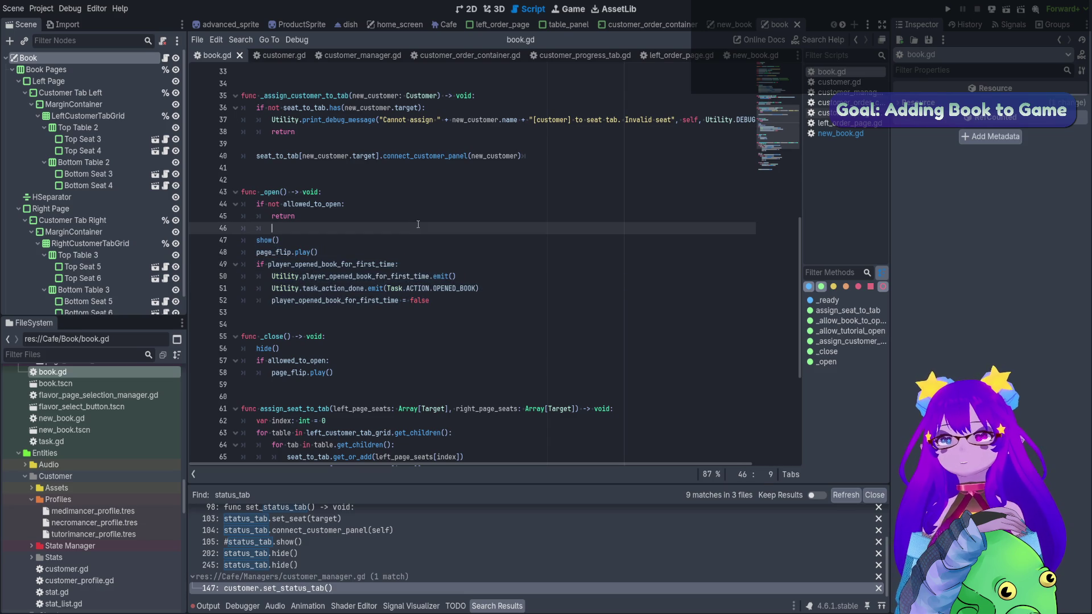
pyautogui.moveTo(341, 250); pyautogui.dragTo(228, 203)
pyautogui.moveTo(280, 240); pyautogui.dragTo(241, 204)
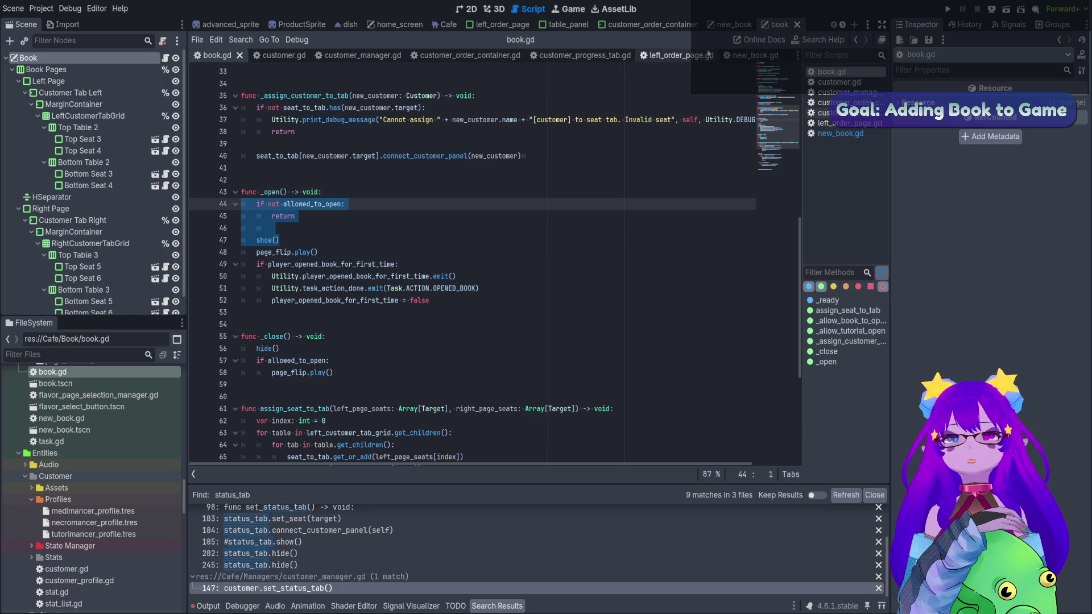
pyautogui.click(751, 59)
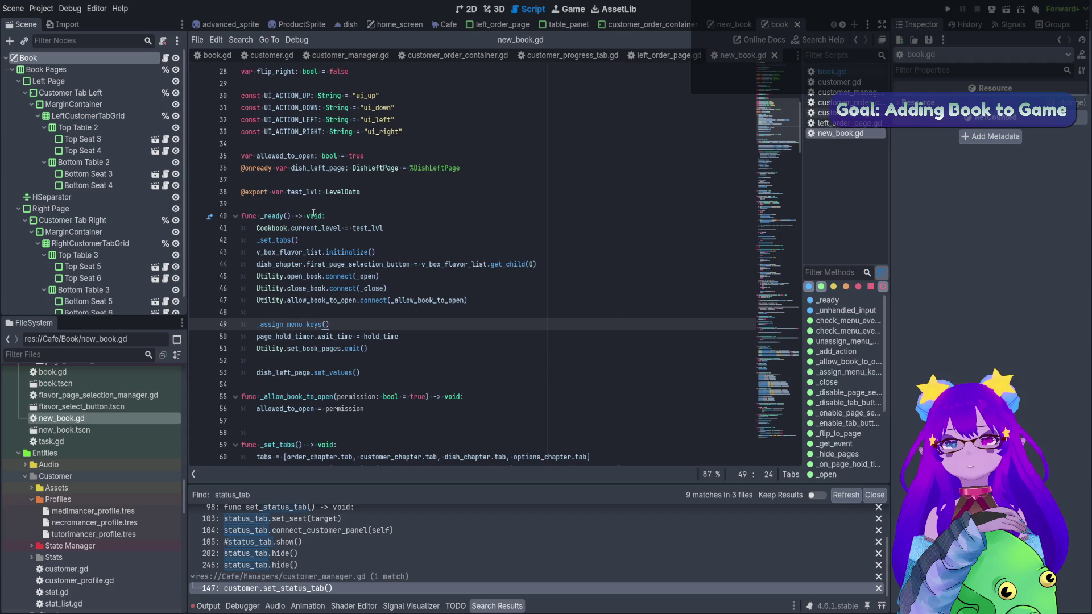
pyautogui.click(367, 277)
pyautogui.keyDown('ctrl'); pyautogui.click(367, 277); pyautogui.keyUp('ctrl')
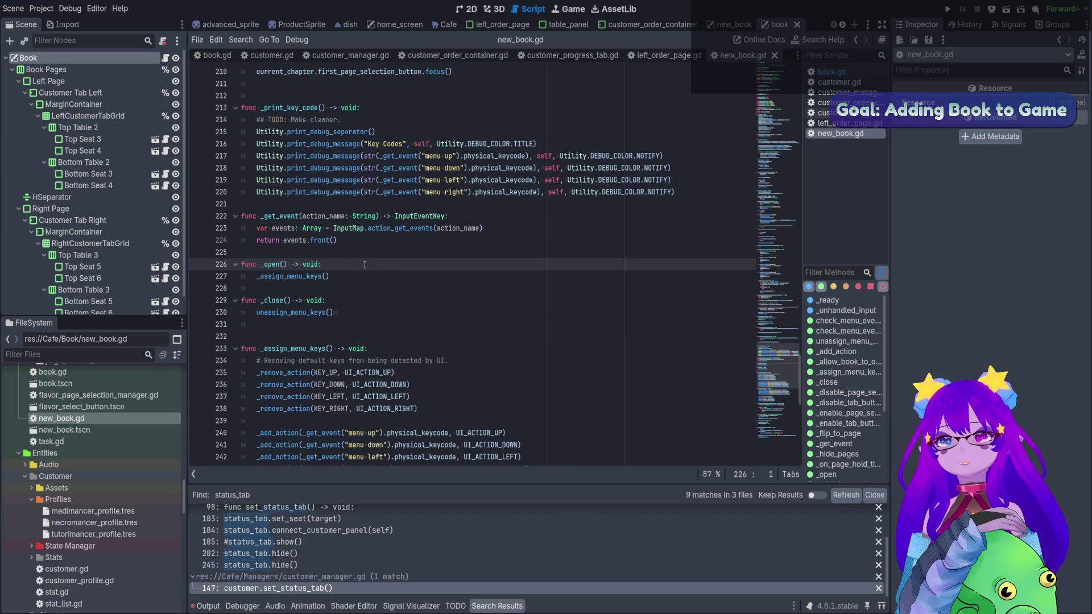
pyautogui.press('Return')
pyautogui.press('Return')
pyautogui.click(242, 276)
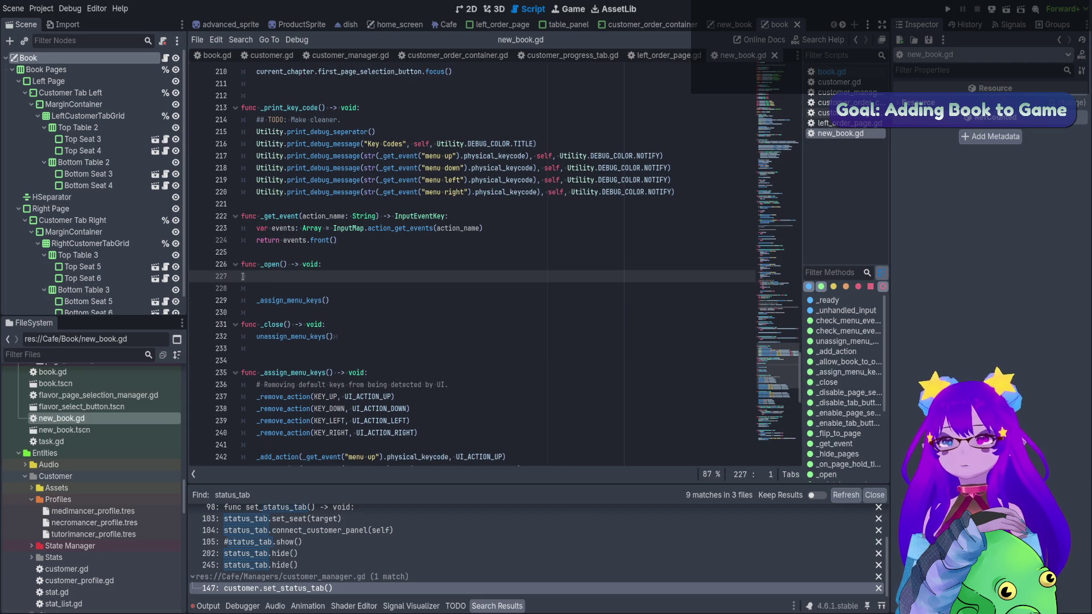
pyautogui.hotkey('ctrl', 'v')
pyautogui.click(293, 289)
pyautogui.click(282, 315)
# Step: Copy the hide() call from book.gd's _close into new_book.gd's _close
pyautogui.click(340, 359)
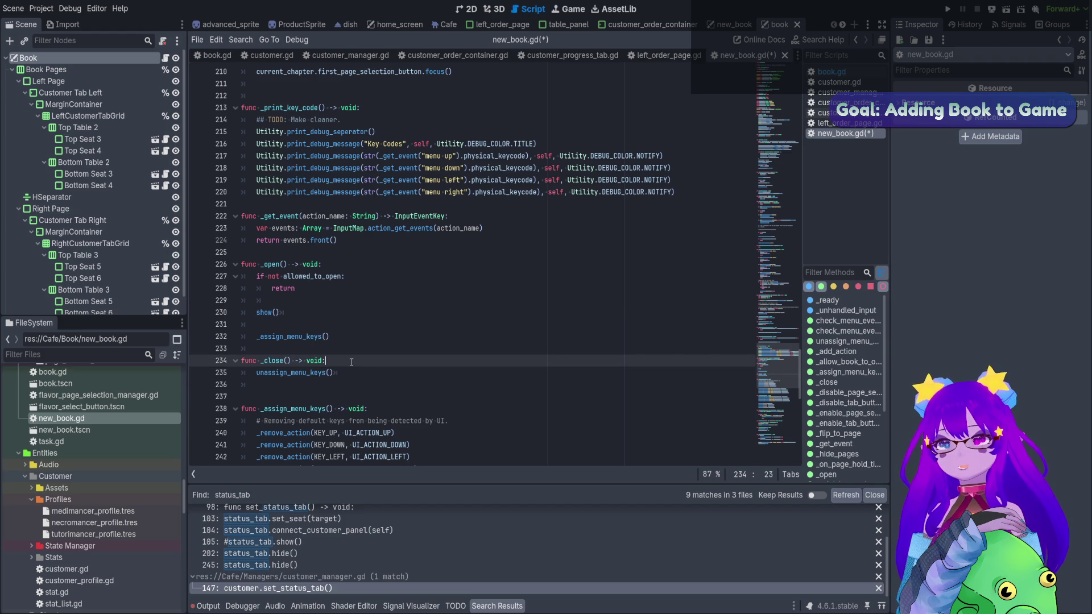
pyautogui.press('Return')
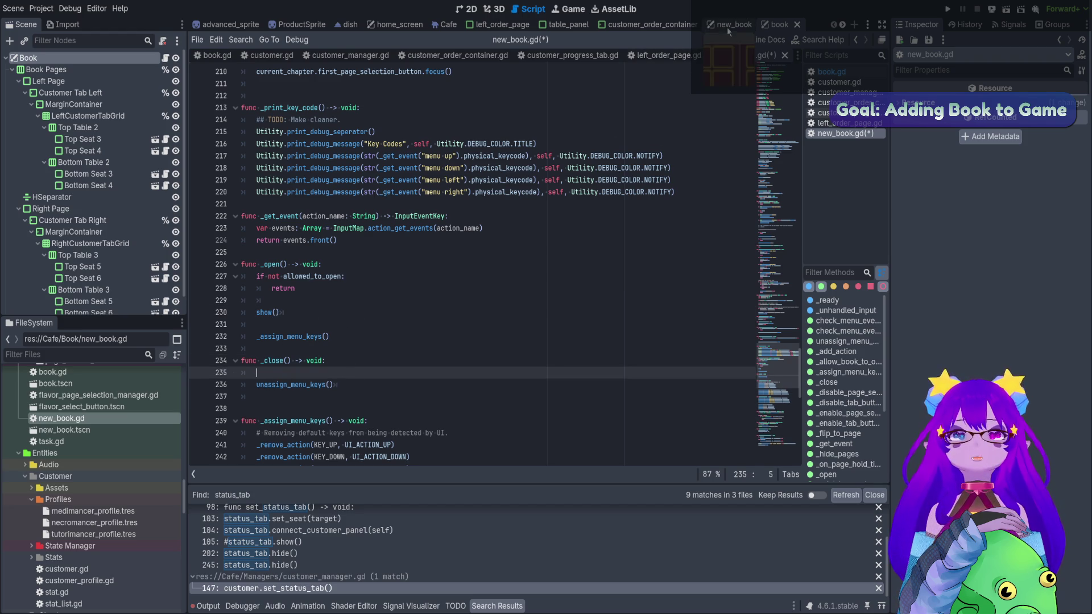
pyautogui.click(728, 25)
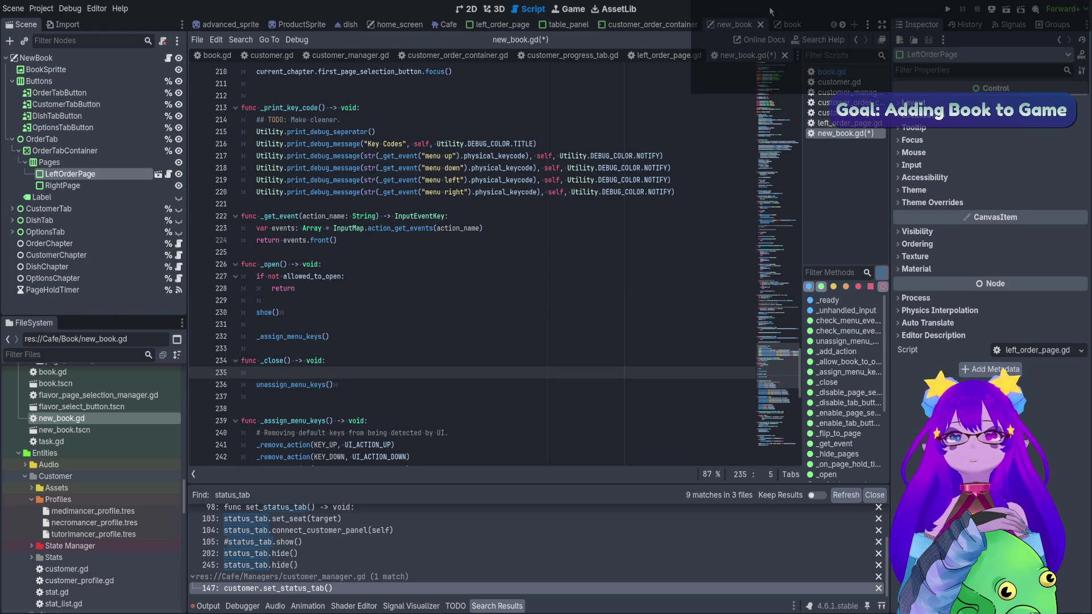
pyautogui.click(787, 24)
pyautogui.click(165, 58)
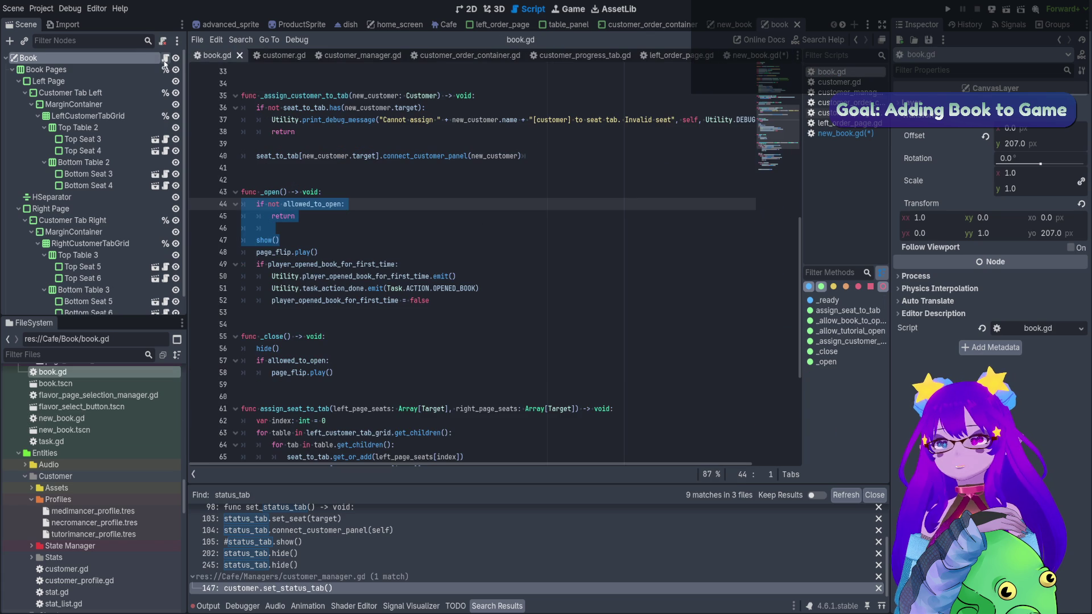
pyautogui.click(330, 355)
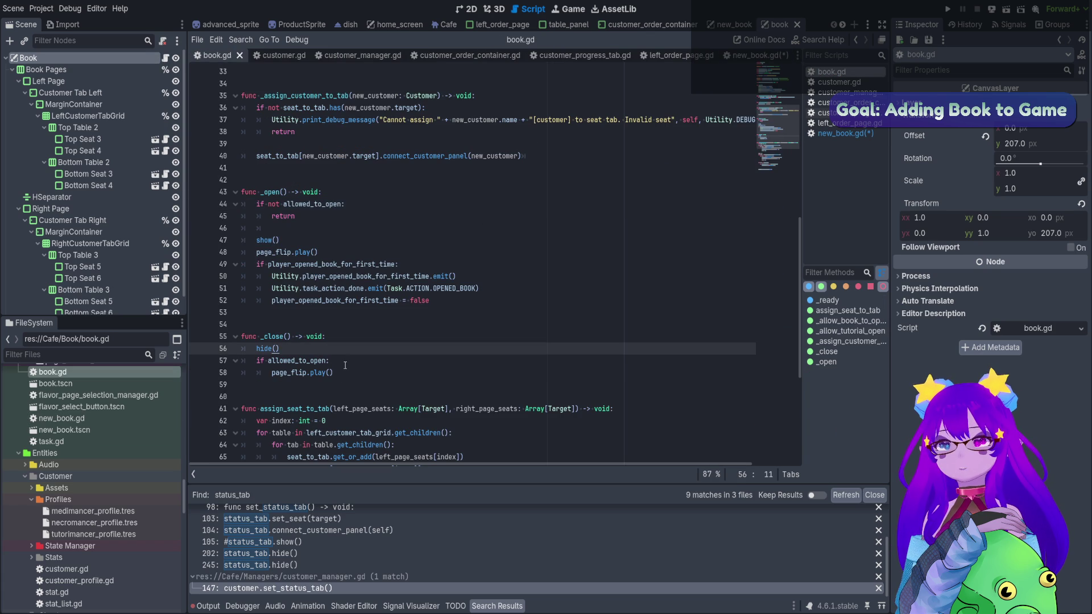
pyautogui.moveTo(320, 353); pyautogui.dragTo(226, 348)
pyautogui.hotkey('ctrl', 'c')
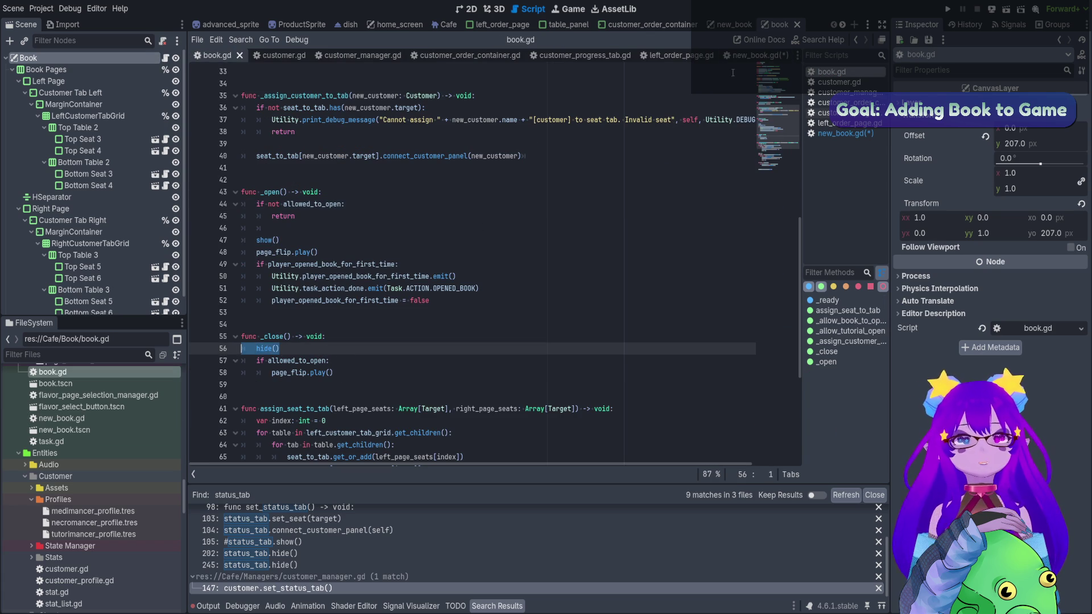
pyautogui.click(747, 56)
pyautogui.hotkey('ctrl', 'v')
pyautogui.press('BackSpace')
# Step: Remove the stray blank line after show() and save new_book.gd
pyautogui.click(279, 329)
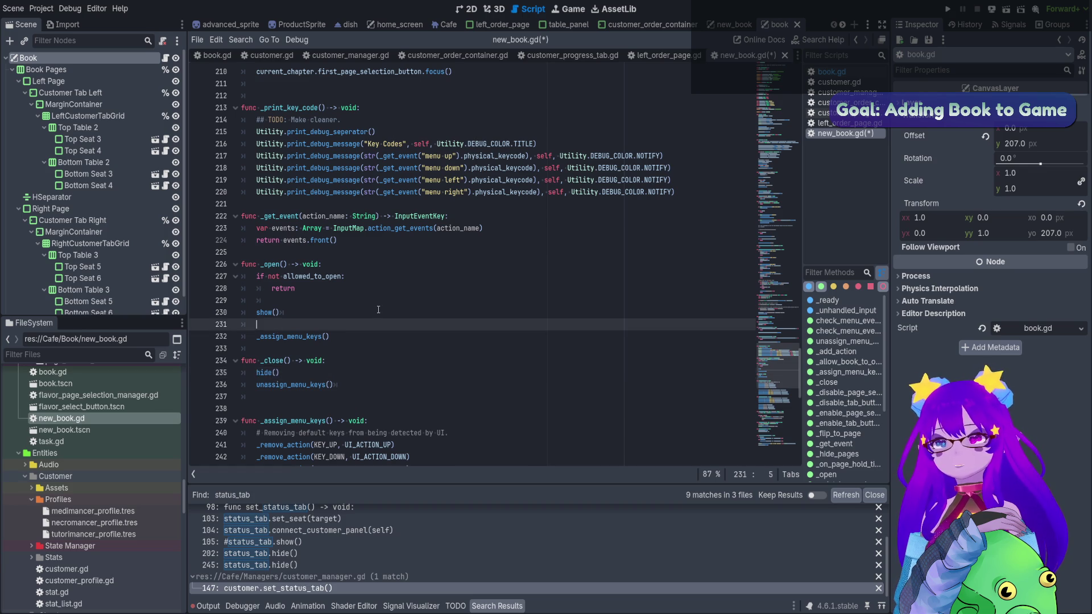
pyautogui.press('BackSpace')
pyautogui.press('BackSpace')
pyautogui.click(402, 284)
pyautogui.click(375, 310)
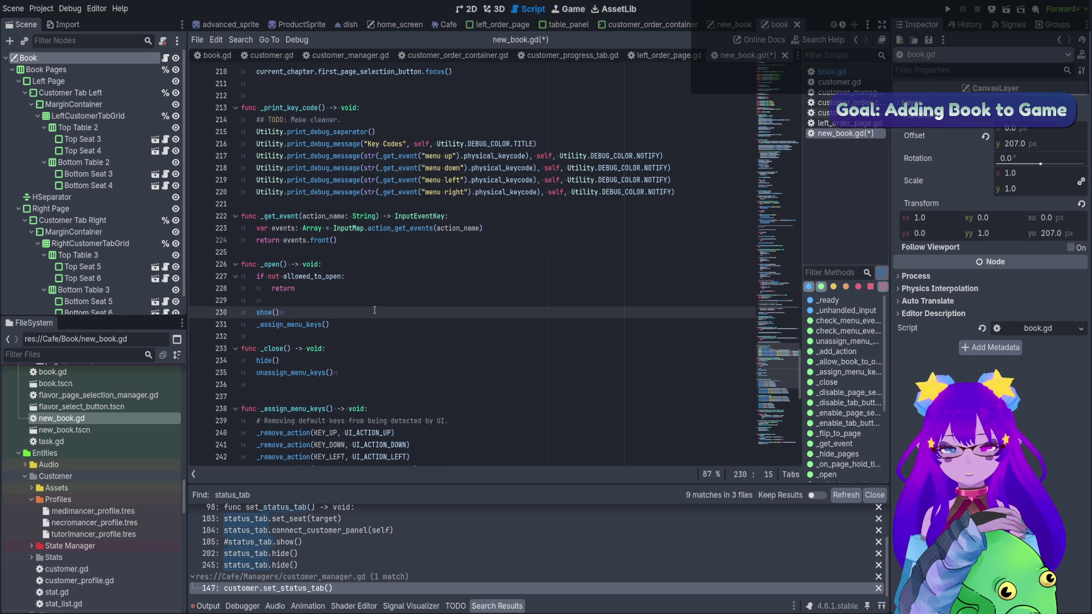
pyautogui.hotkey('ctrl', 's')
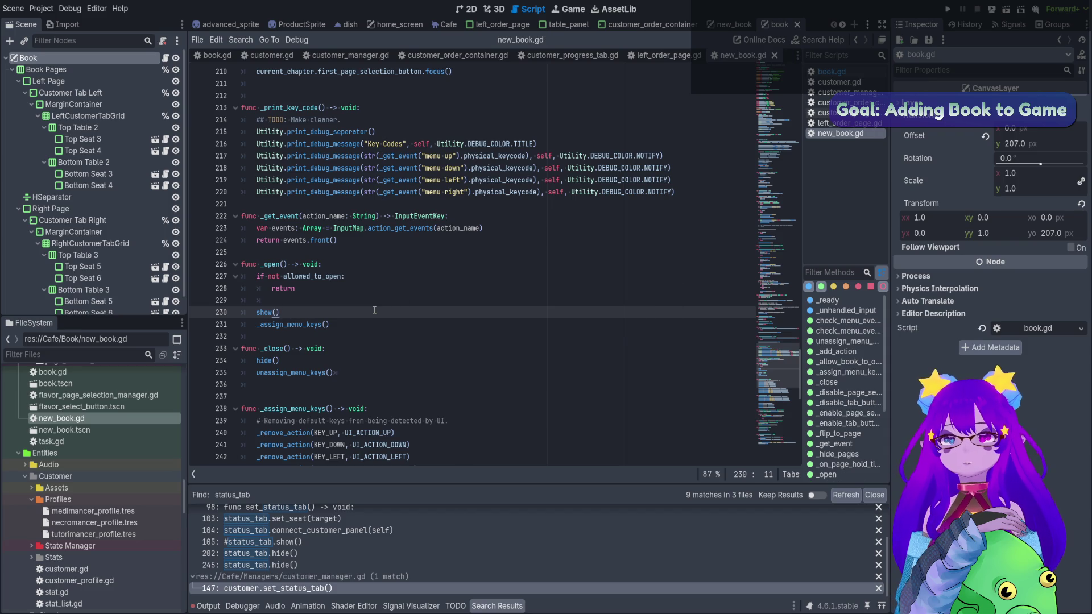
pyautogui.click(470, 9)
# Step: Open the Cafe scene, pan around it, and select the Cafe root node
pyautogui.click(447, 25)
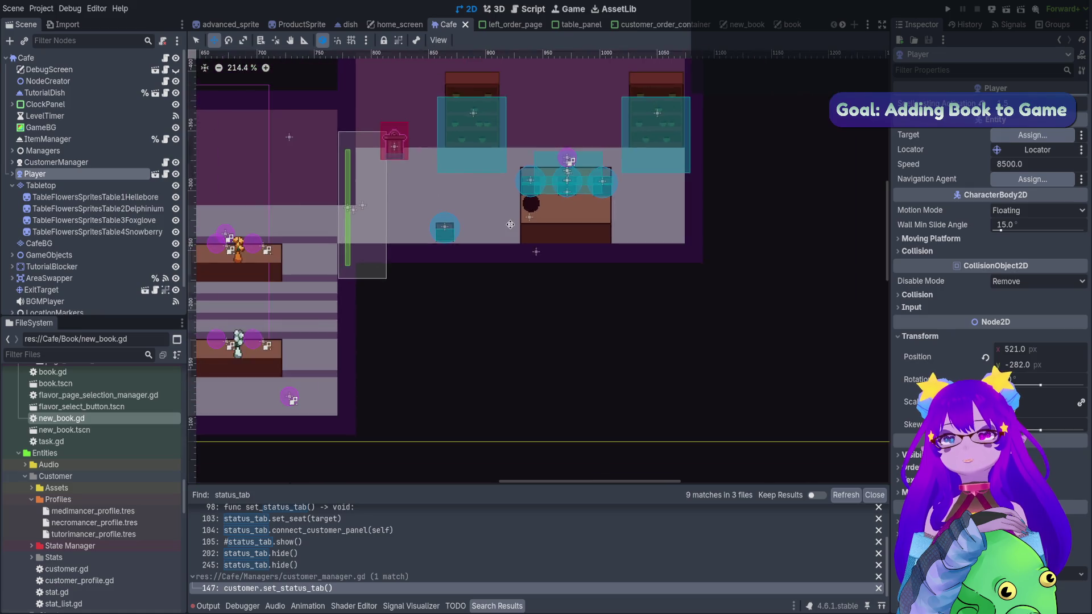
pyautogui.scroll(-6, 511, 225)
pyautogui.moveTo(528, 235); pyautogui.dragTo(493, 181)
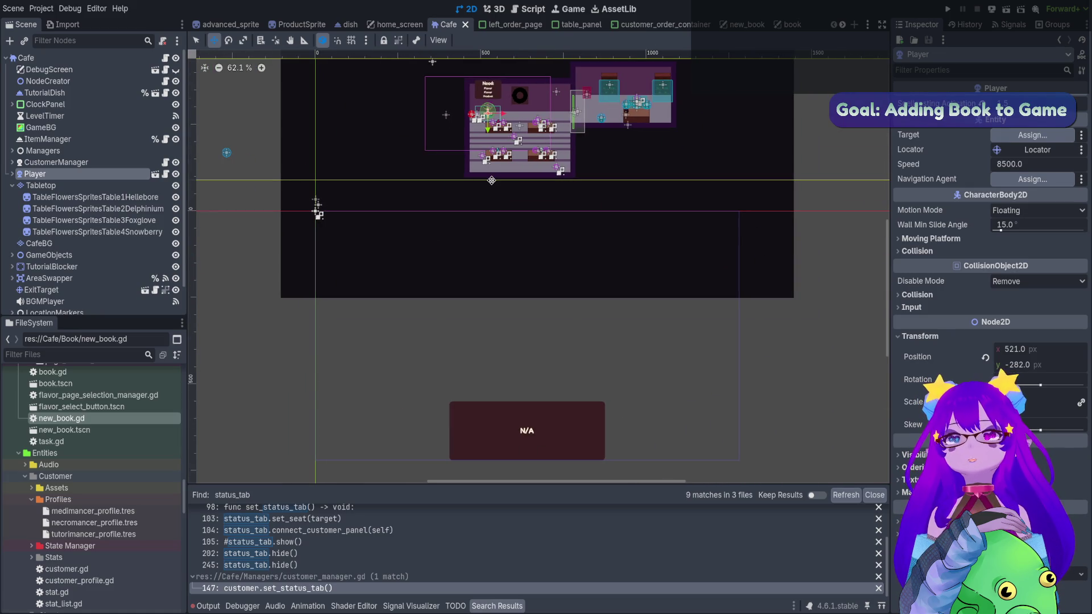
pyautogui.scroll(-2, 631, 323)
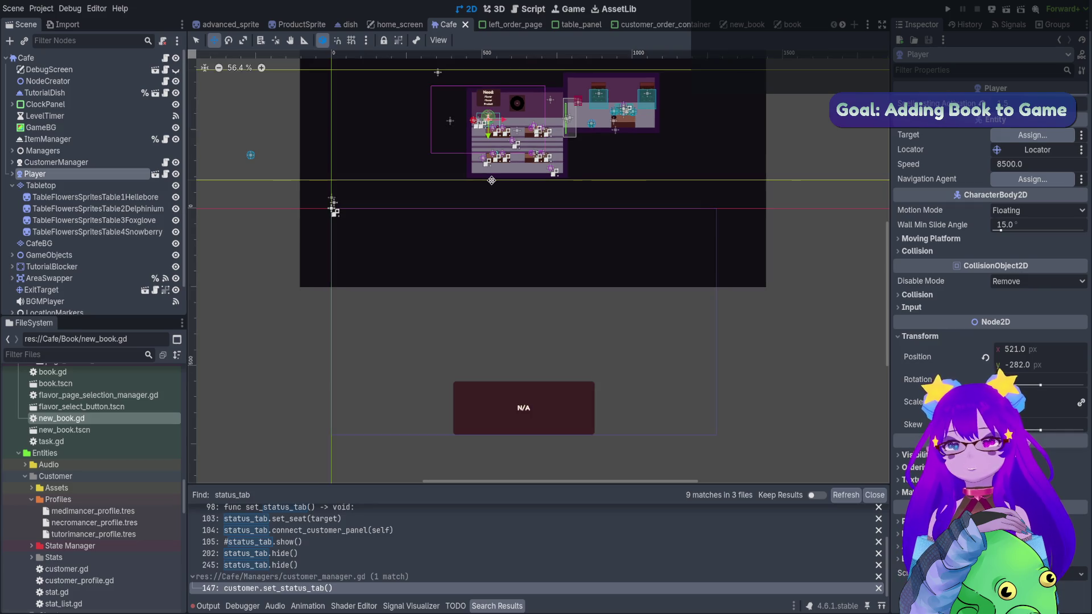
pyautogui.scroll(2, 520, 204)
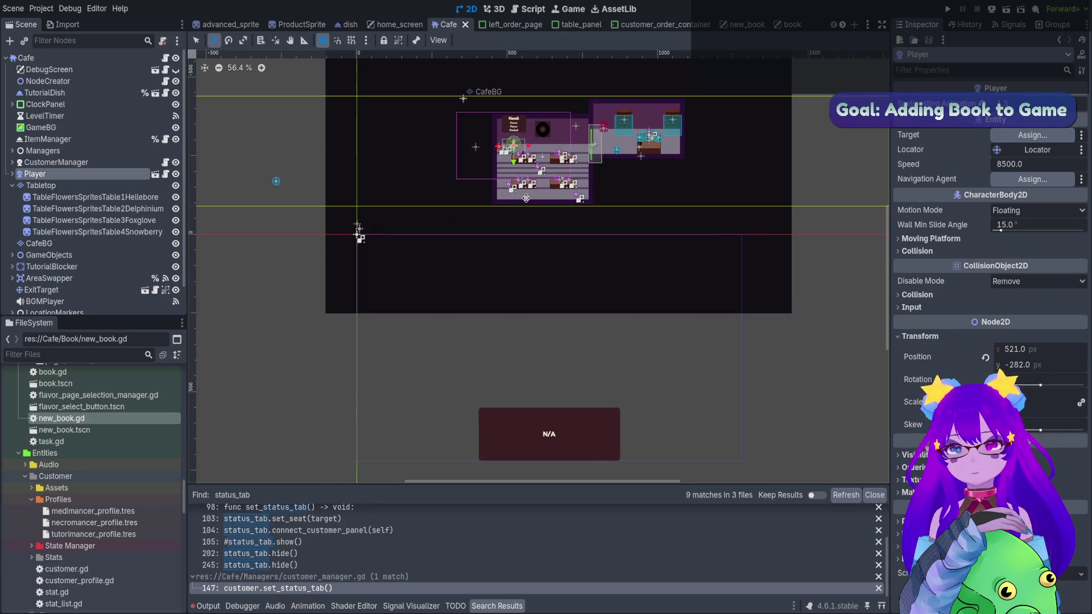
pyautogui.moveTo(573, 213); pyautogui.dragTo(561, 227)
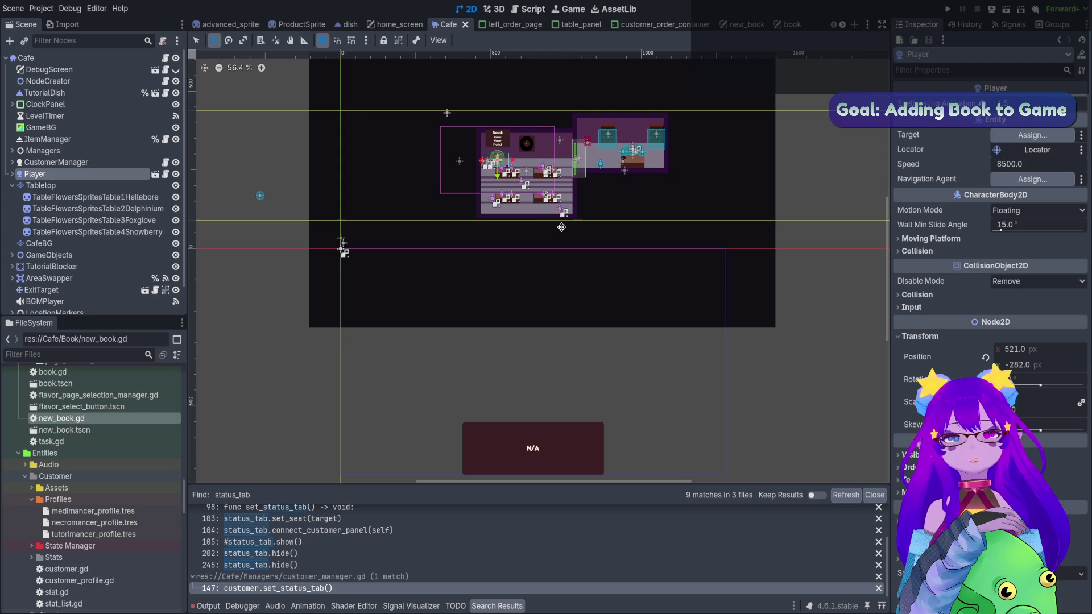
pyautogui.click(79, 59)
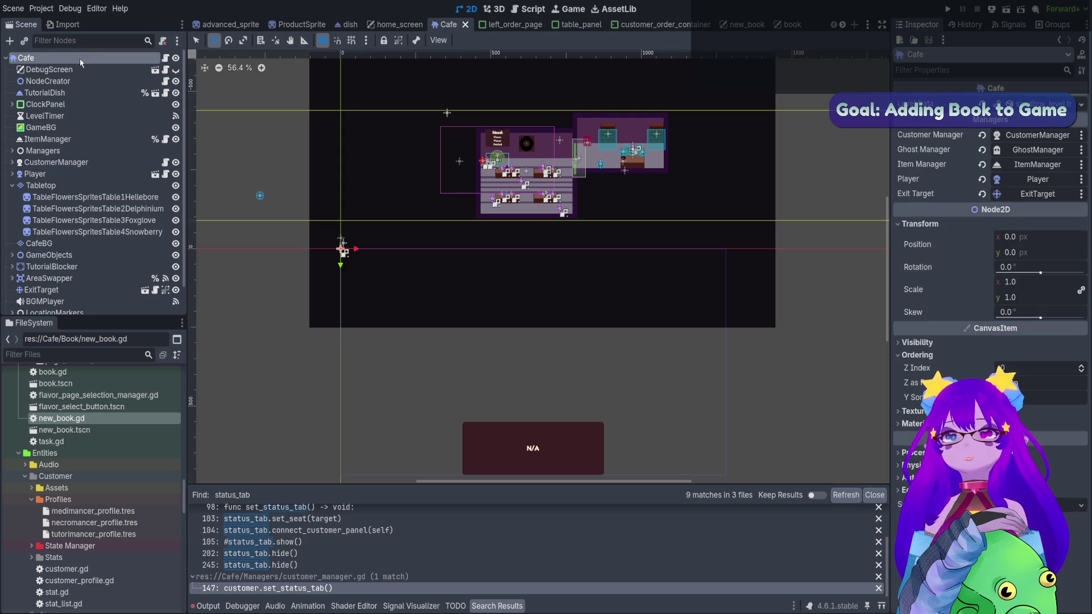
# Step: Filter the FileSystem dock by 'level' and open level data.gd
pyautogui.click(68, 353)
pyautogui.write('level')
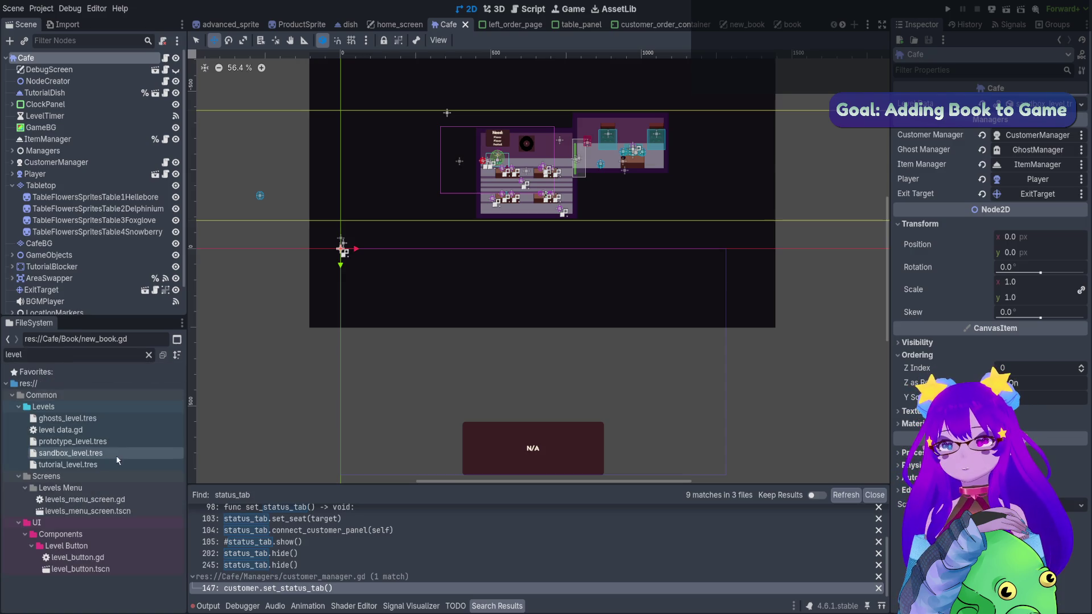
pyautogui.doubleClick(108, 430)
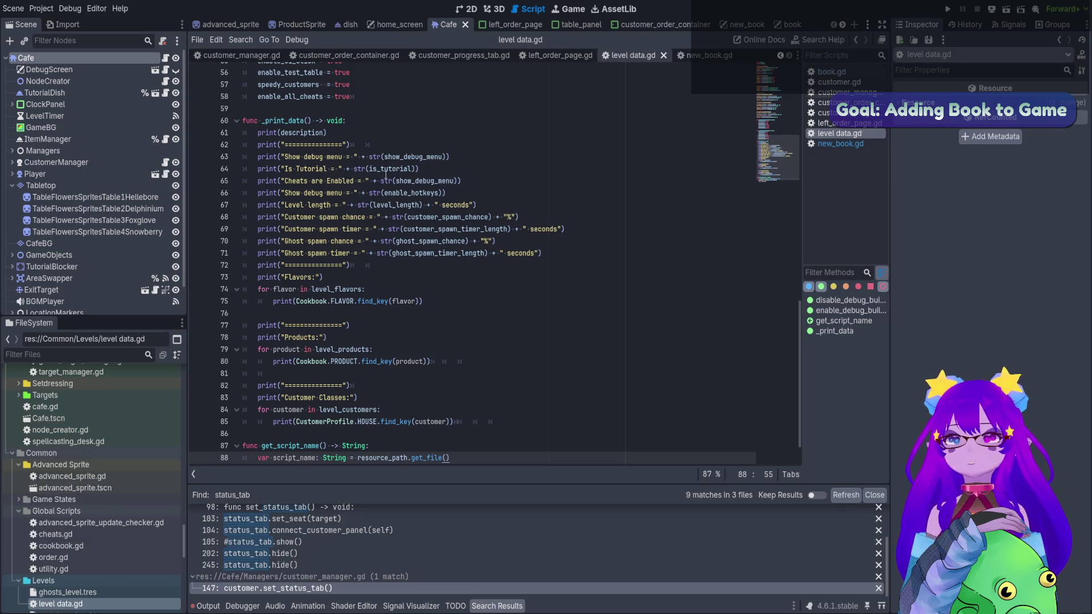
pyautogui.scroll(5, 398, 183)
pyautogui.scroll(4, 400, 184)
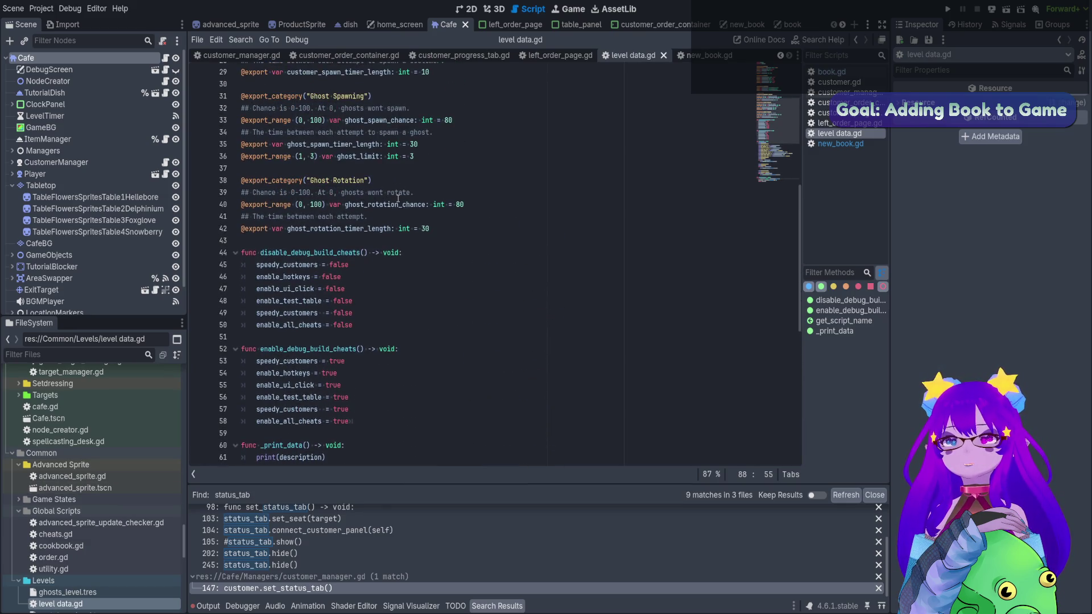
pyautogui.click(354, 253)
pyautogui.click(372, 349)
pyautogui.scroll(5, 374, 319)
pyautogui.click(375, 283)
pyautogui.scroll(4, 373, 281)
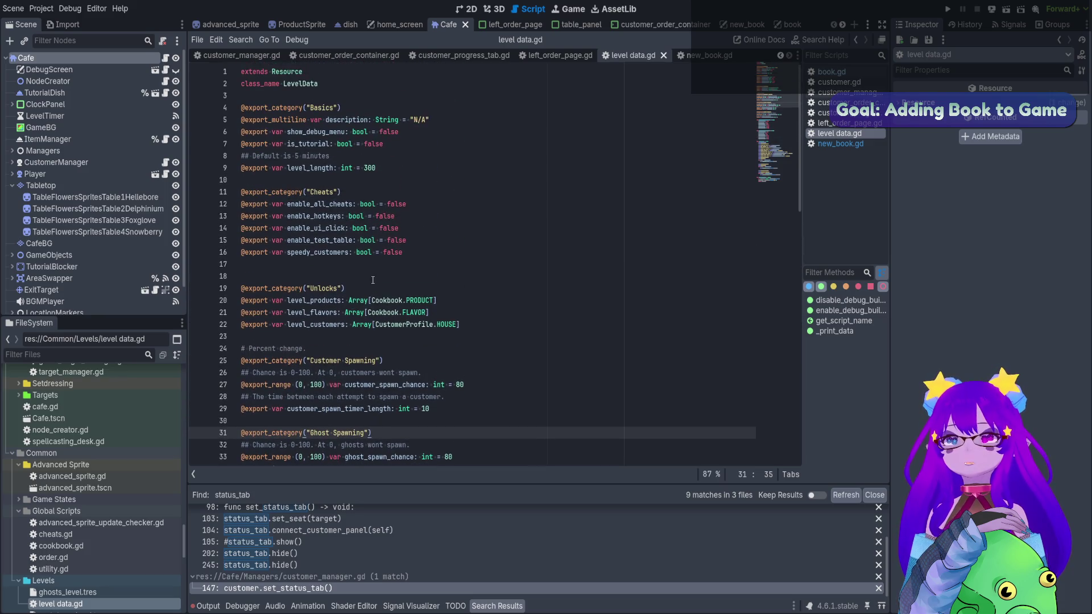
pyautogui.click(443, 168)
pyautogui.press('Return')
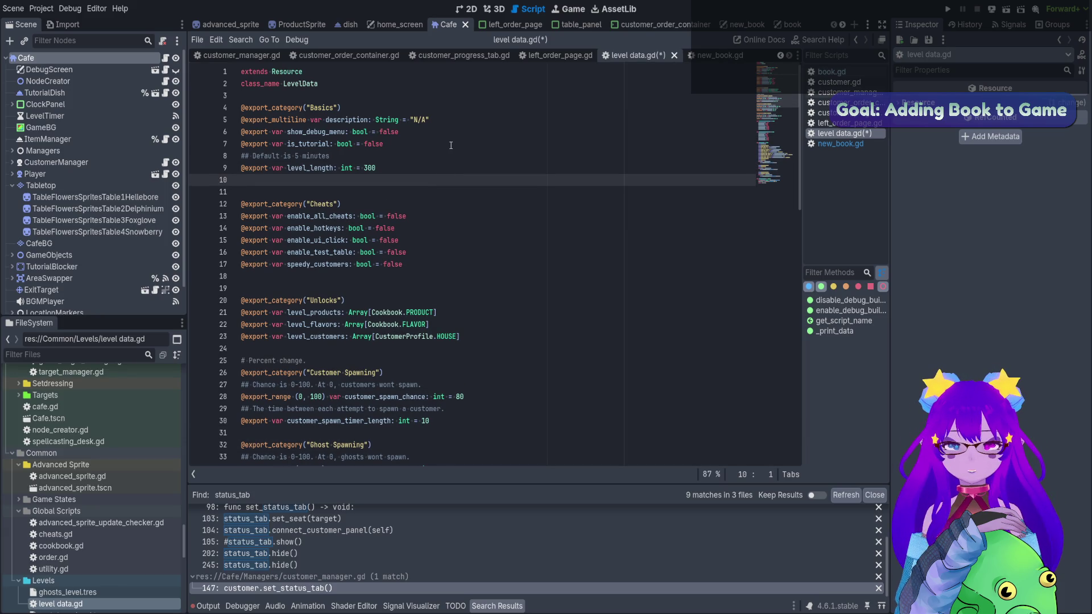
pyautogui.write('@exportvar enable_new_book:')
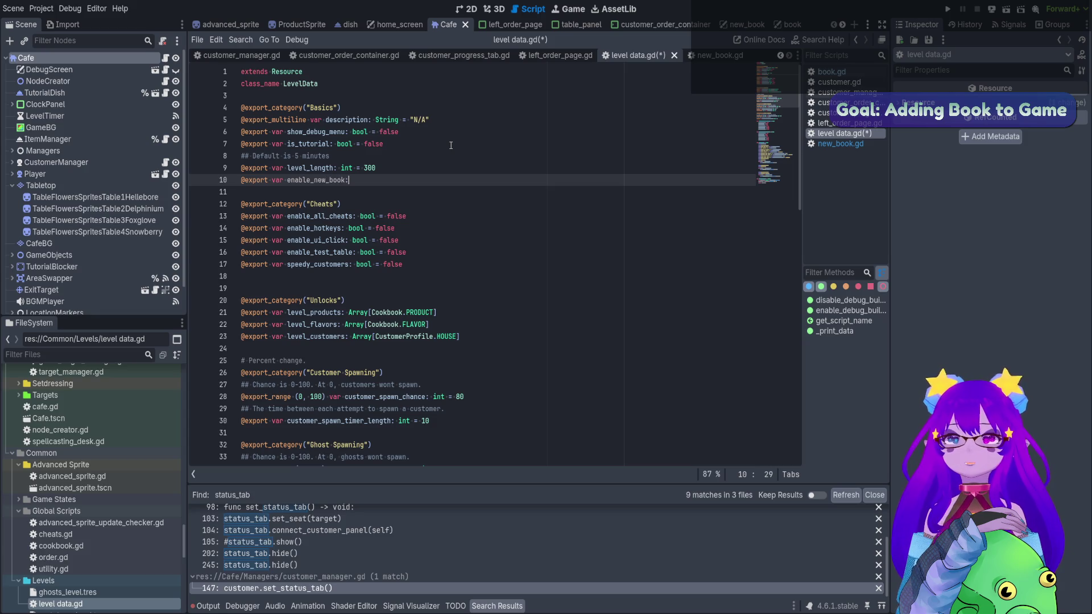
pyautogui.write('false')
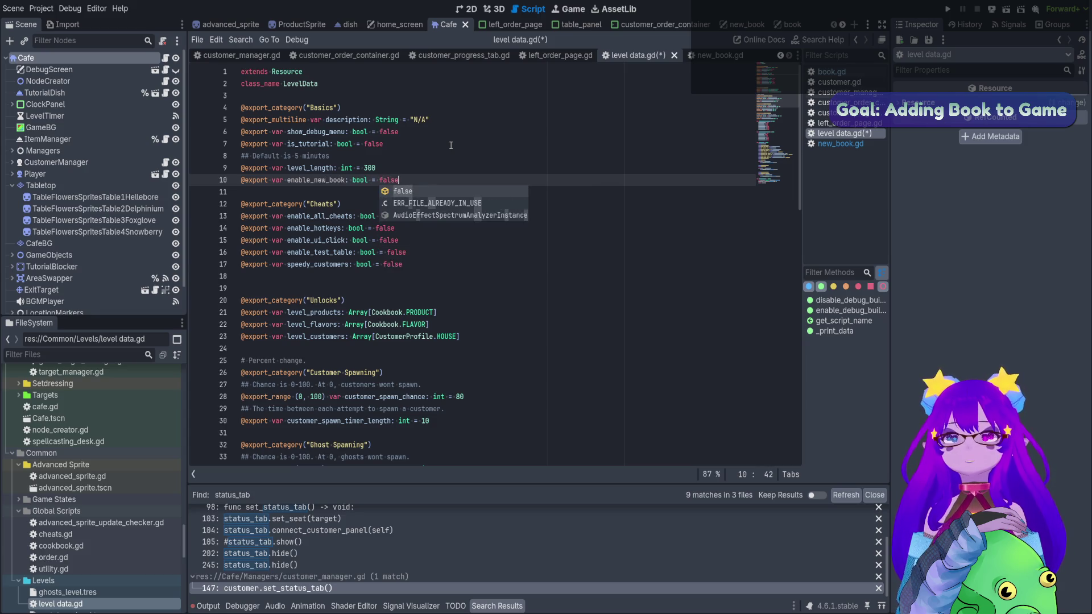
# Step: Save level data.gd and return to the Cafe scene's 2D view
pyautogui.click(451, 146)
pyautogui.hotkey('ctrl', 's')
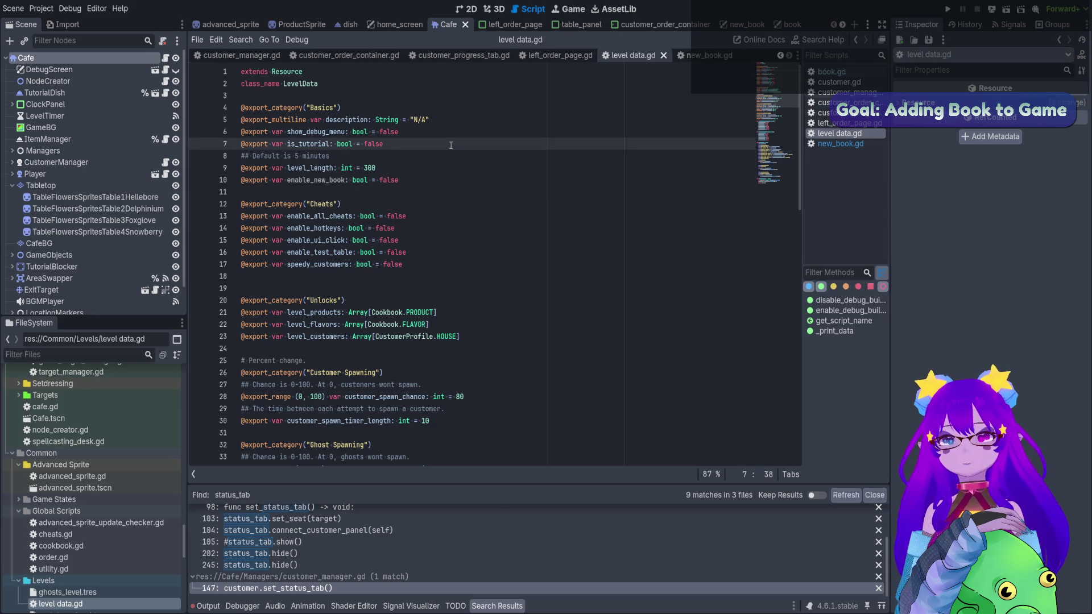
pyautogui.click(462, 9)
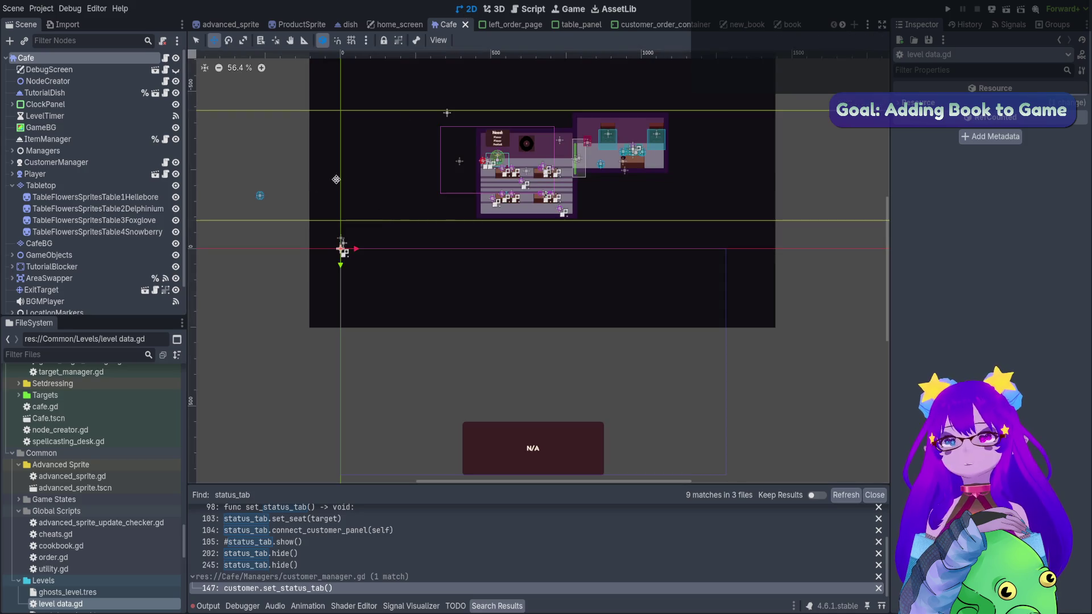
# Step: Filter the Scene dock for 'book', peek at matches under GameObjects and Managers, then clear the filter
pyautogui.scroll(-2, 116, 174)
pyautogui.scroll(2, 114, 171)
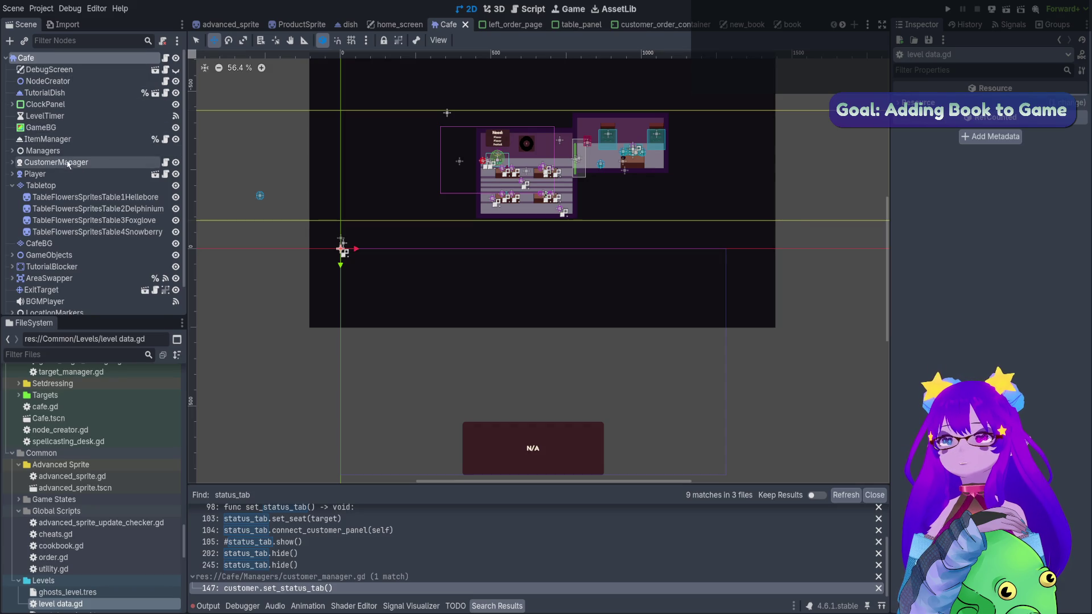
pyautogui.scroll(-2, 63, 171)
pyautogui.click(109, 41)
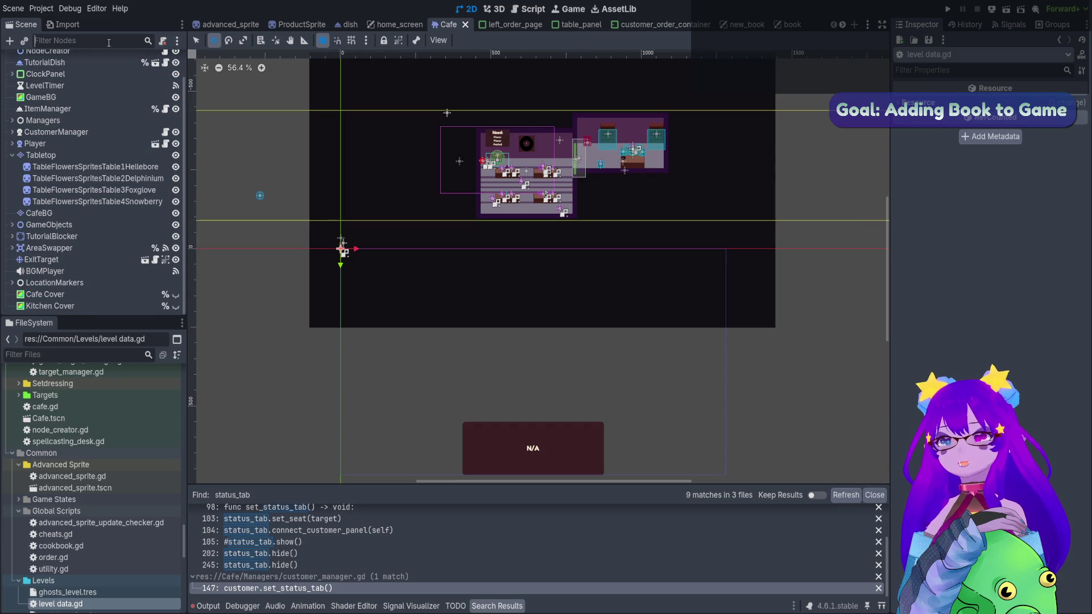
pyautogui.write('book')
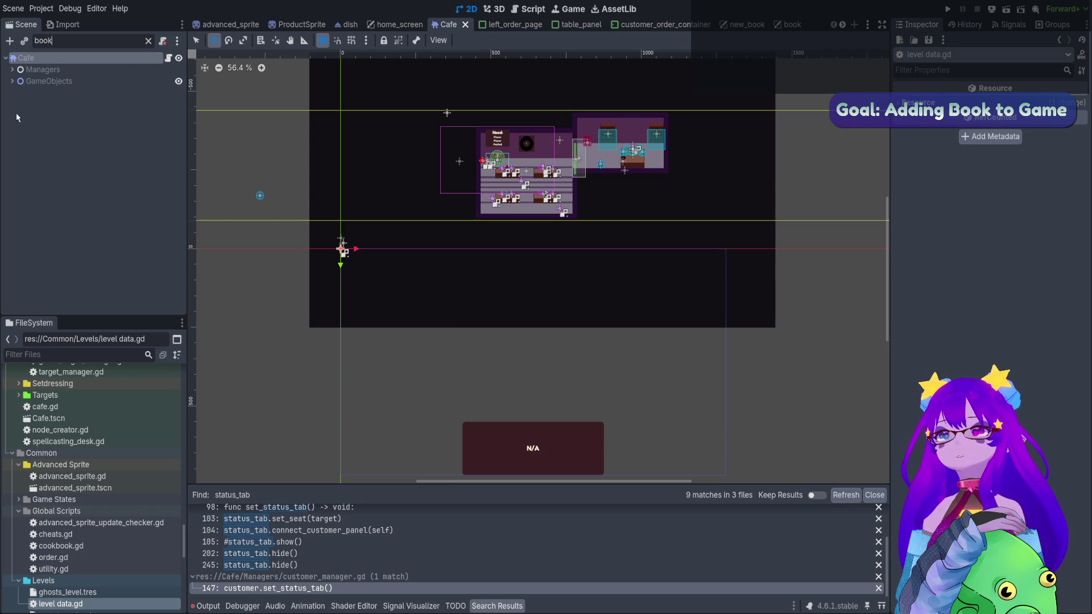
pyautogui.click(12, 82)
pyautogui.click(12, 81)
pyautogui.click(12, 70)
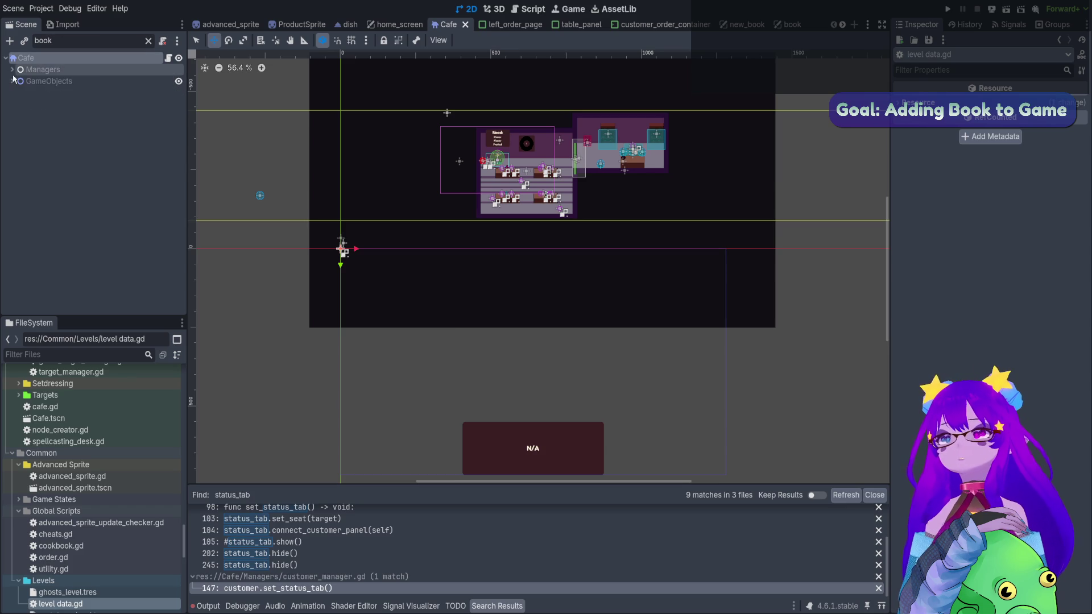
pyautogui.click(12, 70)
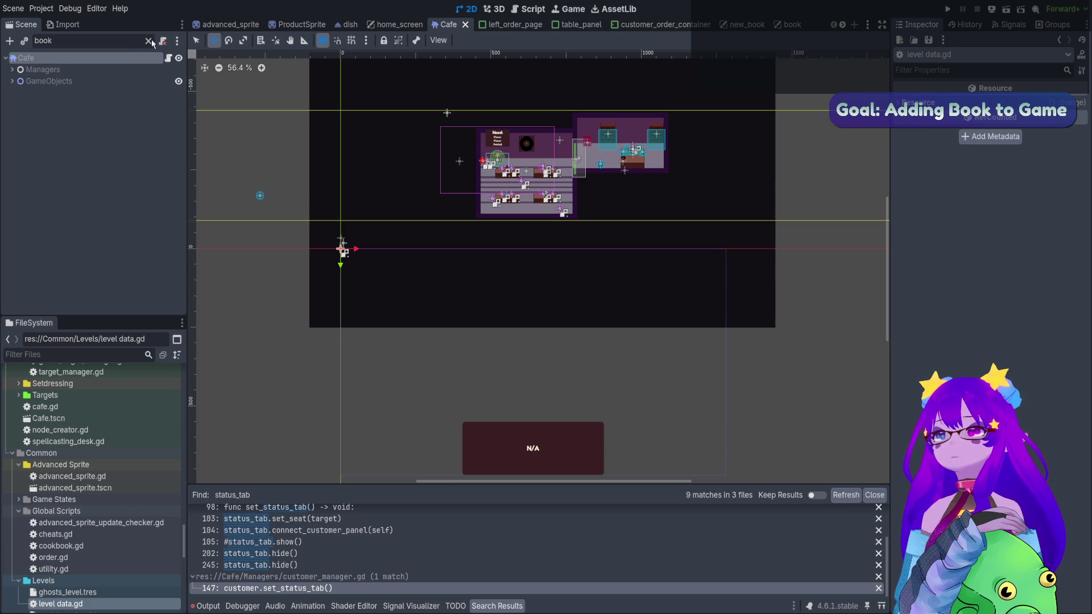
pyautogui.click(149, 41)
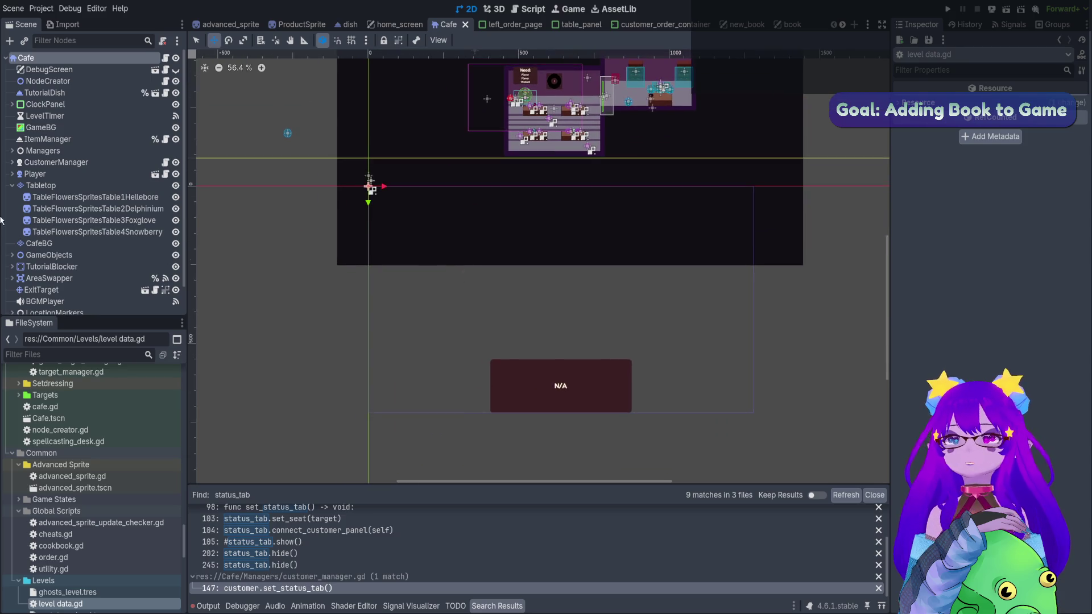
# Step: Expand and collapse GameObjects, Tabletop and Managers to browse the Cafe scene's children
pyautogui.scroll(-2, 34, 239)
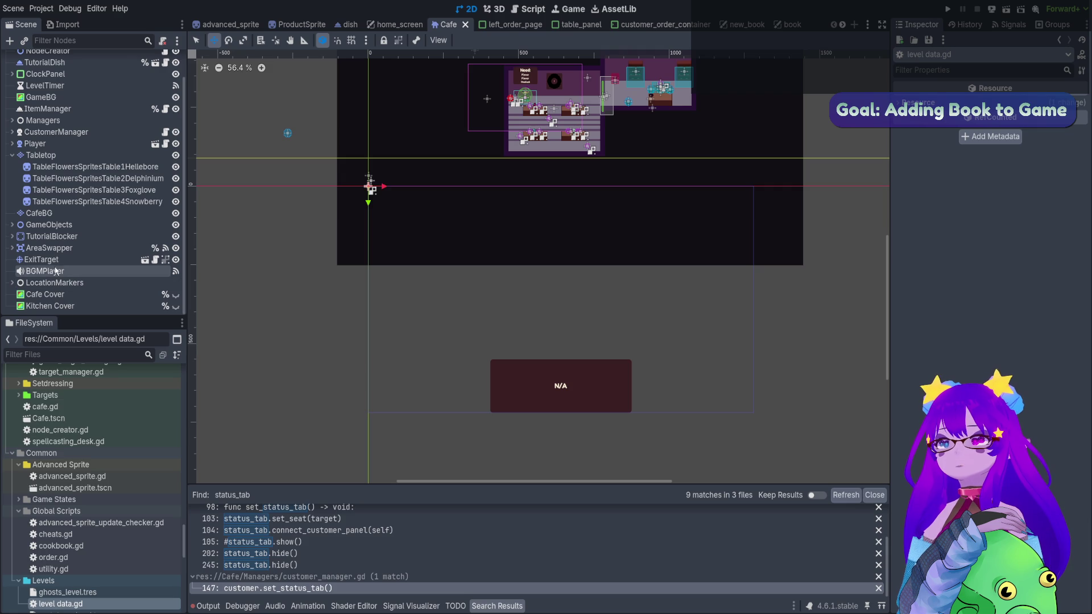
pyautogui.click(12, 226)
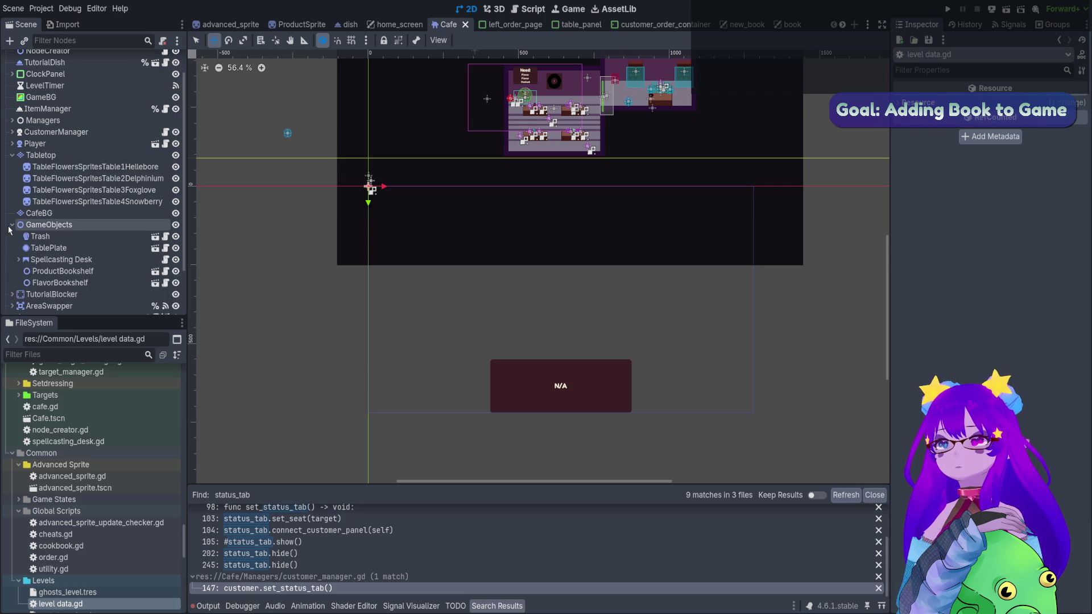
pyautogui.click(11, 225)
pyautogui.click(12, 155)
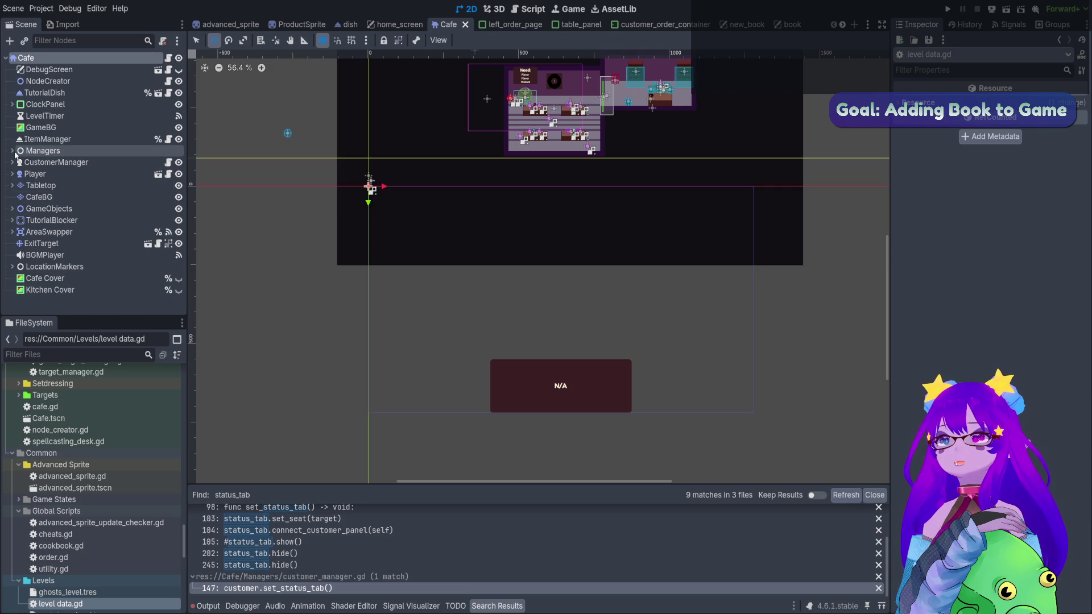
pyautogui.click(12, 185)
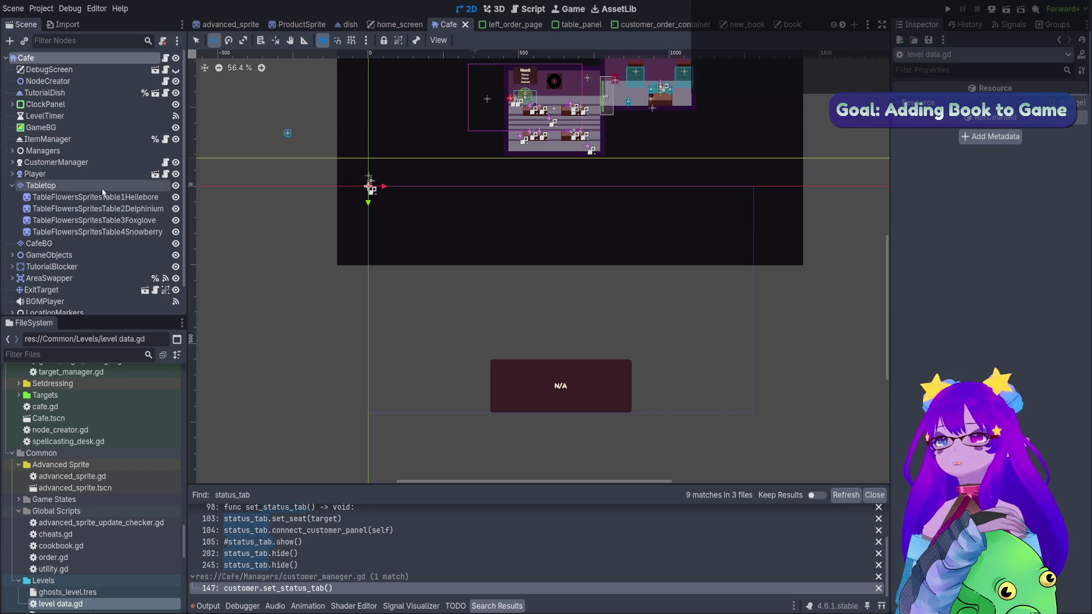
pyautogui.scroll(2, 432, 131)
pyautogui.scroll(5, 621, 89)
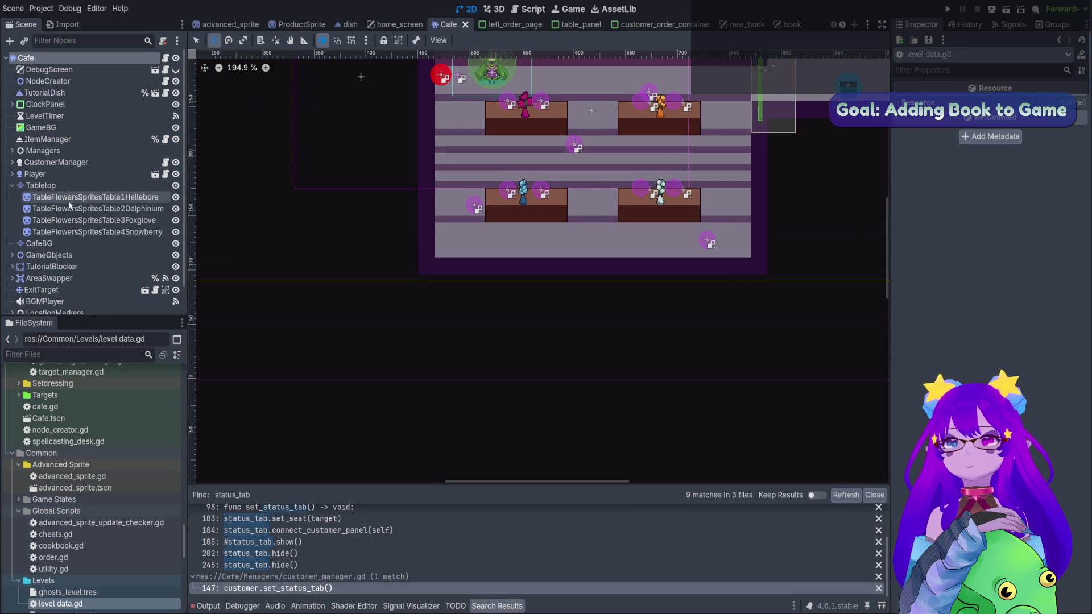
pyautogui.click(12, 185)
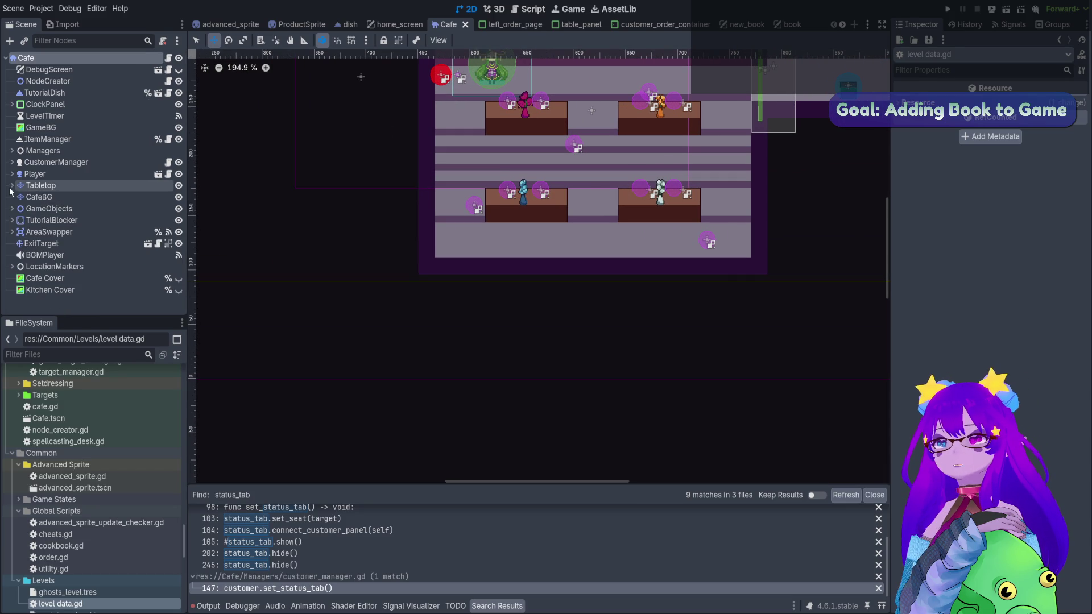
pyautogui.click(12, 151)
pyautogui.click(12, 151)
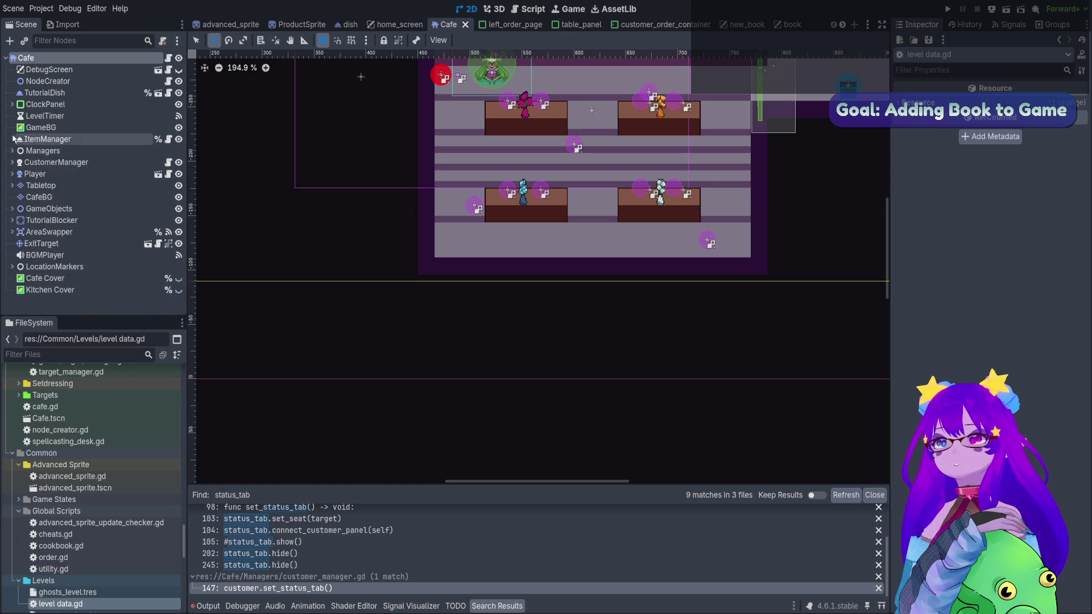
# Step: Inspect ItemManager, DebugScreen, GameBG and the root Cafe node, then filter FileSystem for 'book'
pyautogui.click(15, 139)
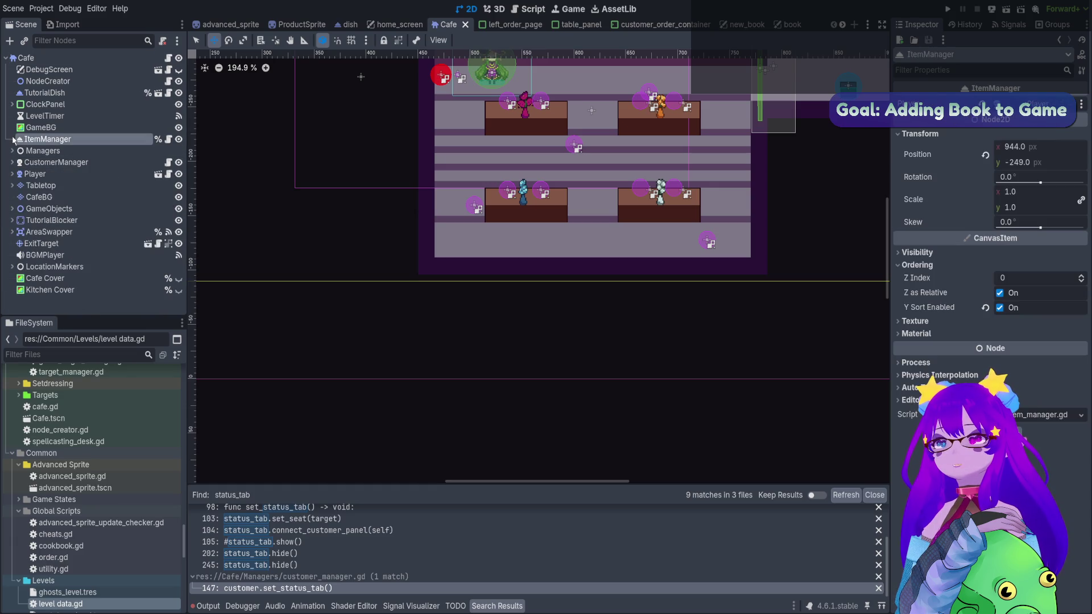
pyautogui.click(26, 104)
pyautogui.click(37, 81)
pyautogui.click(43, 71)
pyautogui.doubleClick(43, 69)
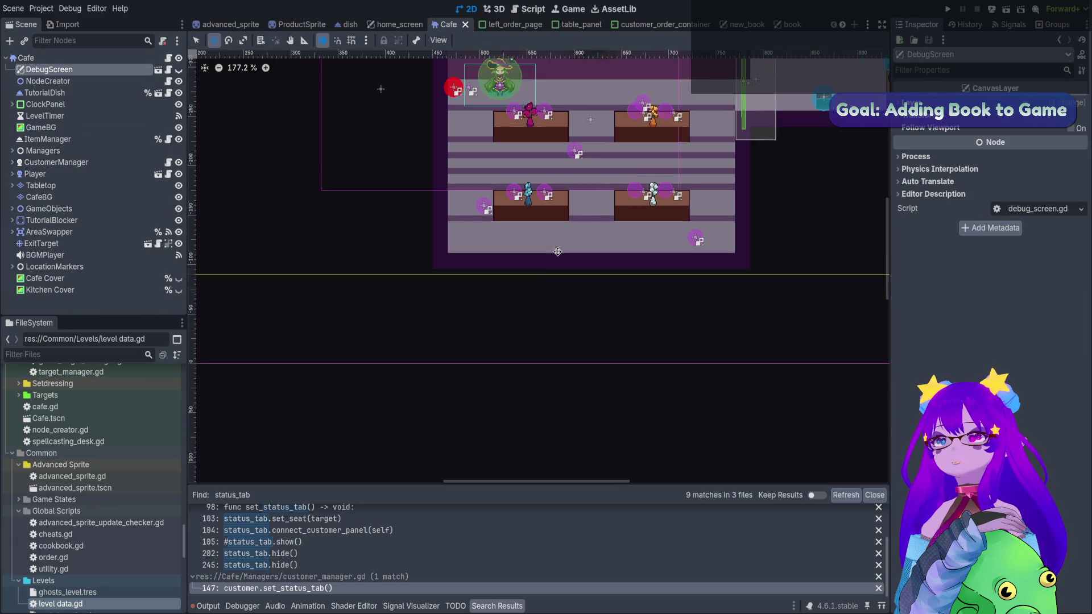
pyautogui.click(66, 131)
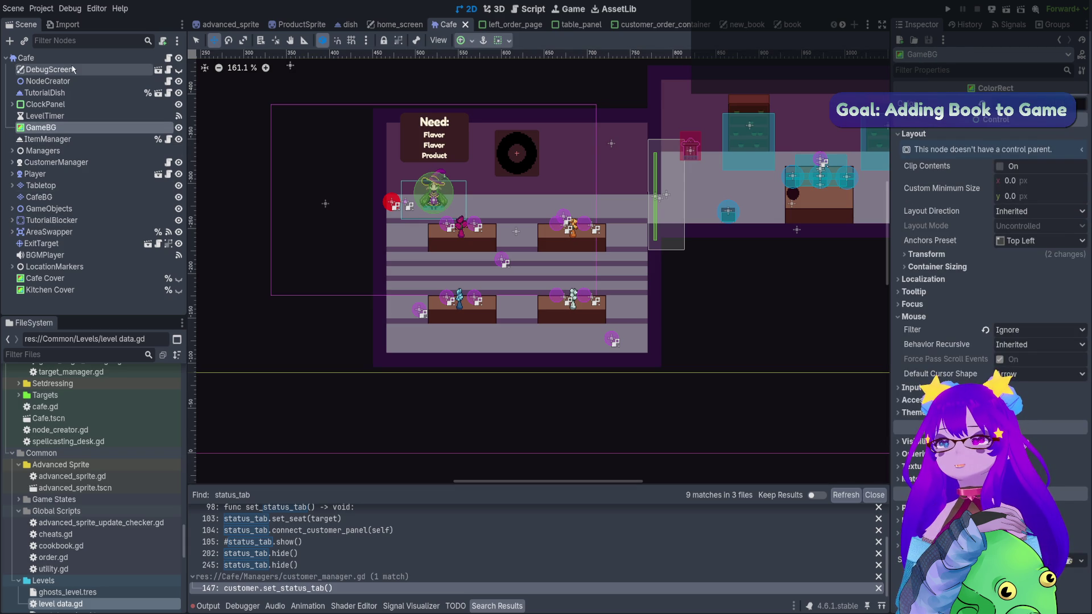
pyautogui.click(26, 57)
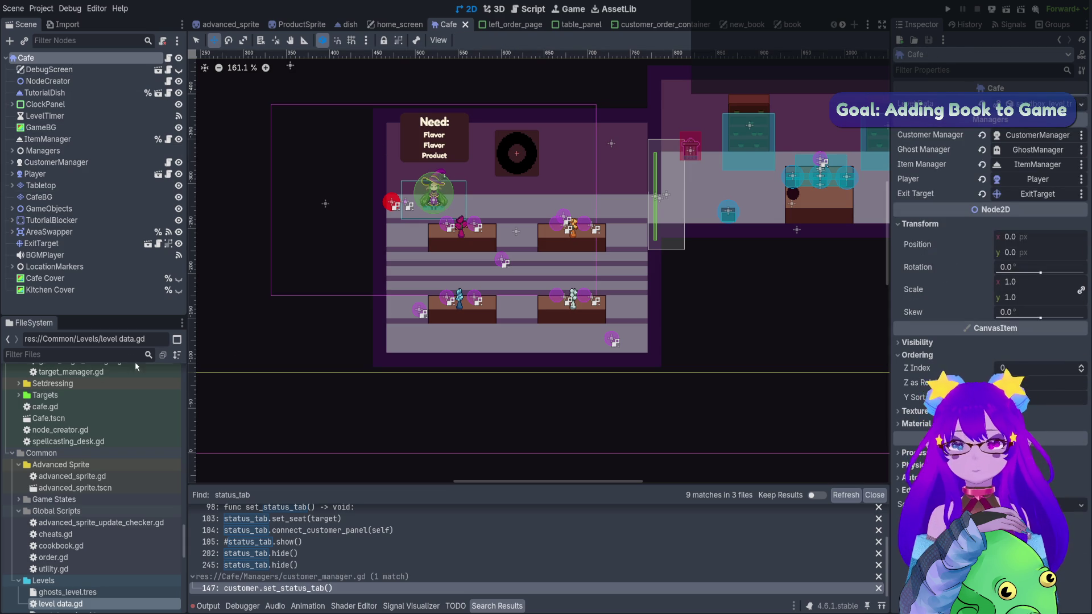
pyautogui.write('book')
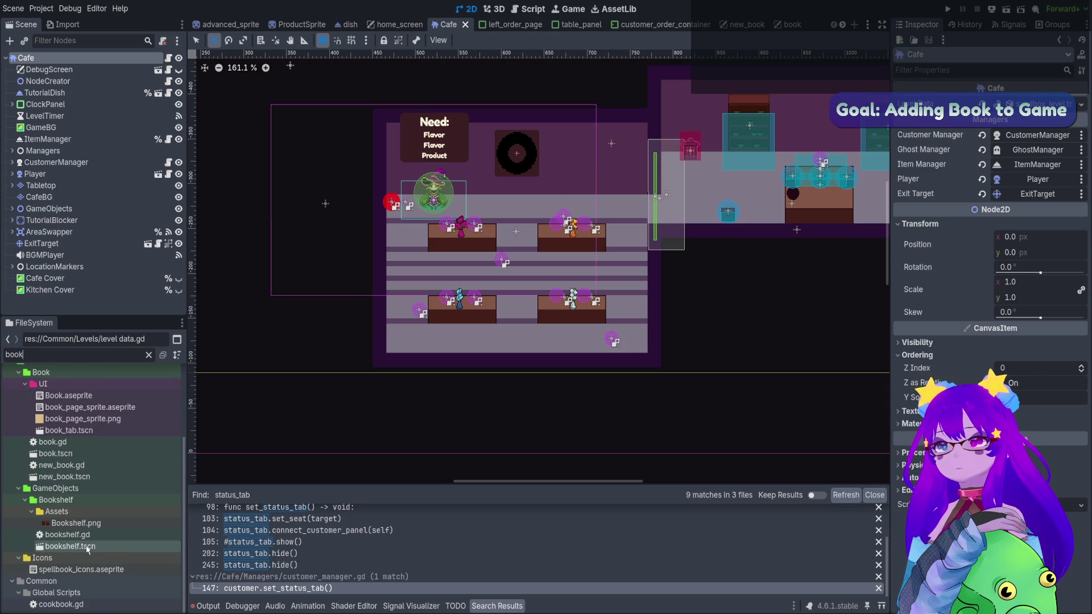
# Step: Filter the scene tree for 'book' and select the Book node under Managers > GameStateManager > Screens
pyautogui.scroll(2, 94, 537)
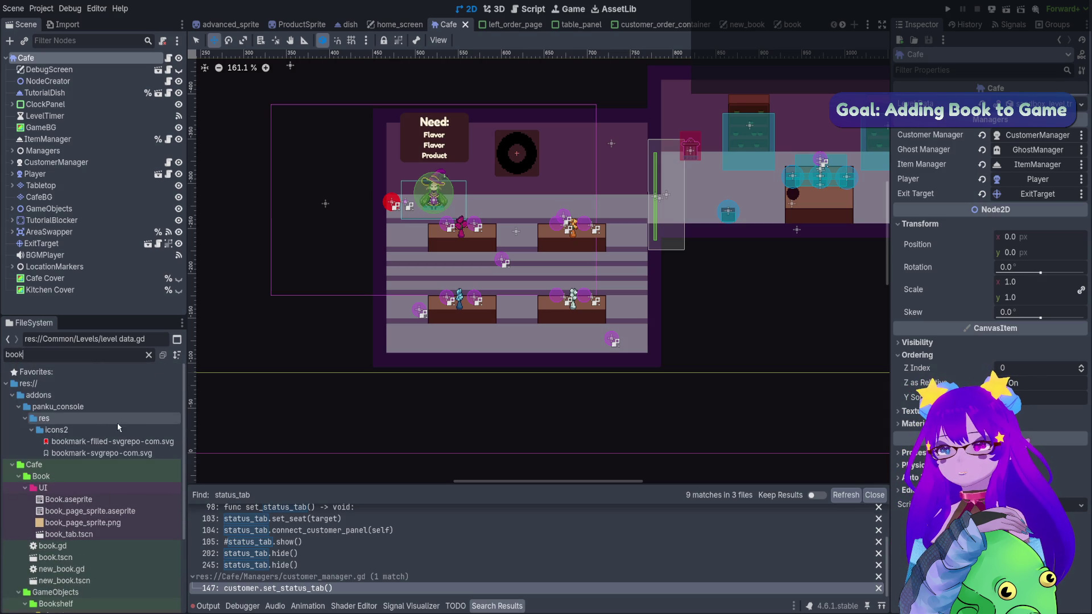
pyautogui.click(88, 496)
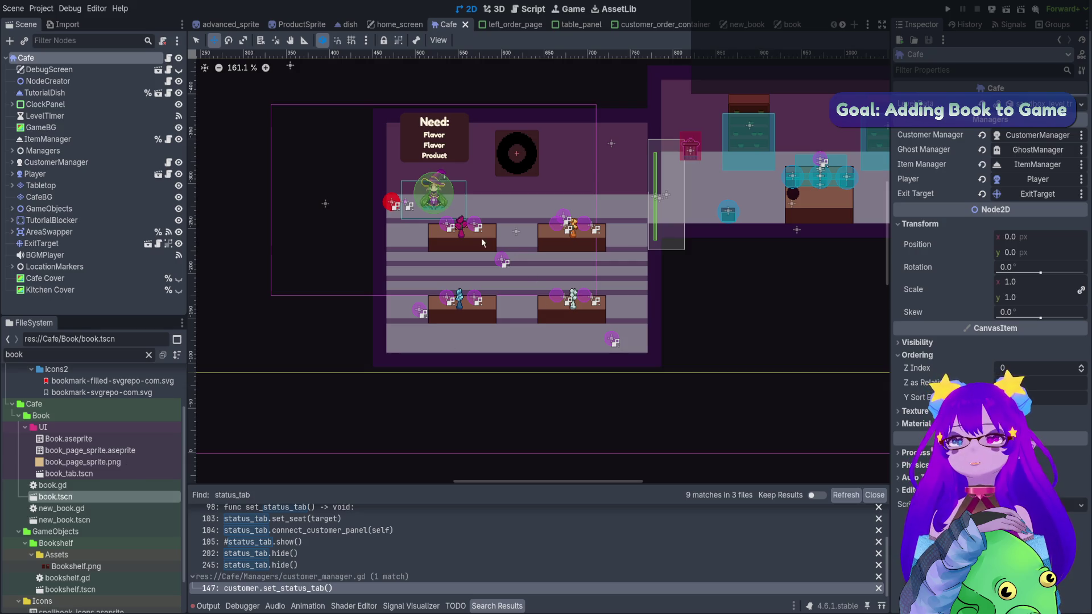
pyautogui.click(57, 39)
pyautogui.write('book')
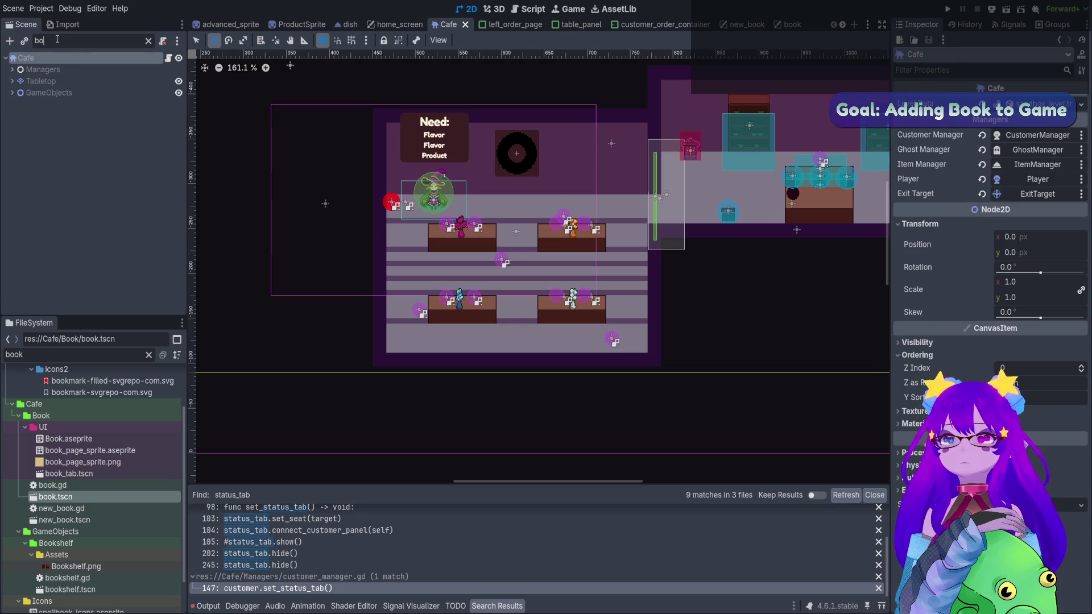
pyautogui.click(12, 69)
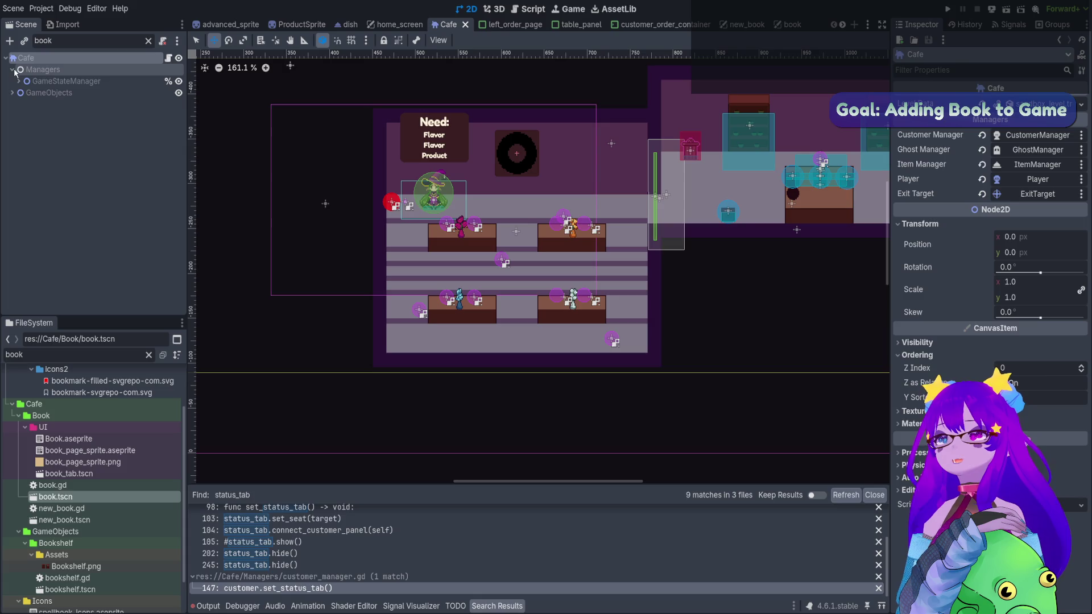
pyautogui.click(16, 82)
pyautogui.click(25, 93)
pyautogui.click(54, 104)
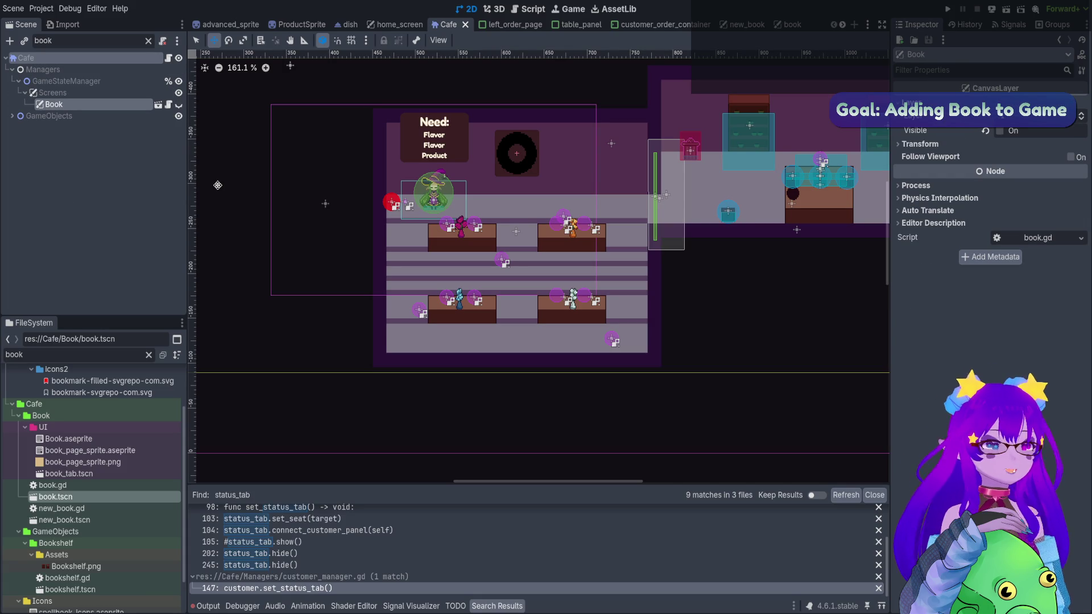
pyautogui.click(149, 40)
# Step: Open the Book scene and its book.gd script, view new_book, then return to Cafe
pyautogui.scroll(-3, 103, 211)
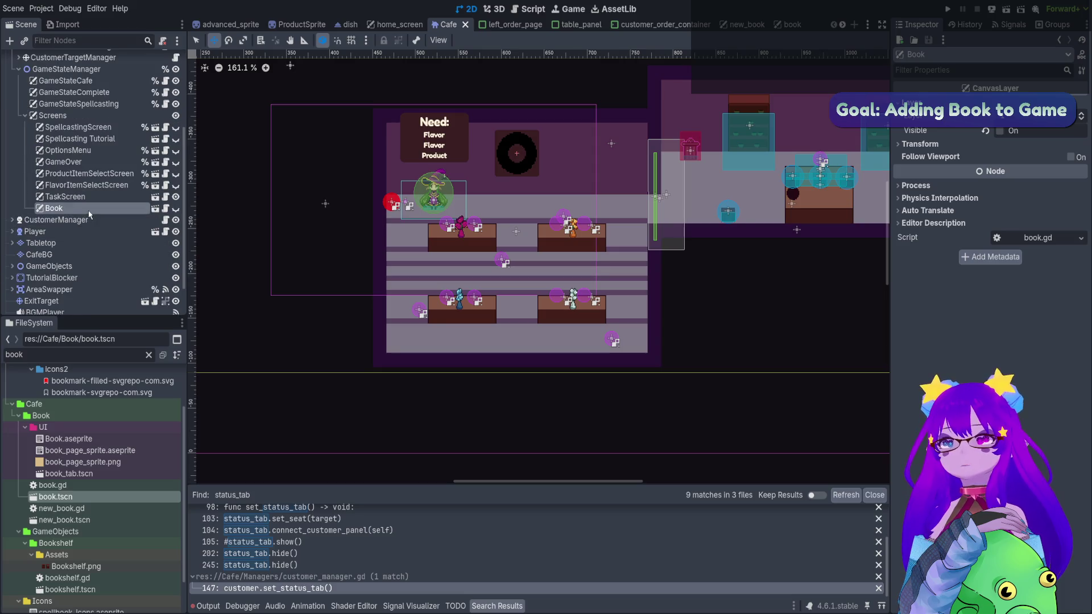
pyautogui.click(155, 208)
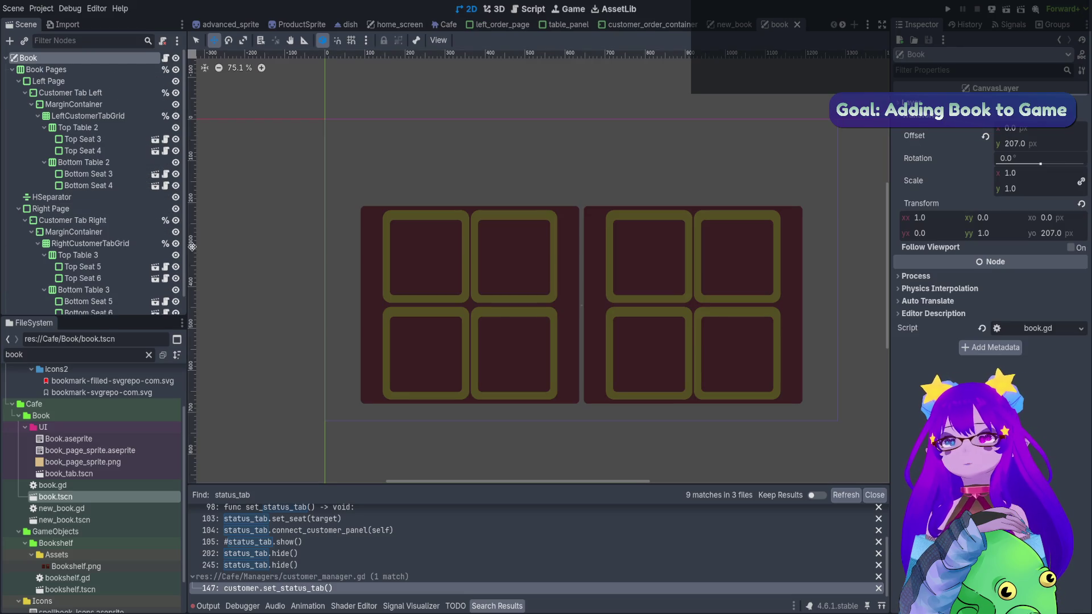
pyautogui.click(166, 60)
pyautogui.scroll(10, 311, 84)
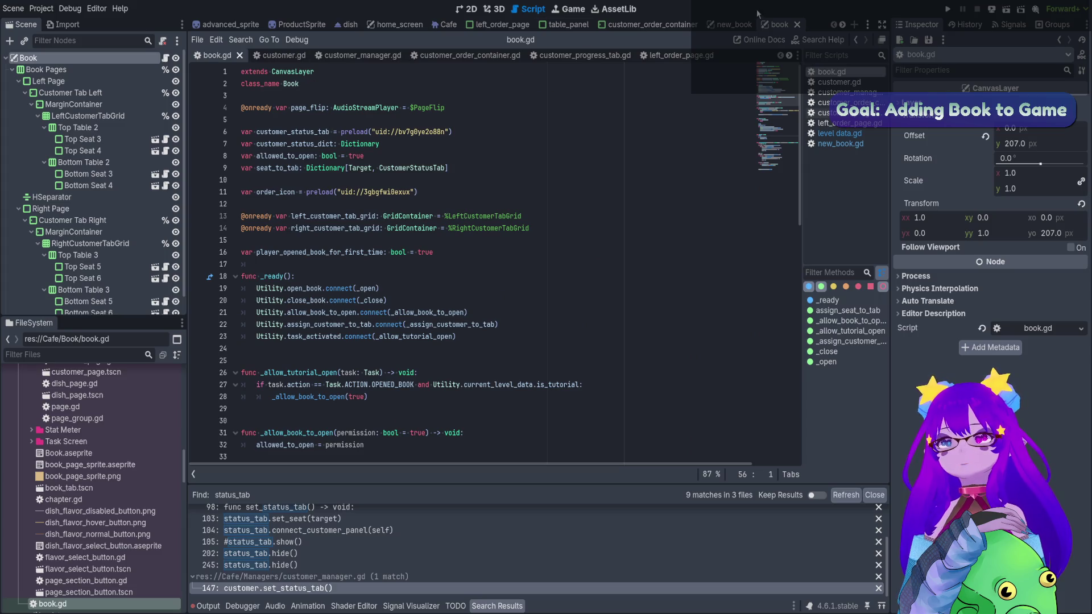
pyautogui.click(717, 26)
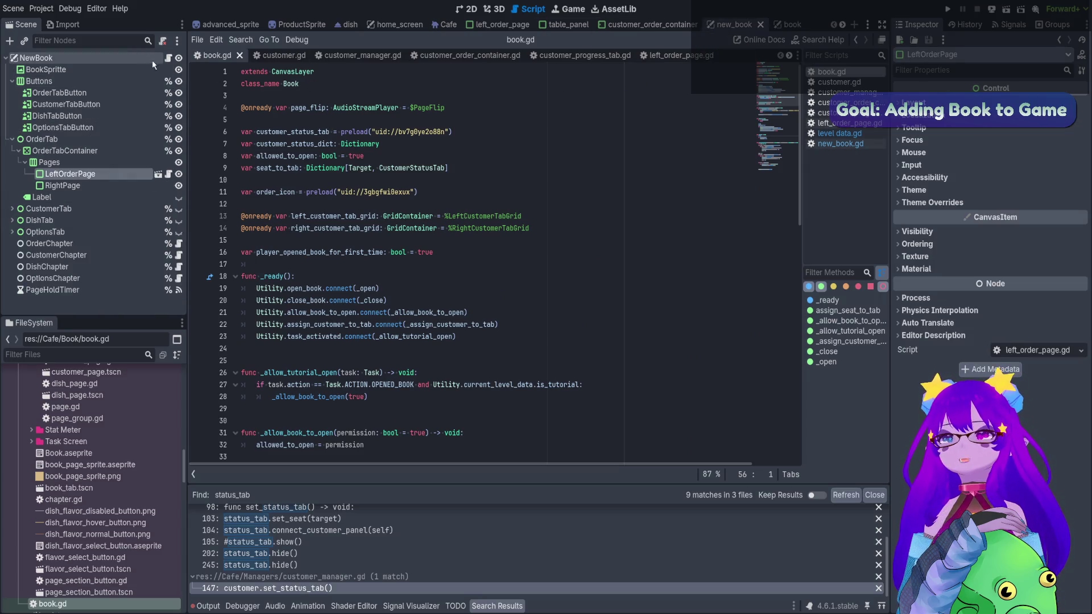
pyautogui.click(446, 25)
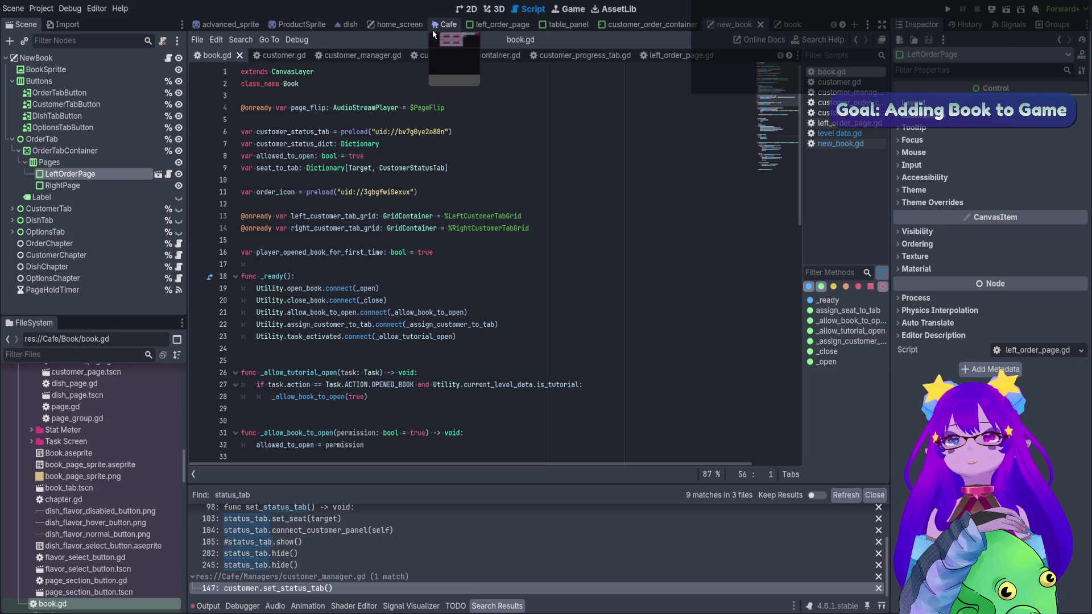
# Step: Inspect TaskScreen and Book, then open the Cafe root's cafe.gd script
pyautogui.click(66, 197)
pyautogui.click(133, 212)
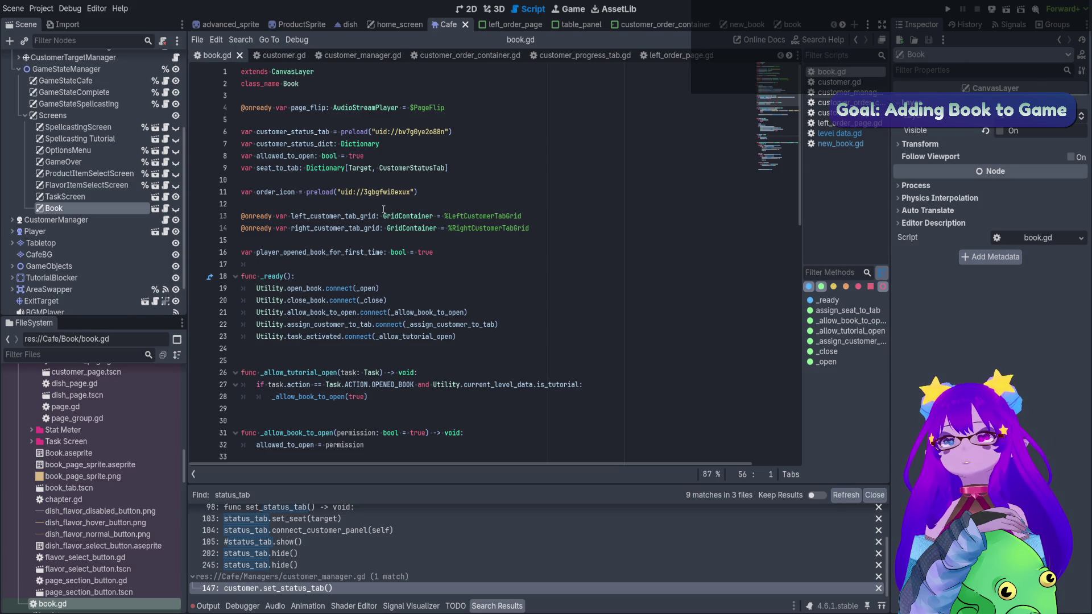
pyautogui.scroll(5, 128, 122)
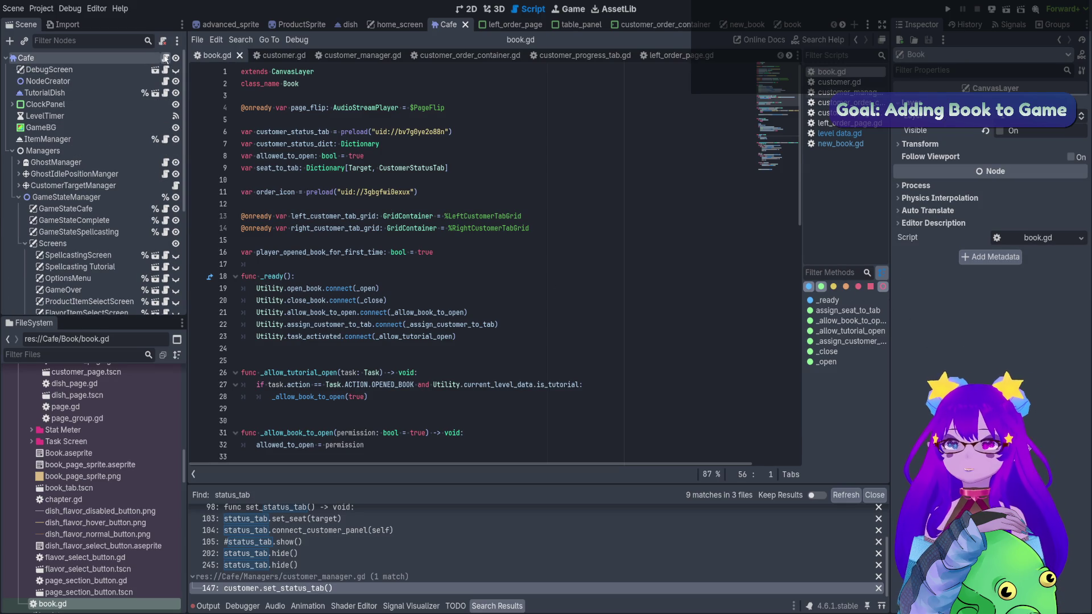
pyautogui.click(165, 57)
pyautogui.scroll(-8, 354, 190)
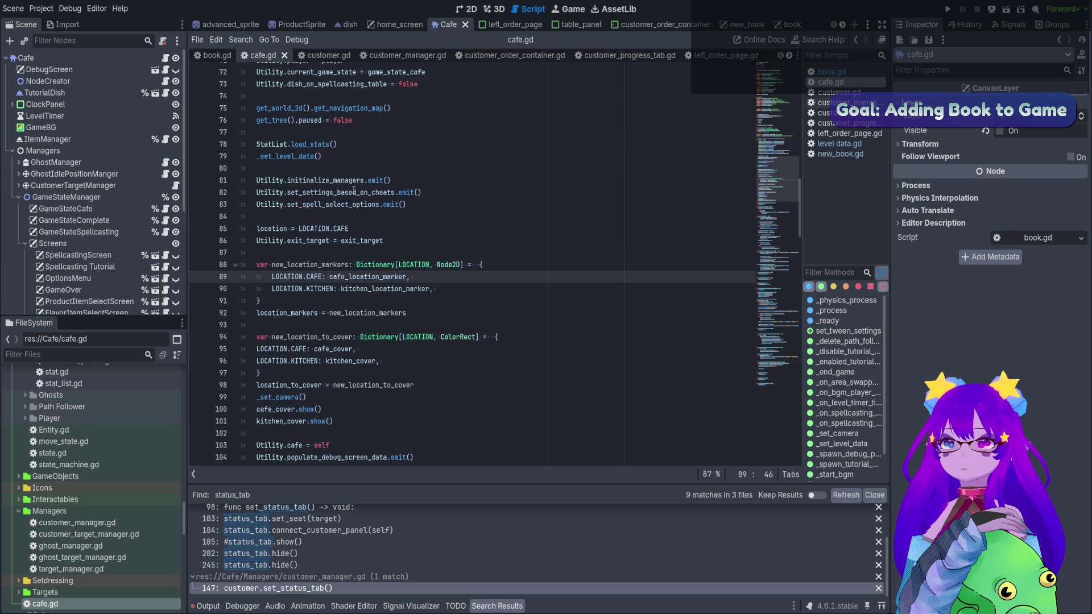
# Step: Tidy the blank lines after the location variables in cafe.gd
pyautogui.scroll(15, 570, 247)
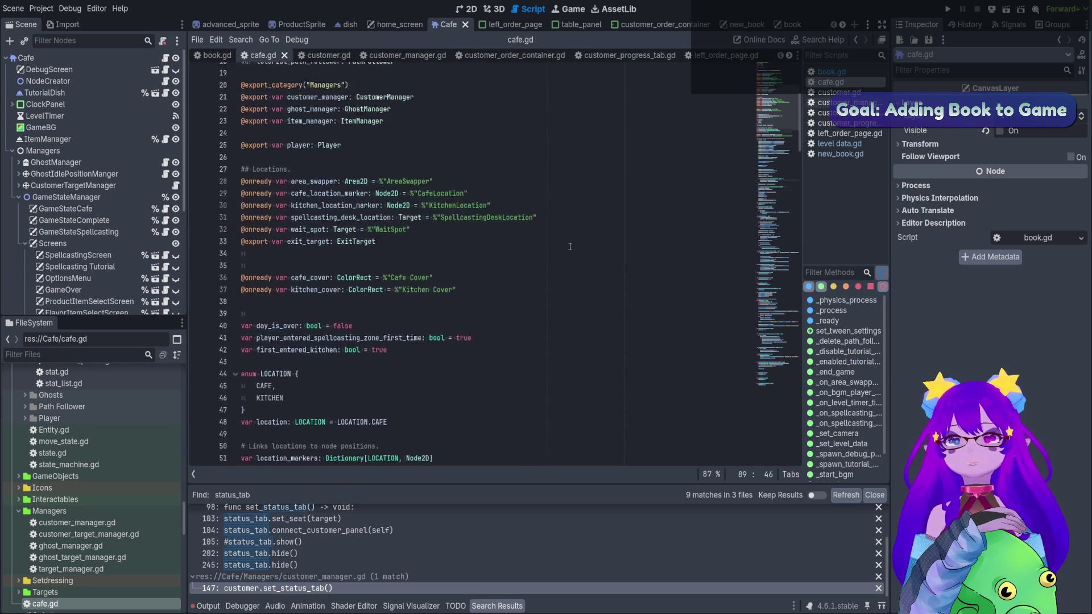
pyautogui.scroll(2, 569, 247)
pyautogui.scroll(1, 390, 354)
pyautogui.click(352, 373)
pyautogui.press('Return')
pyautogui.press('Return')
pyautogui.press('Up')
pyautogui.press('Up')
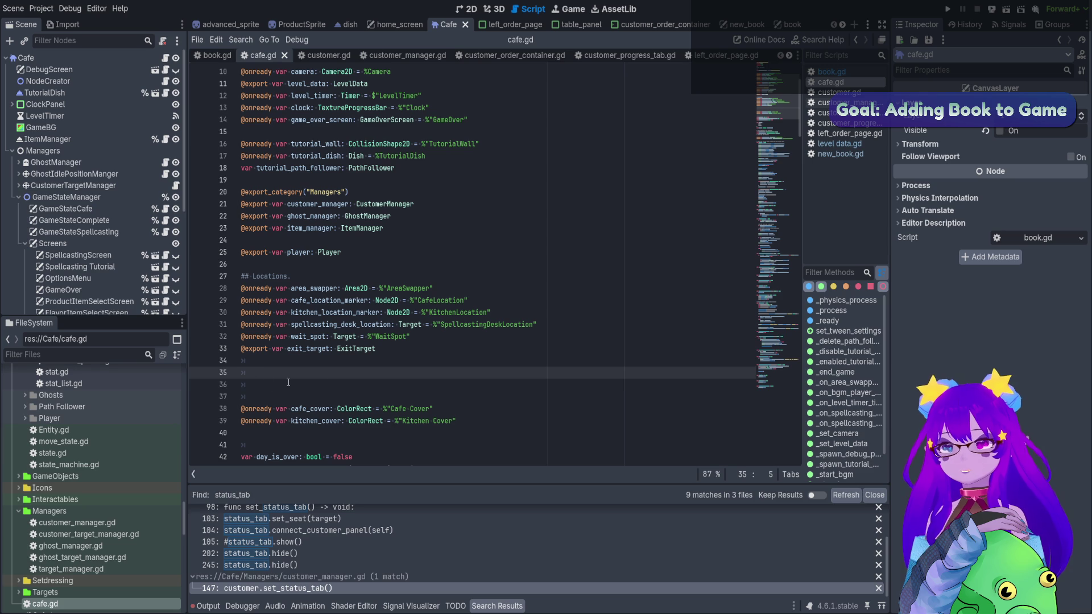
pyautogui.press('Delete')
pyautogui.scroll(-3, 425, 304)
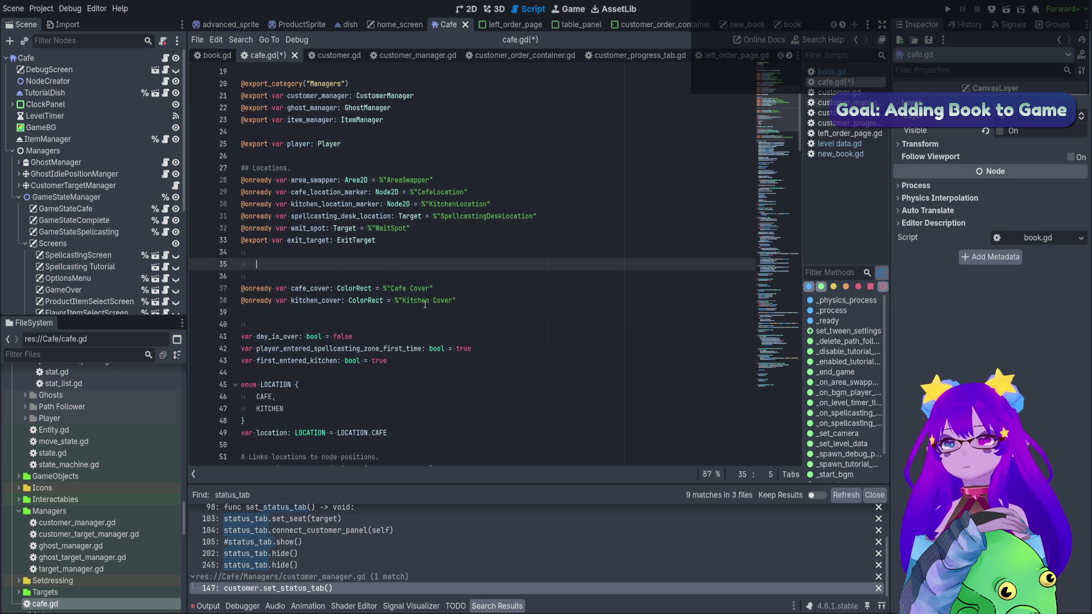
pyautogui.press('BackSpace')
pyautogui.press('BackSpace')
# Step: Add a '## Book.' section comment below the cover variables
pyautogui.click(410, 322)
pyautogui.press('Up')
pyautogui.press('Return')
pyautogui.press('Return')
pyautogui.press('Up')
pyautogui.press('Up')
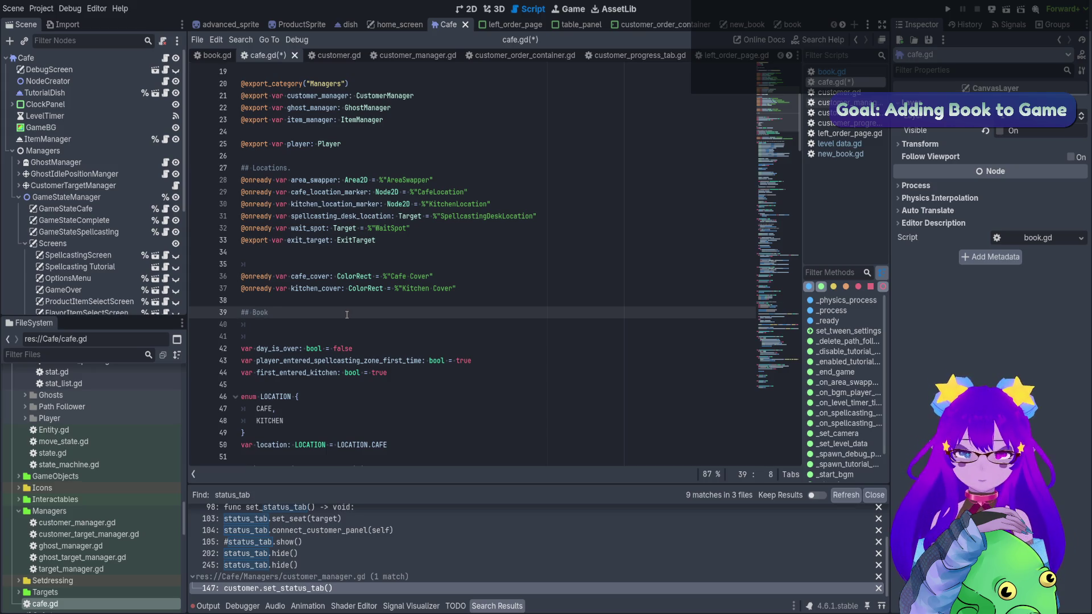
pyautogui.write('.')
pyautogui.press('Return')
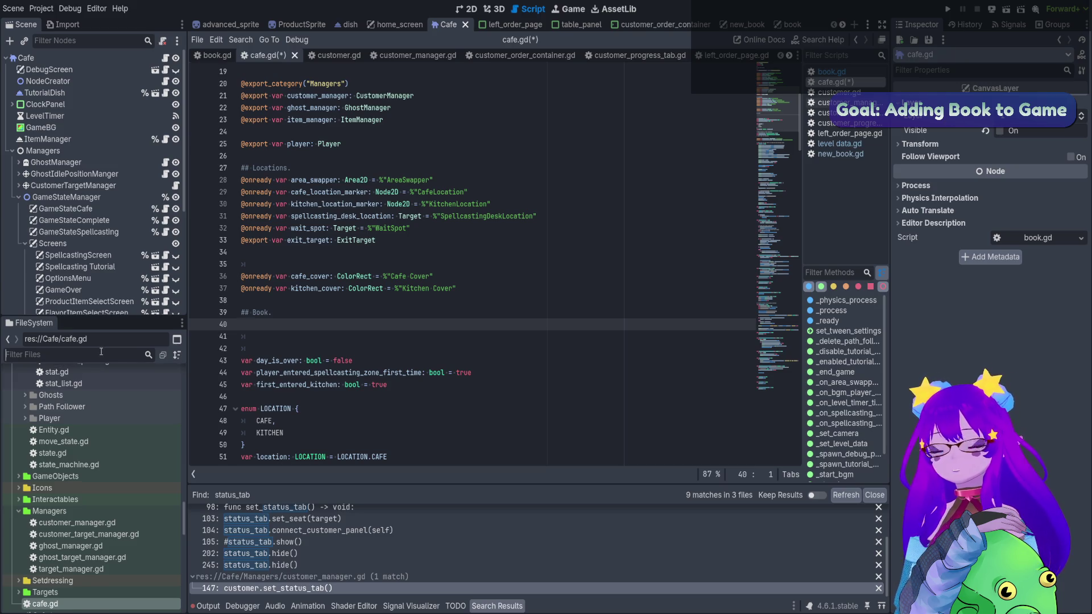
# Step: Ctrl-drag book.tscn and new_book.tscn in as BOOK and NEW_BOOK preload constants
pyautogui.write('book')
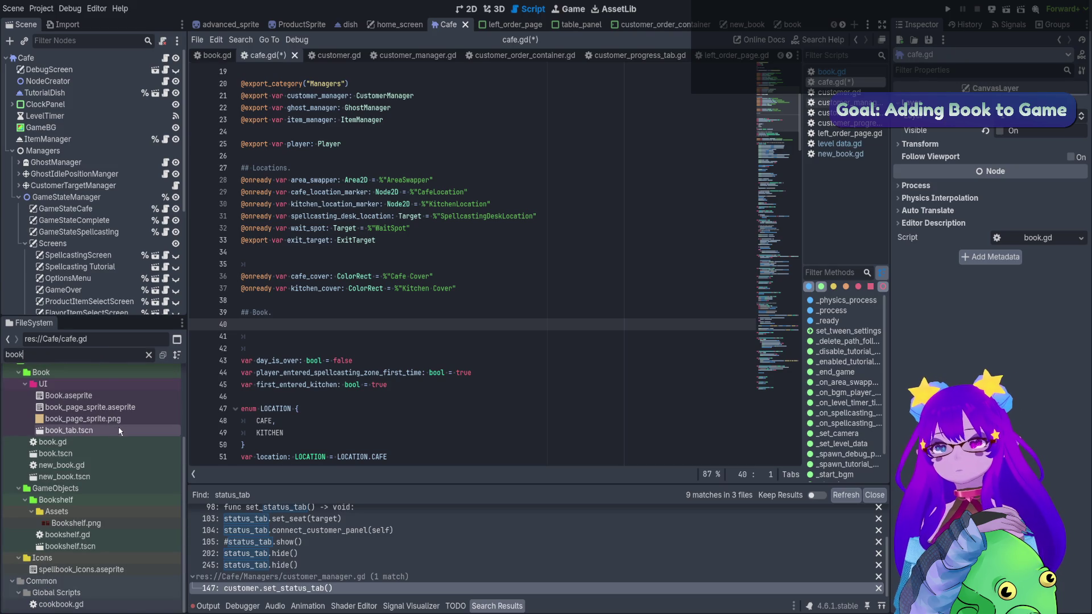
pyautogui.click(89, 453)
pyautogui.moveTo(81, 453)
pyautogui.mouseDown()
pyautogui.moveTo(293, 347)
pyautogui.moveTo(280, 327)
pyautogui.mouseUp()
pyautogui.click(61, 465)
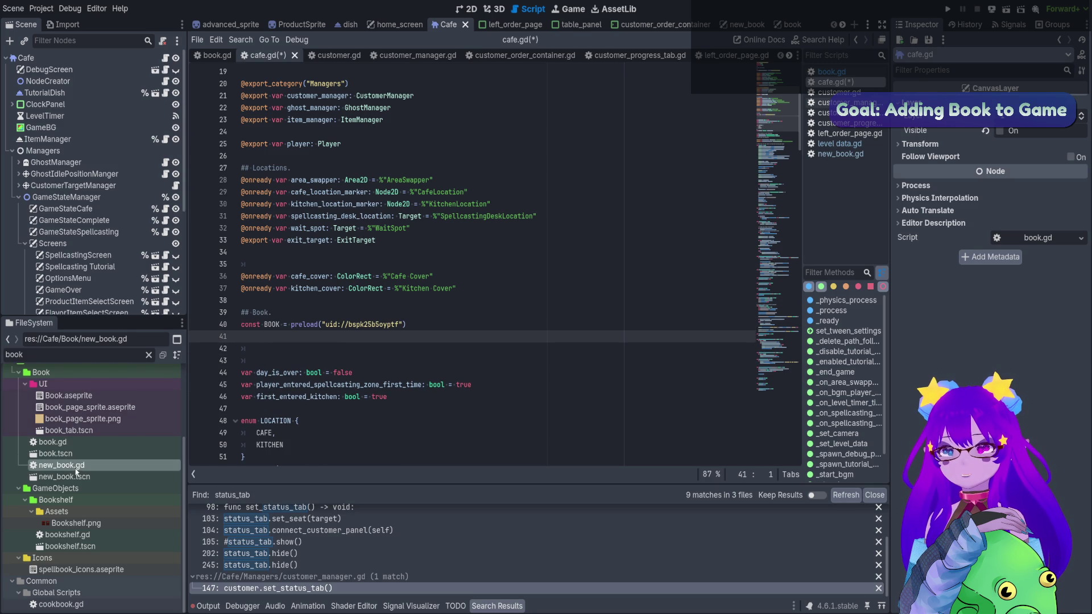
pyautogui.moveTo(69, 476)
pyautogui.mouseDown()
pyautogui.moveTo(99, 484)
pyautogui.moveTo(258, 350)
pyautogui.moveTo(258, 338)
pyautogui.mouseUp()
pyautogui.hotkey('ctrl', 'z')
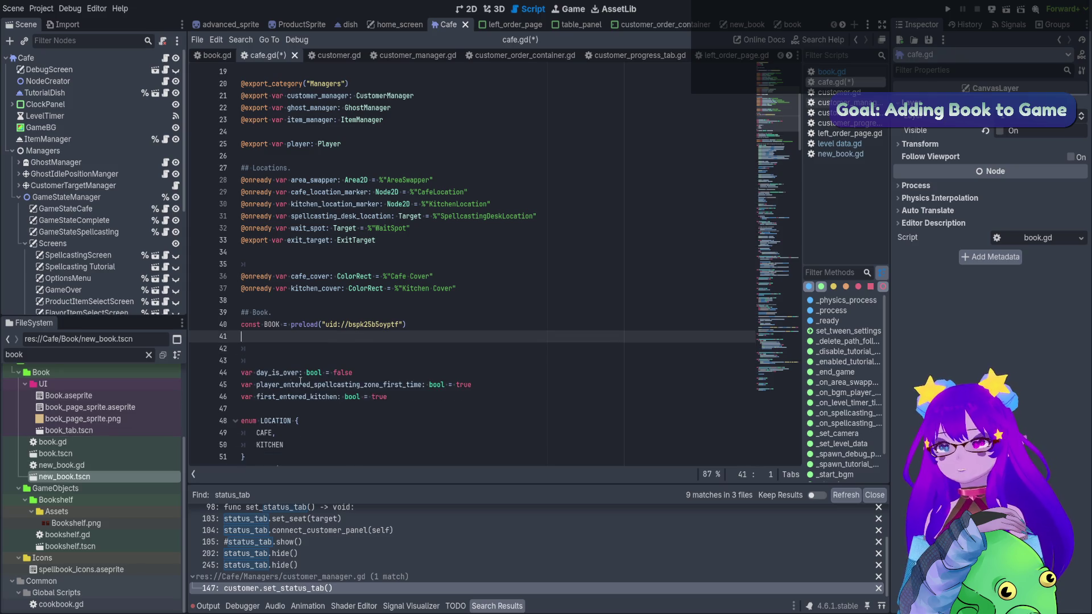
pyautogui.moveTo(102, 481)
pyautogui.mouseDown()
pyautogui.moveTo(137, 466)
pyautogui.moveTo(261, 348)
pyautogui.moveTo(282, 345)
pyautogui.mouseUp()
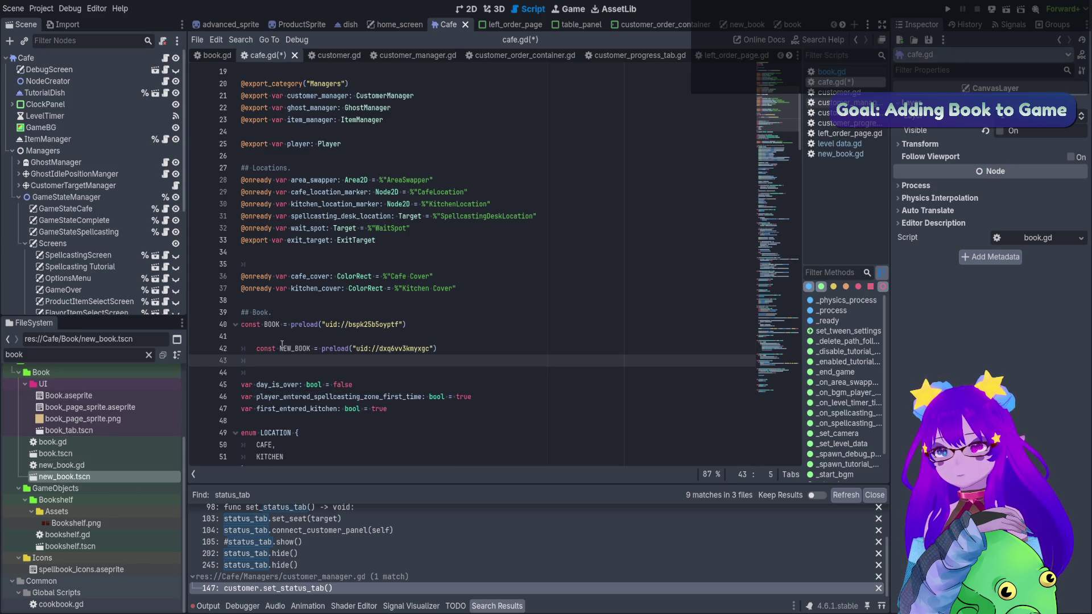
# Step: Remove the stray indent and blank line before the NEW_BOOK constant
pyautogui.click(255, 349)
pyautogui.press('BackSpace')
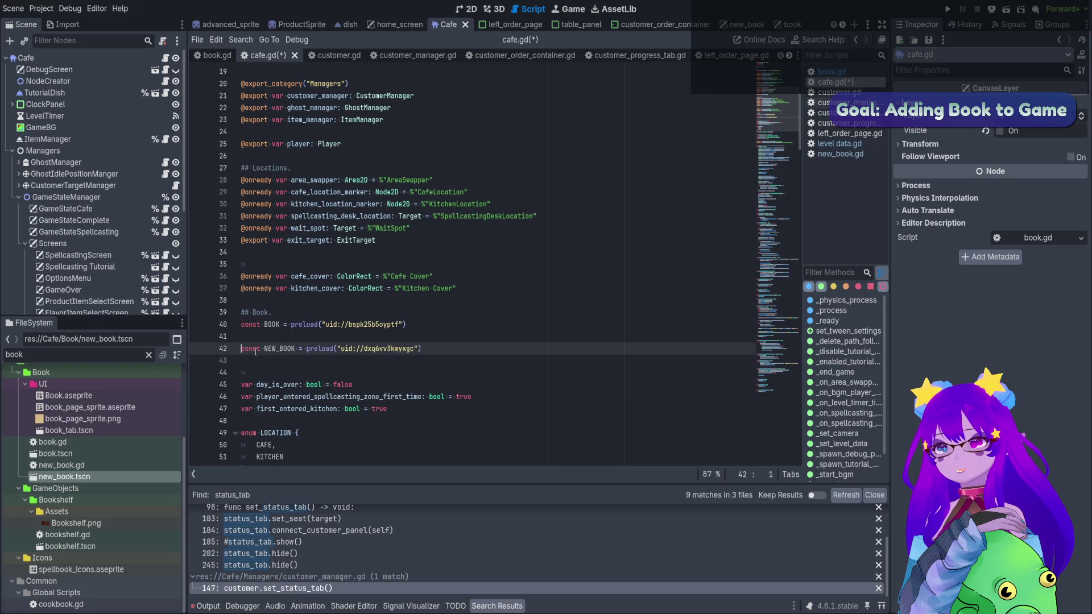
pyautogui.press('BackSpace')
pyautogui.scroll(-2, 81, 244)
pyautogui.click(103, 178)
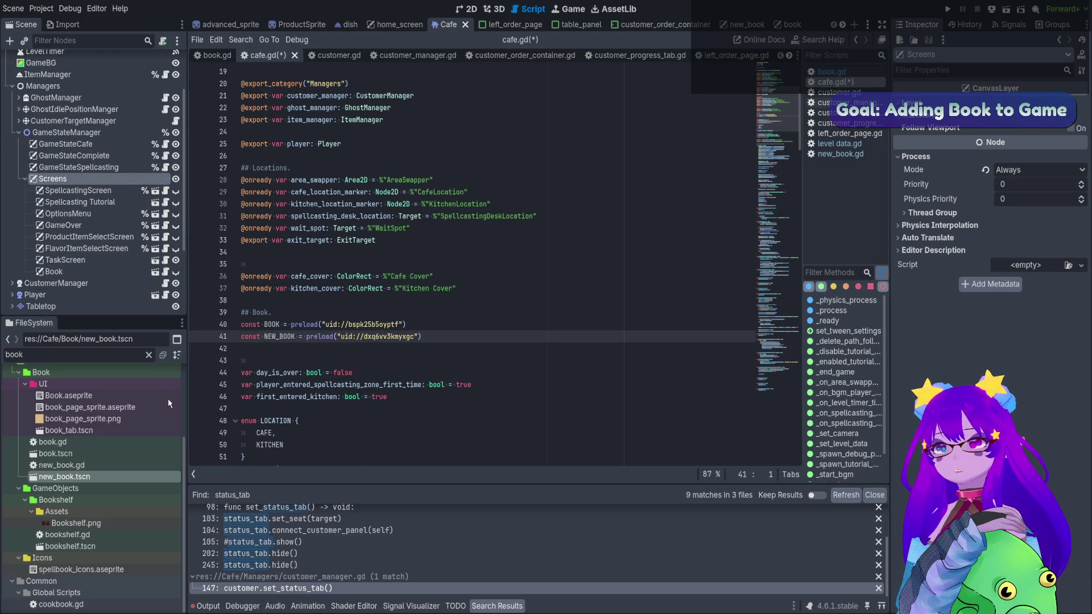
pyautogui.moveTo(111, 177)
pyautogui.mouseDown()
pyautogui.moveTo(253, 236)
pyautogui.moveTo(253, 348)
pyautogui.mouseUp()
pyautogui.press('BackSpace')
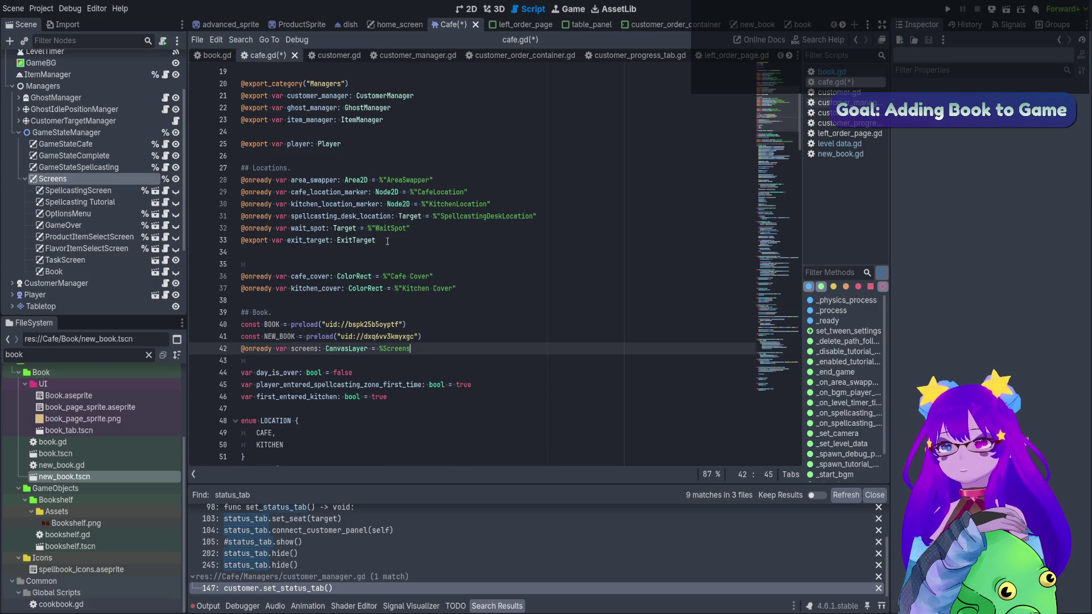
pyautogui.hotkey('ctrl', 's')
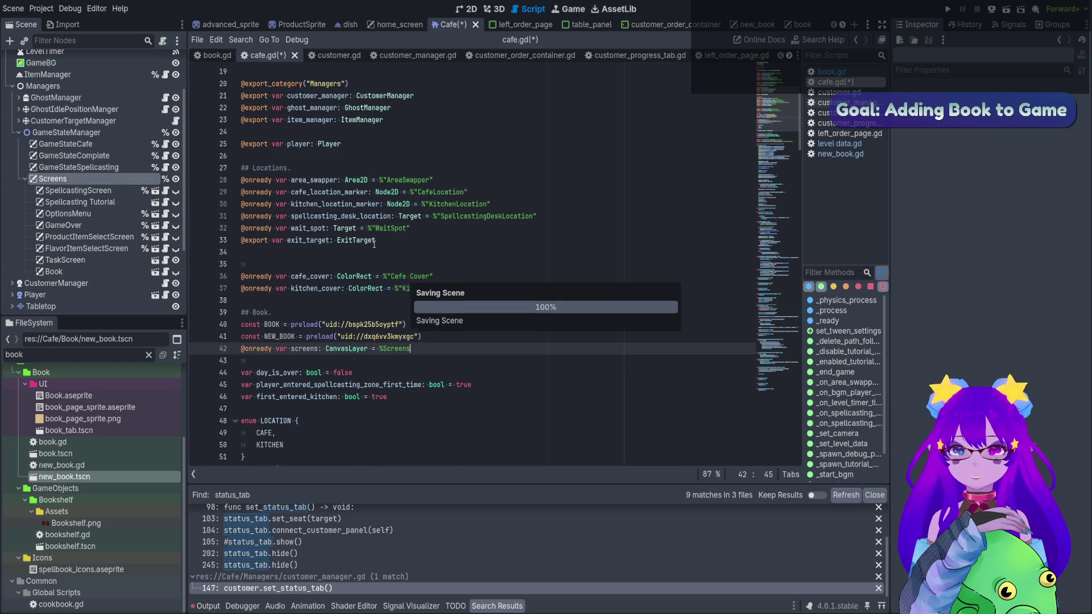
pyautogui.scroll(-5, 374, 245)
pyautogui.keyDown('shift'); pyautogui.click(233, 145); pyautogui.keyUp('shift')
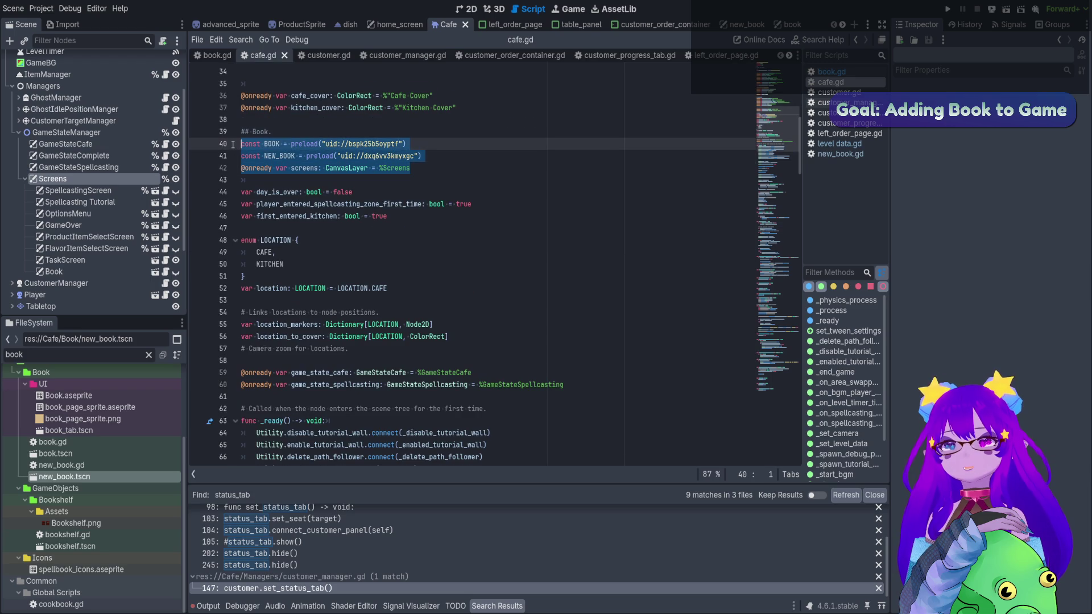
pyautogui.hotkey('ctrl', 's')
# Step: Add a line at the end of _ready for the _set_book() call, then go to the script's end
pyautogui.scroll(-11, 382, 274)
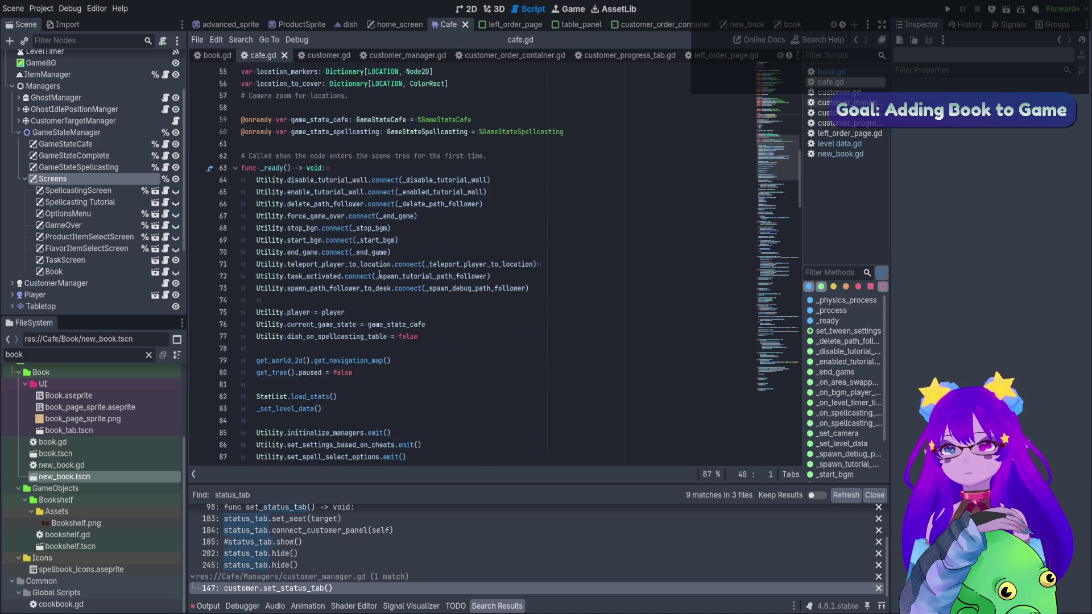
pyautogui.scroll(-6, 382, 275)
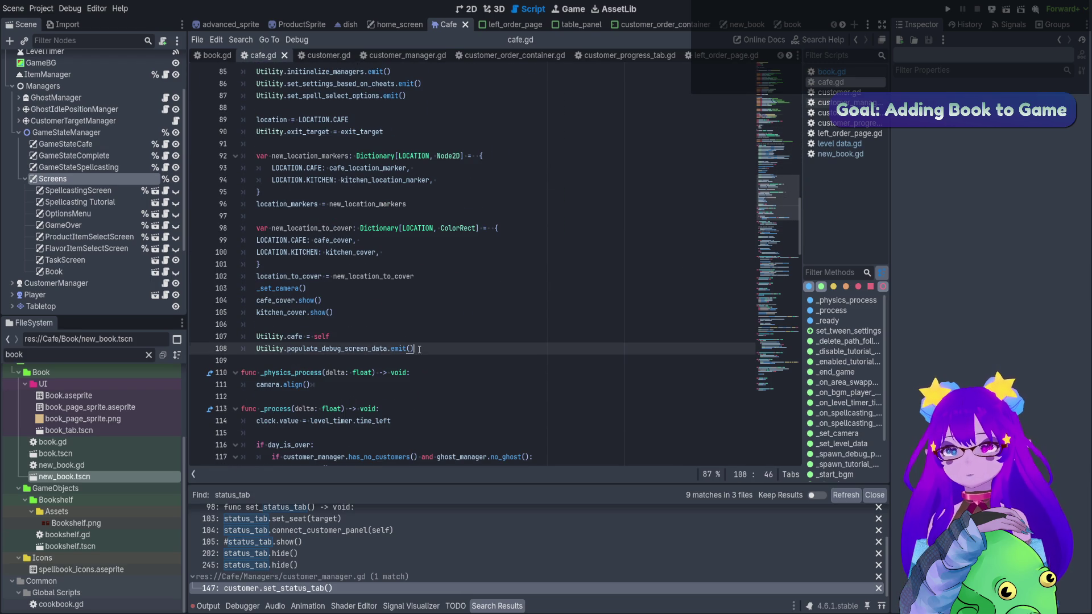
pyautogui.click(419, 350)
pyautogui.press('Return')
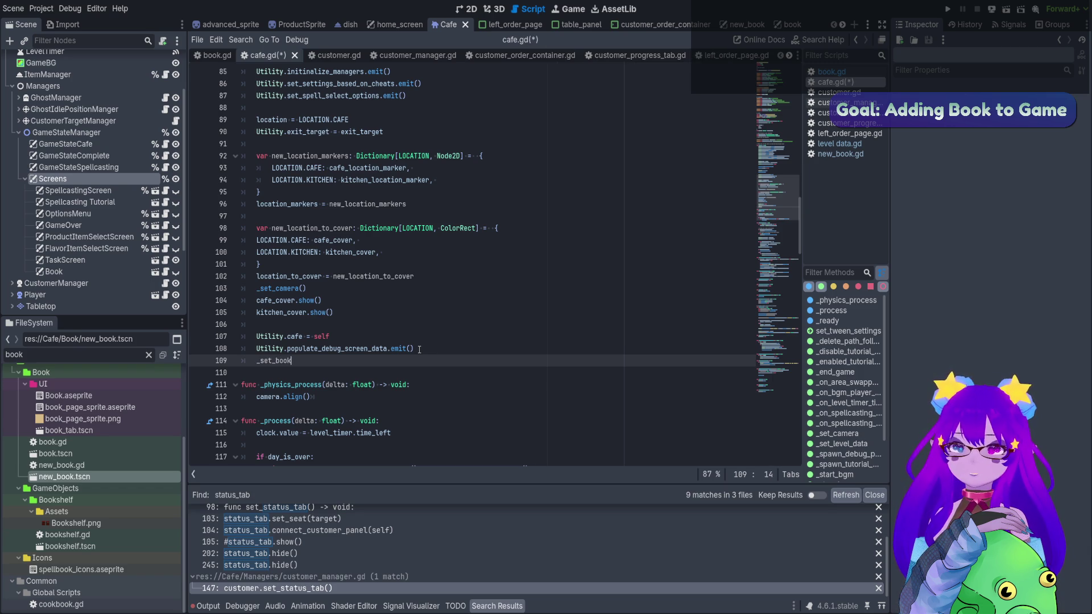
pyautogui.scroll(-15, 776, 204)
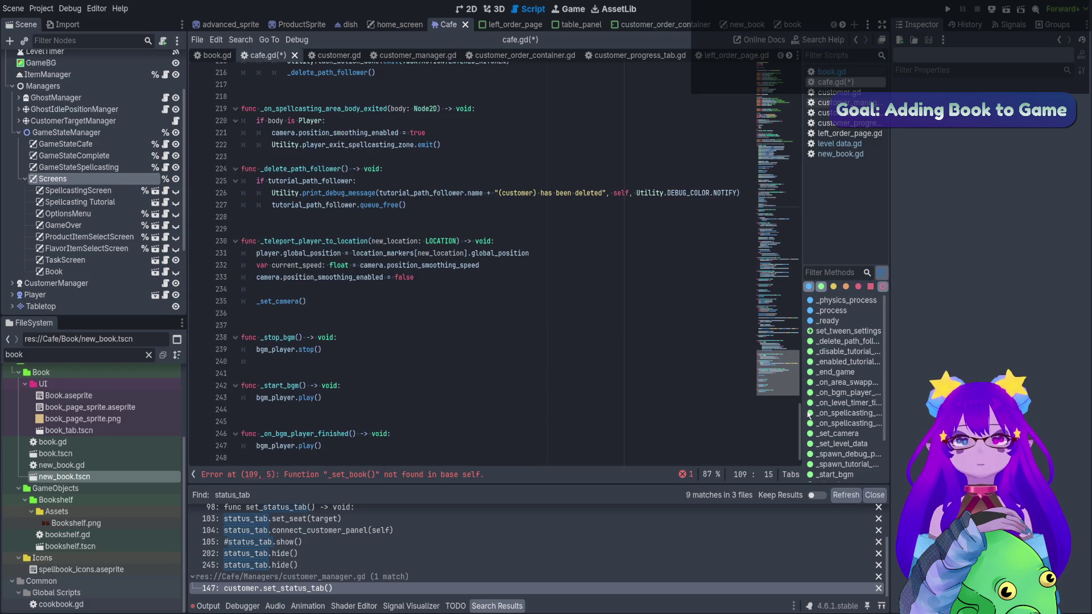
pyautogui.scroll(-8, 779, 280)
pyautogui.click(511, 449)
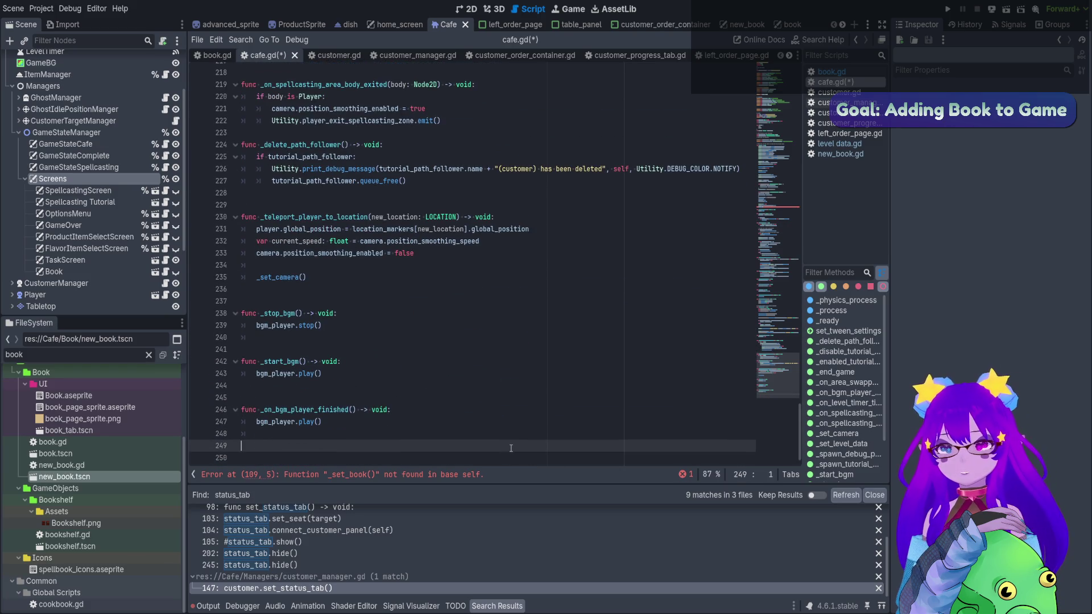
# Step: Write func _set_book() with an 'if level_data.enable_new_book:' check via autocomplete
pyautogui.press('Down')
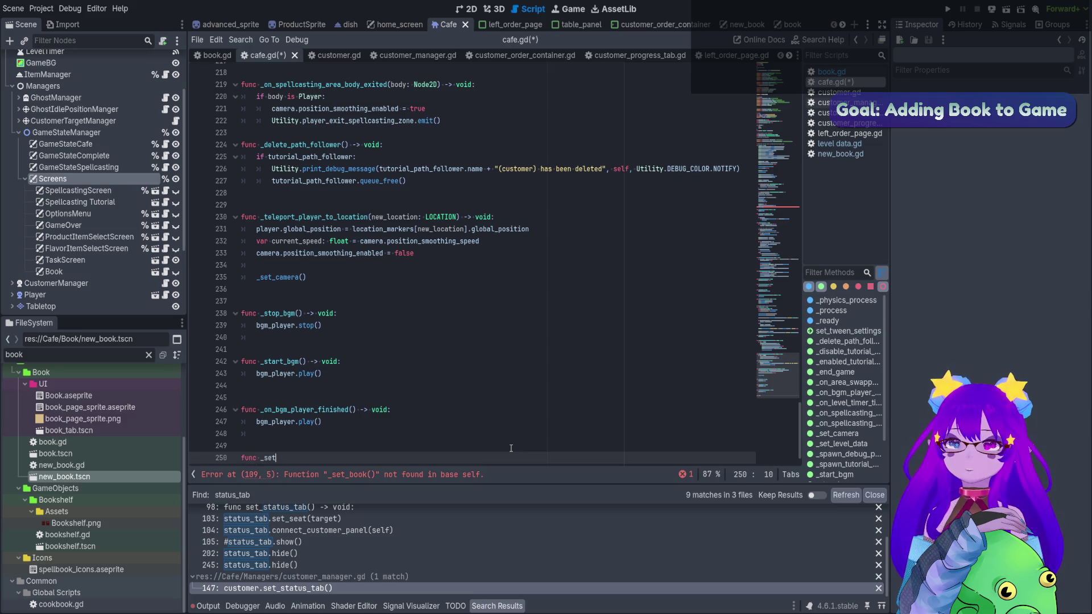
pyautogui.write('() -> void:')
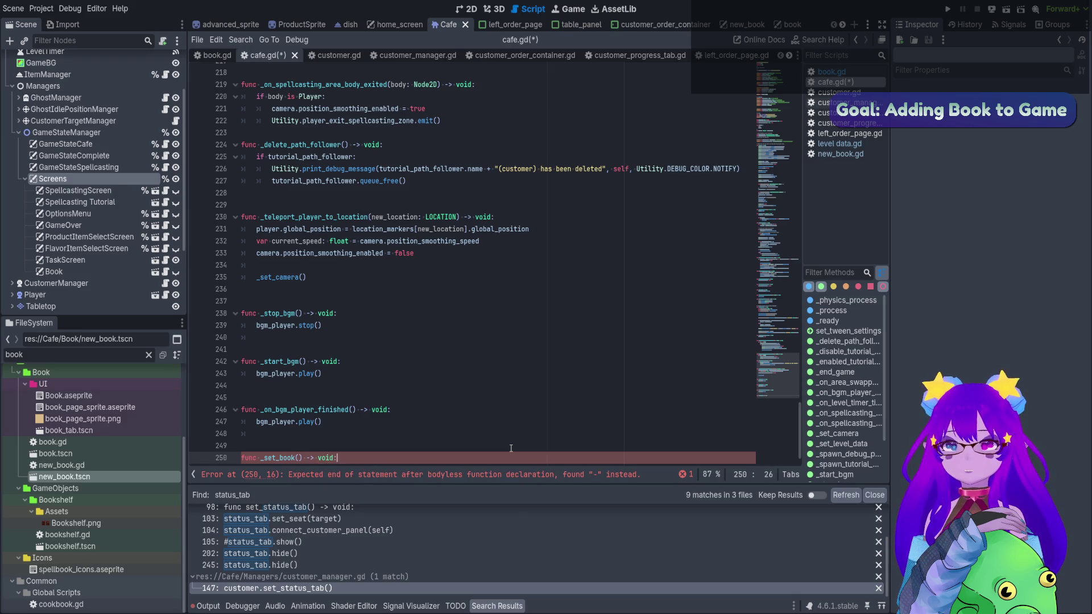
pyautogui.press('Return')
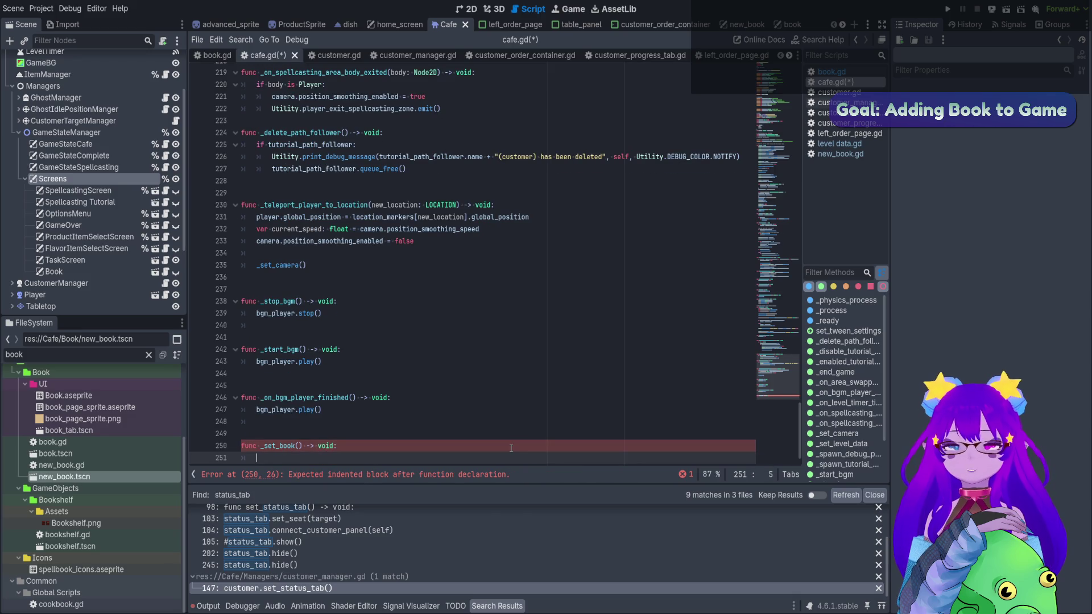
pyautogui.write('f ')
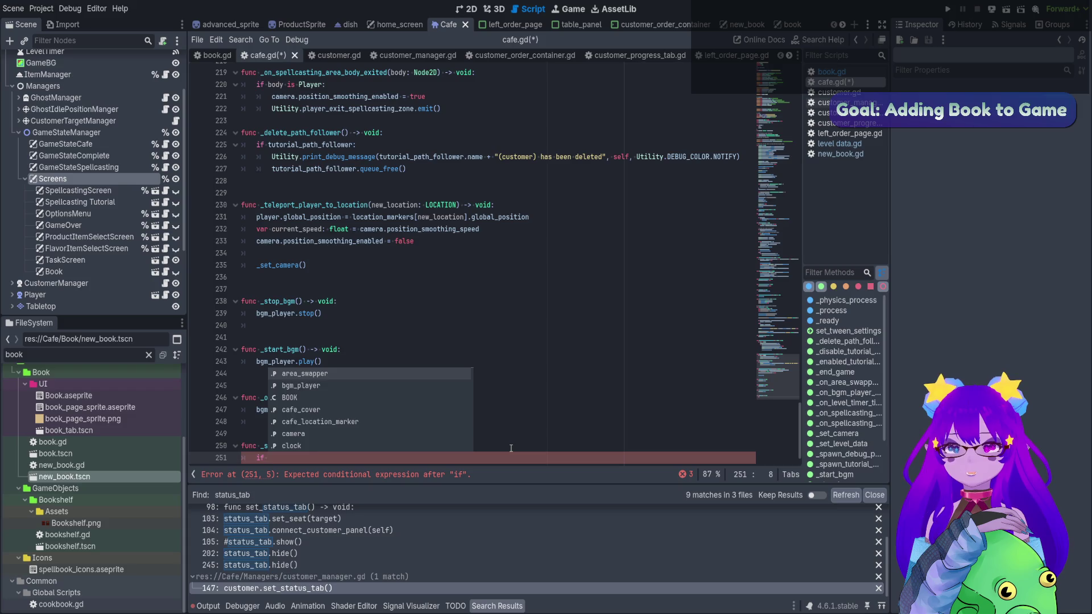
pyautogui.write('level_data.')
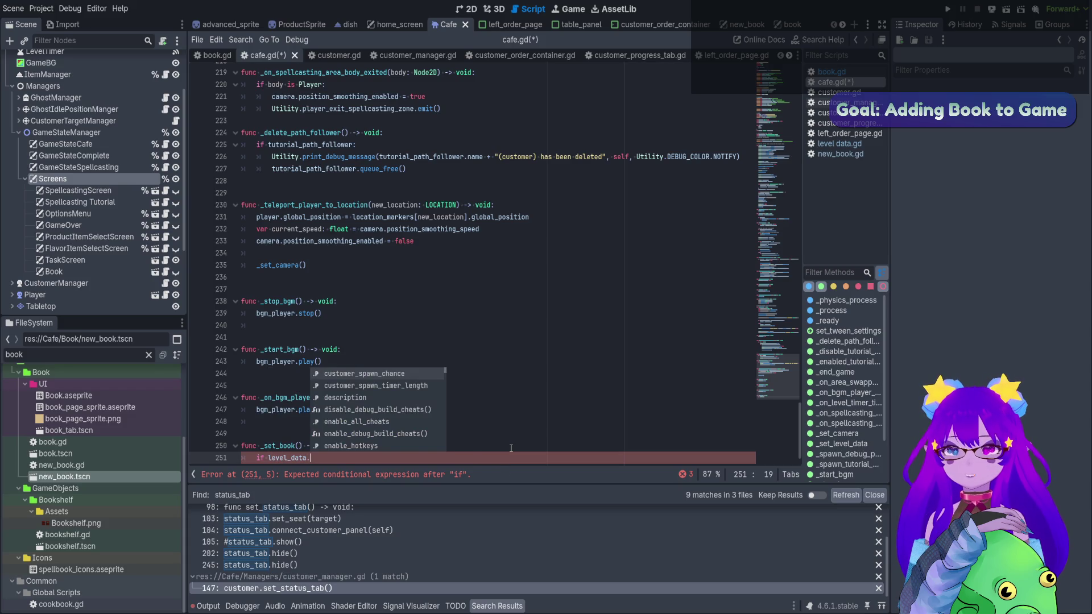
pyautogui.write('enable')
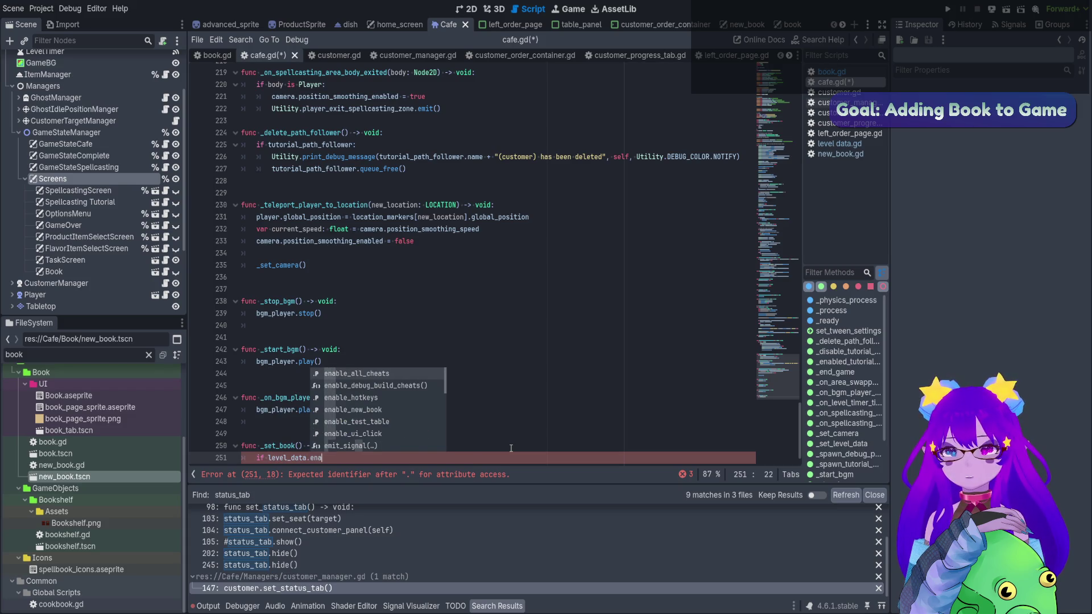
pyautogui.press('Down')
pyautogui.press('Down')
pyautogui.press('Down')
pyautogui.press('Return')
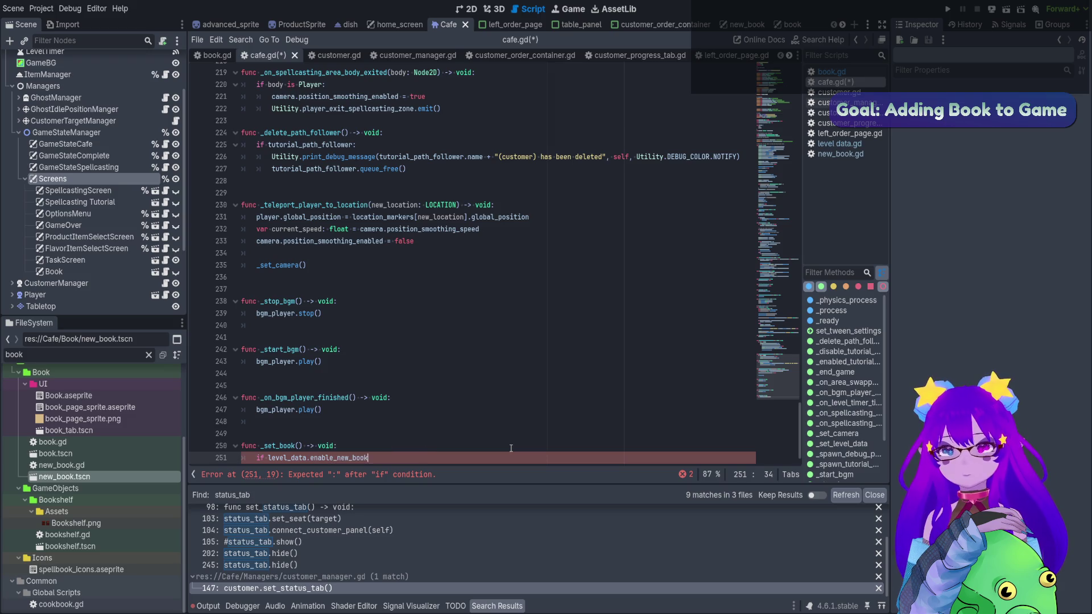
pyautogui.press('Return')
pyautogui.write('else:')
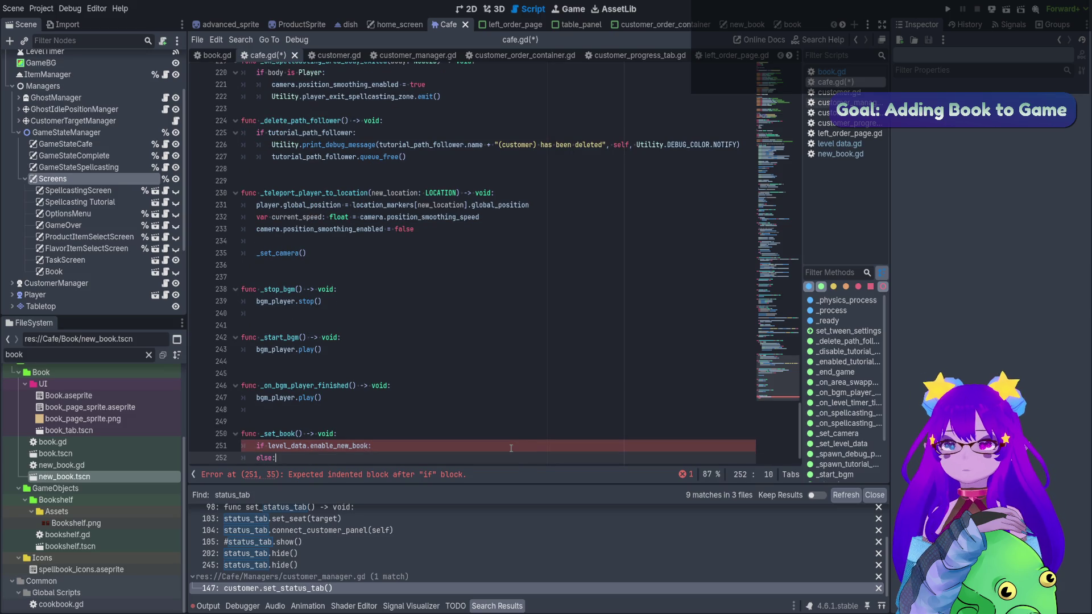
# Step: Add the else branch and insert blank lines above the if for a variable declaration
pyautogui.click(511, 448)
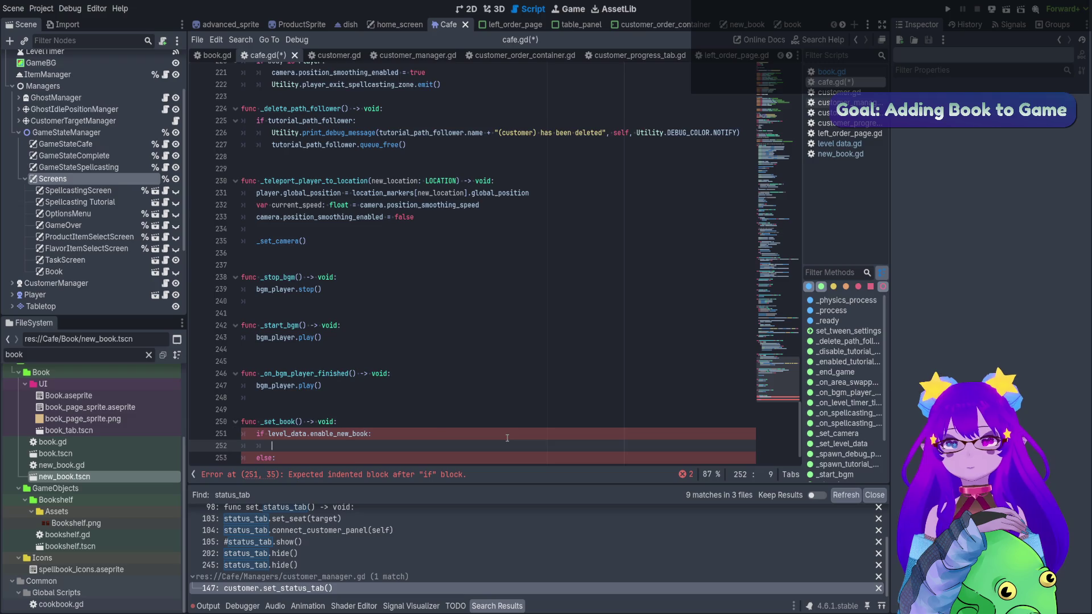
pyautogui.press('Return')
pyautogui.click(317, 455)
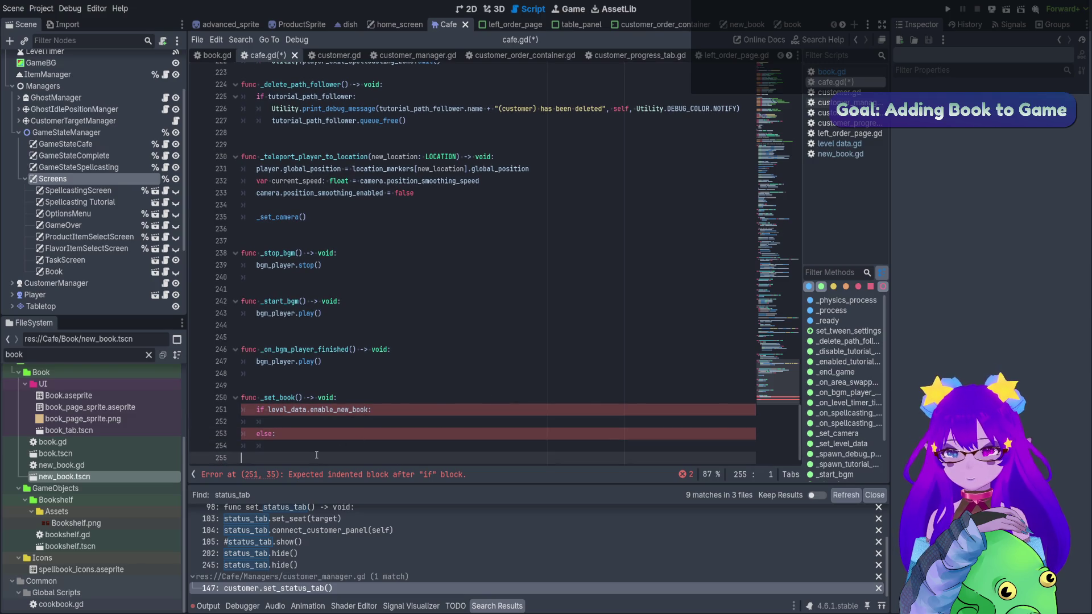
pyautogui.click(356, 423)
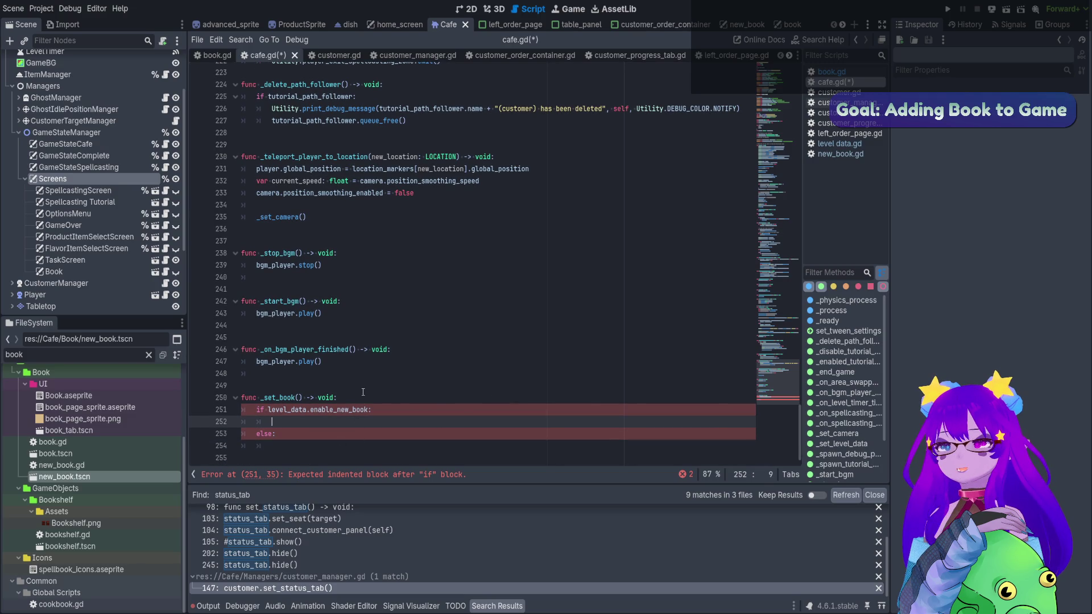
pyautogui.click(367, 396)
pyautogui.press('Return')
pyautogui.press('Return')
pyautogui.press('Up')
pyautogui.scroll(-1, 354, 398)
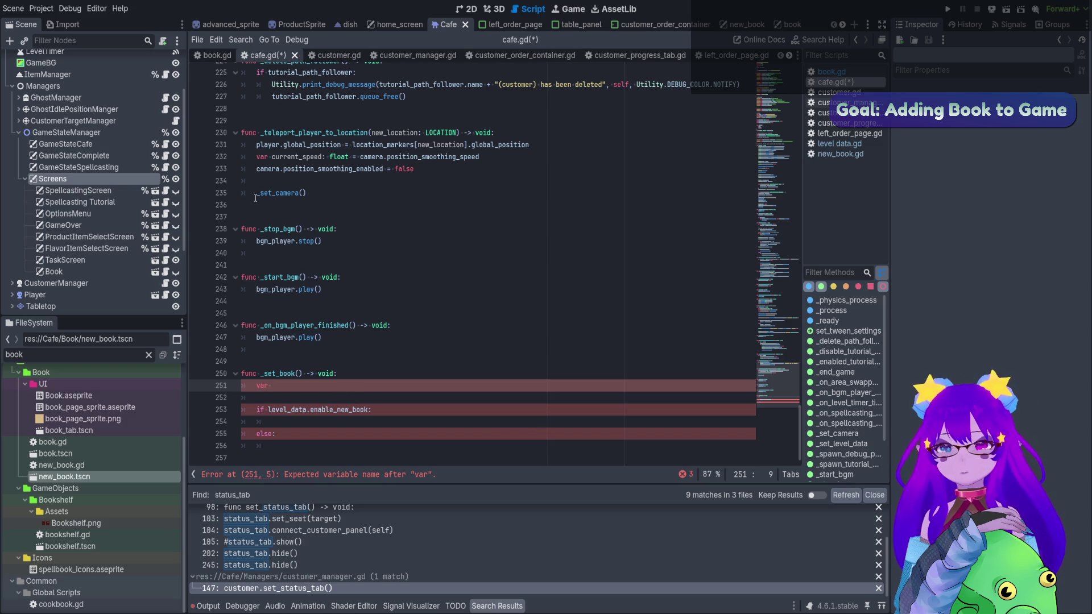
# Step: Name the variable book_to_use at the top of _set_book() and select it for review
pyautogui.doubleClick(339, 157)
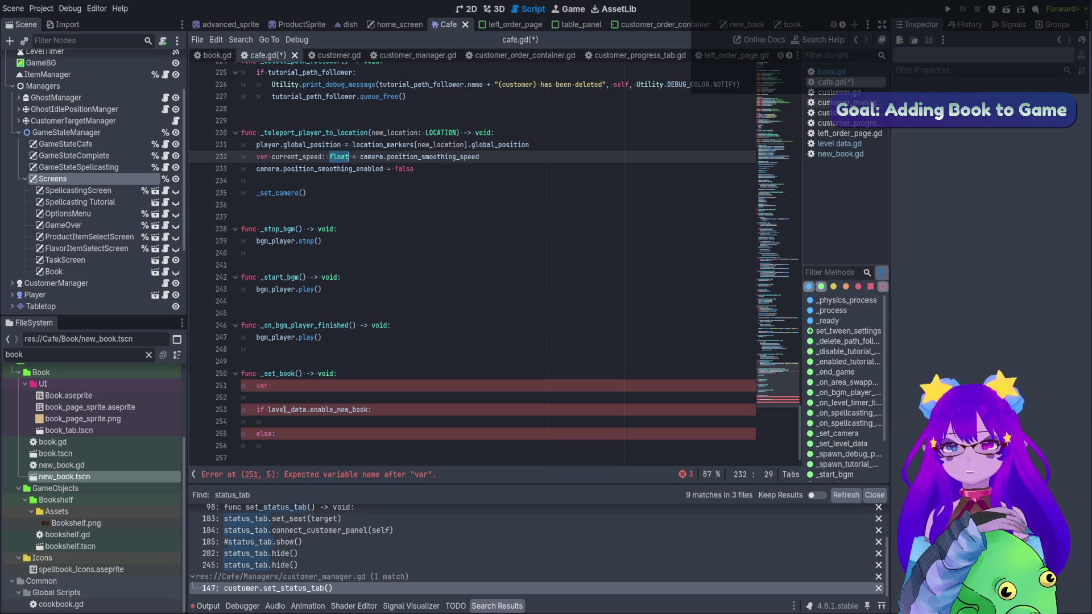
pyautogui.click(285, 397)
pyautogui.press('Up')
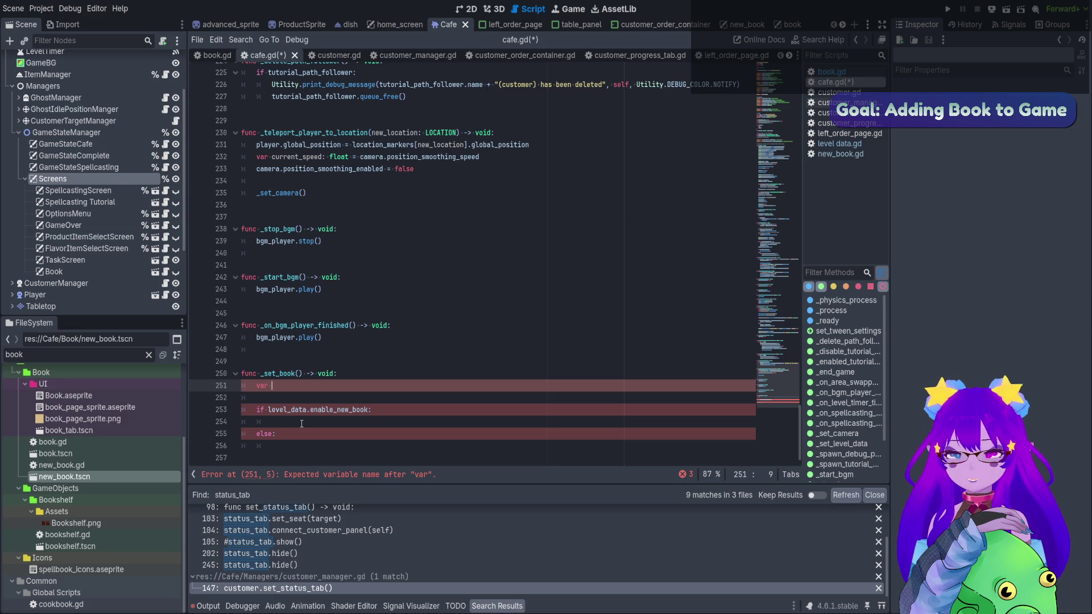
pyautogui.write('book_to_u')
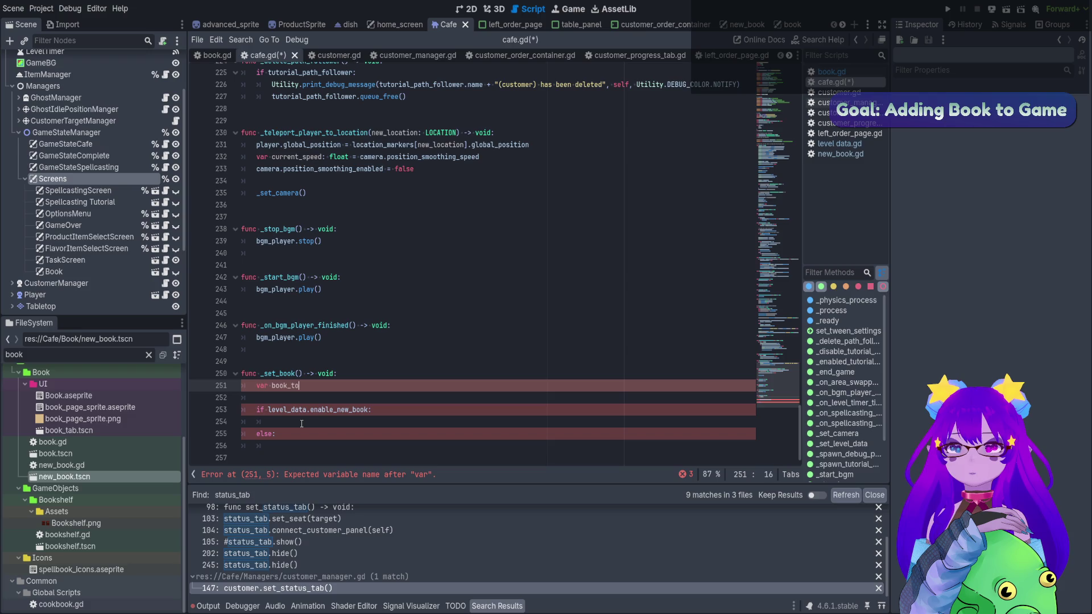
pyautogui.write('se')
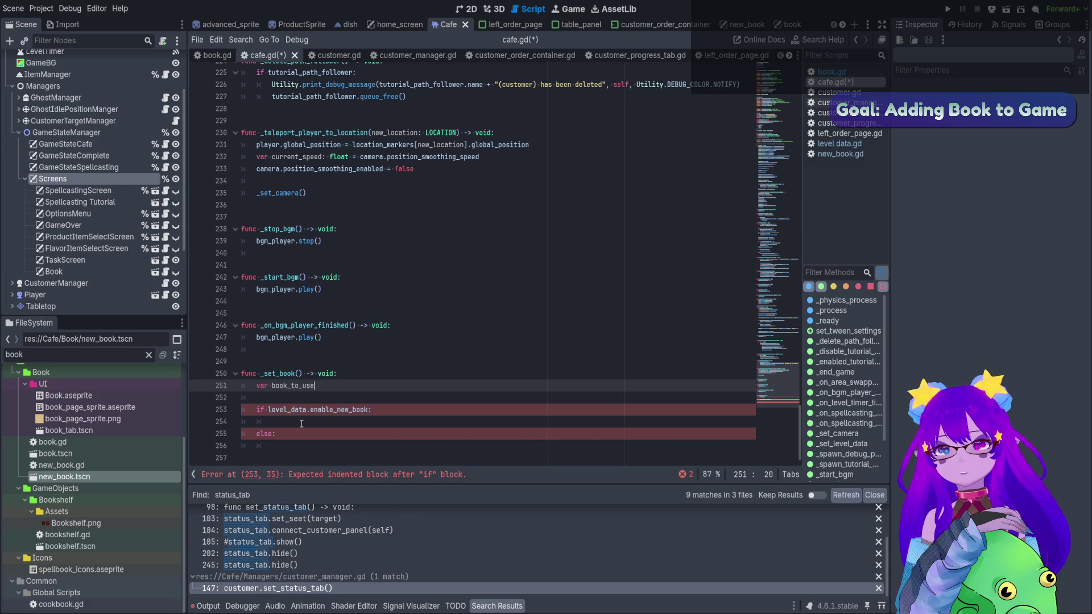
pyautogui.moveTo(315, 386); pyautogui.dragTo(233, 386)
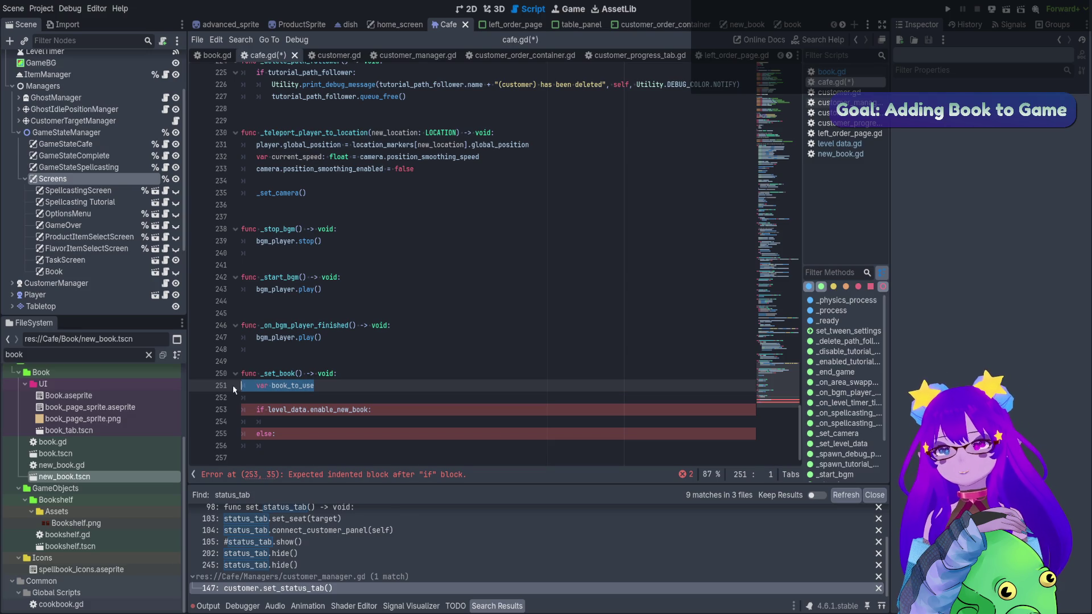
pyautogui.click(277, 450)
pyautogui.doubleClick(293, 386)
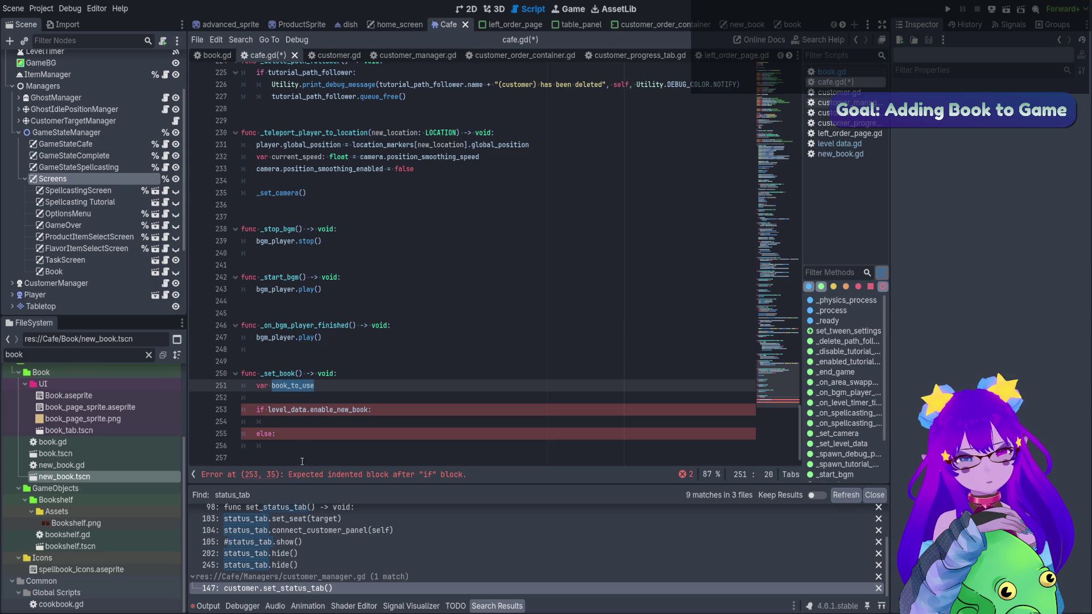
pyautogui.click(302, 447)
pyautogui.tripleClick(308, 386)
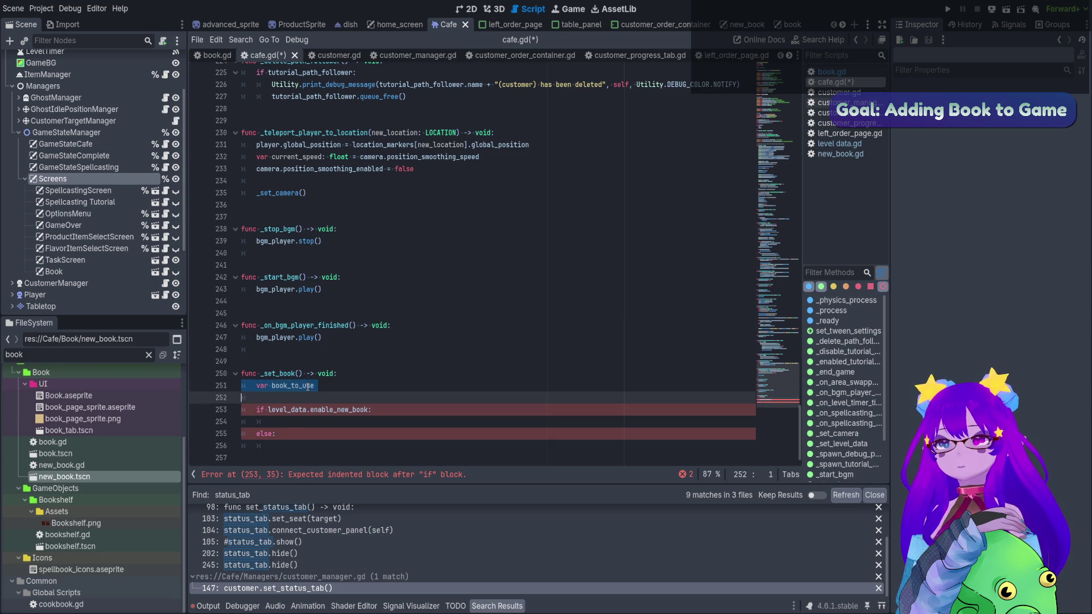
pyautogui.doubleClick(307, 386)
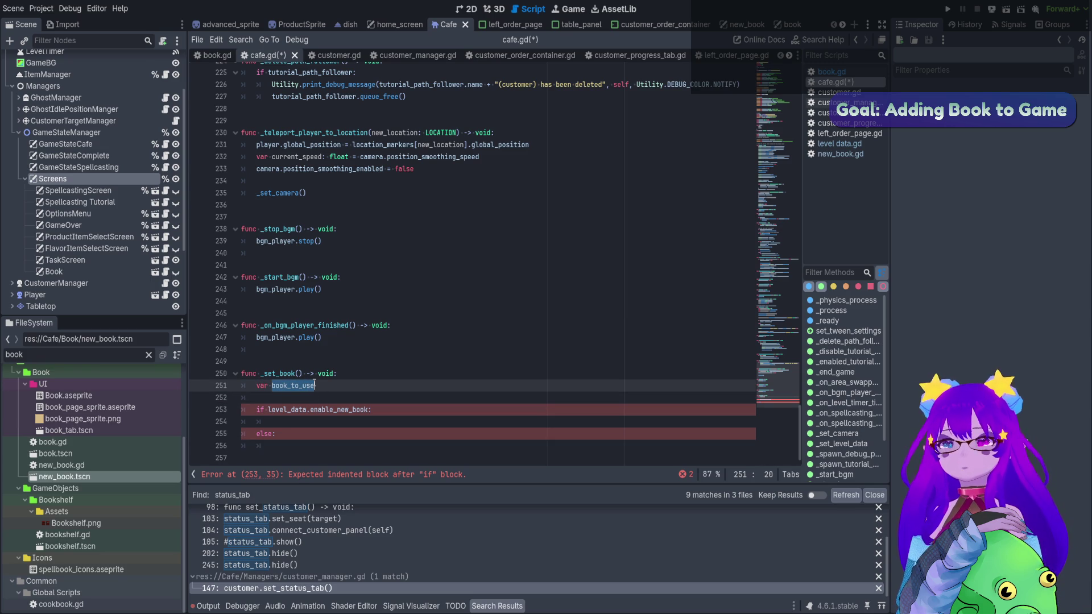
pyautogui.click(301, 386)
pyautogui.doubleClick(301, 386)
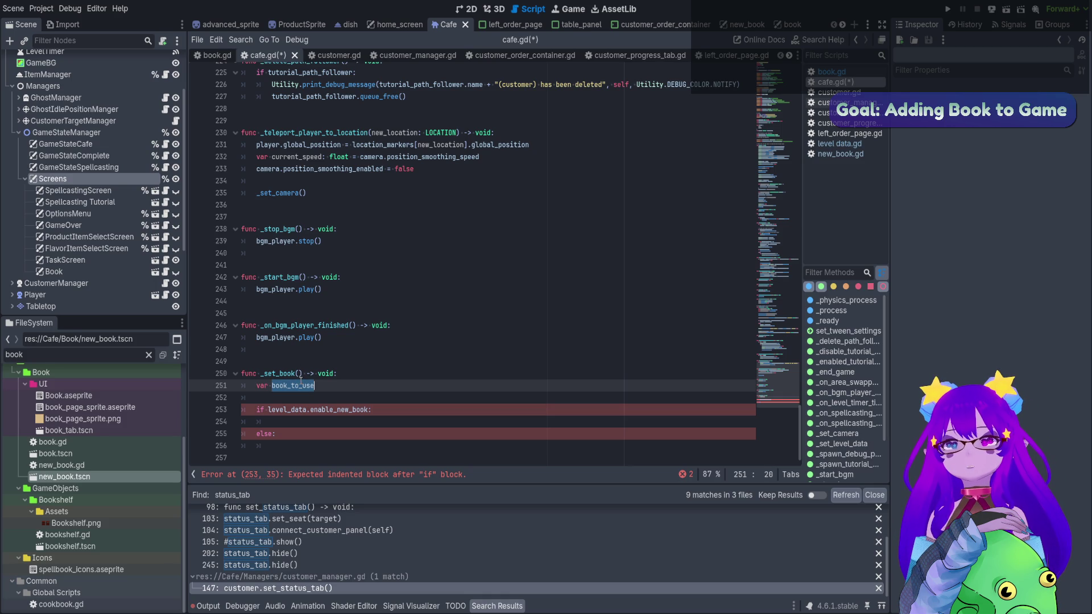
# Step: Delete the book_to_use declaration and its blank lines from _set_book()
pyautogui.moveTo(286, 441); pyautogui.dragTo(230, 390)
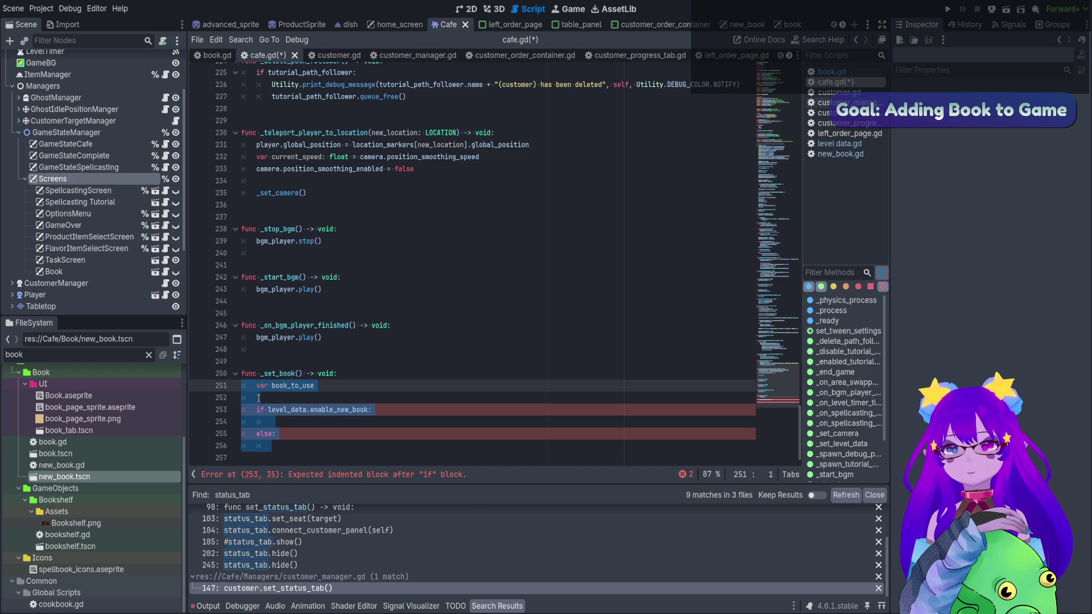
pyautogui.click(281, 398)
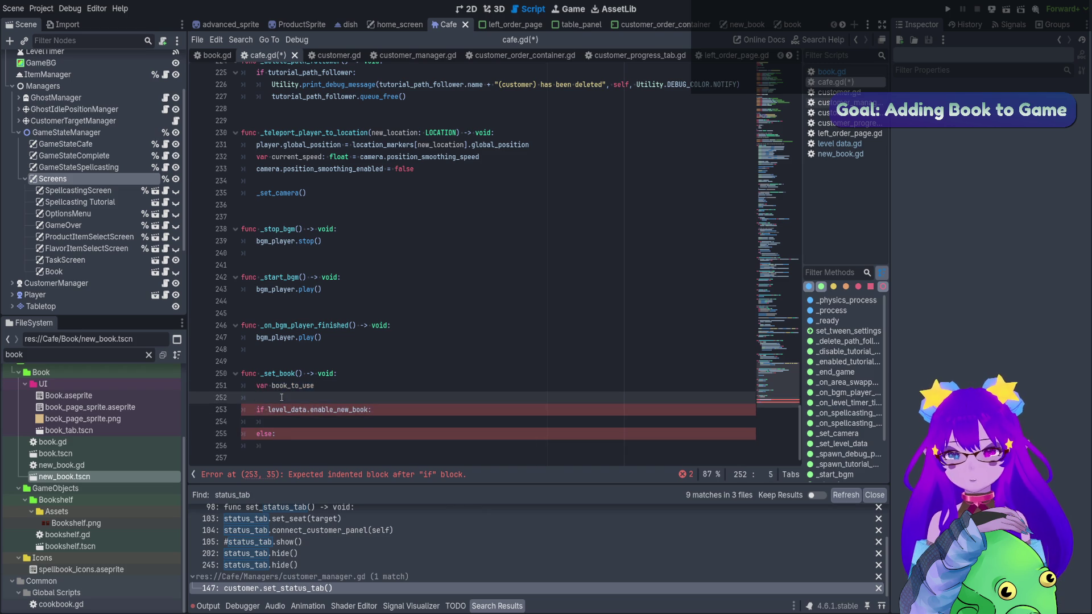
pyautogui.moveTo(280, 400); pyautogui.dragTo(220, 392)
pyautogui.press('Delete')
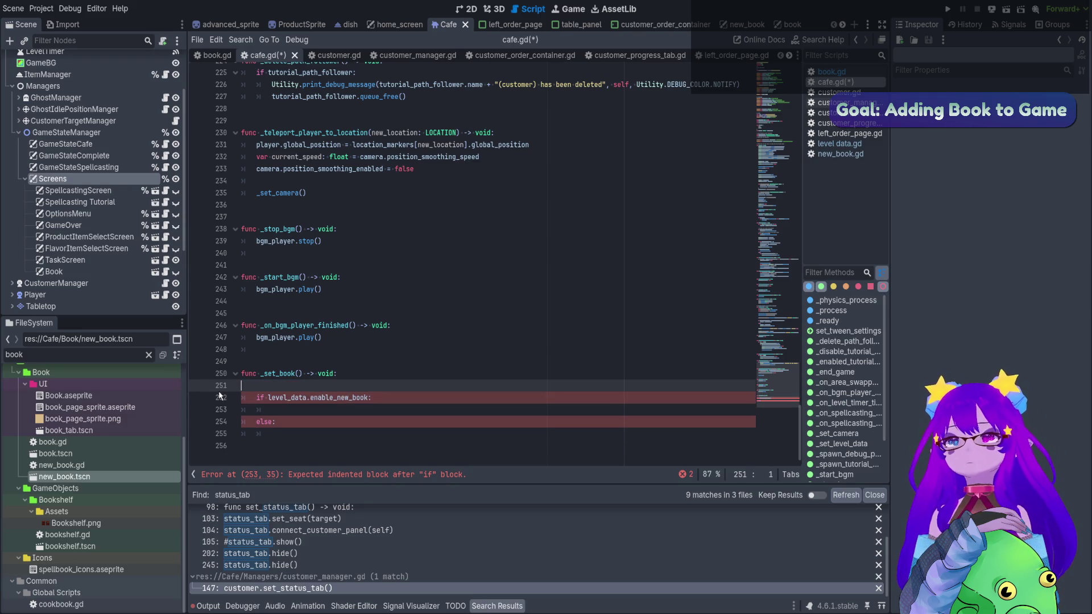
pyautogui.press('Delete')
pyautogui.click(398, 402)
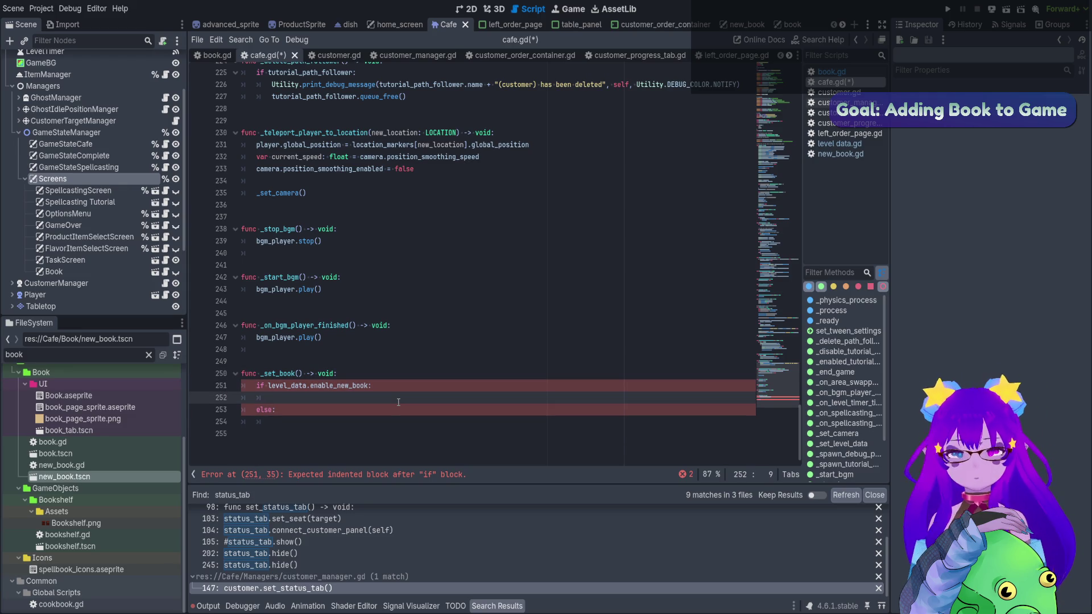
pyautogui.click(344, 374)
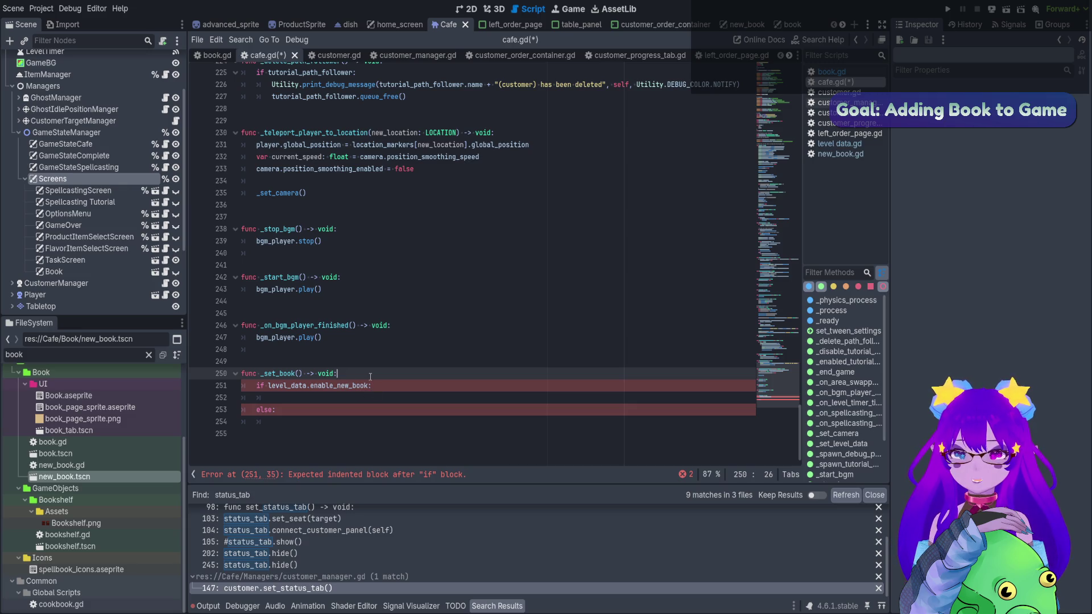
pyautogui.press('Return')
pyautogui.press('Return')
pyautogui.press('Up')
pyautogui.write('va')
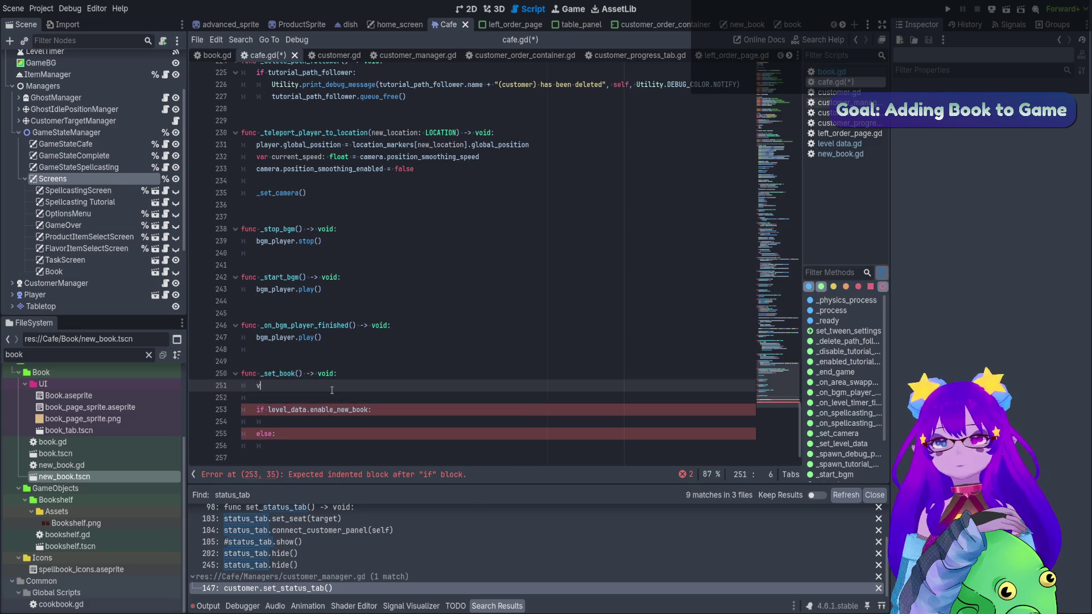
pyautogui.write('r')
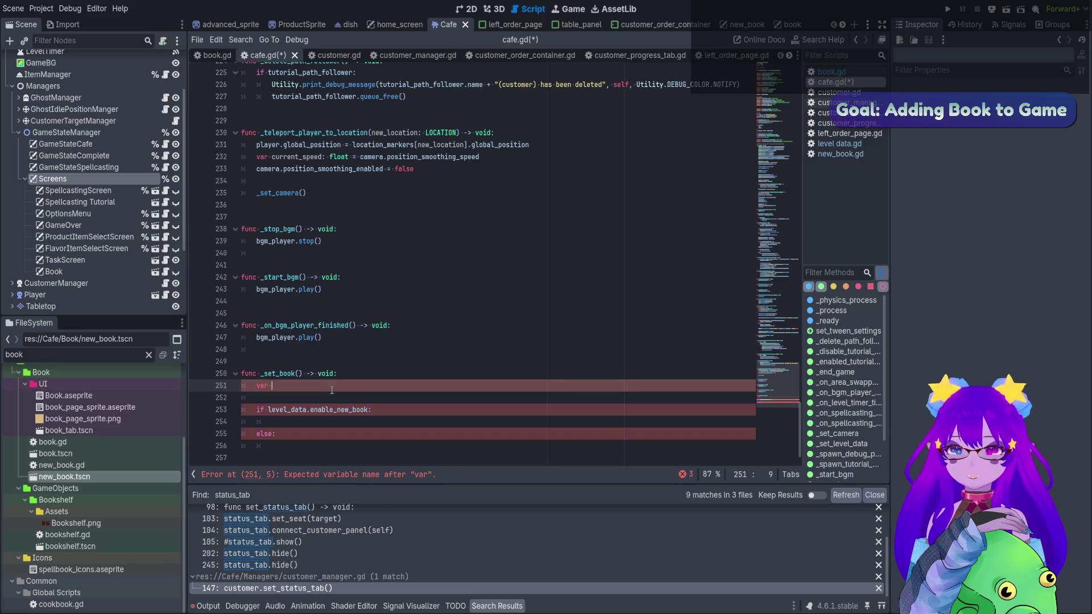
pyautogui.press('BackSpace')
pyautogui.press('BackSpace')
pyautogui.press('BackSpace')
pyautogui.press('Delete')
# Step: Remove the else branch and start 'var new_book' inside the if branch
pyautogui.moveTo(276, 434); pyautogui.dragTo(224, 425)
pyautogui.press('BackSpace')
pyautogui.click(282, 409)
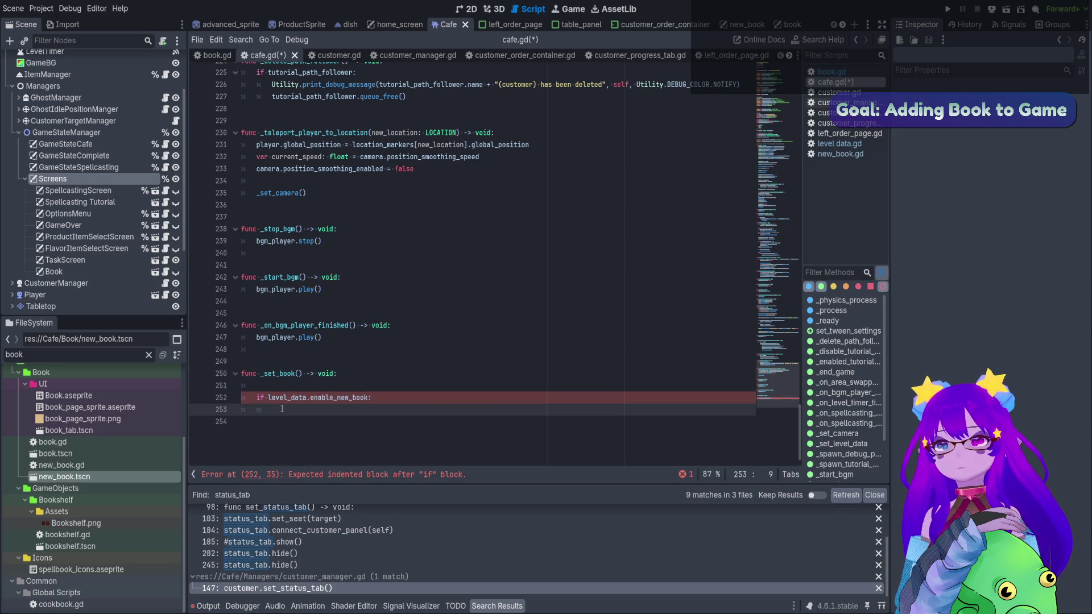
pyautogui.write('v')
pyautogui.press('BackSpace')
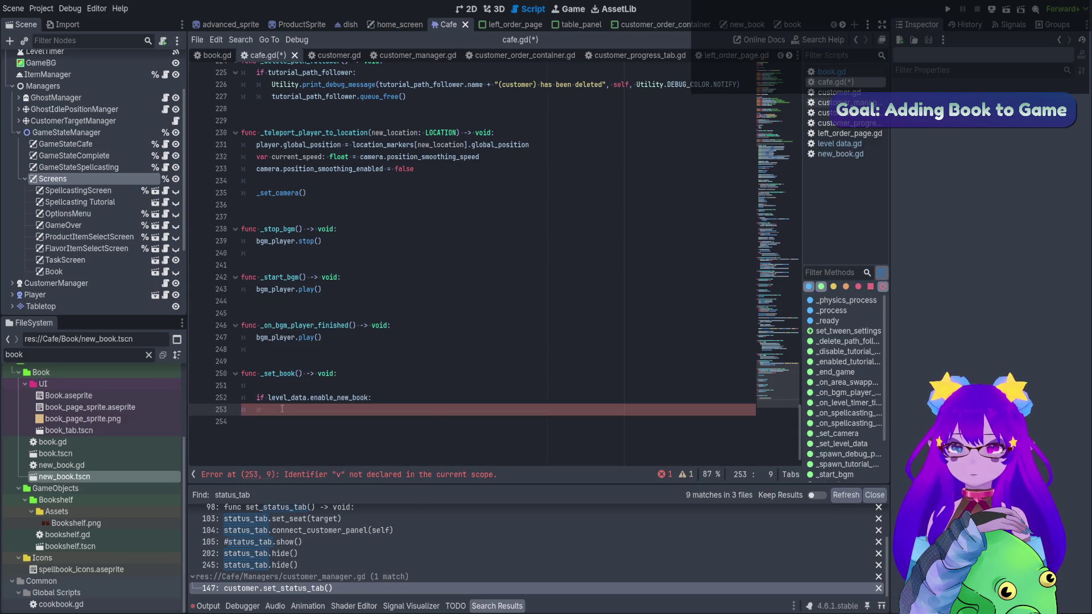
pyautogui.press('Tab')
pyautogui.write('var new_')
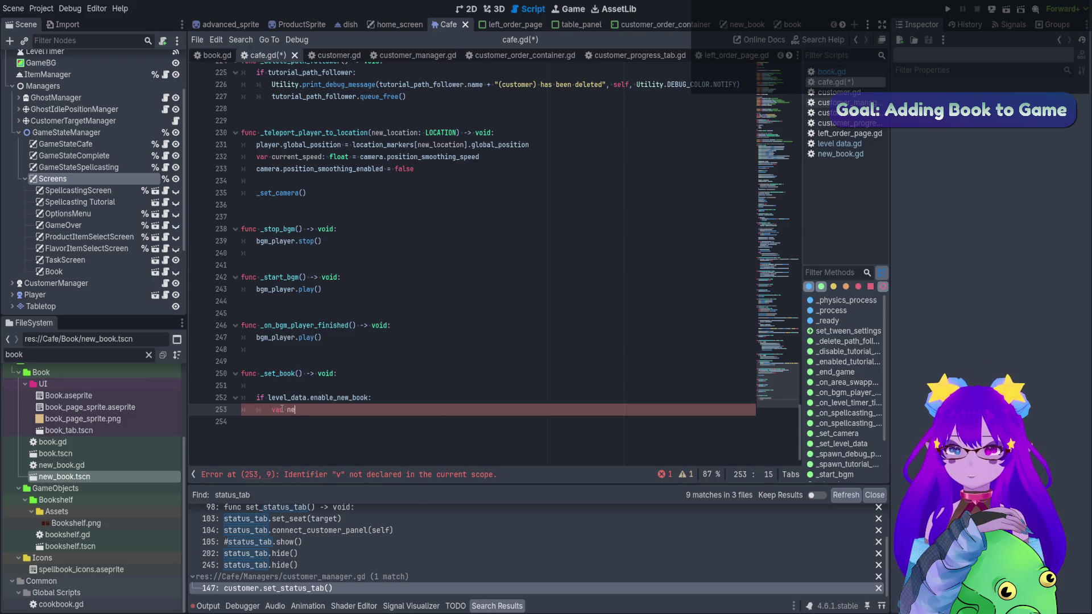
pyautogui.write('book')
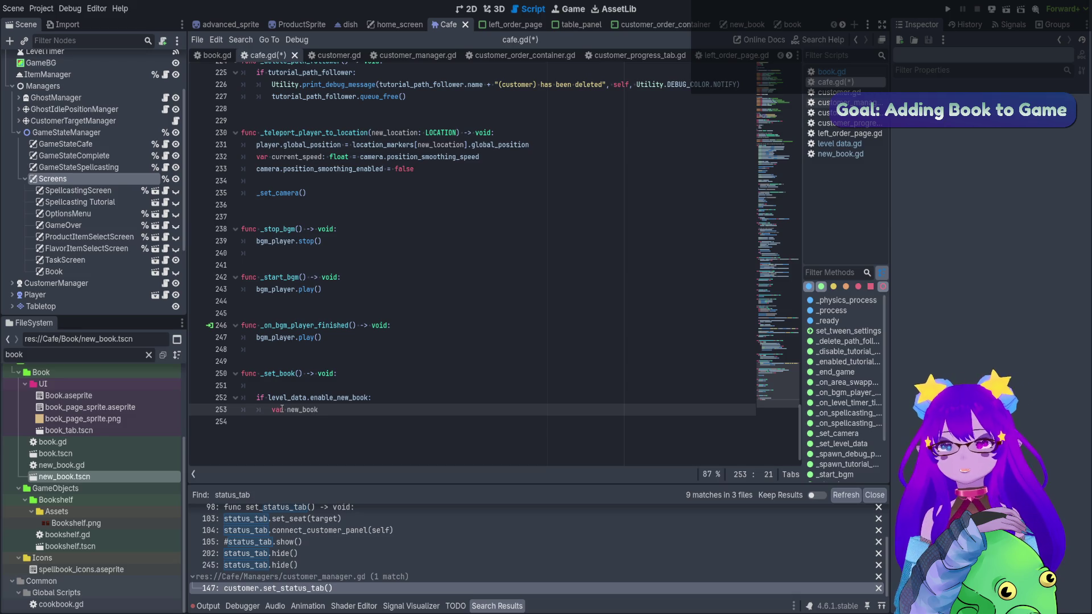
pyautogui.click(771, 120)
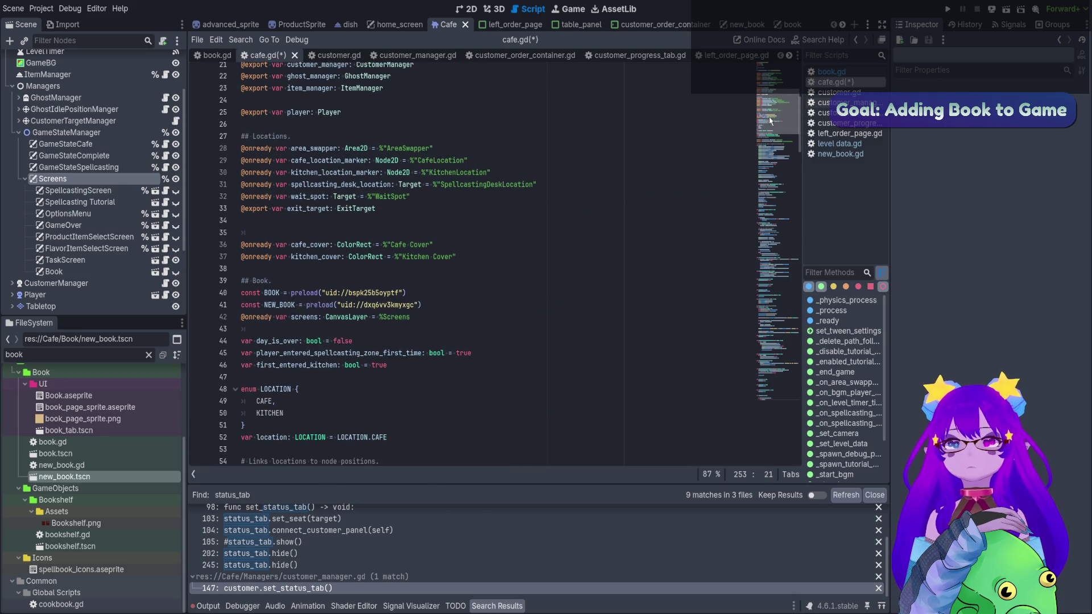
# Step: Rename the BOOK and NEW_BOOK constants to BOOK_SCENE and NEW_BOOK_SCENE, then save cafe.gd
pyautogui.click(281, 297)
pyautogui.write('_SCENE')
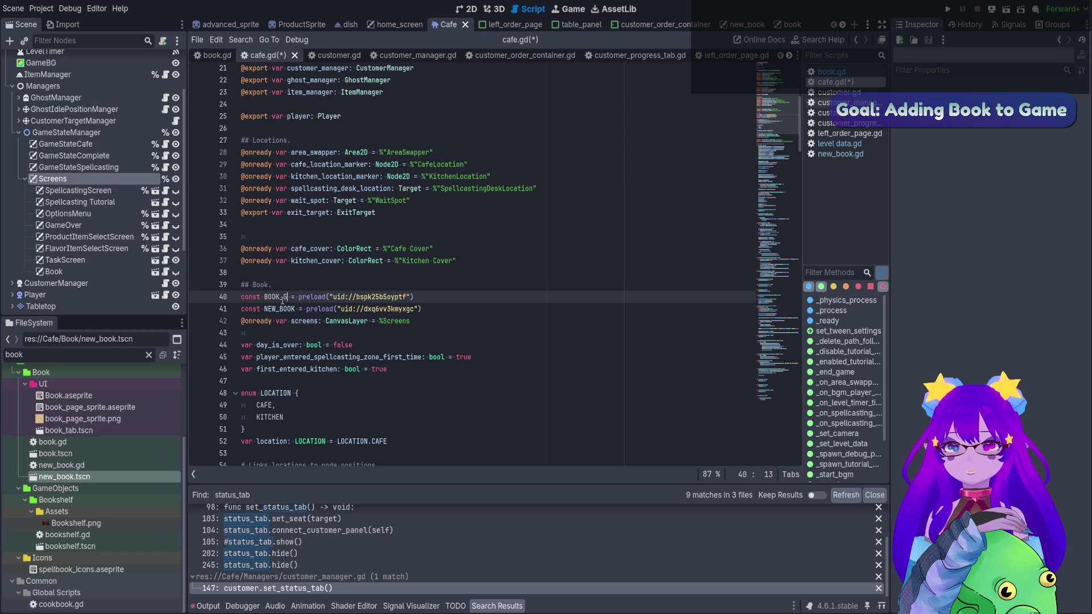
pyautogui.click(295, 310)
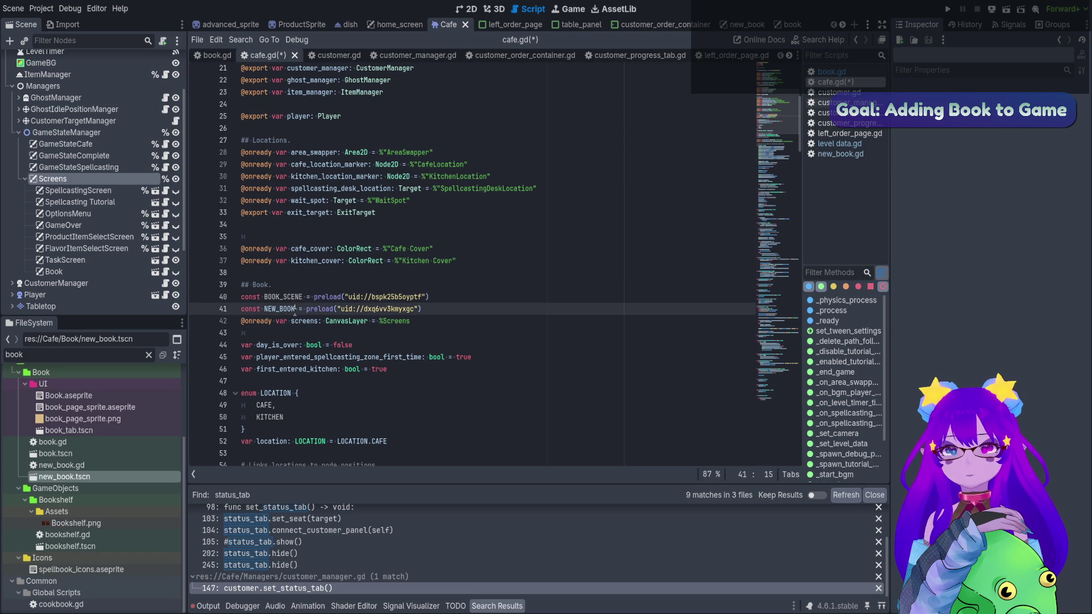
pyautogui.write('_SCENE')
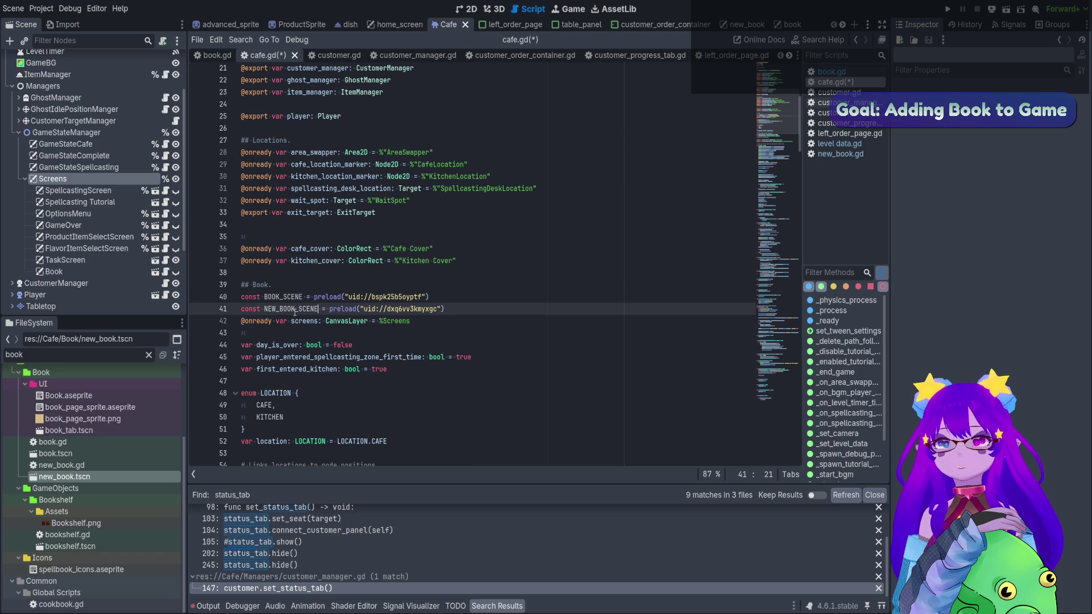
pyautogui.hotkey('ctrl', 's')
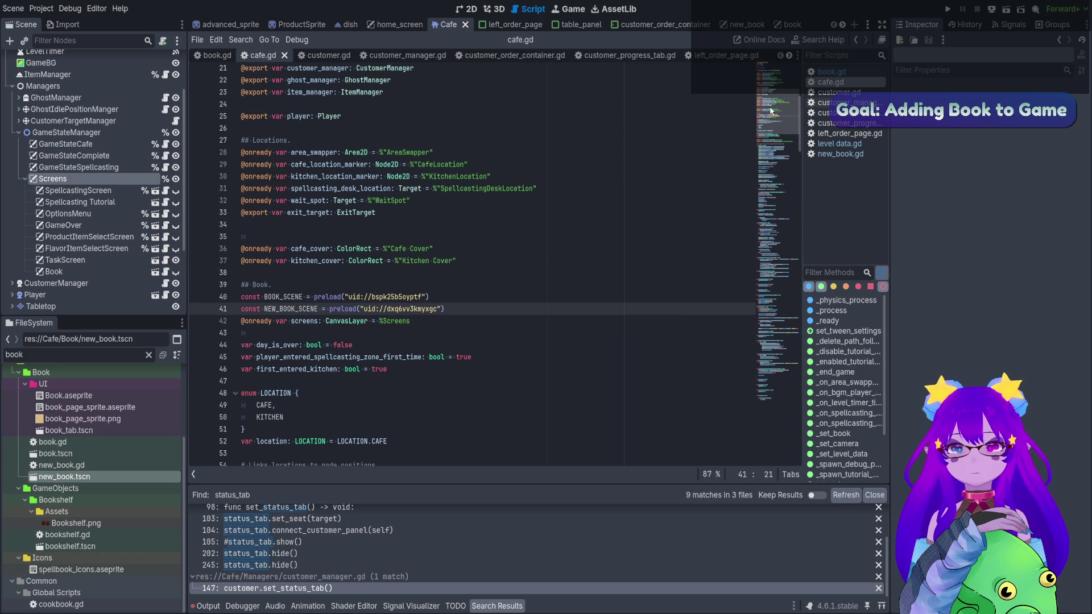
# Step: Start typing 'New' as the new_book variable's type, then switch to the new_book scene
pyautogui.scroll(-20, 778, 110)
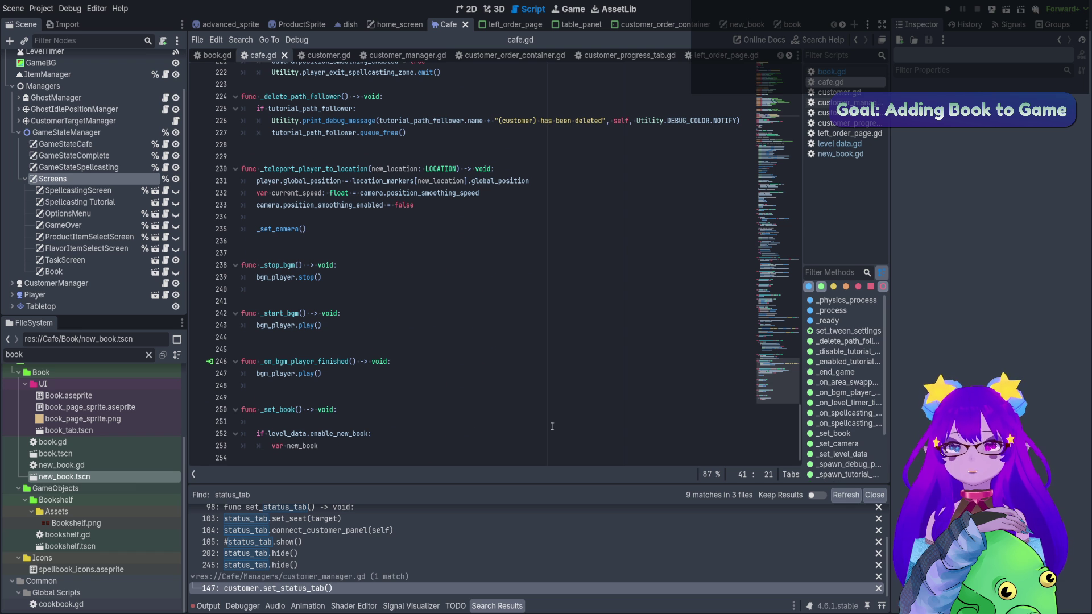
pyautogui.click(329, 451)
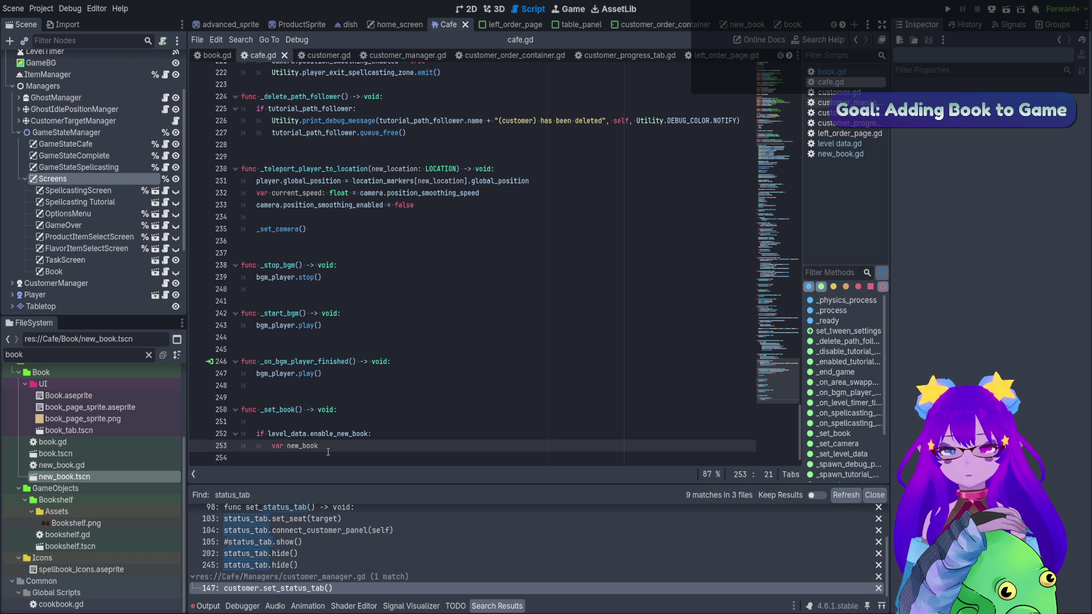
pyautogui.write('N')
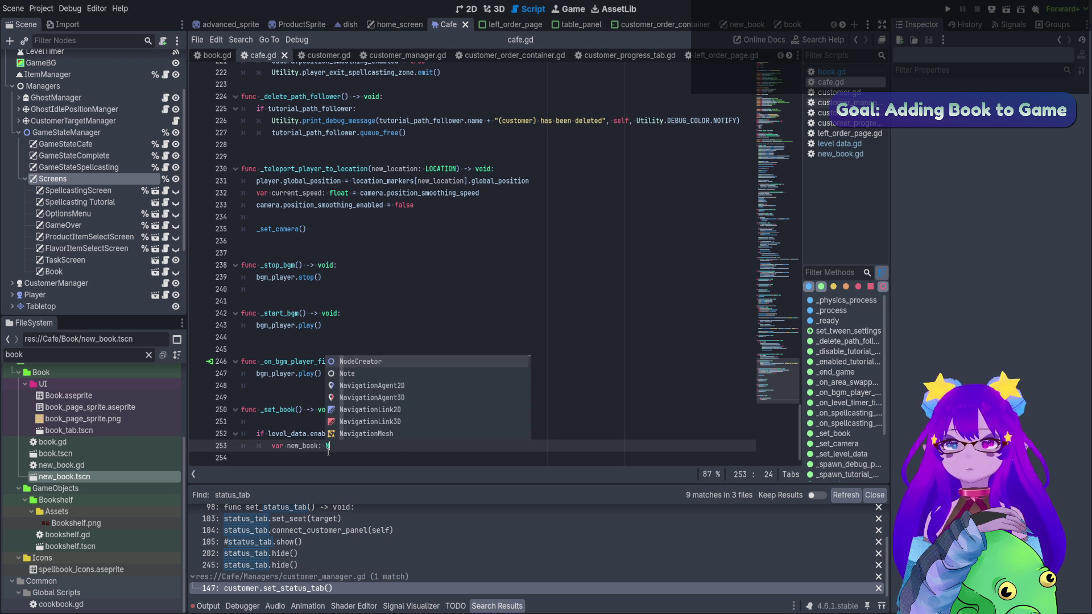
pyautogui.write('ew')
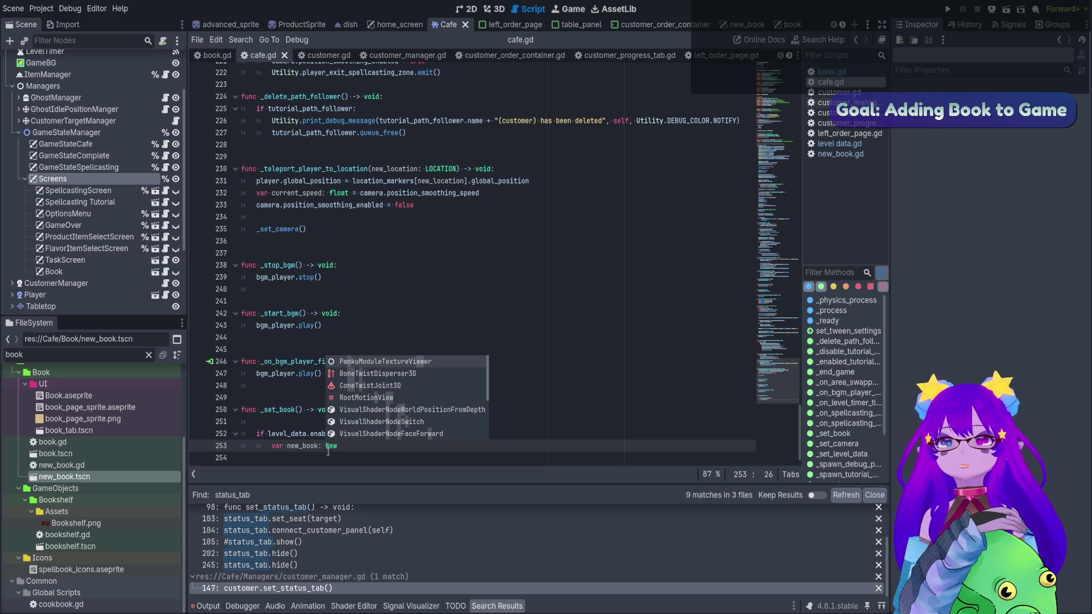
pyautogui.click(734, 26)
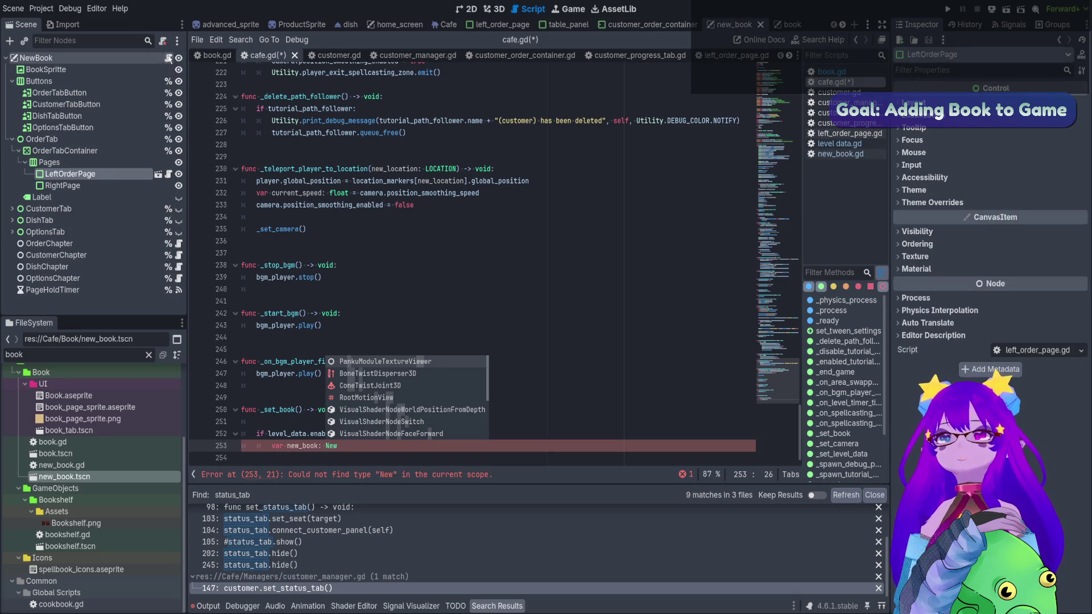
# Step: Declare 'class_name NewBook' on line 2 of new_book.gd below extends CanvasLayer, save, and return to Cafe
pyautogui.click(168, 58)
pyautogui.scroll(20, 326, 77)
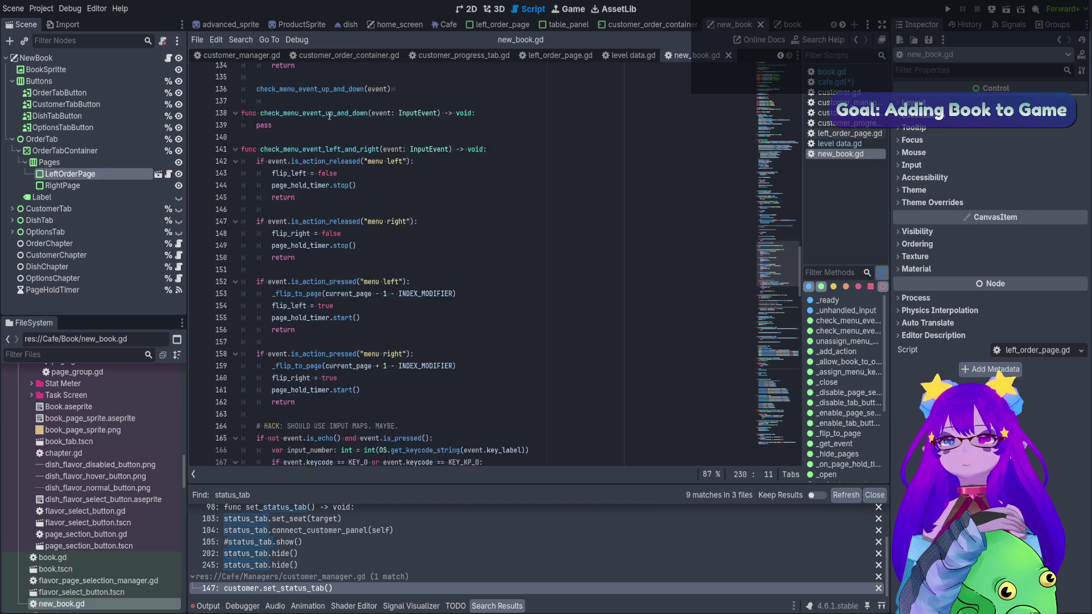
pyautogui.moveTo(789, 249); pyautogui.dragTo(779, 85)
pyautogui.click(397, 87)
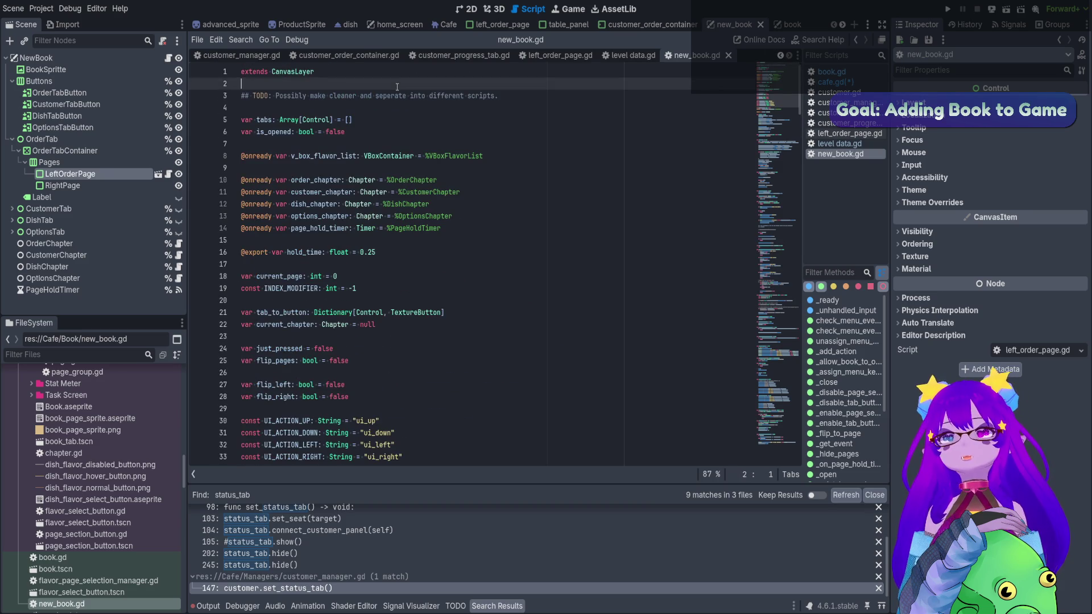
pyautogui.press('Up')
pyautogui.write('@cla')
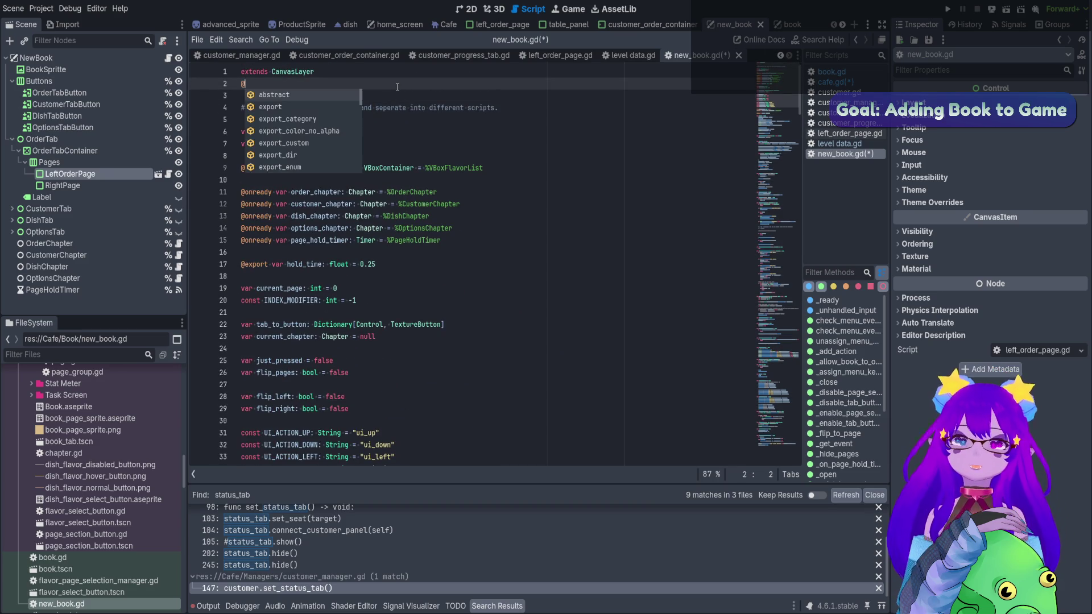
pyautogui.press('BackSpace')
pyautogui.press('BackSpace')
pyautogui.press('BackSpace')
pyautogui.write('ex')
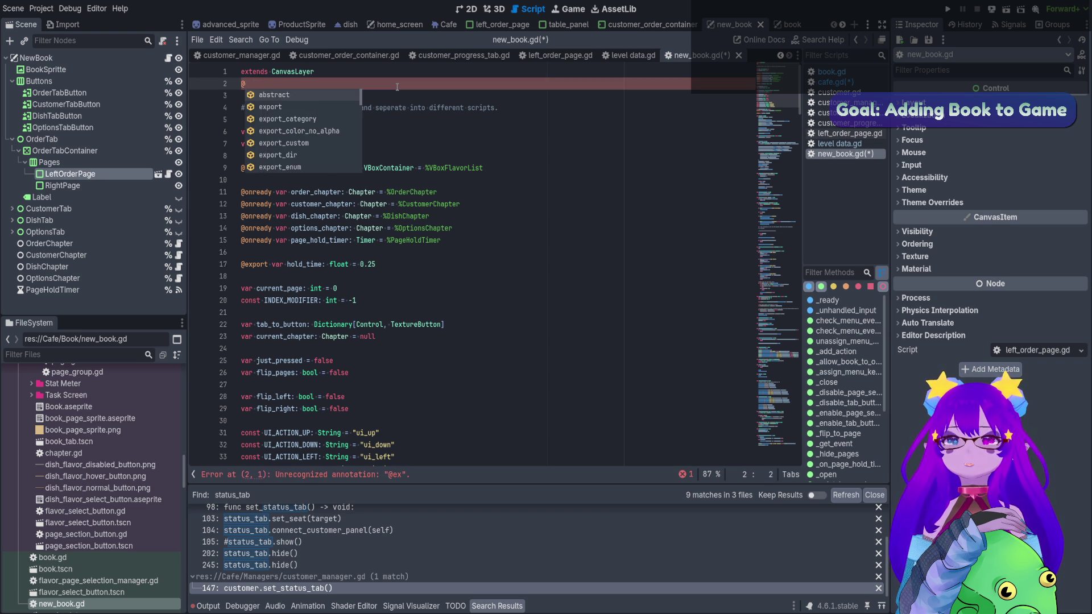
pyautogui.press('BackSpace')
pyautogui.press('BackSpace')
pyautogui.write('c')
pyautogui.press('BackSpace')
pyautogui.press('BackSpace')
pyautogui.write('class')
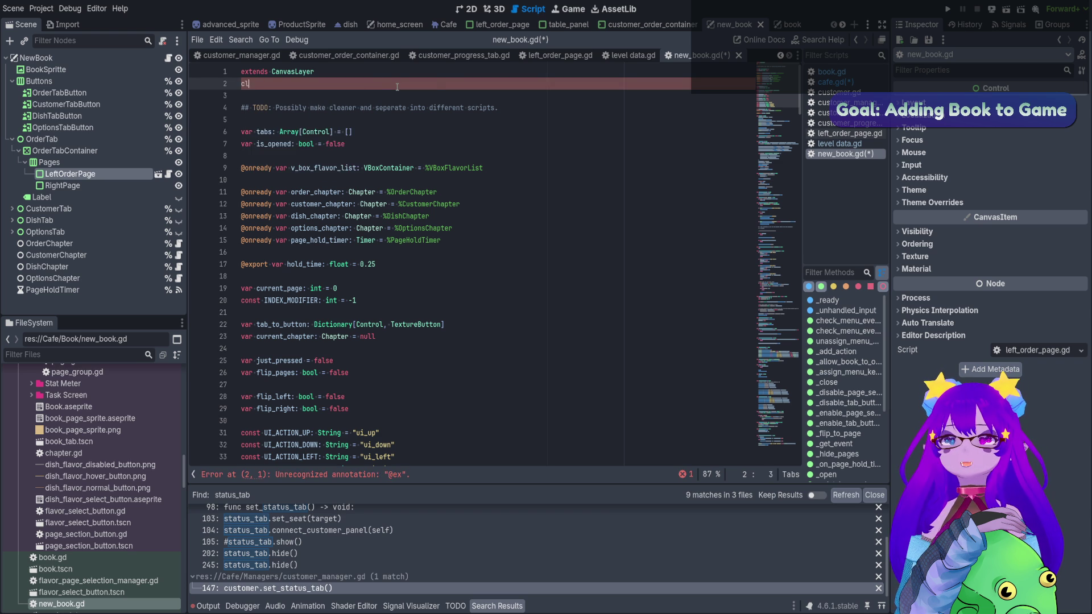
pyautogui.write('_name New')
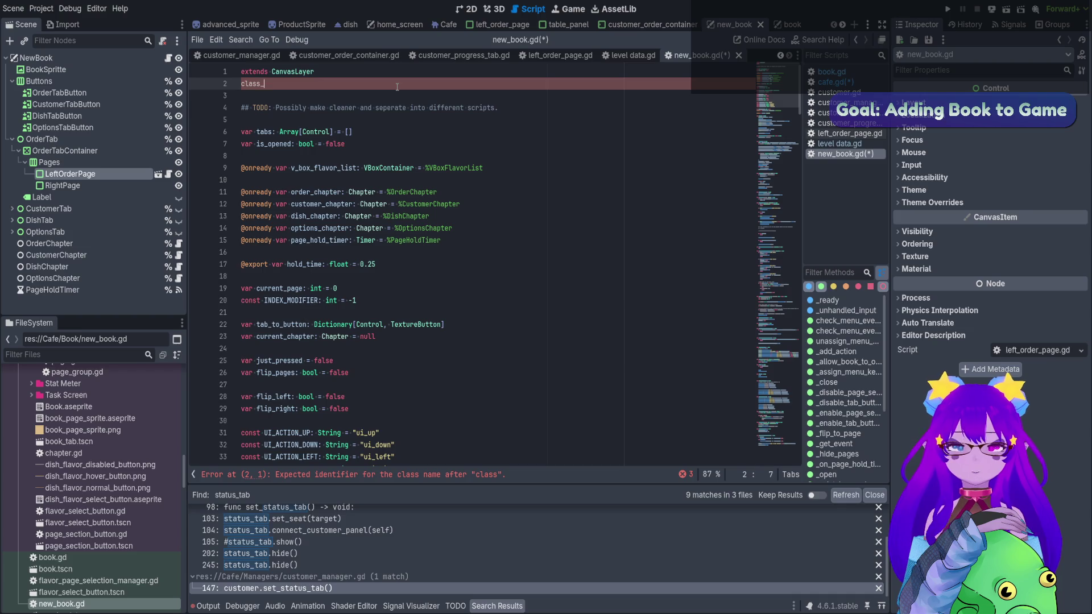
pyautogui.write('Book')
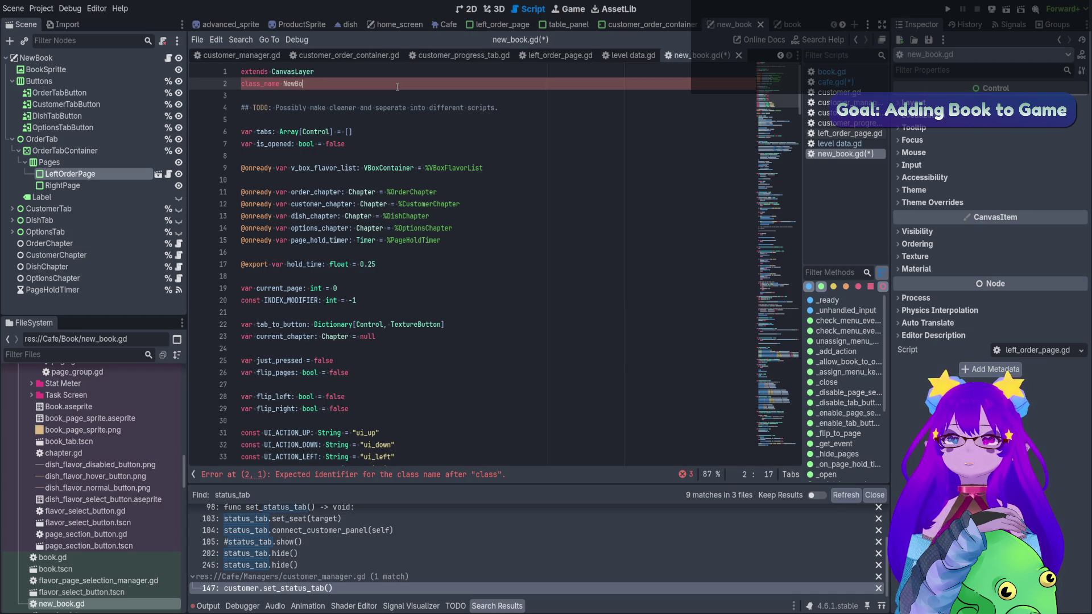
pyautogui.hotkey('ctrl', 's')
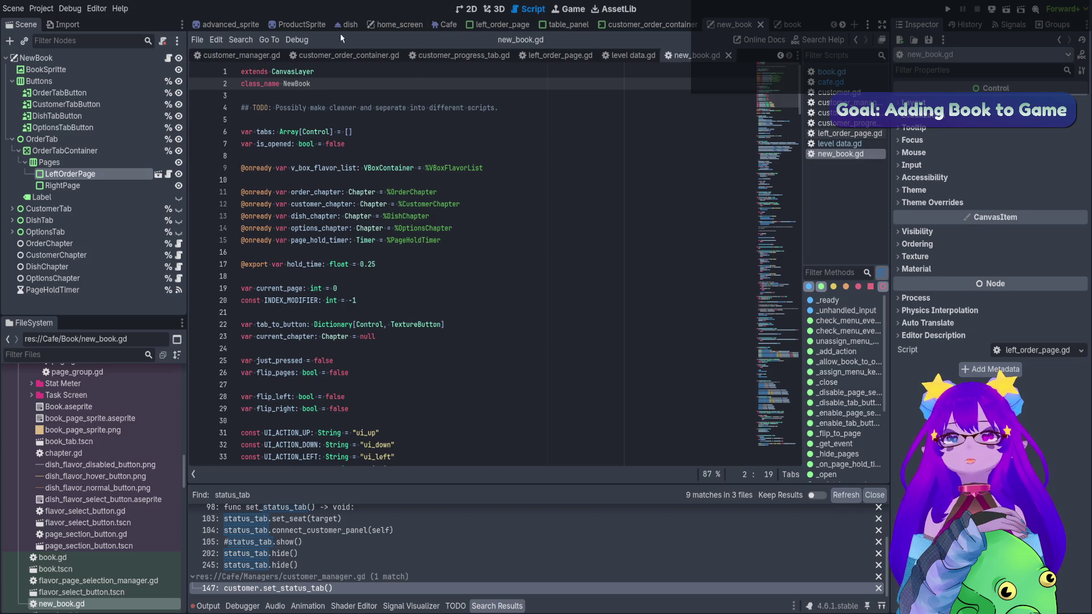
pyautogui.click(446, 25)
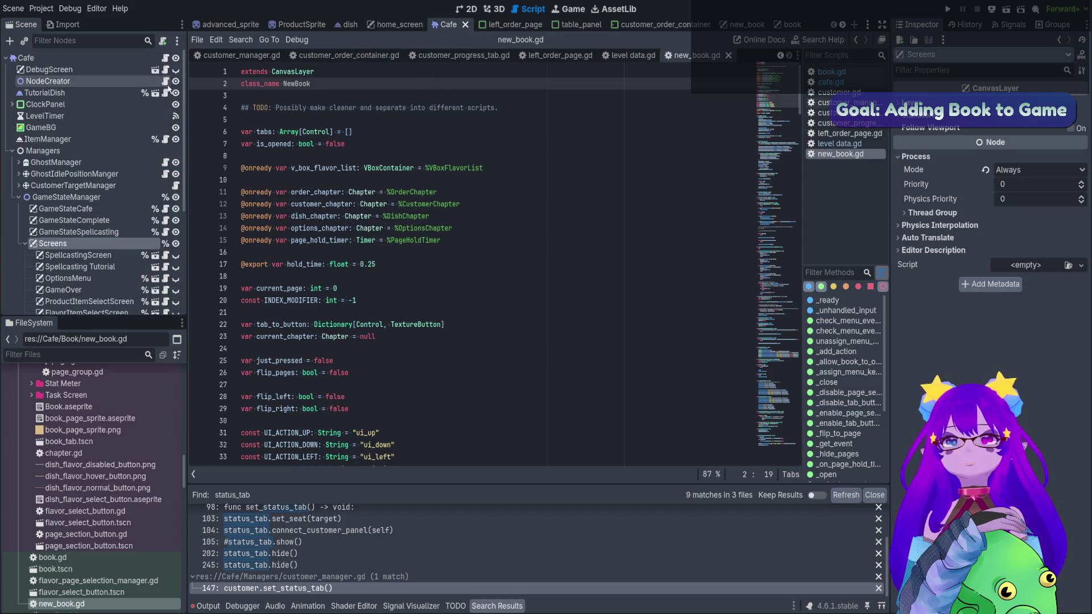
# Step: Complete the new_book declaration as a NewBook from NEW_BOOK_SCENE.instantiate()
pyautogui.click(165, 58)
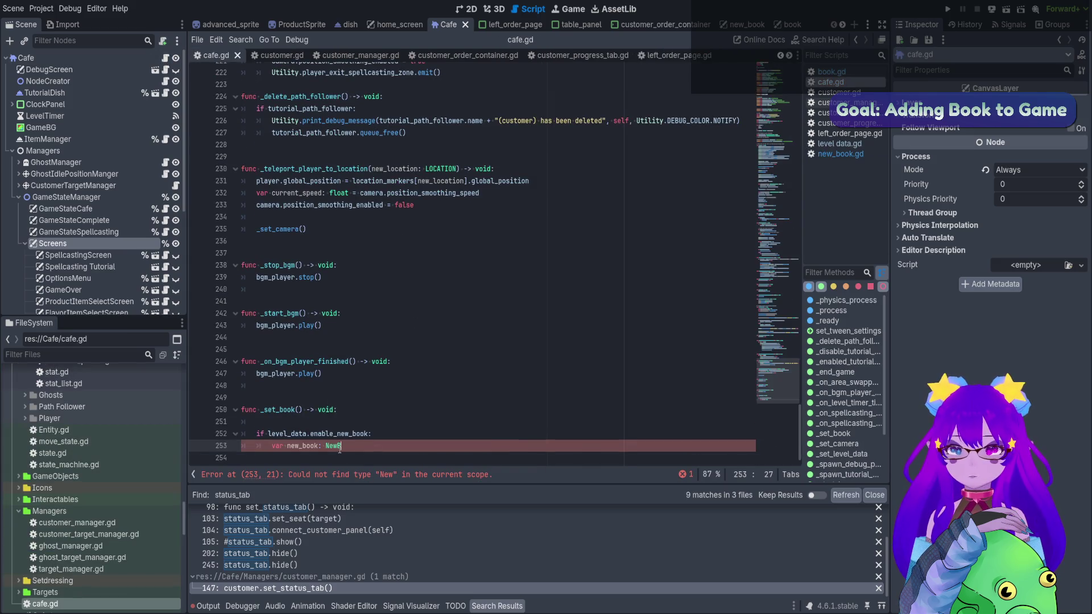
pyautogui.write('Book = ')
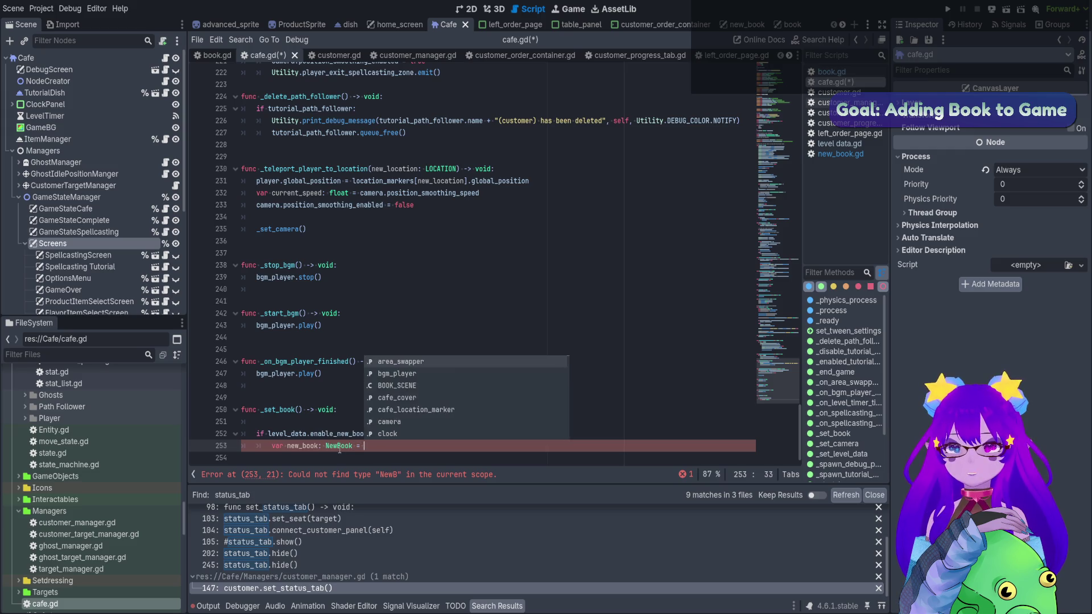
pyautogui.write('NEW_BOOK_SCENE.ins')
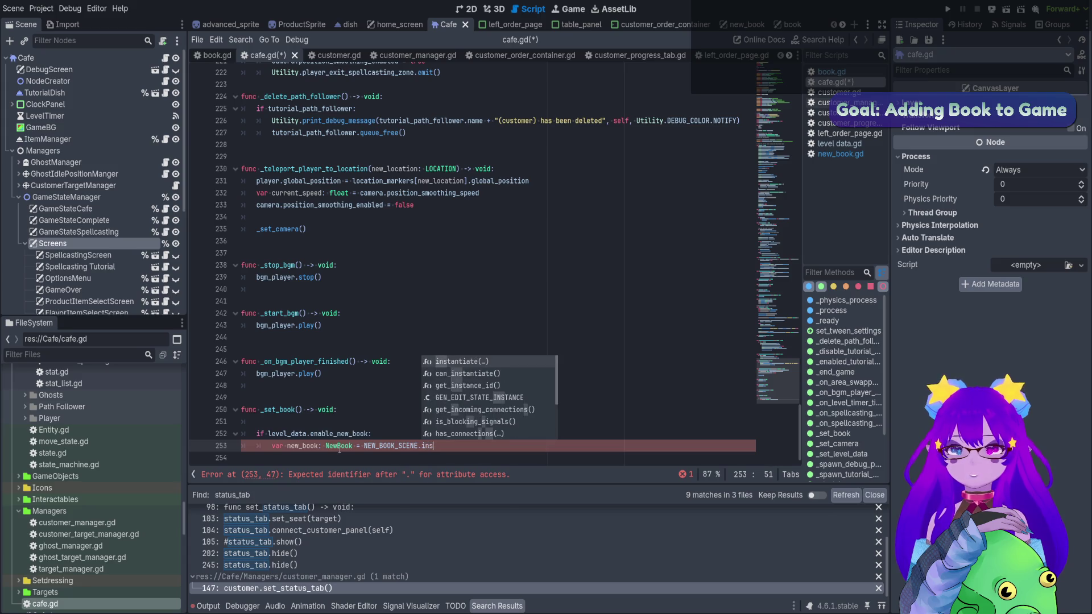
pyautogui.press('Return')
pyautogui.press('End')
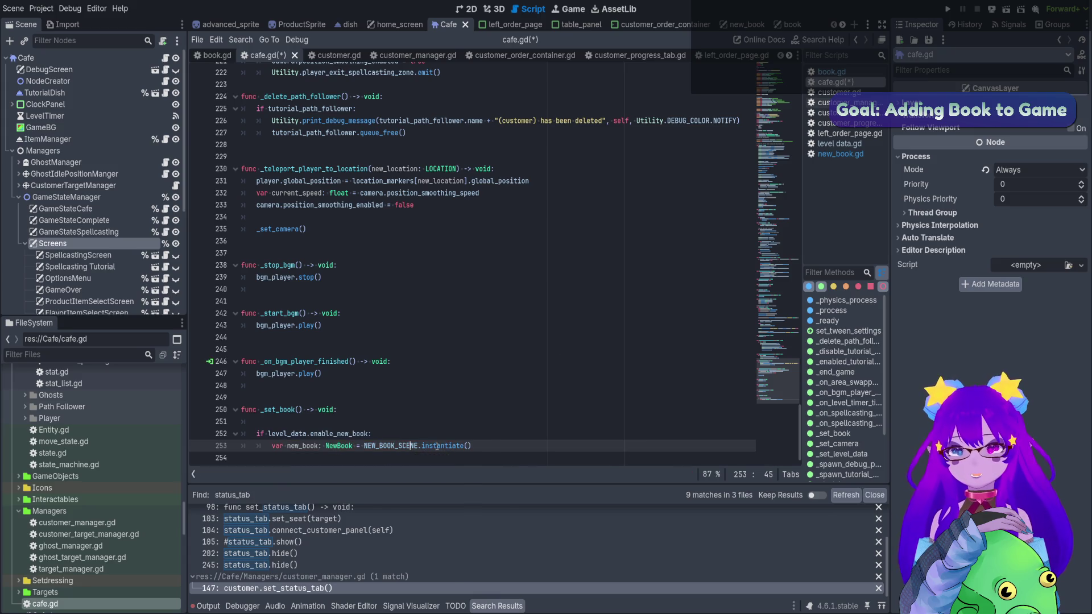
# Step: Add screens.add_child(new_book) on the line below the declaration
pyautogui.press('Return')
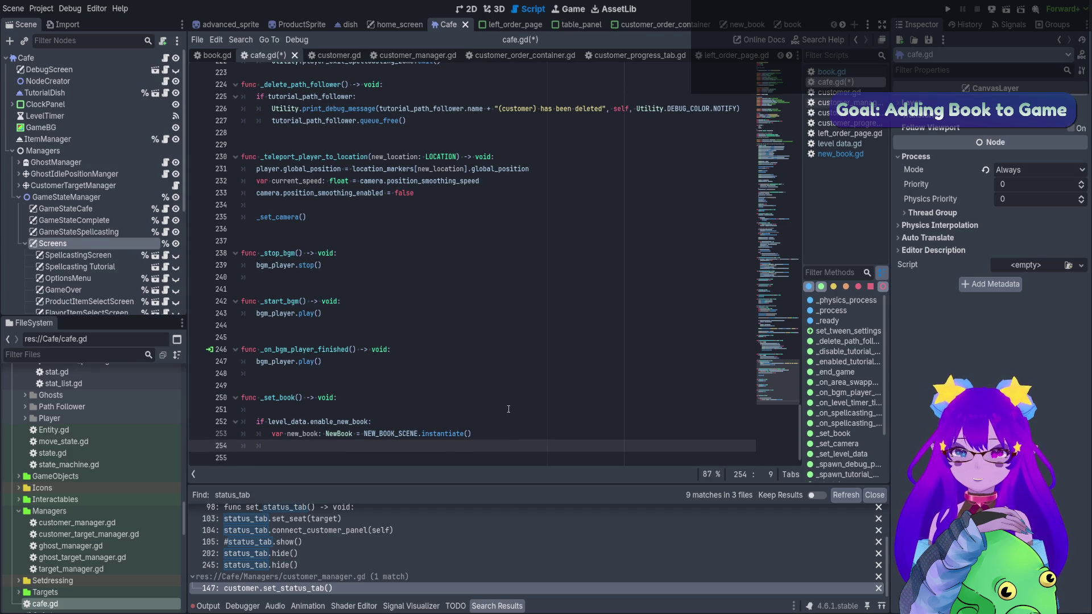
pyautogui.write('screens.')
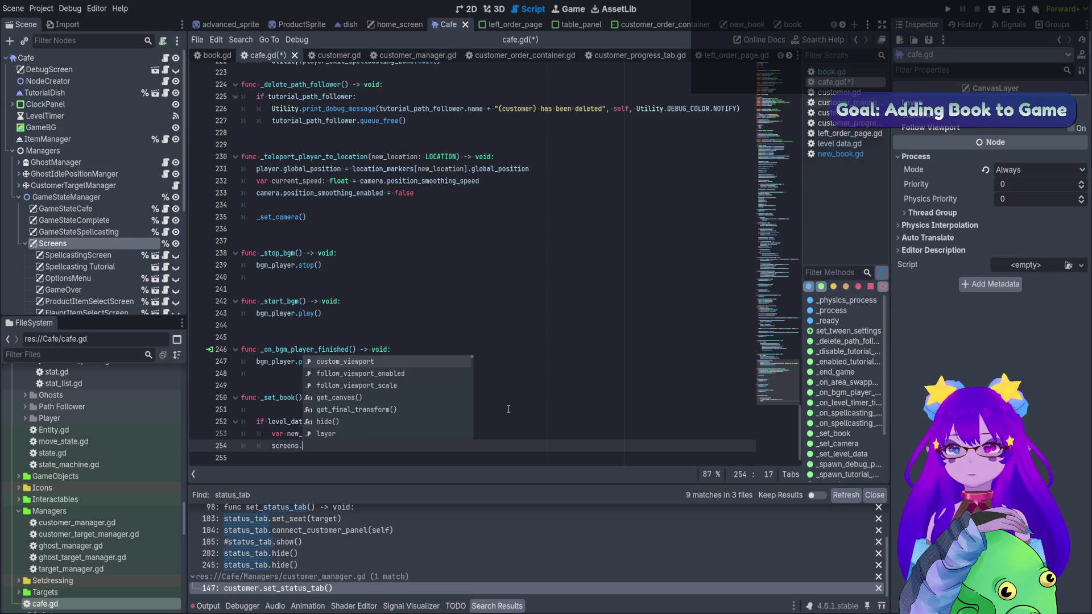
pyautogui.write('ch il')
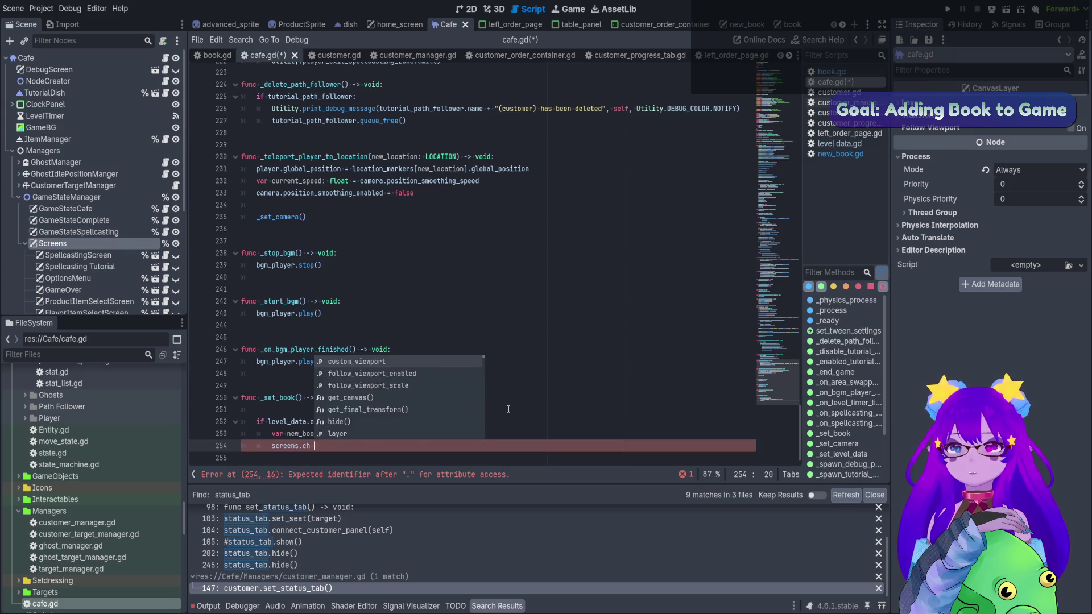
pyautogui.press('BackSpace')
pyautogui.press('BackSpace')
pyautogui.press('BackSpace')
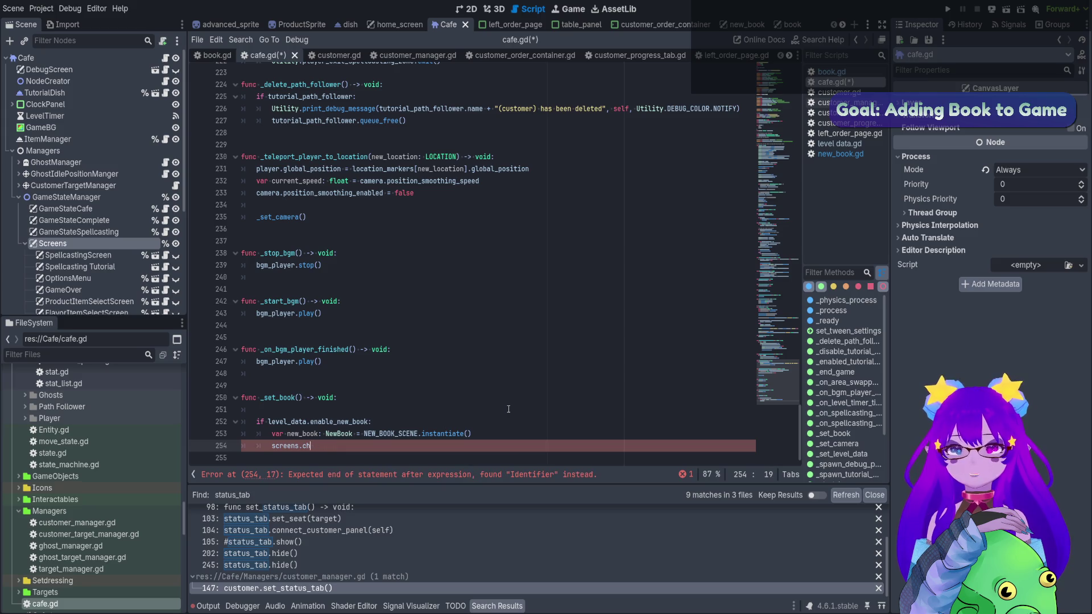
pyautogui.write('add')
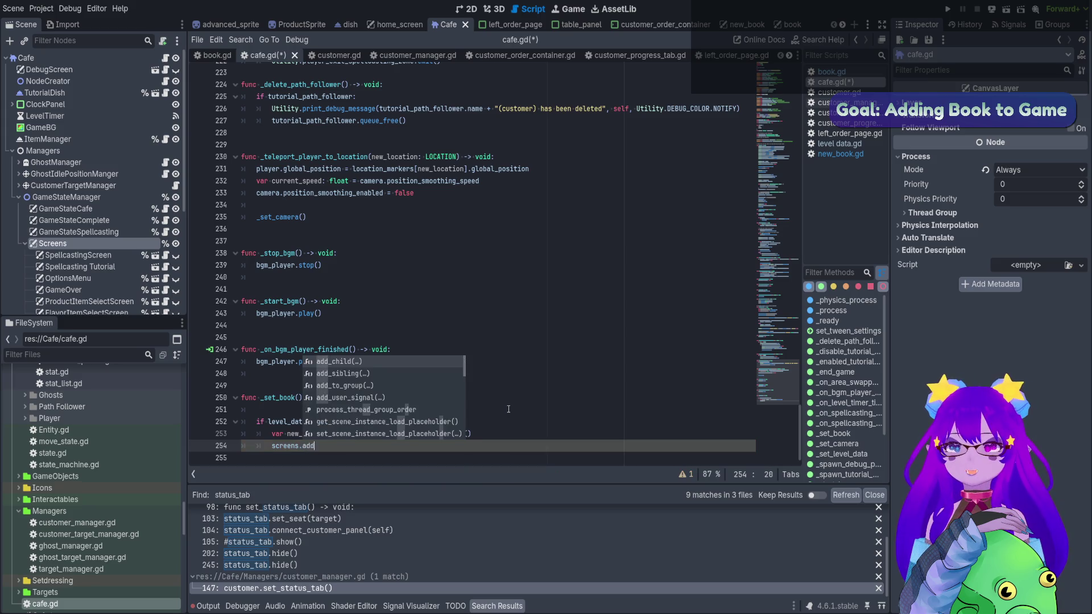
pyautogui.press('Return')
pyautogui.write('new')
pyautogui.press('Return')
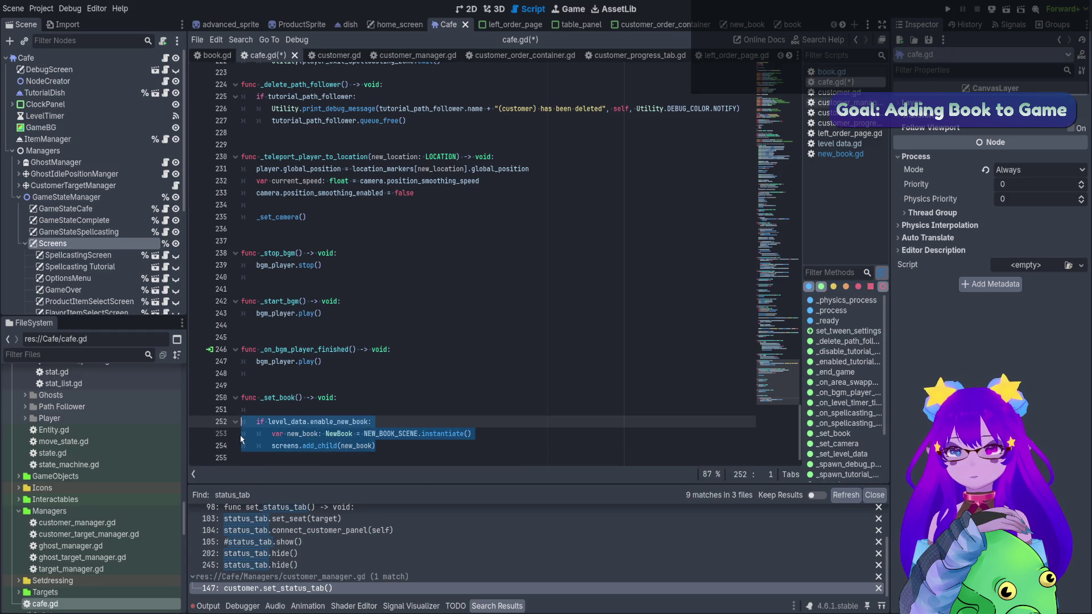
pyautogui.click(253, 460)
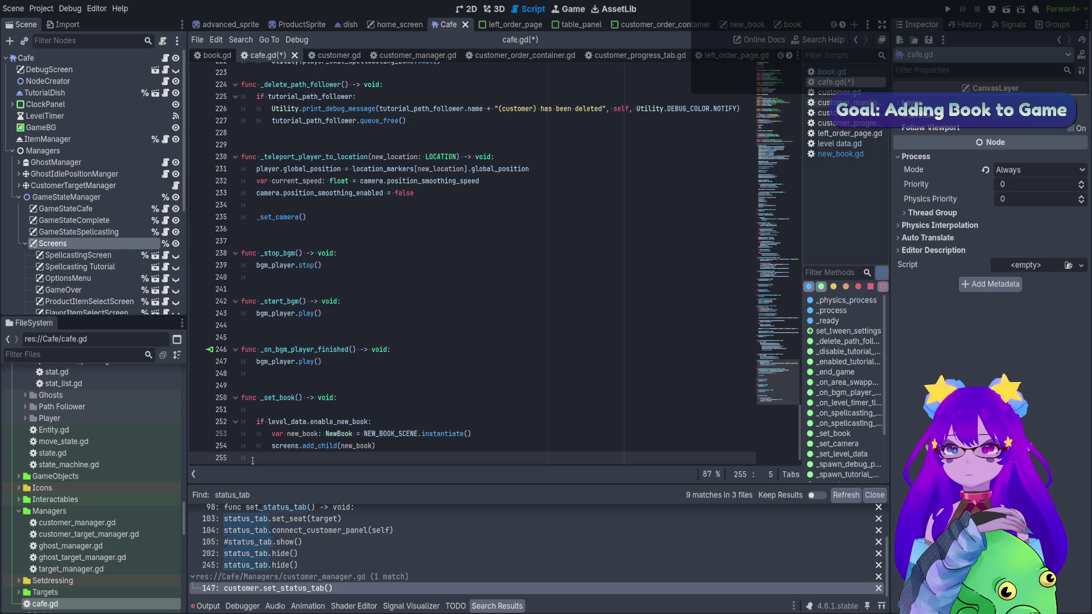
# Step: Add an else branch with the pasted instantiate lines and begin renaming the variable to 'created'
pyautogui.write('else:')
pyautogui.press('Return')
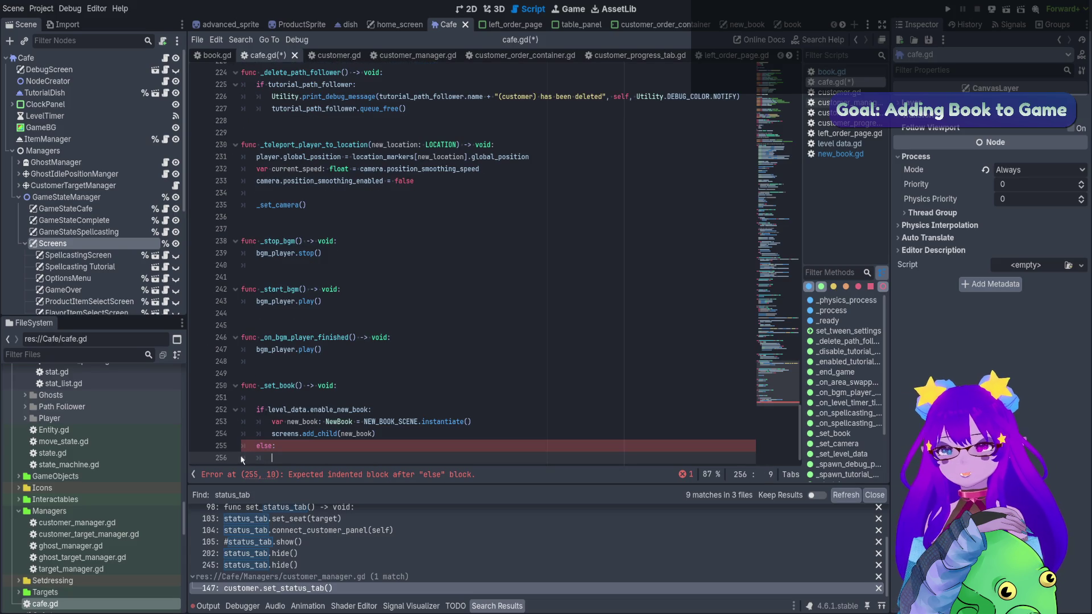
pyautogui.write('if level_data.enable_new_book: \t\tvar new_book: NewBook = NEW_BOOK_SCENE.instantiate() \t\tscreens.add_child(new_book)')
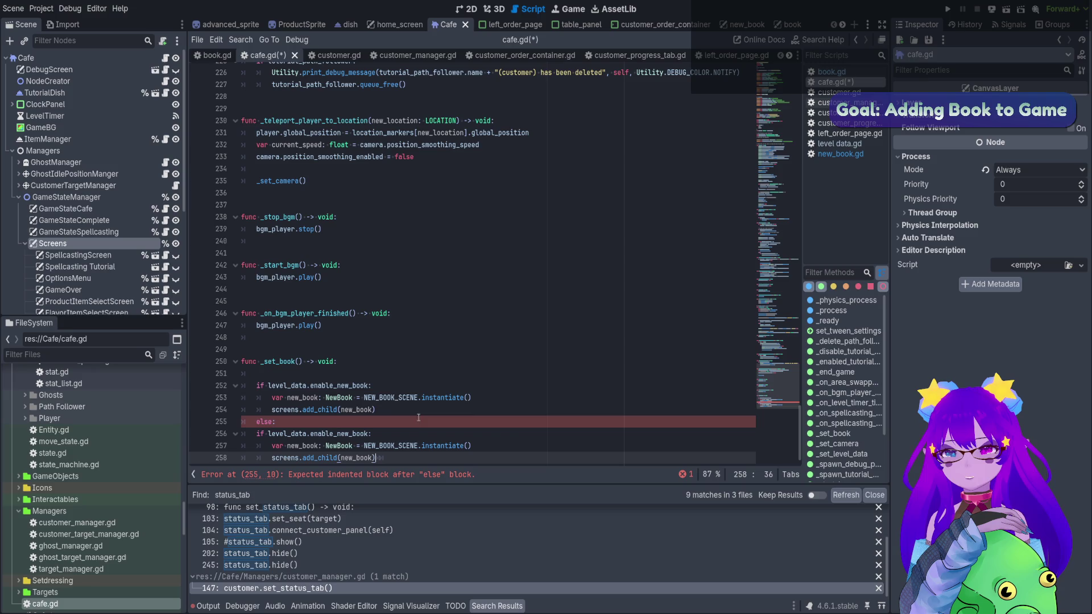
pyautogui.click(303, 446)
pyautogui.moveTo(302, 446); pyautogui.dragTo(287, 445)
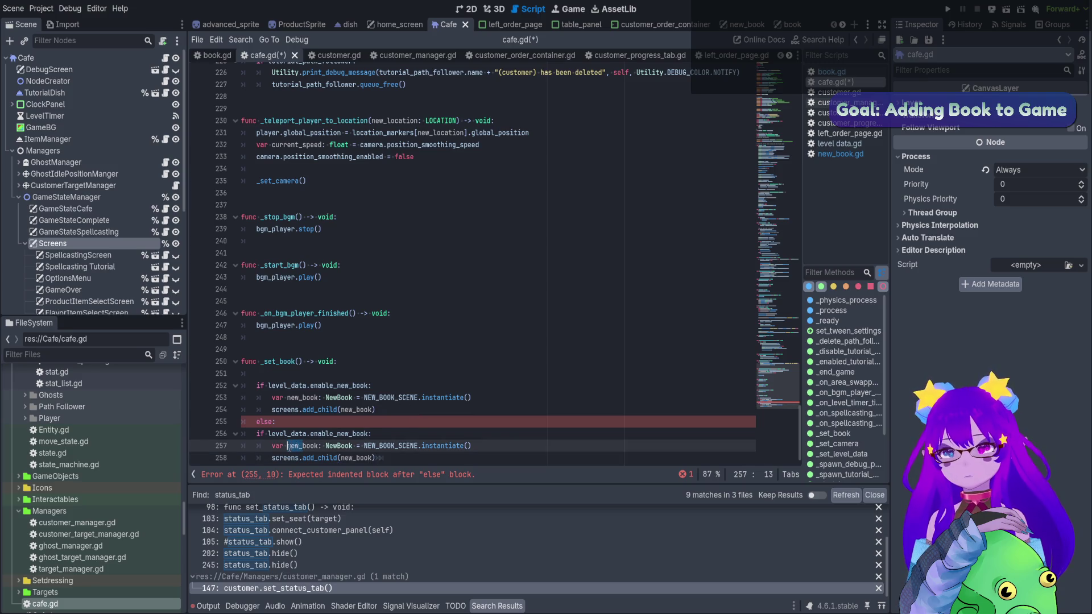
pyautogui.doubleClick(296, 398)
pyautogui.write('created')
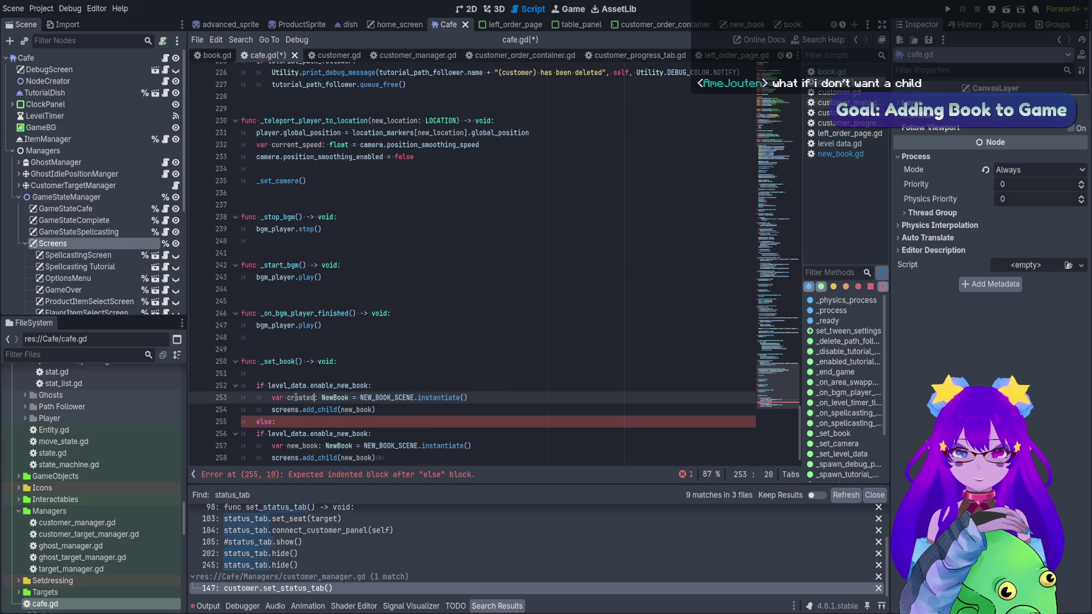
pyautogui.doubleClick(307, 446)
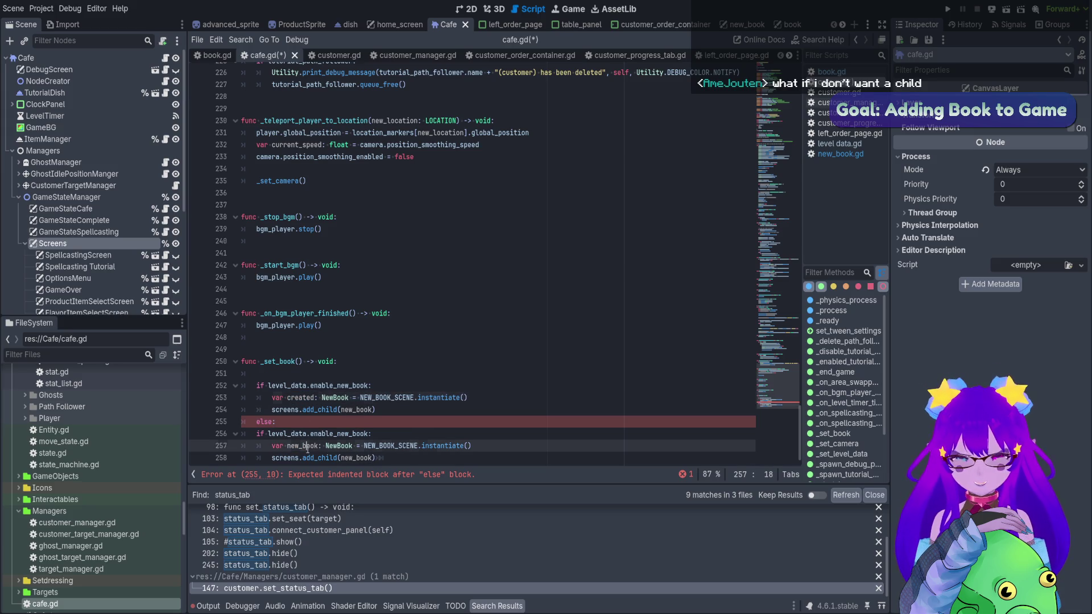
pyautogui.write('created')
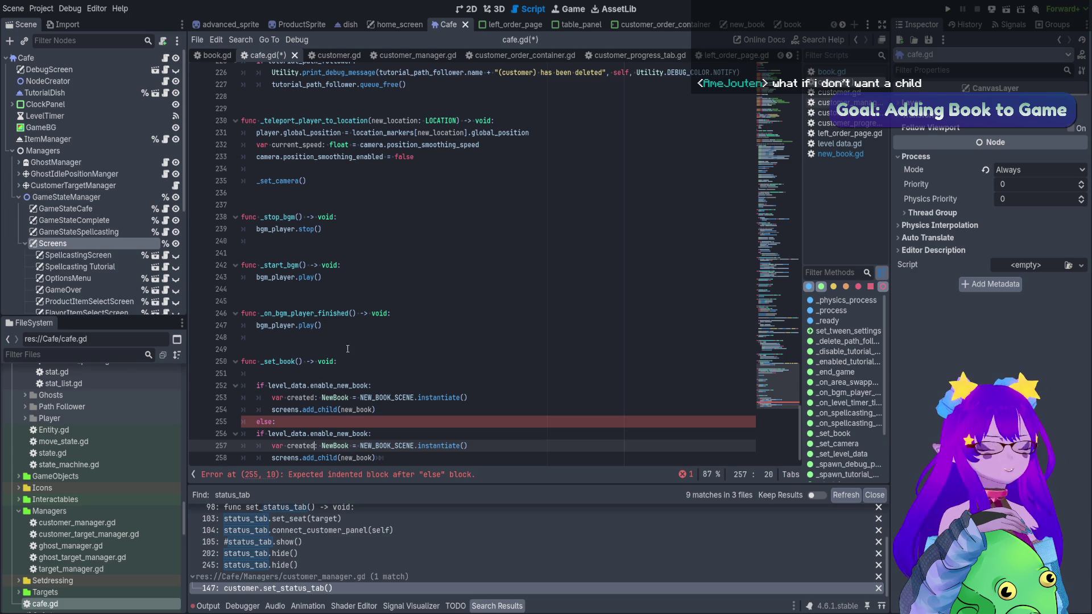
# Step: Remove the duplicated if line so the else branch instantiates BOOK_SCENE
pyautogui.click(376, 433)
pyautogui.hotkey('shift', 'Home')
pyautogui.press('BackSpace')
pyautogui.press('BackSpace')
pyautogui.doubleClick(380, 434)
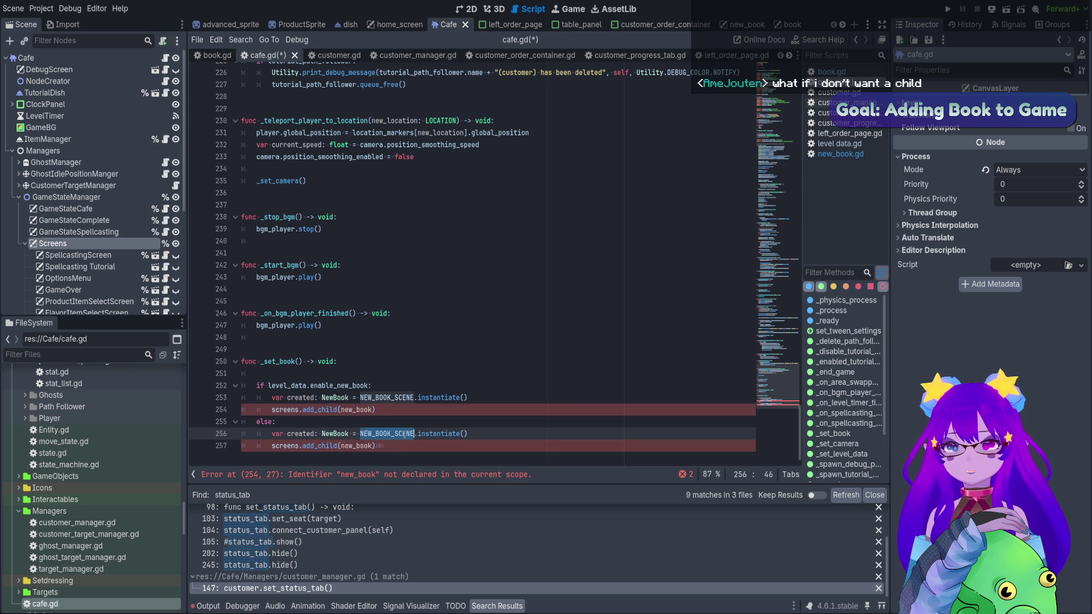
pyautogui.write('BOOK_SCENE')
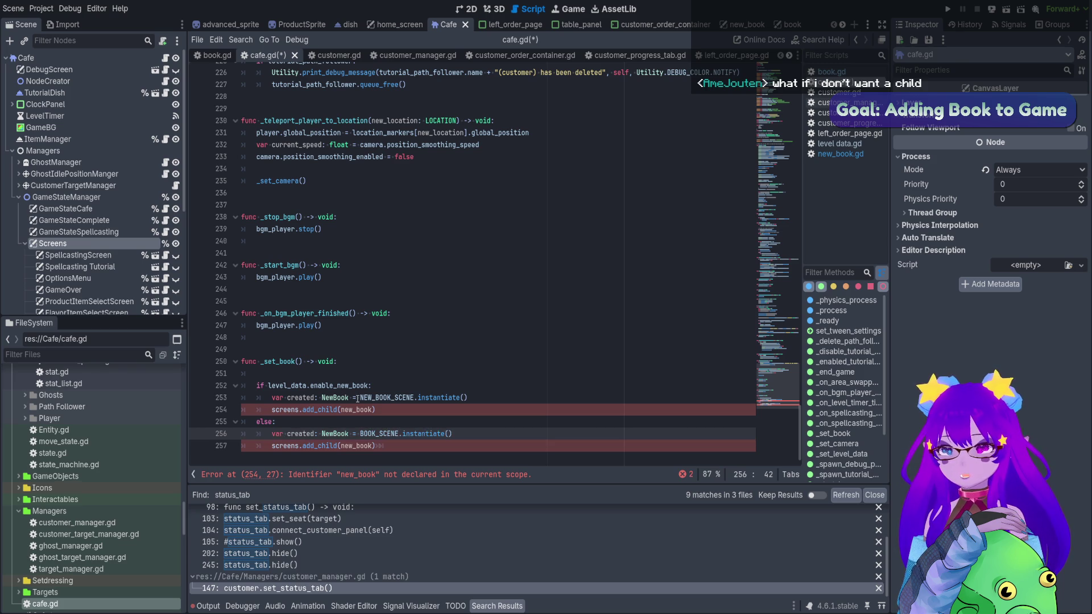
# Step: Rename the new_book variable to created_book in both branches
pyautogui.doubleClick(340, 433)
pyautogui.click(313, 397)
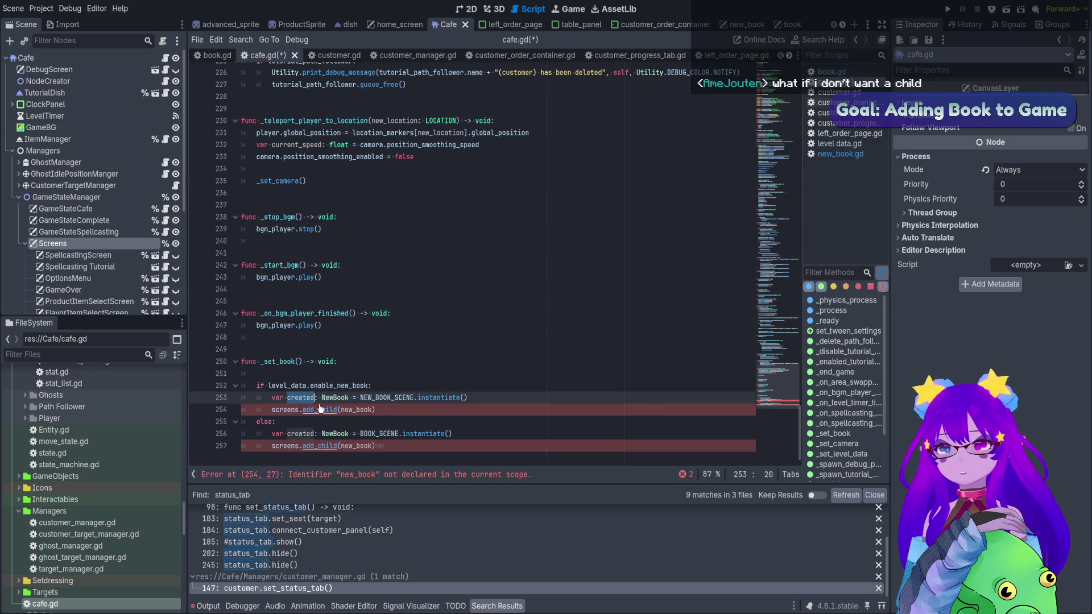
pyautogui.write('_book')
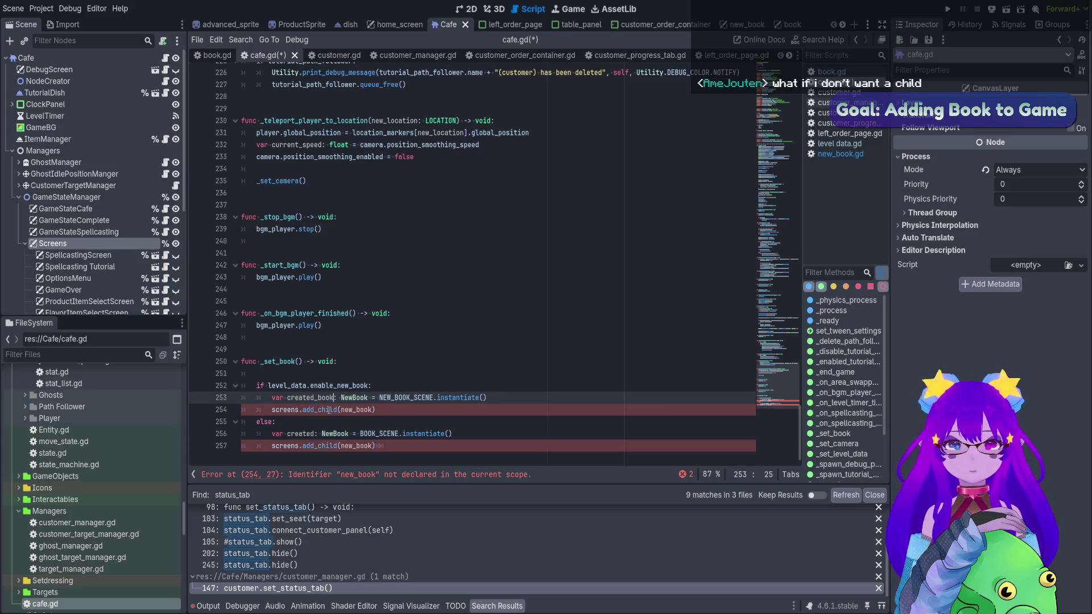
pyautogui.doubleClick(308, 398)
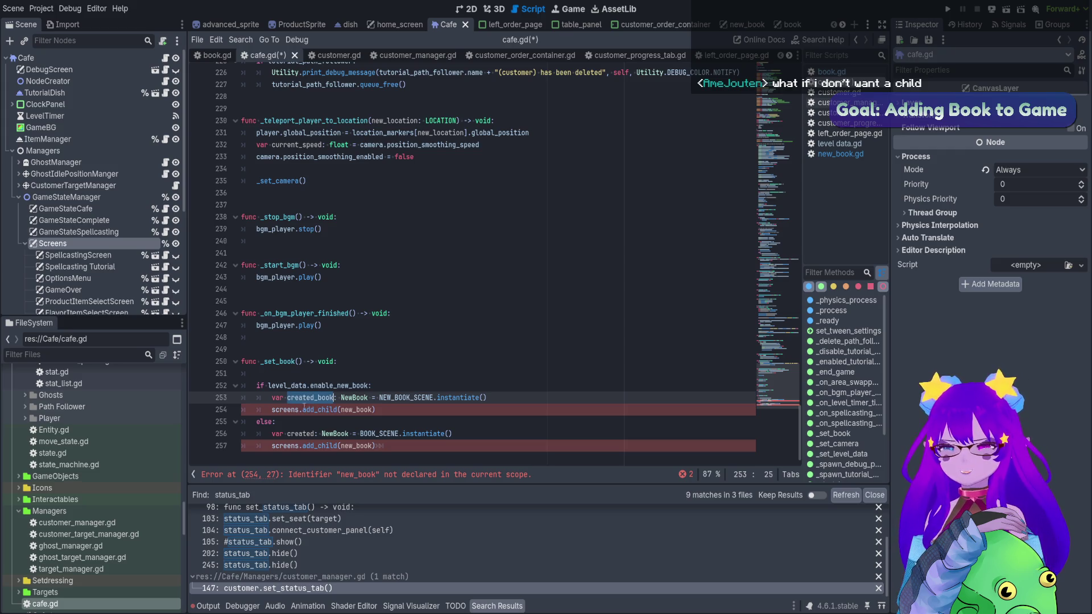
pyautogui.hotkey('ctrl', 'c')
pyautogui.doubleClick(302, 434)
pyautogui.hotkey('ctrl', 'v')
pyautogui.click(359, 409)
pyautogui.doubleClick(359, 409)
pyautogui.hotkey('ctrl', 'v')
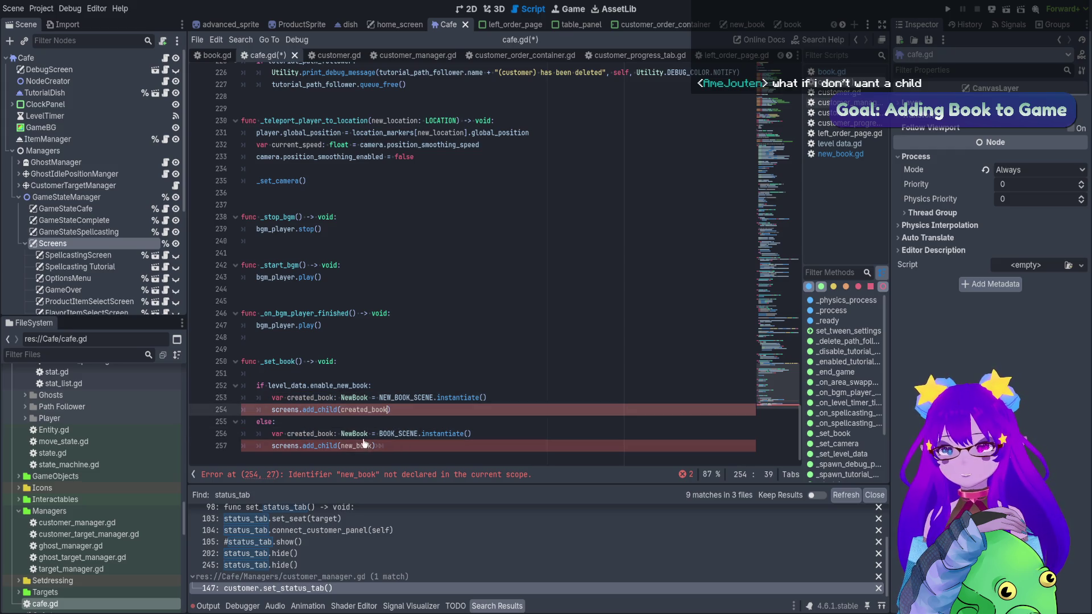
pyautogui.doubleClick(364, 446)
pyautogui.hotkey('ctrl', 'v')
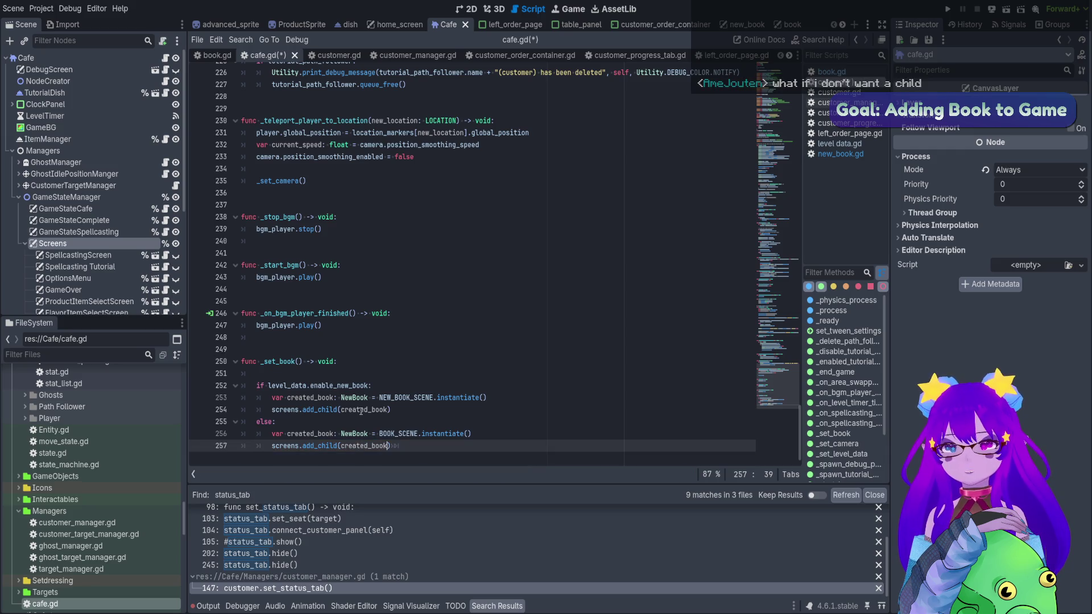
# Step: Make the else branch type Book instantiated from BOOK_SCENE and save cafe.gd
pyautogui.doubleClick(354, 434)
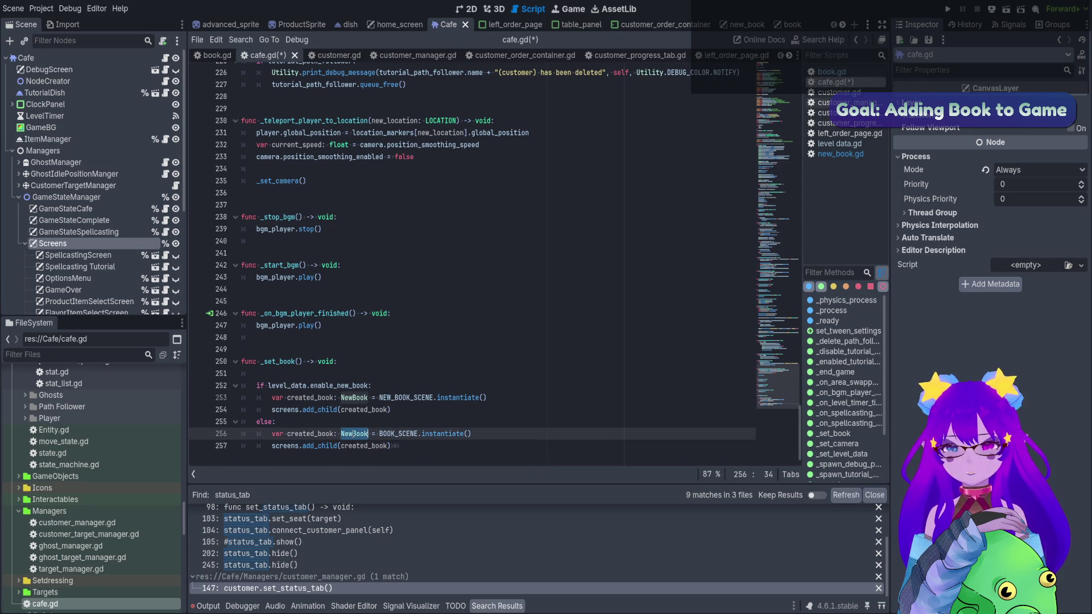
pyautogui.write('B')
pyautogui.press('Return')
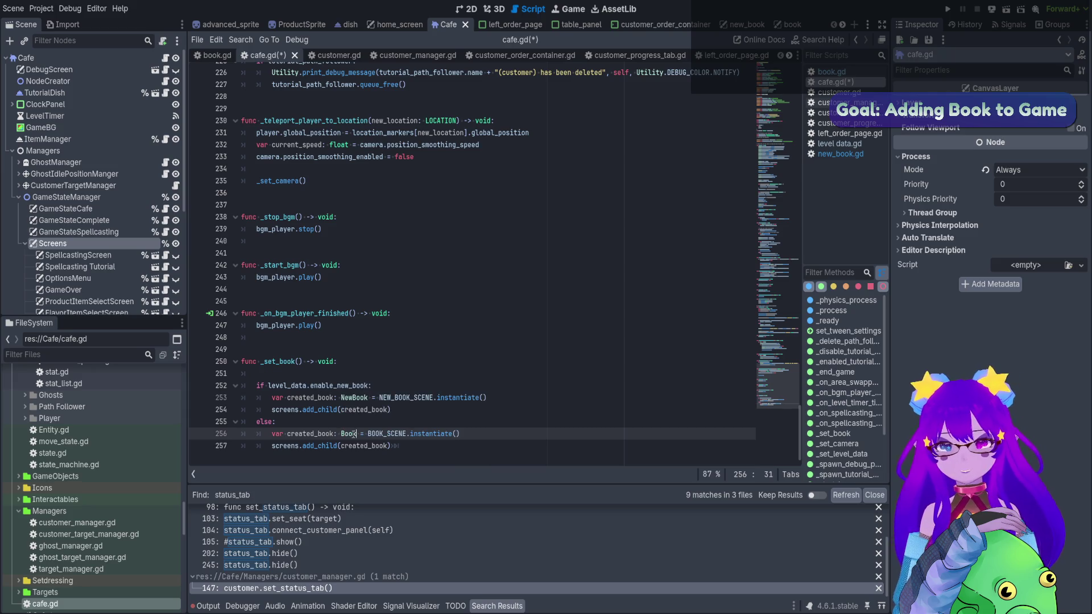
pyautogui.doubleClick(380, 434)
pyautogui.write('B')
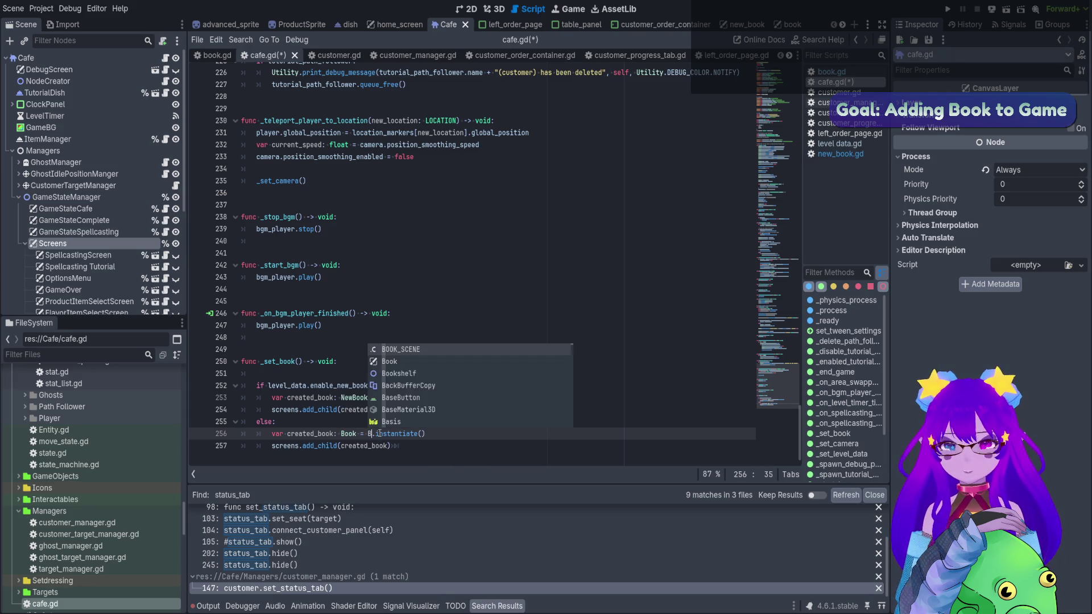
pyautogui.press('Return')
pyautogui.hotkey('ctrl', 's')
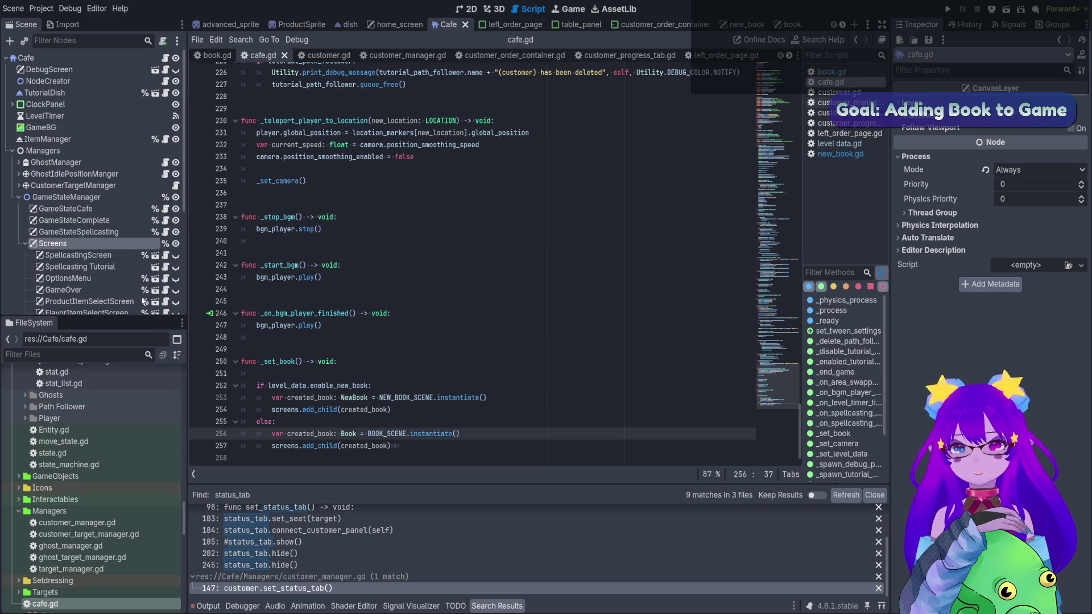
# Step: Add created_book.hide() in both branches after checking the Book node, and save
pyautogui.scroll(-3, 97, 261)
pyautogui.click(106, 271)
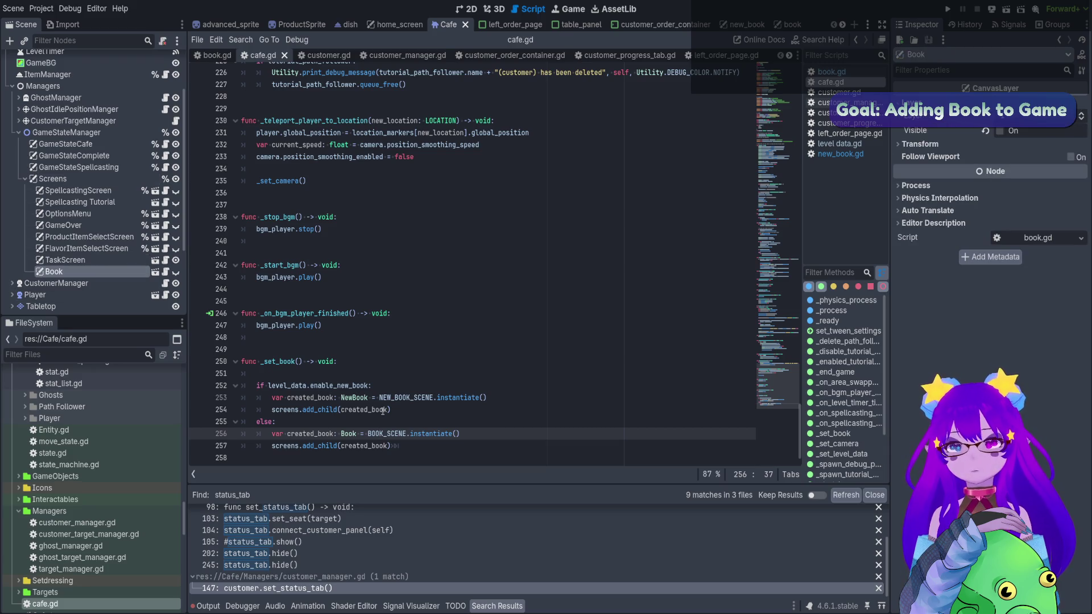
pyautogui.click(402, 414)
pyautogui.write('created_book')
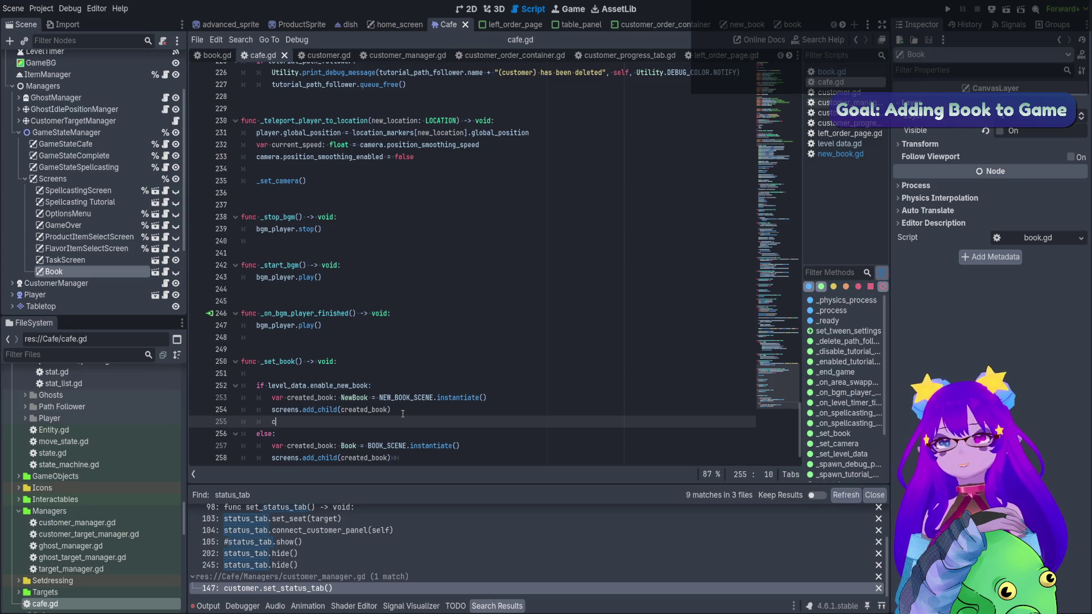
pyautogui.write('.hide(')
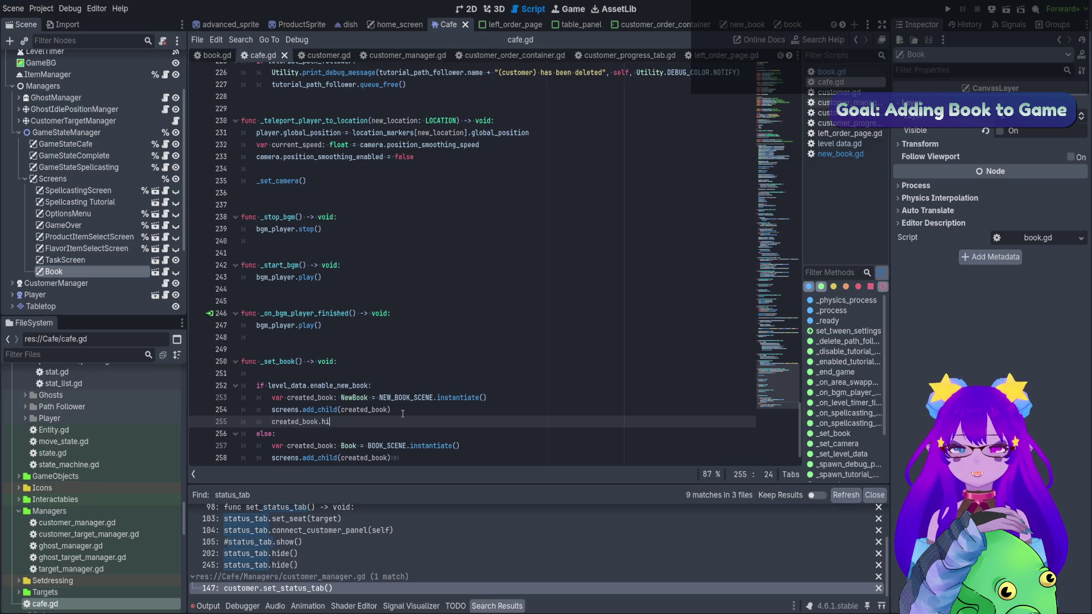
pyautogui.write(')')
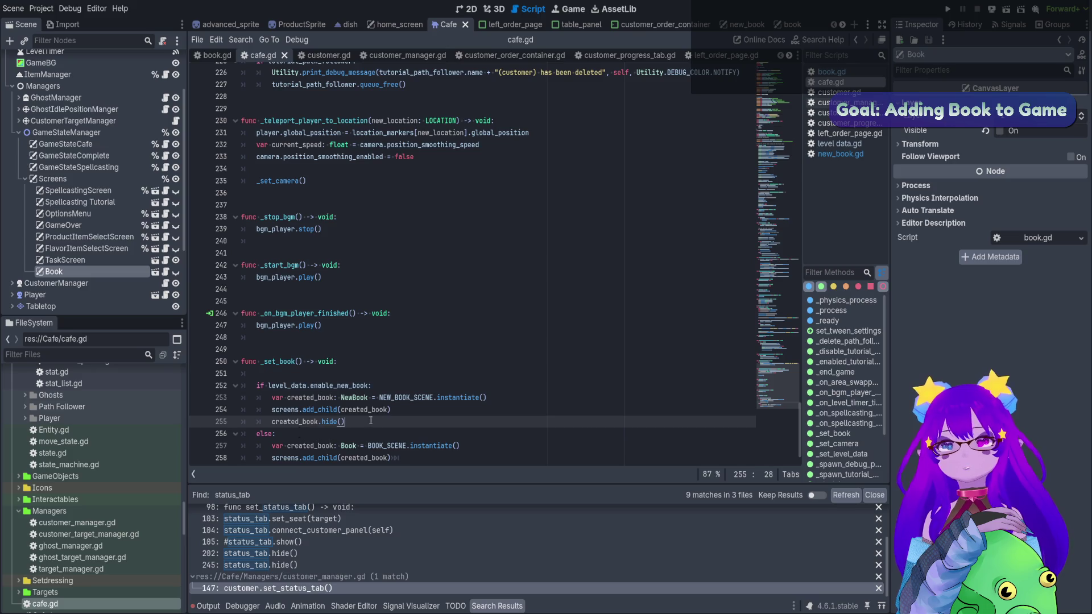
pyautogui.click(465, 460)
pyautogui.press('Return')
pyautogui.write('created_book.hide()')
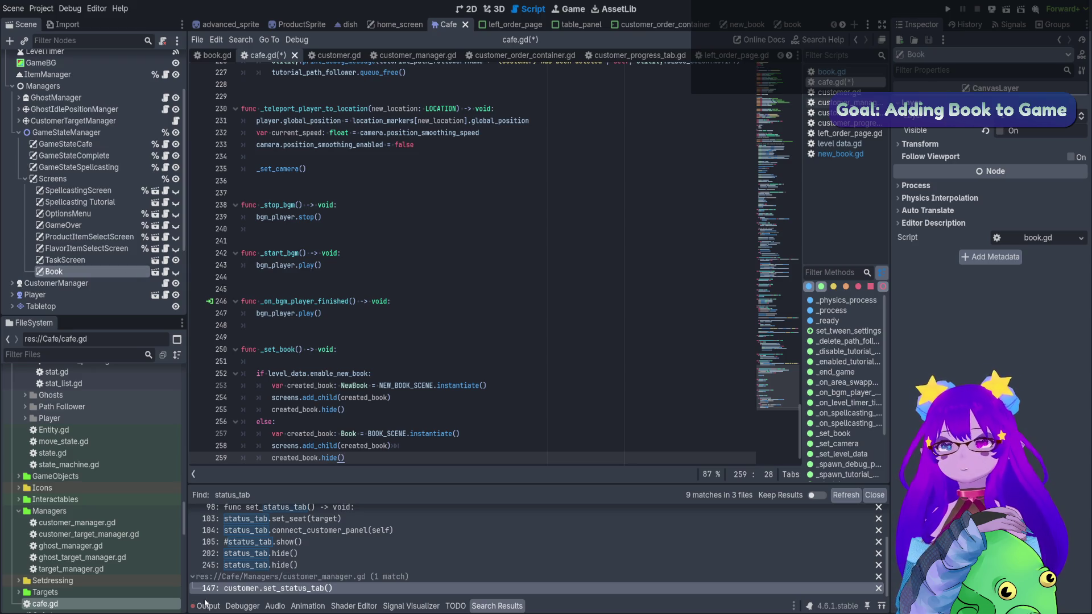
pyautogui.click(477, 421)
pyautogui.hotkey('ctrl', 's')
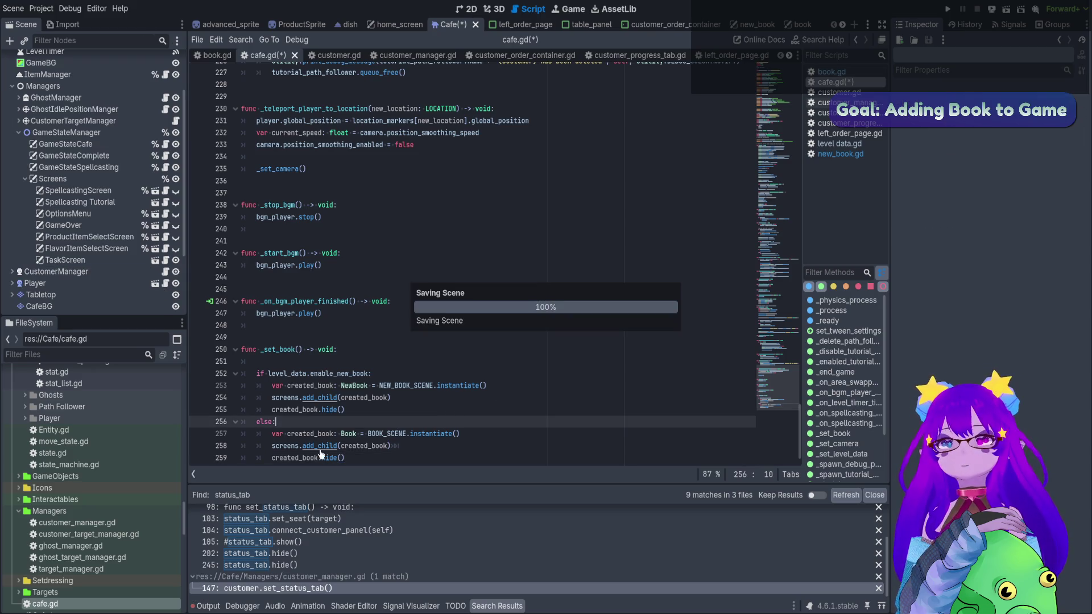
pyautogui.click(947, 10)
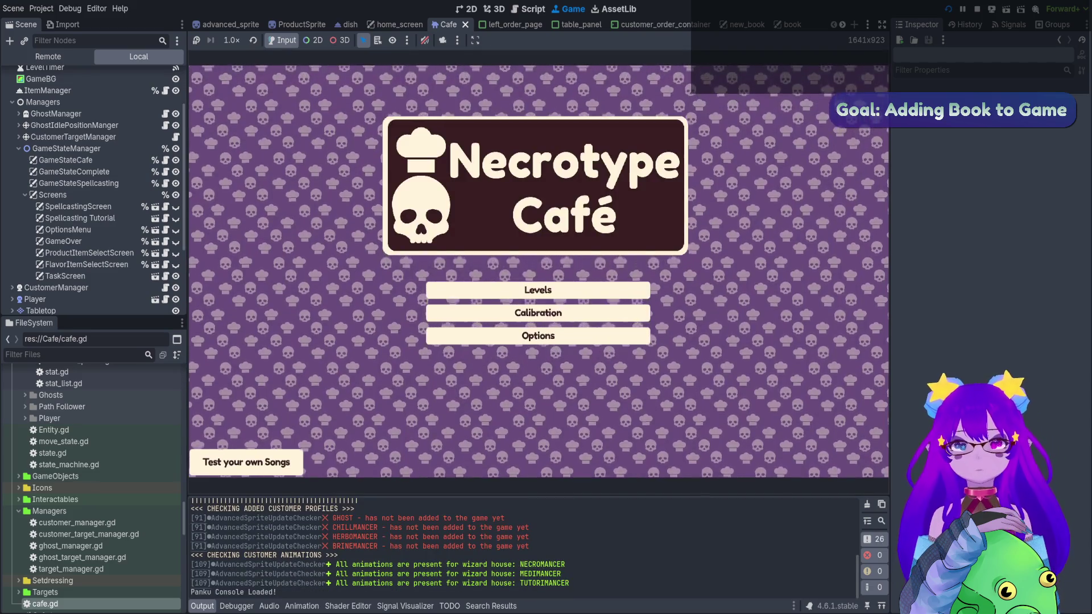
# Step: Start a level from the Levels screen, triggering the assign_seat_to_tab null-instance error
pyautogui.click(537, 289)
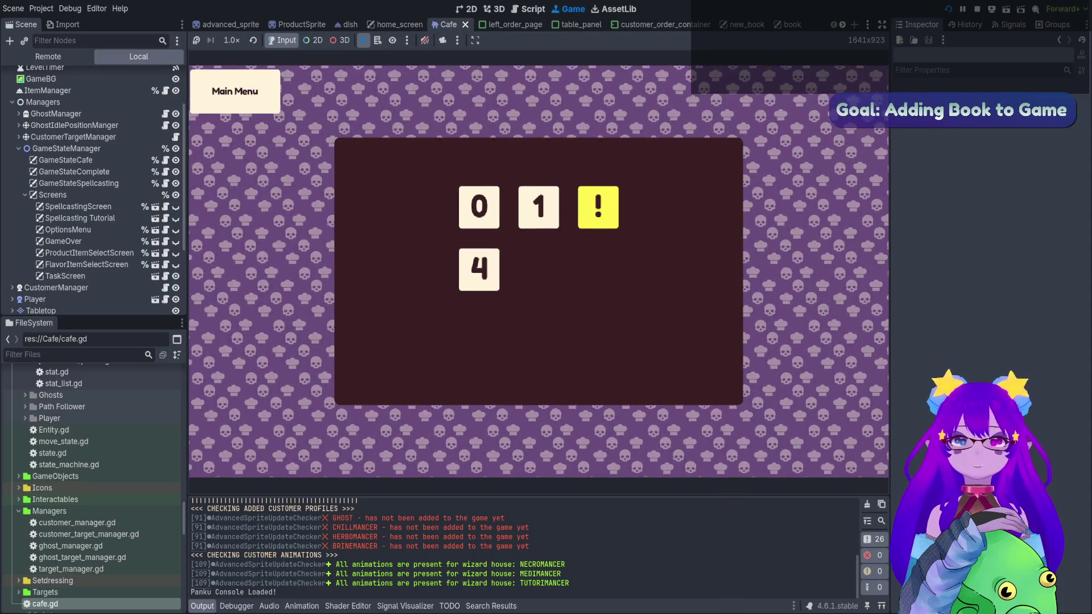
pyautogui.click(482, 267)
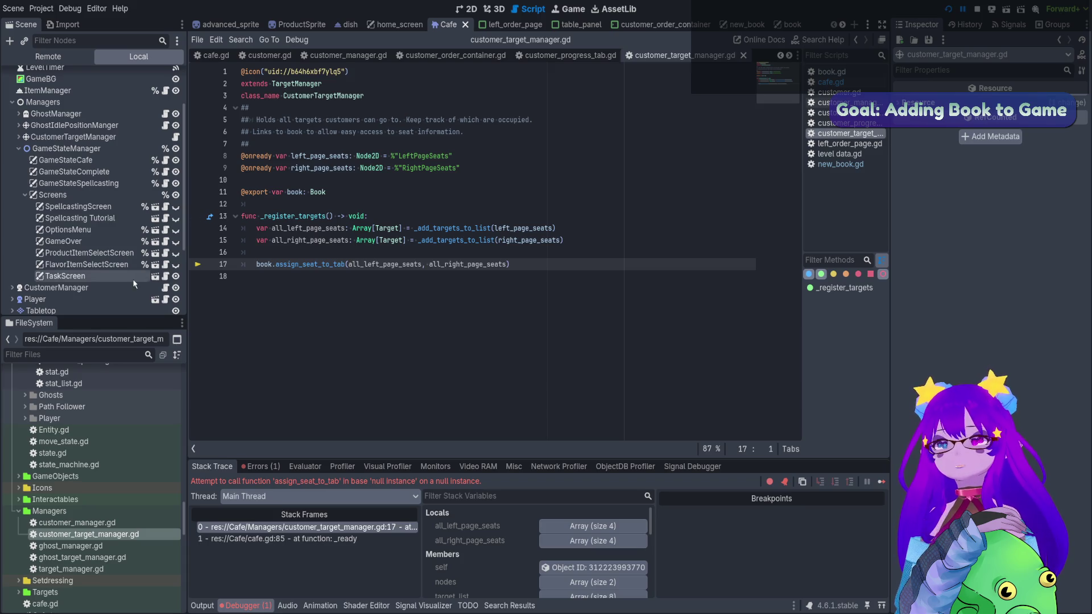
pyautogui.click(781, 27)
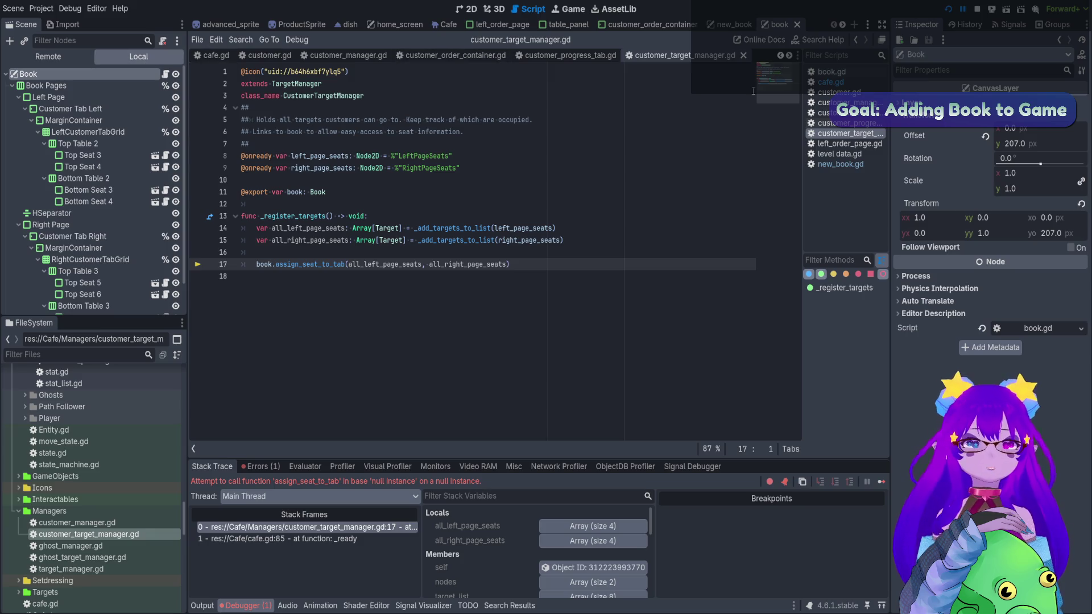
# Step: Inspect the Book Pages node, the running game's remote tree, and the CustomerTargetManager class name
pyautogui.click(12, 86)
pyautogui.click(25, 86)
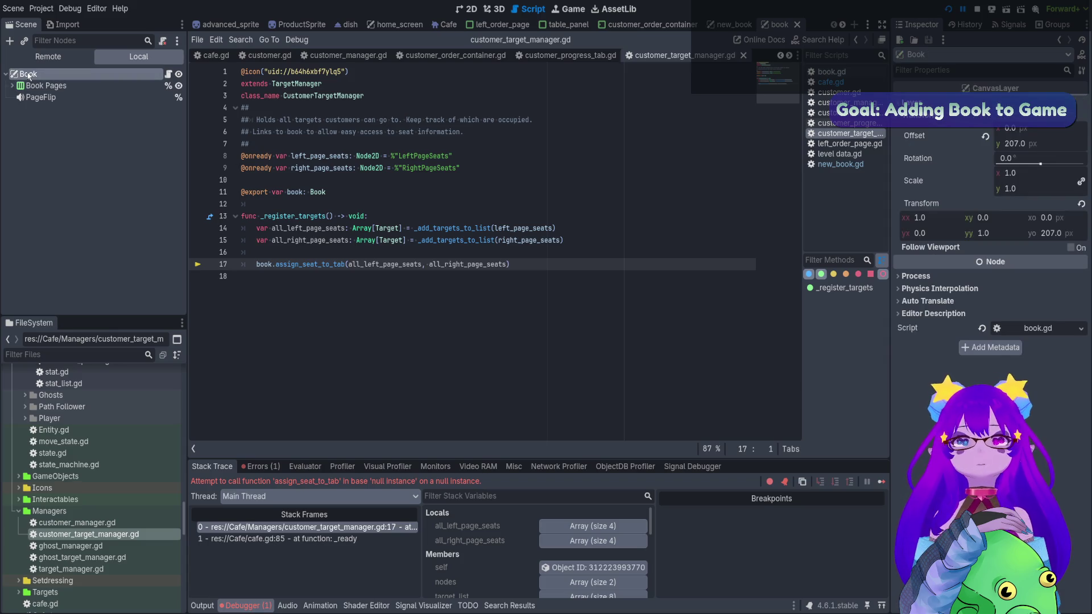
pyautogui.click(24, 61)
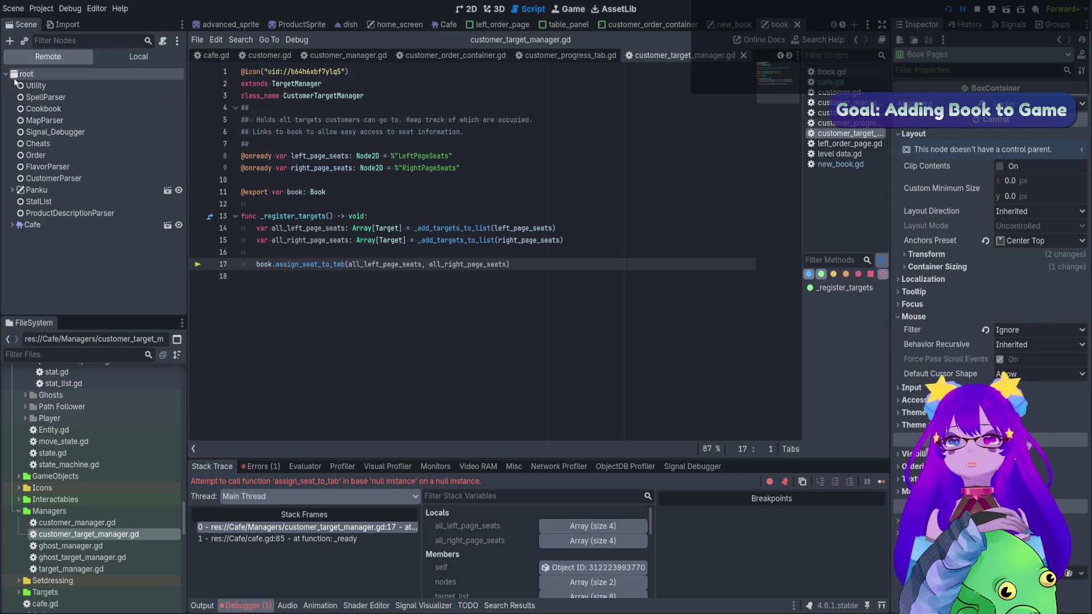
pyautogui.click(103, 61)
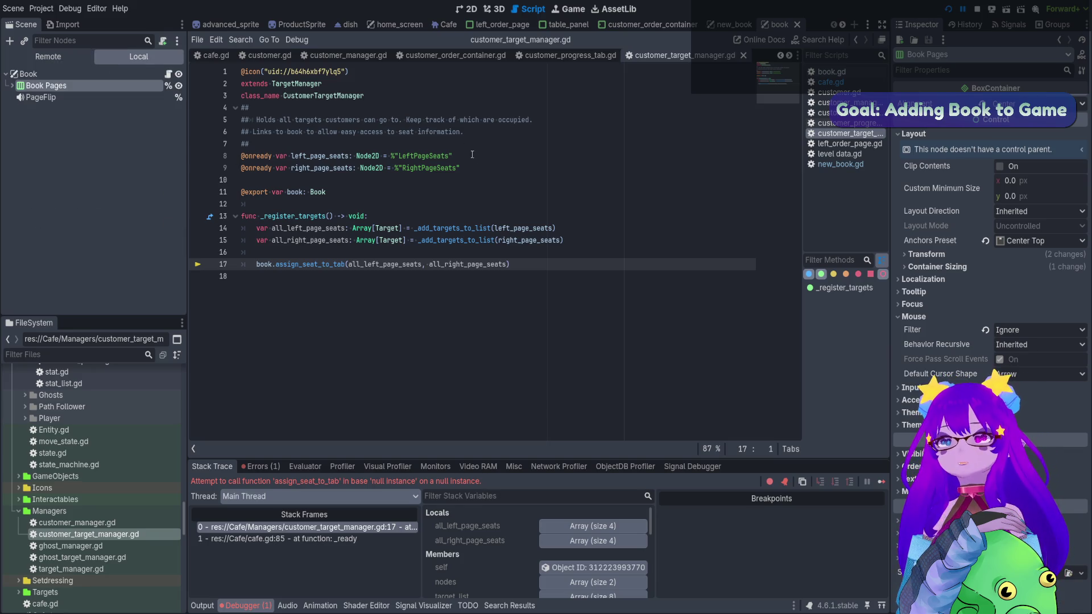
pyautogui.moveTo(310, 96); pyautogui.dragTo(334, 98)
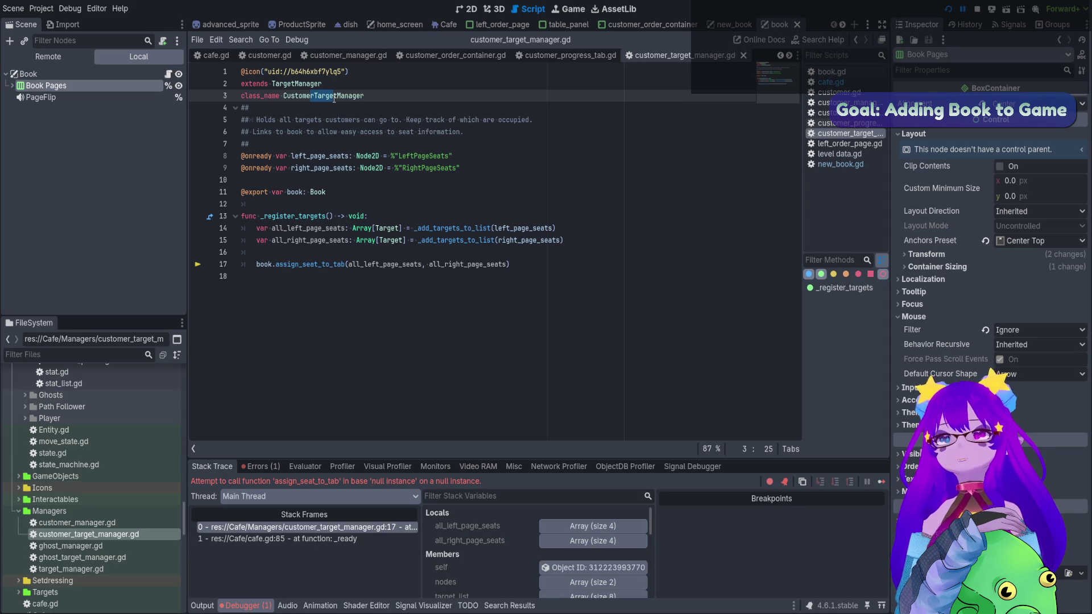
pyautogui.click(317, 192)
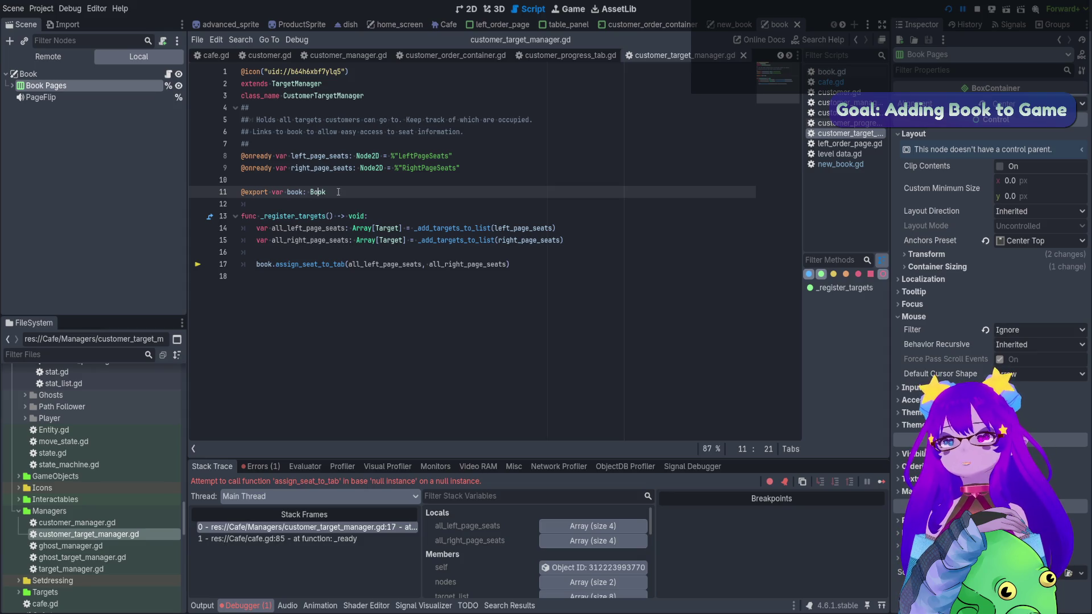
pyautogui.doubleClick(338, 95)
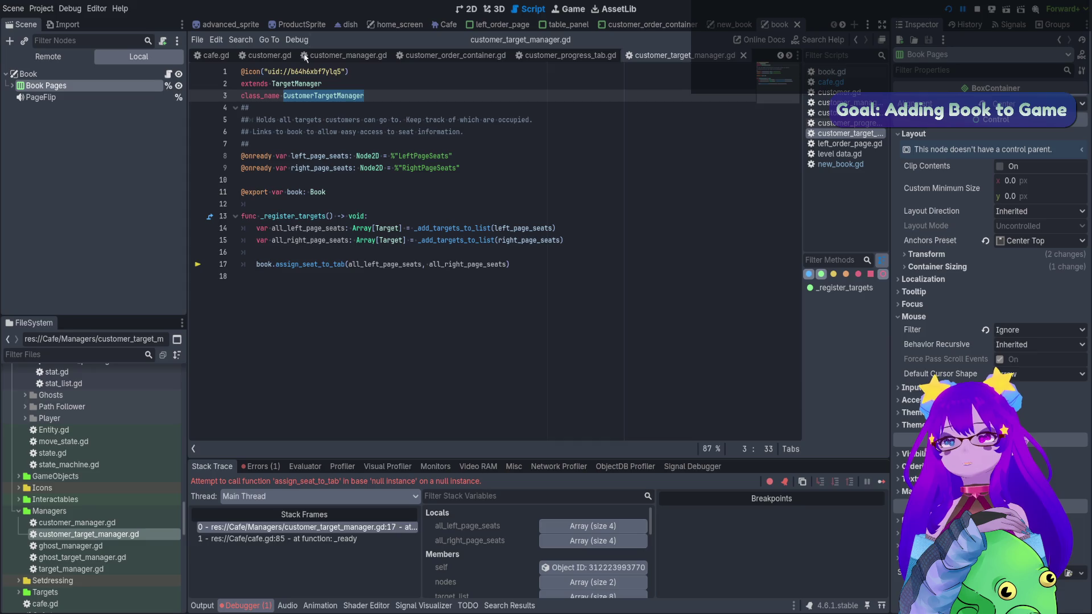
# Step: Open the Cafe scene's cafe.gd and select the CustomerManager node
pyautogui.click(468, 9)
pyautogui.click(449, 25)
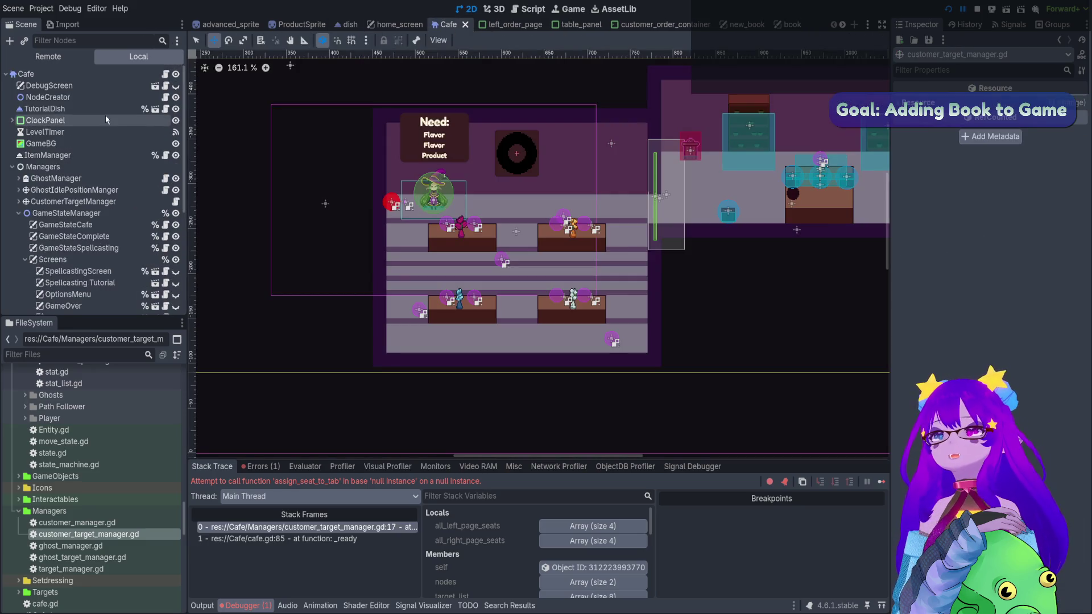
pyautogui.click(165, 75)
pyautogui.scroll(-5, 115, 220)
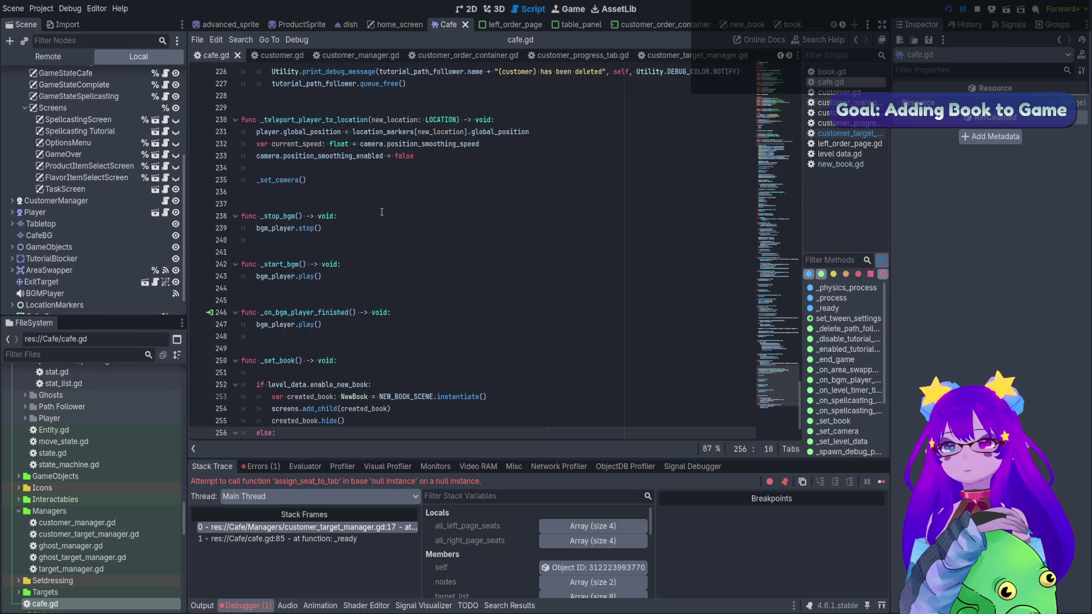
pyautogui.scroll(15, 381, 212)
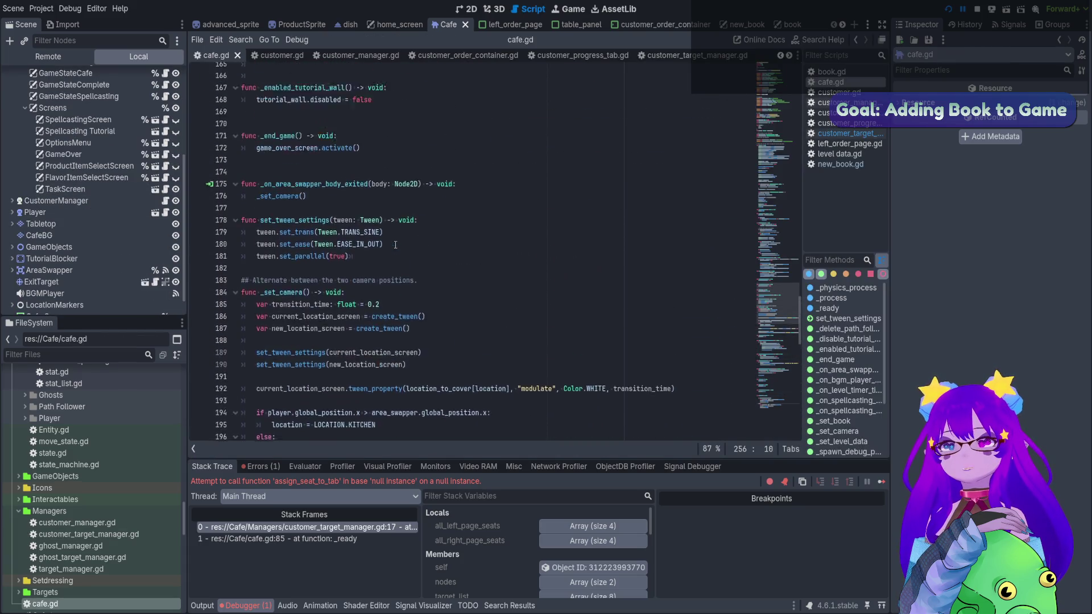
pyautogui.scroll(4, 396, 244)
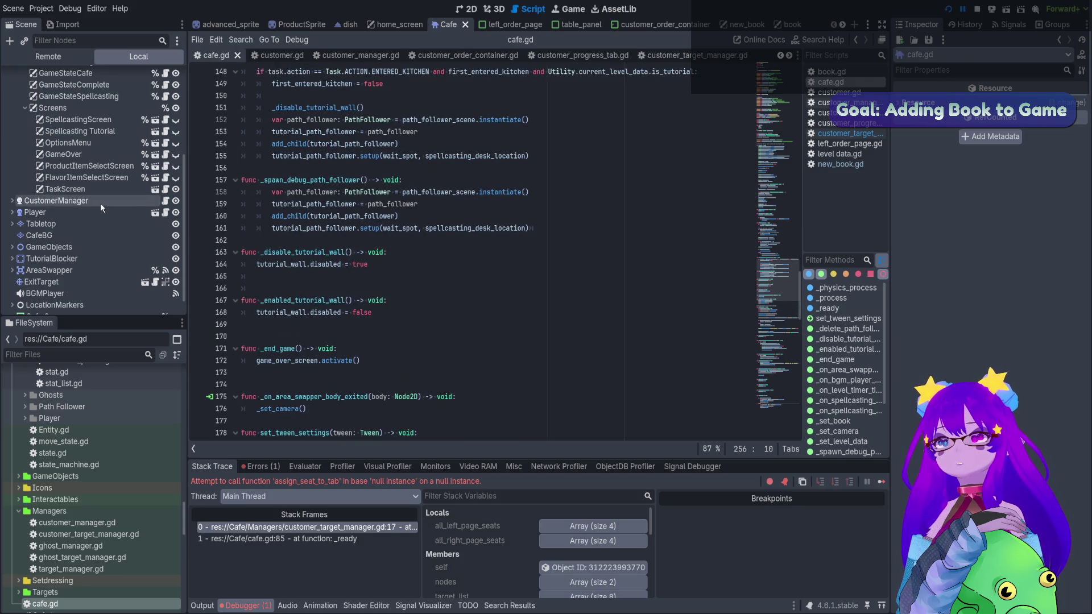
pyautogui.click(68, 200)
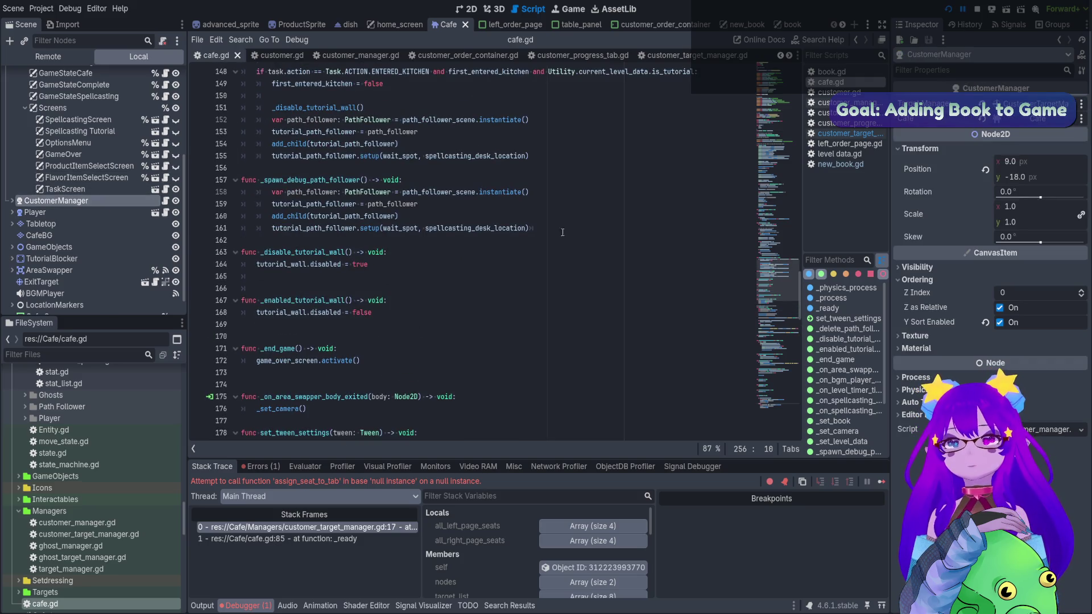
# Step: Show the debugger's error list and jump to the null-instance error line
pyautogui.click(256, 468)
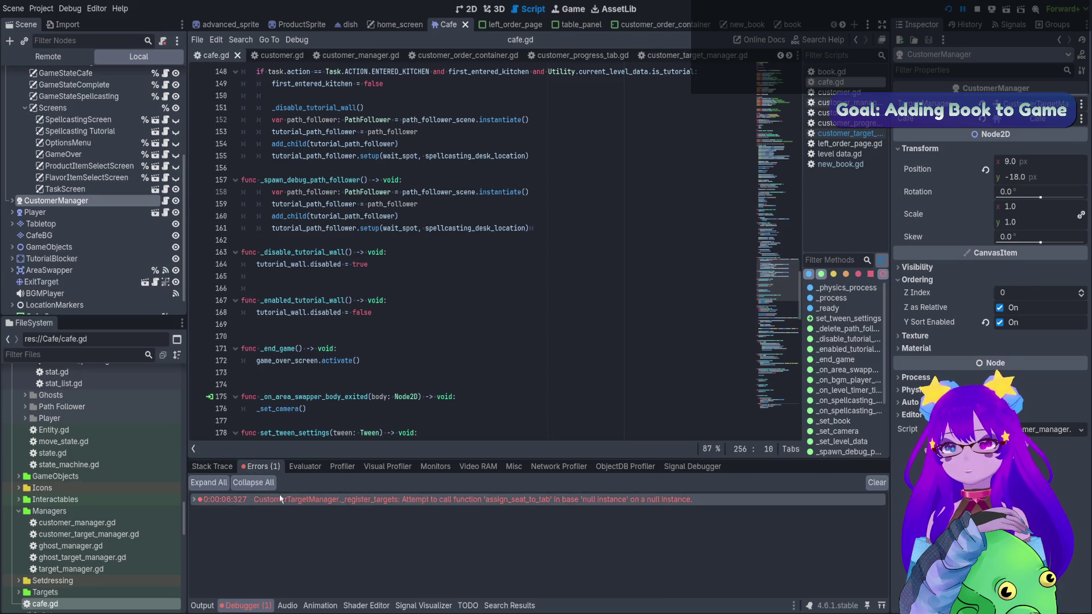
pyautogui.scroll(1, 352, 296)
pyautogui.scroll(5, 351, 296)
pyautogui.moveTo(765, 267); pyautogui.dragTo(763, 165)
pyautogui.click(651, 171)
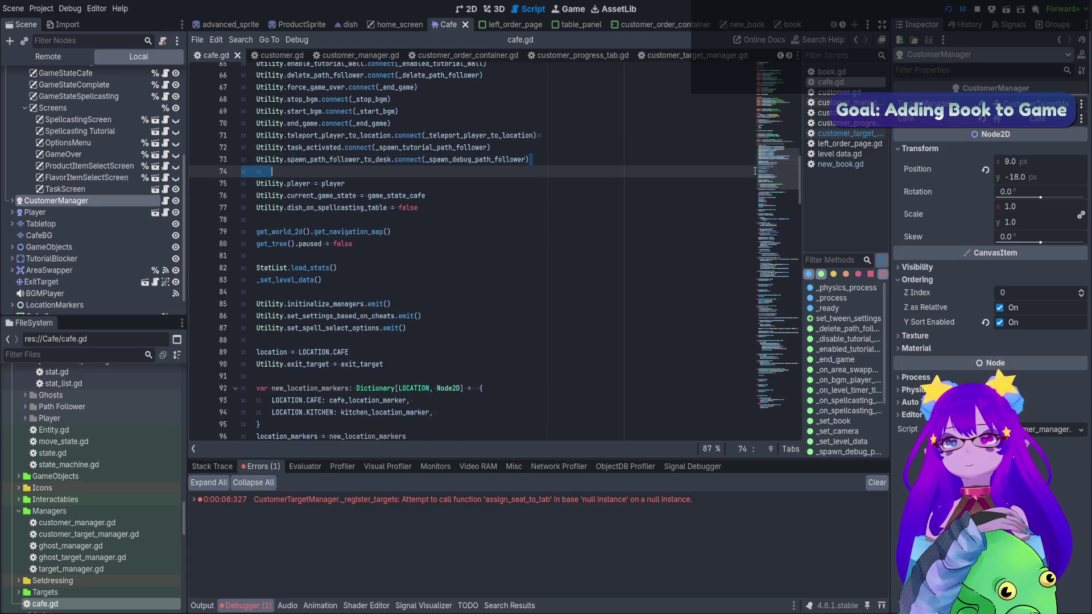
pyautogui.press('Down')
pyautogui.press('Down')
pyautogui.scroll(-6, 778, 195)
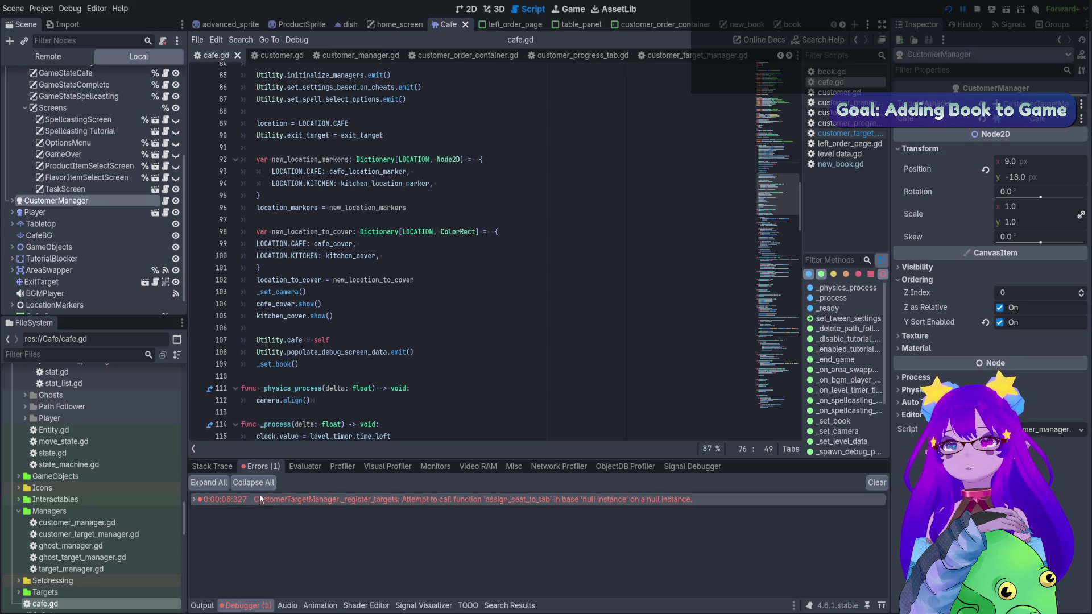
pyautogui.click(273, 501)
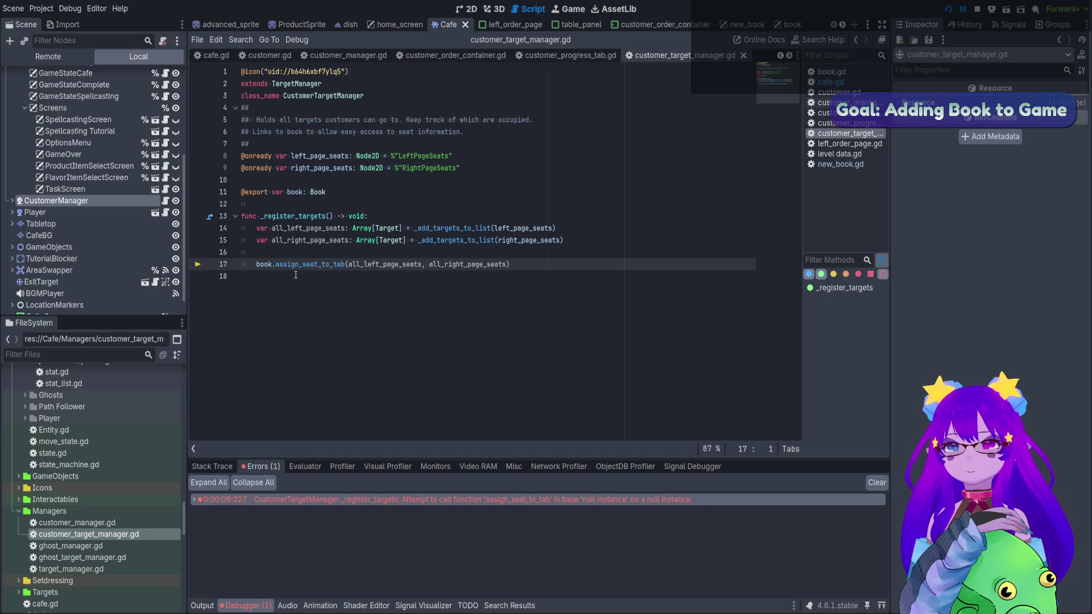
# Step: Examine line 17's all_right_page_seats argument and search the project for _register_targets
pyautogui.click(400, 264)
pyautogui.doubleClick(400, 264)
pyautogui.doubleClick(459, 264)
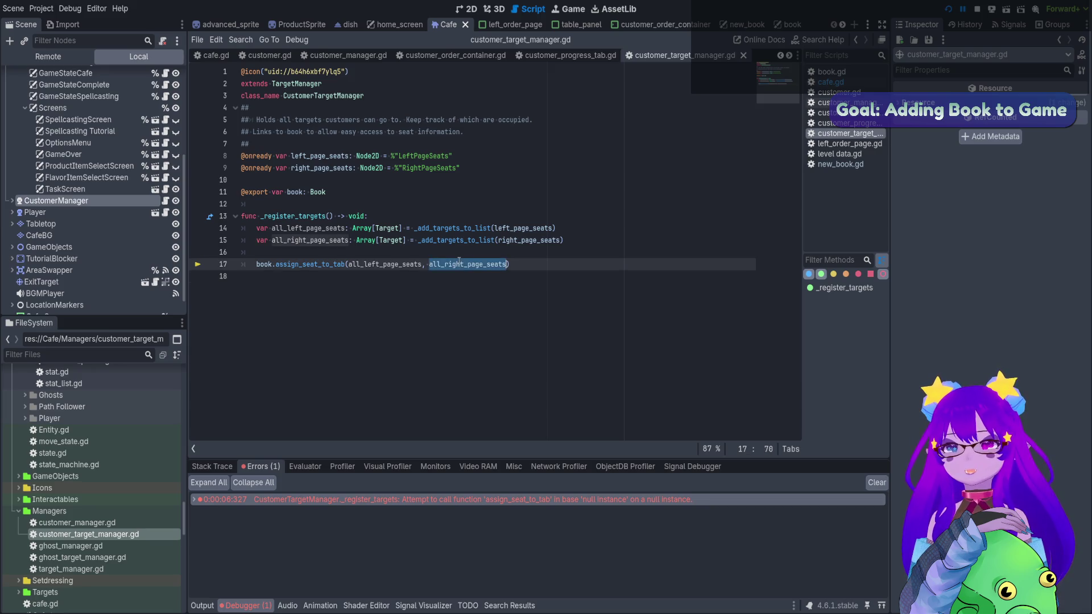
pyautogui.doubleClick(322, 216)
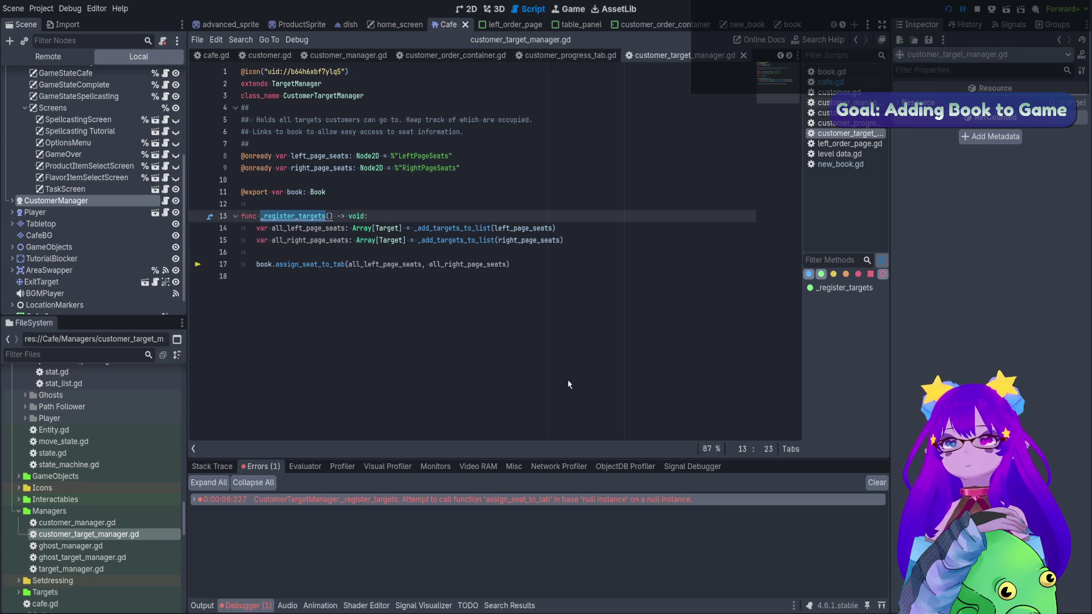
pyautogui.hotkey('ctrl', 'shift', 'f')
pyautogui.press('Return')
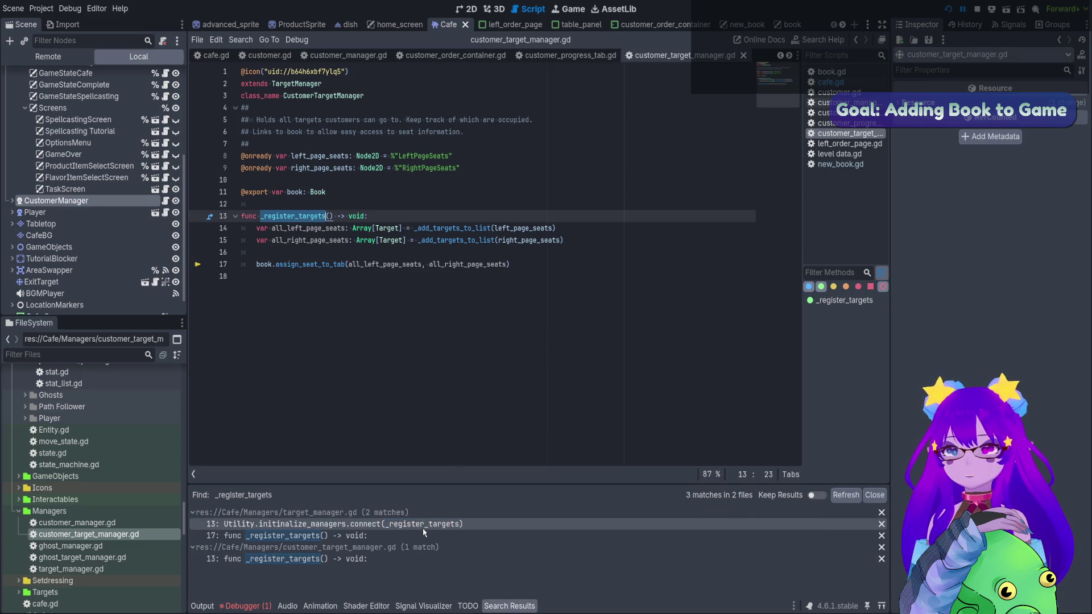
pyautogui.click(405, 537)
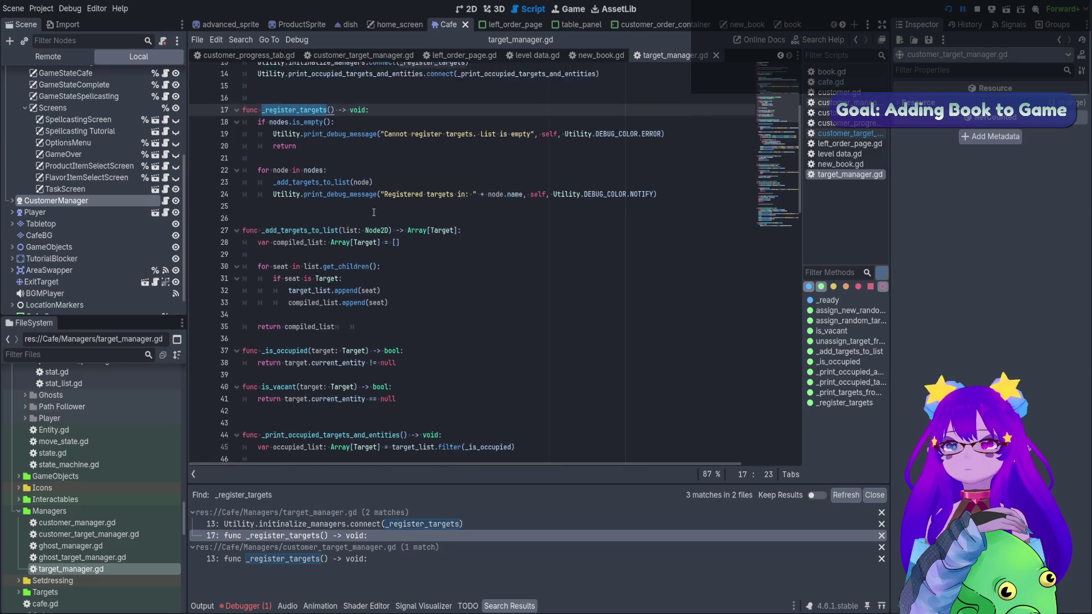
# Step: Search the project for the initinalize_managers signal
pyautogui.scroll(5, 374, 212)
pyautogui.doubleClick(344, 216)
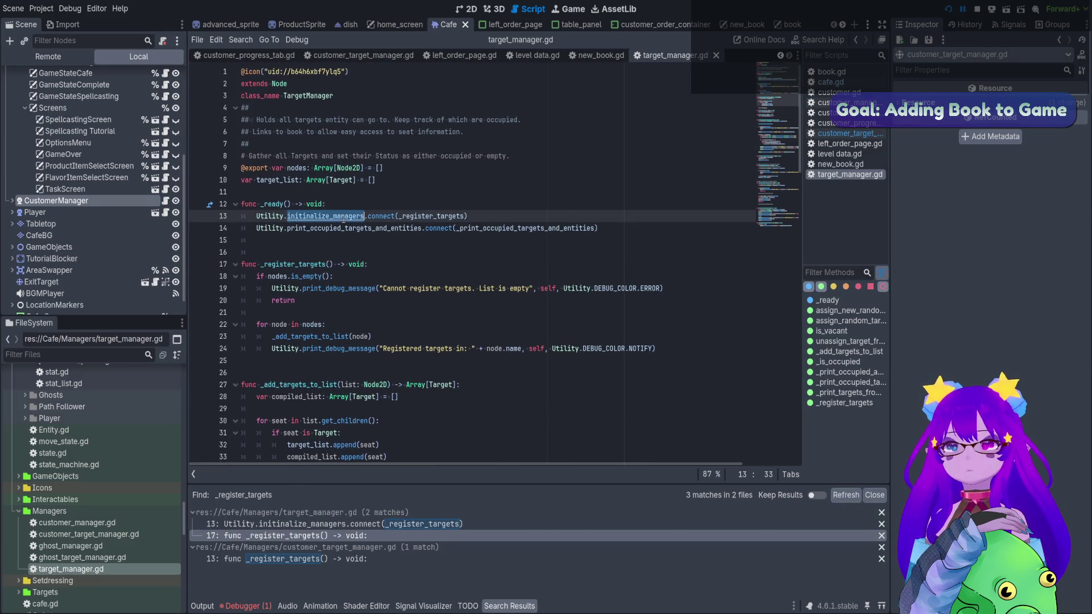
pyautogui.hotkey('ctrl', 'shift', 'f')
pyautogui.press('Return')
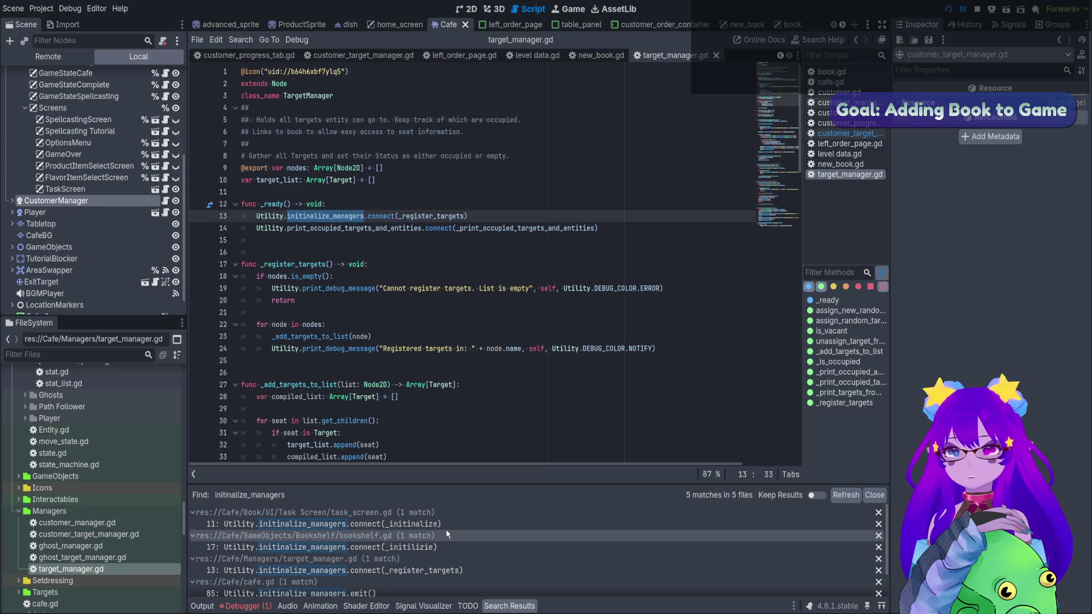
pyautogui.scroll(-2, 445, 533)
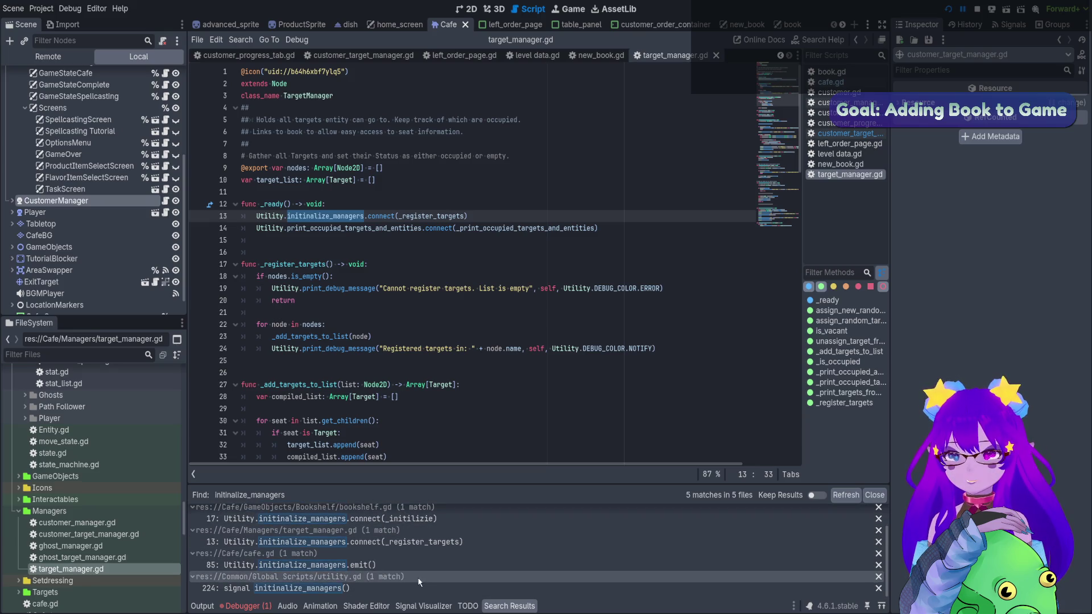
pyautogui.scroll(5, 156, 126)
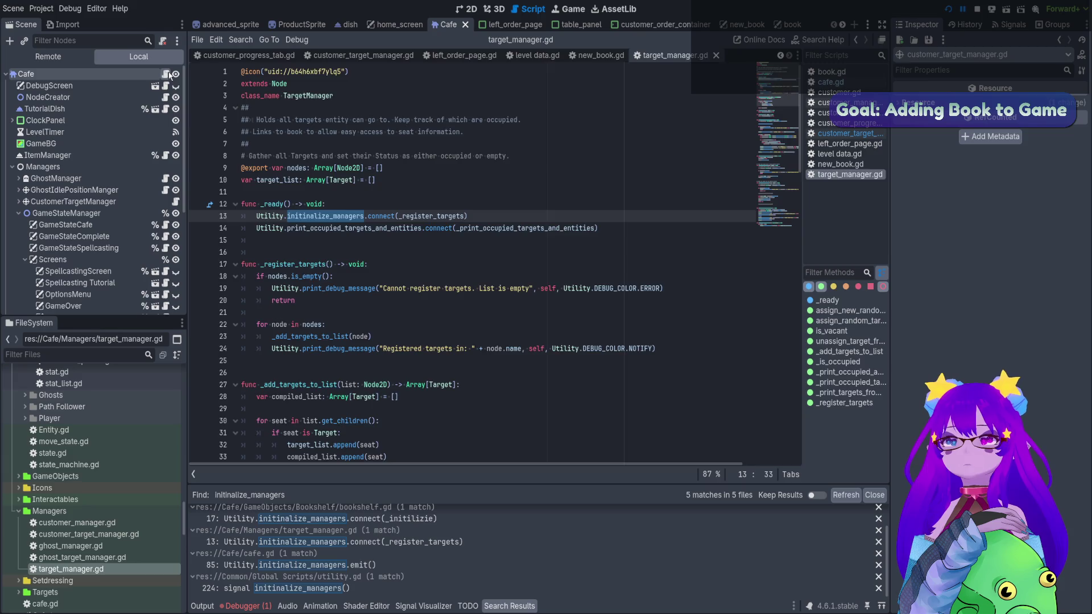
# Step: Delete the _set_book() line at the end of cafe.gd's _ready and save
pyautogui.click(165, 74)
pyautogui.scroll(5, 362, 275)
pyautogui.doubleClick(362, 275)
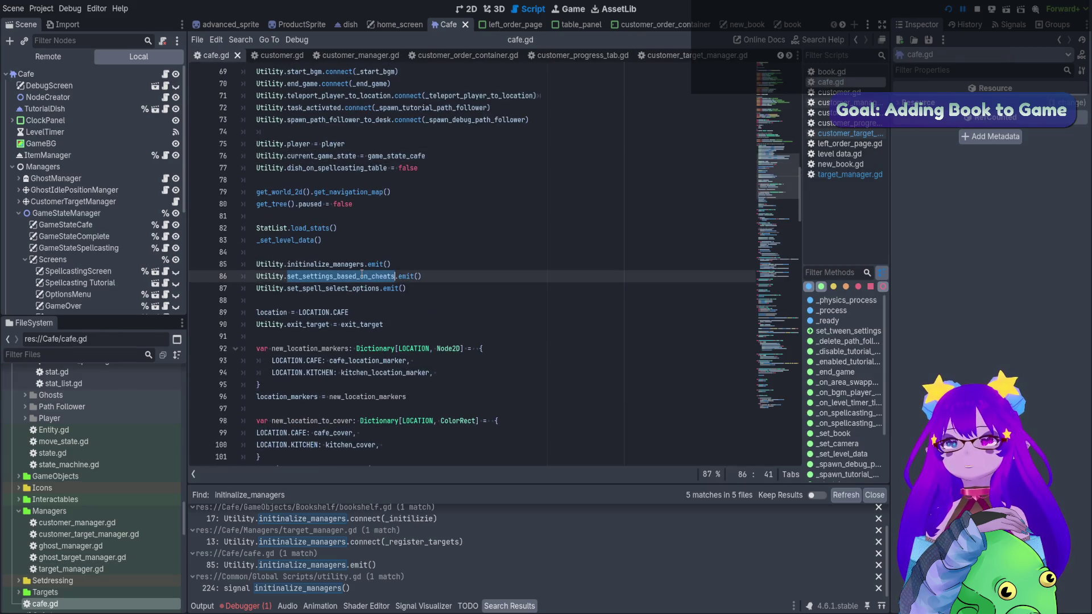
pyautogui.scroll(-6, 361, 274)
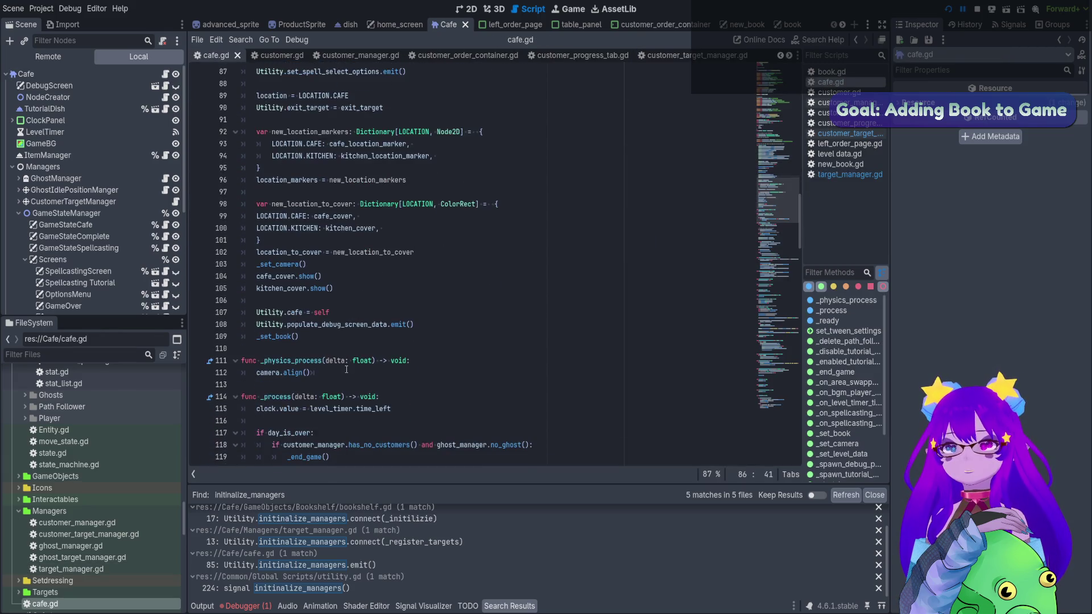
pyautogui.click(324, 341)
pyautogui.hotkey('shift', 'Home')
pyautogui.press('BackSpace')
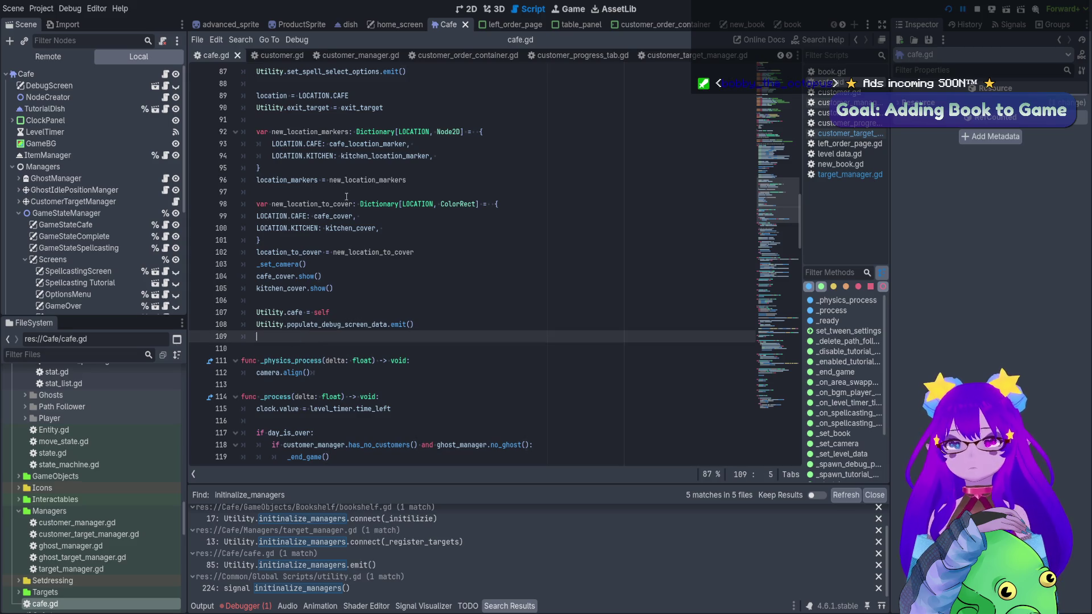
pyautogui.press('BackSpace')
pyautogui.press('BackSpace')
pyautogui.hotkey('ctrl', 's')
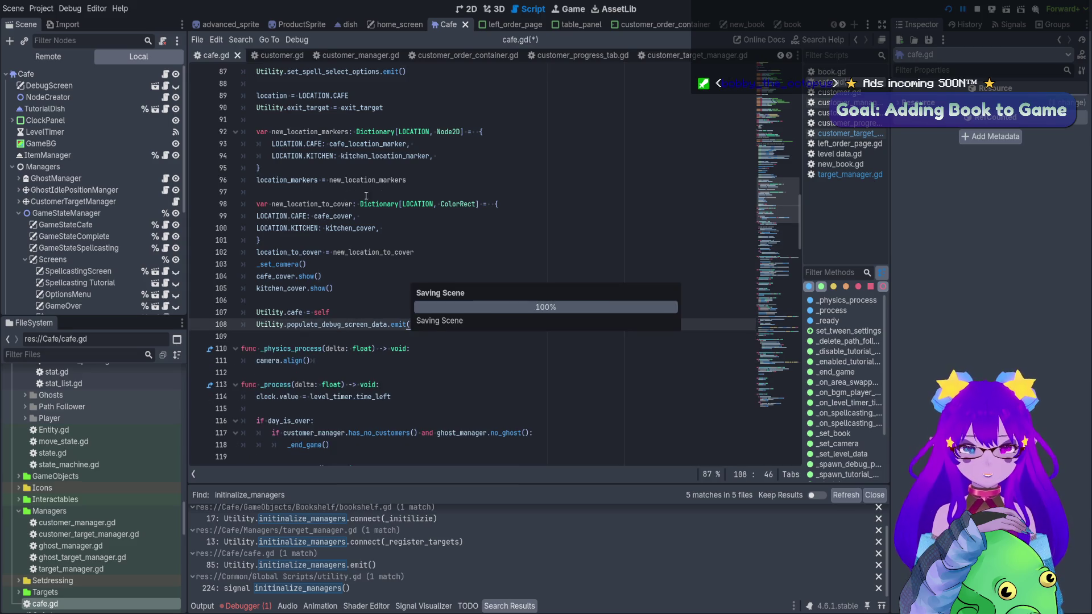
pyautogui.scroll(3, 292, 145)
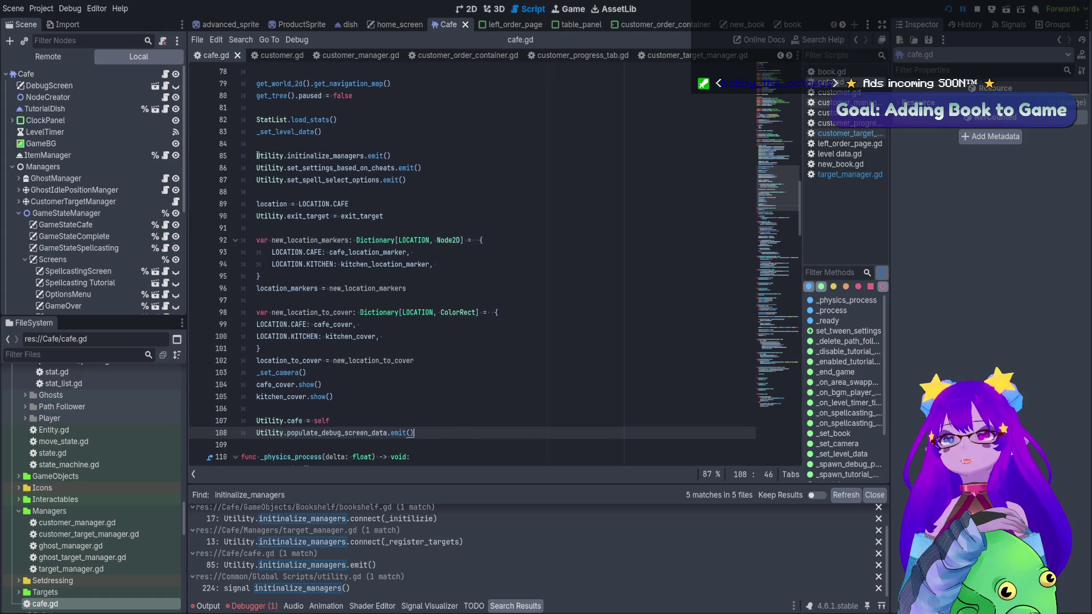